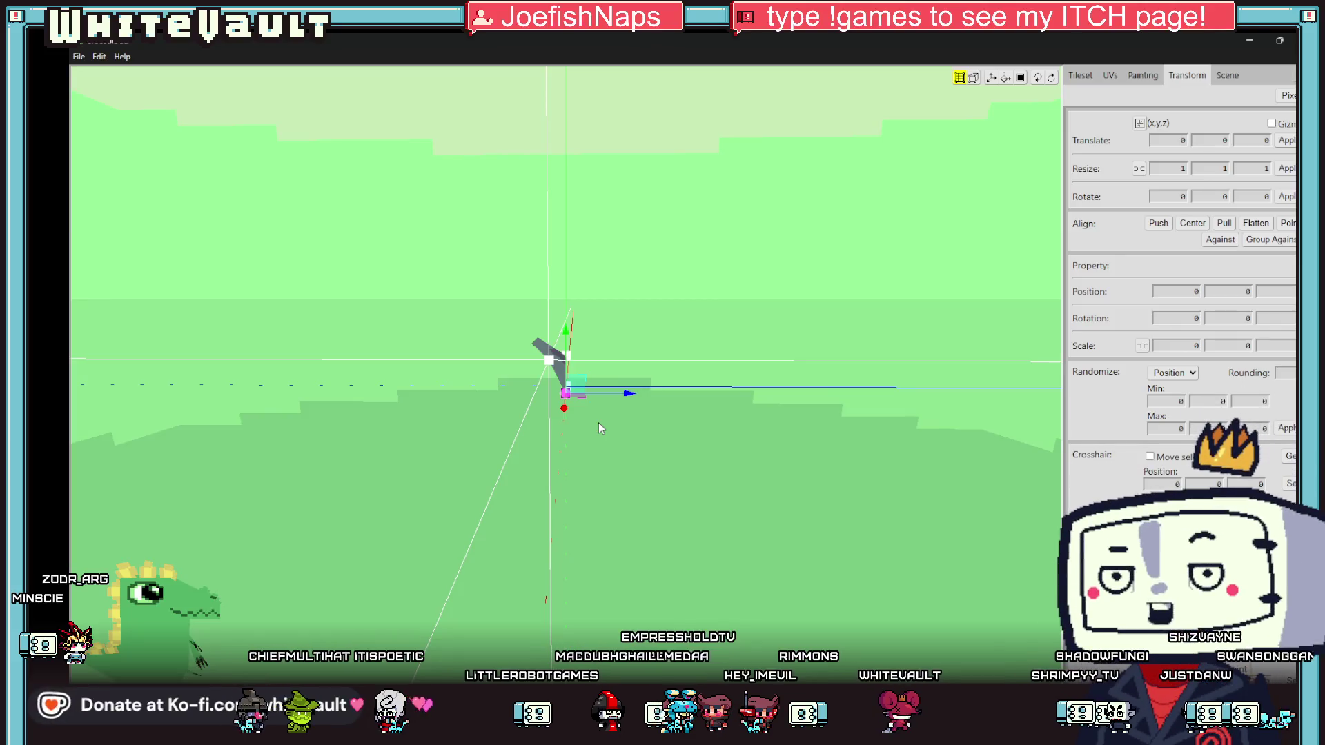
- Orbit around the Crocotile tile block, selecting the block and then its lower-right corner vertex
{"action": "key", "text": "Left"}
{"action": "right_click_drag", "start_coordinate": [166, 635], "coordinate": [311, 625]}
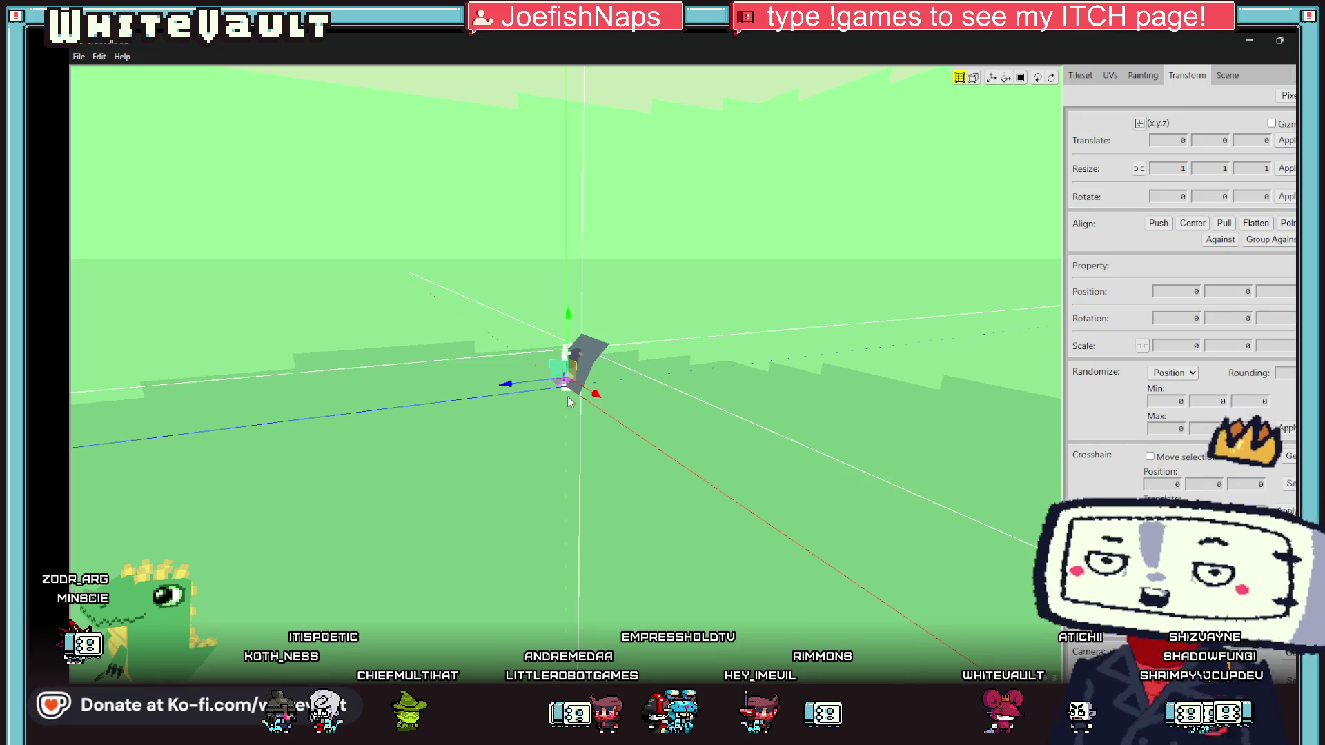
{"action": "right_click_drag", "start_coordinate": [138, 621], "coordinate": [165, 616]}
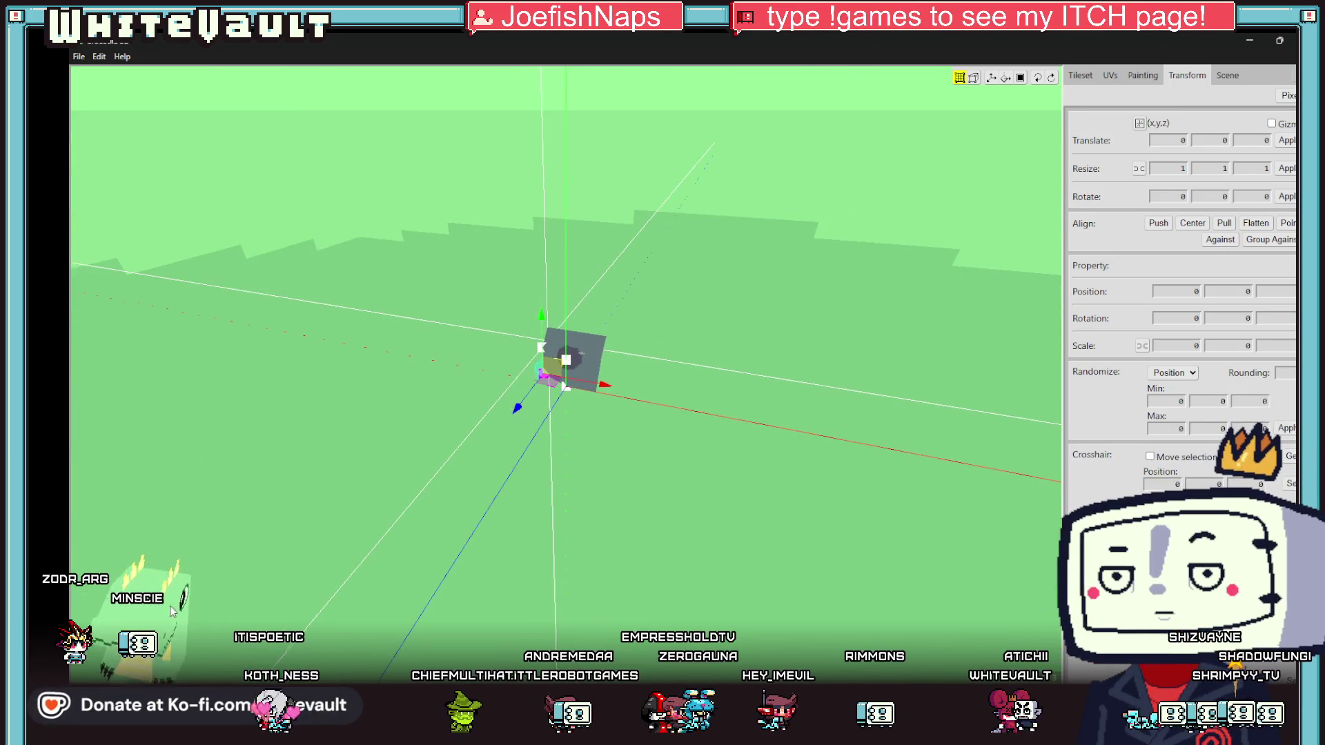
{"action": "left_click", "coordinate": [547, 385]}
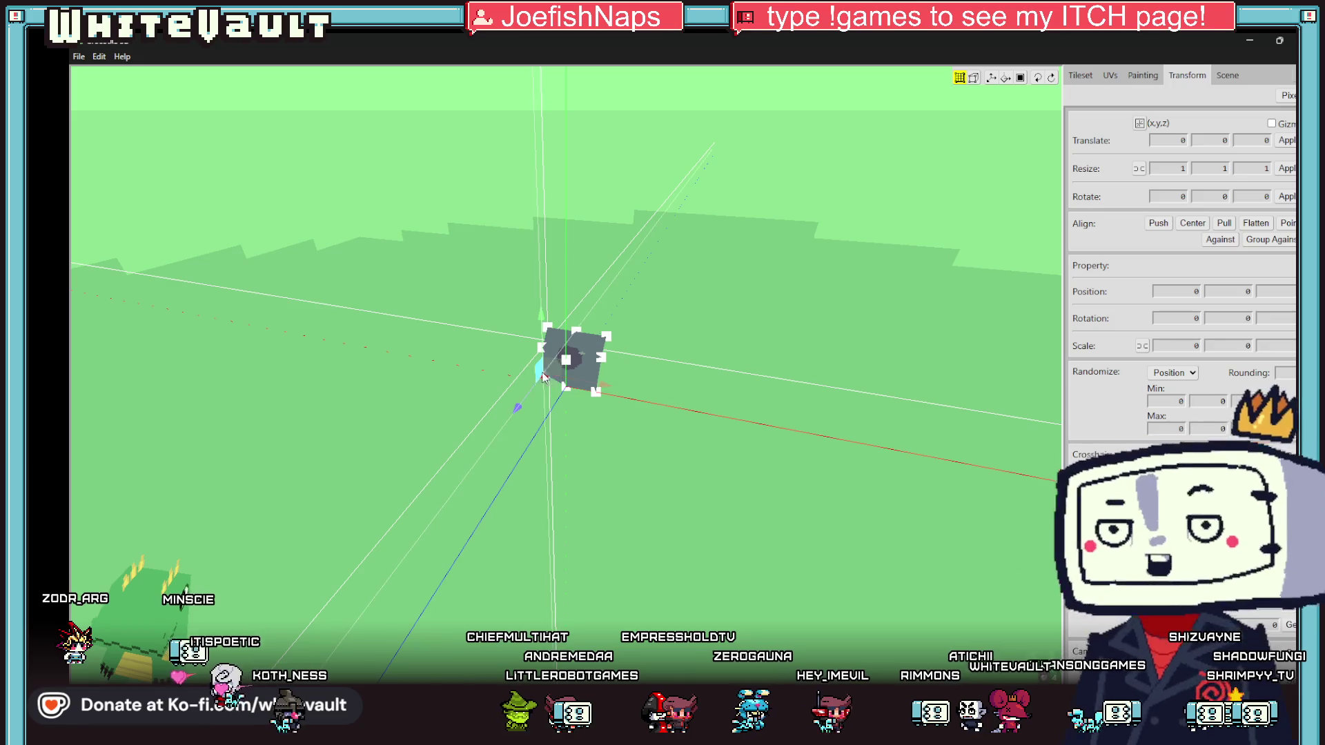
{"action": "left_click", "coordinate": [598, 392]}
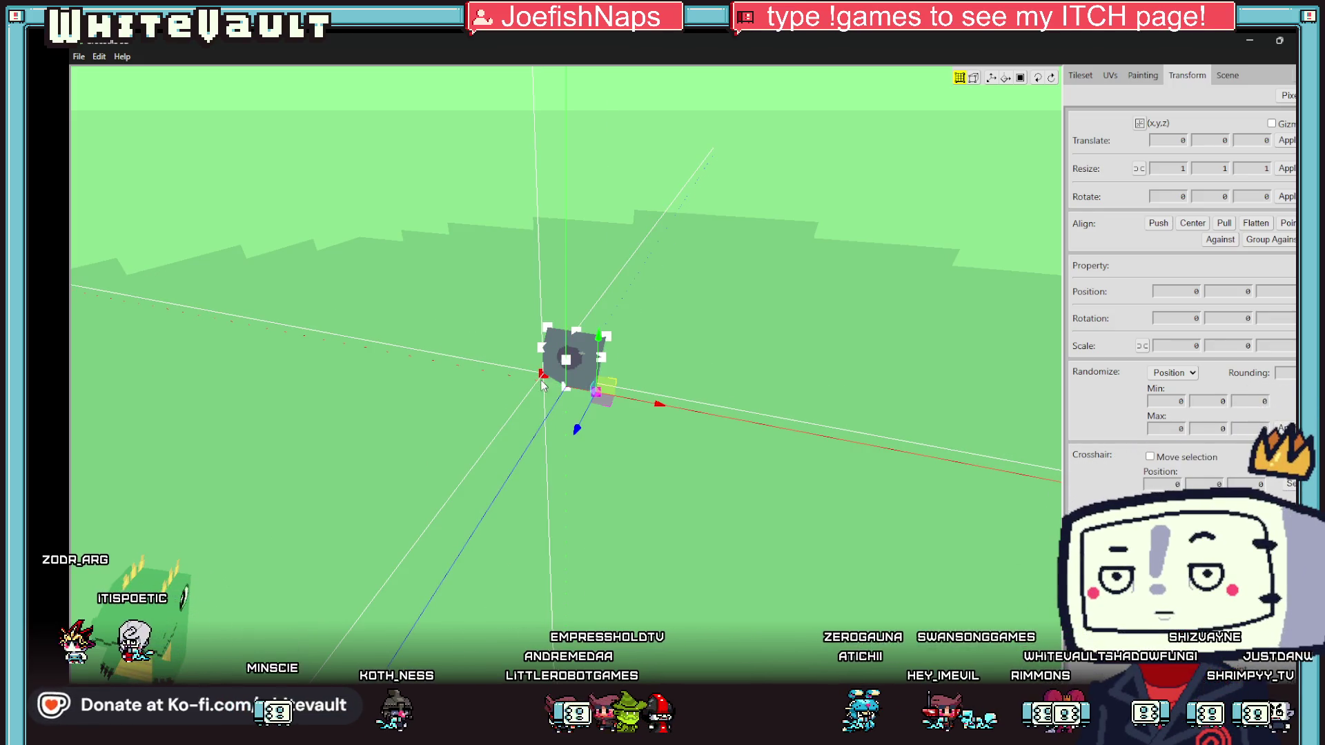
{"action": "mouse_move", "coordinate": [466, 528]}
{"action": "right_mouse_down"}
{"action": "mouse_move", "coordinate": [442, 621]}
{"action": "mouse_move", "coordinate": [511, 608]}
{"action": "mouse_move", "coordinate": [476, 593]}
{"action": "mouse_move", "coordinate": [511, 587]}
{"action": "mouse_move", "coordinate": [548, 445]}
{"action": "mouse_move", "coordinate": [566, 432]}
{"action": "mouse_move", "coordinate": [536, 402]}
{"action": "right_mouse_up"}
- Pick the block's front face, lower-left corner, and bottom vertex for moving
{"action": "left_click", "coordinate": [578, 381]}
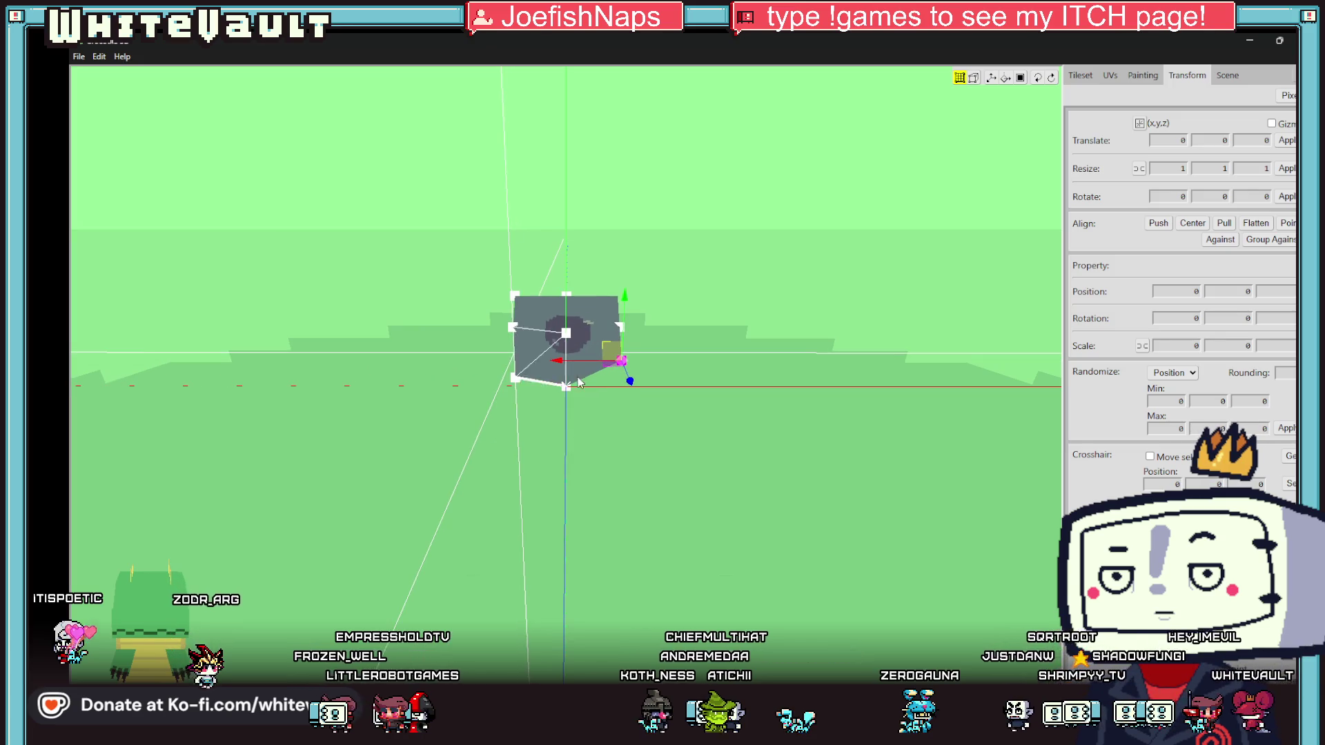
{"action": "left_click", "coordinate": [518, 383]}
{"action": "left_click", "coordinate": [515, 382]}
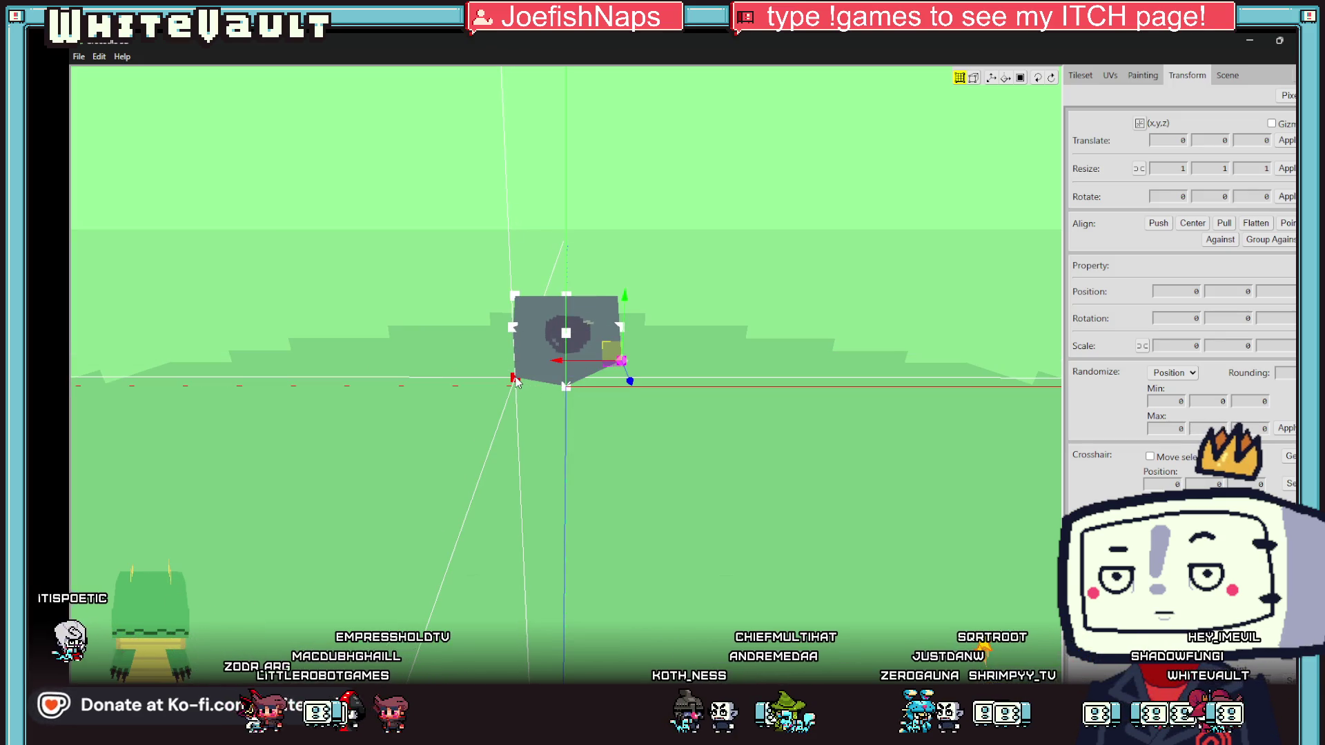
{"action": "left_click", "coordinate": [515, 381]}
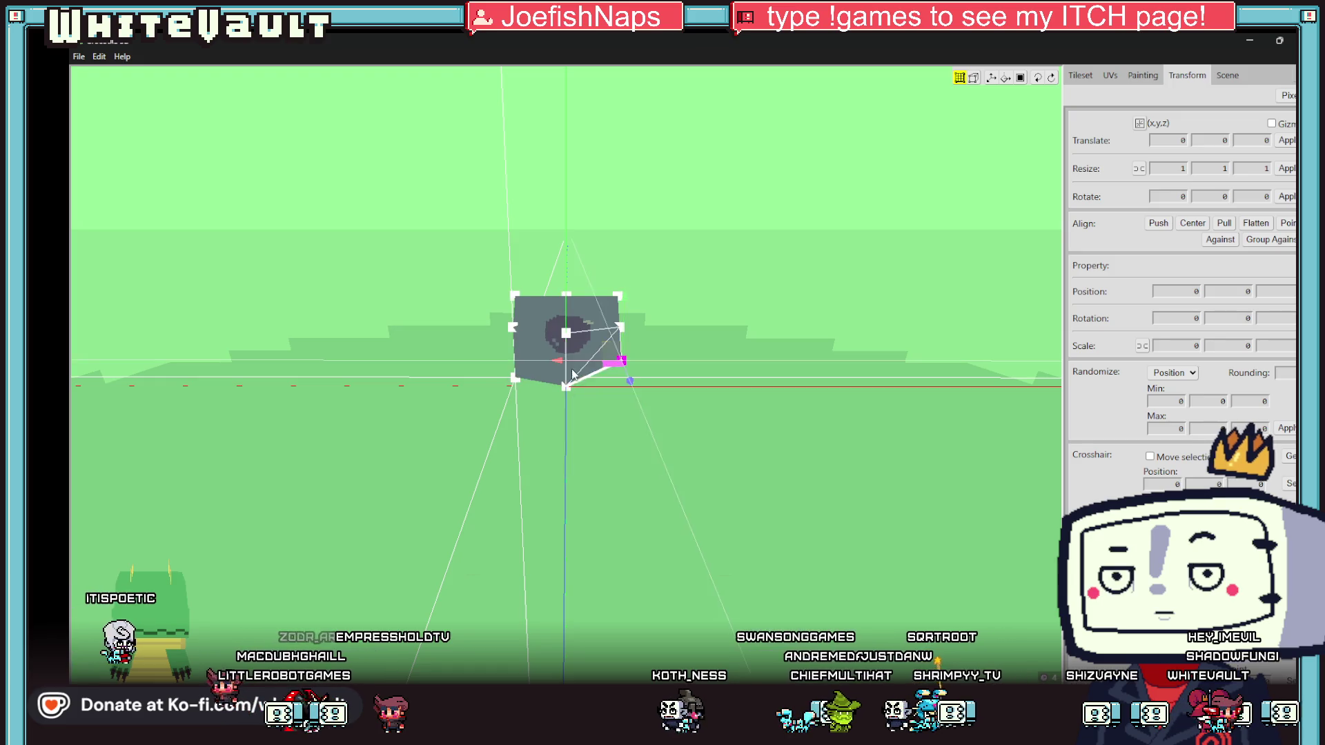
{"action": "left_click", "coordinate": [514, 382]}
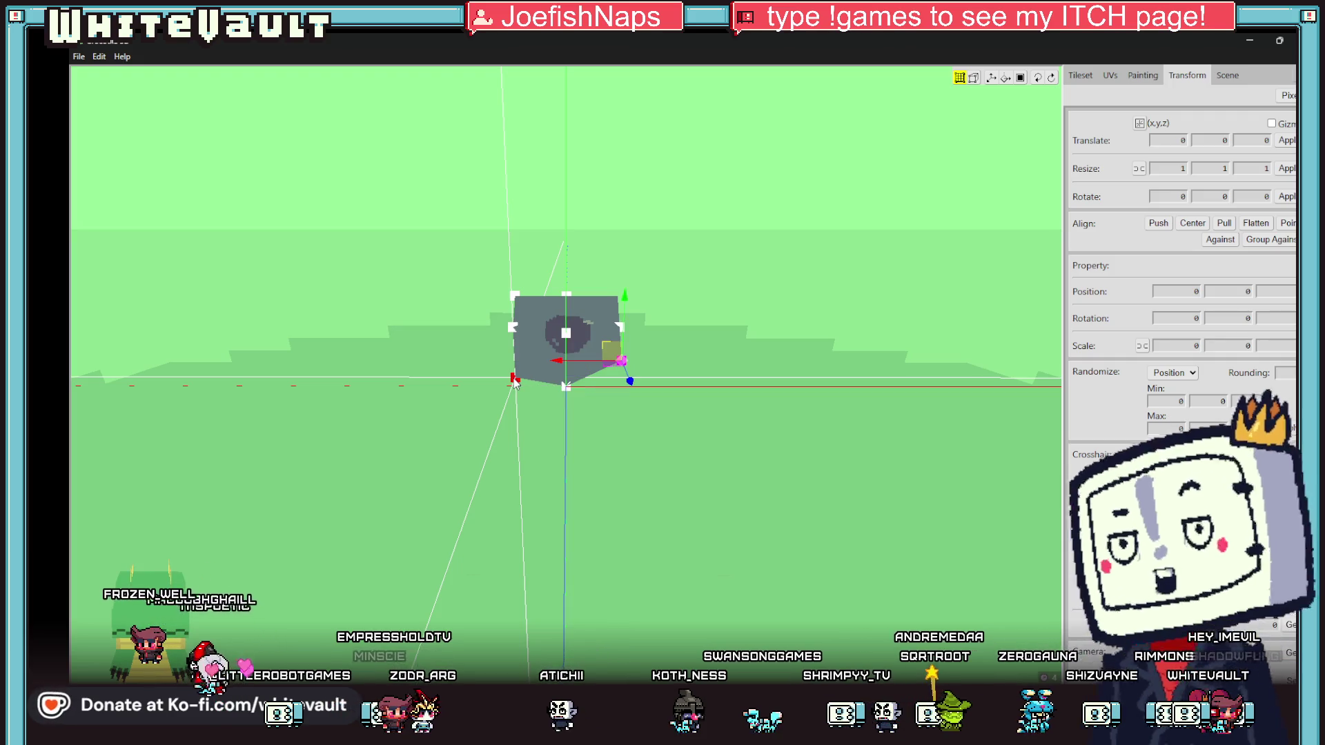
{"action": "left_click", "coordinate": [522, 383]}
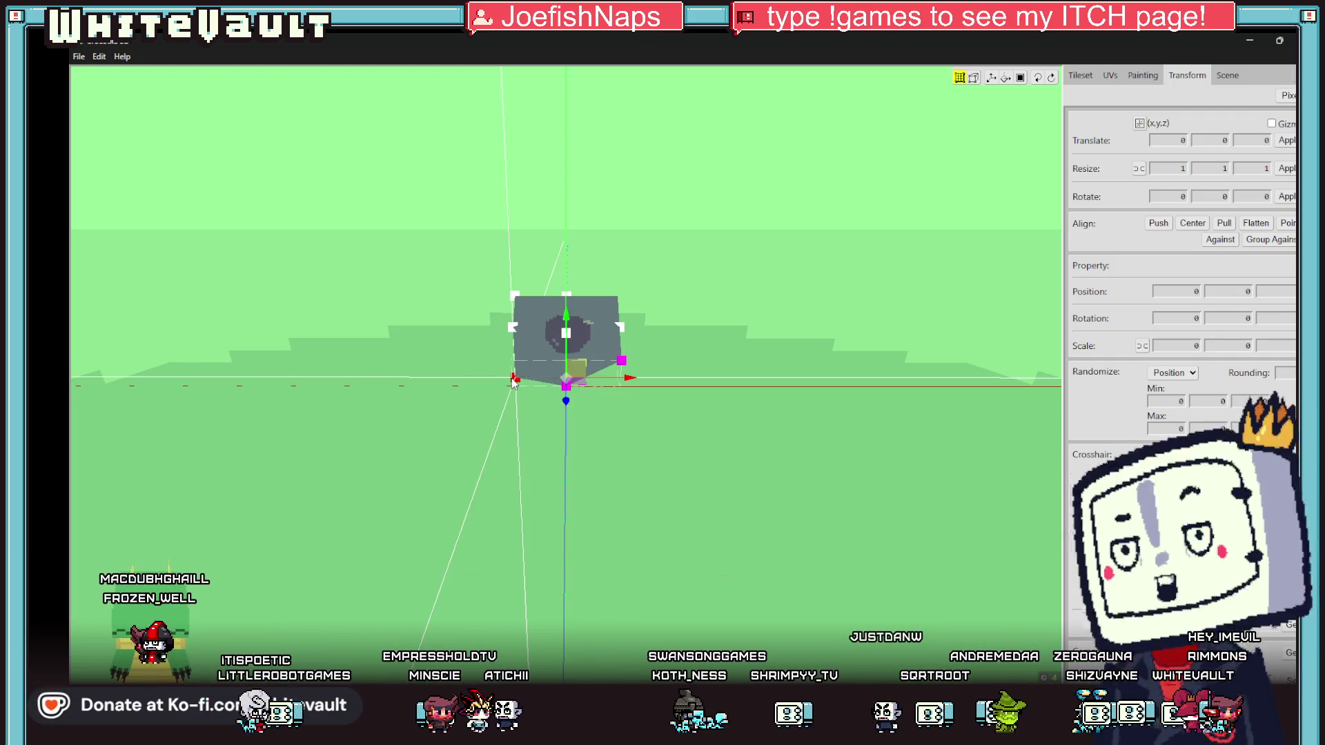
{"action": "left_click", "coordinate": [566, 388]}
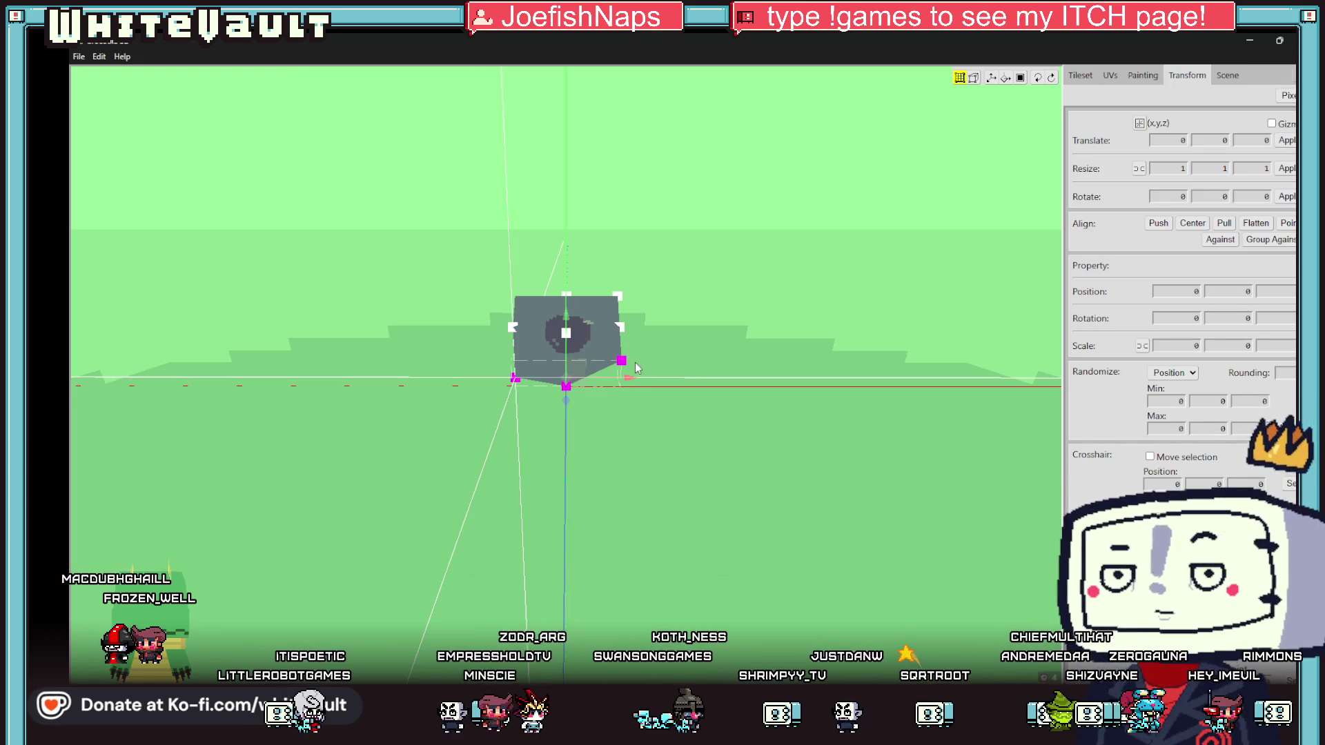
{"action": "left_click", "coordinate": [550, 431]}
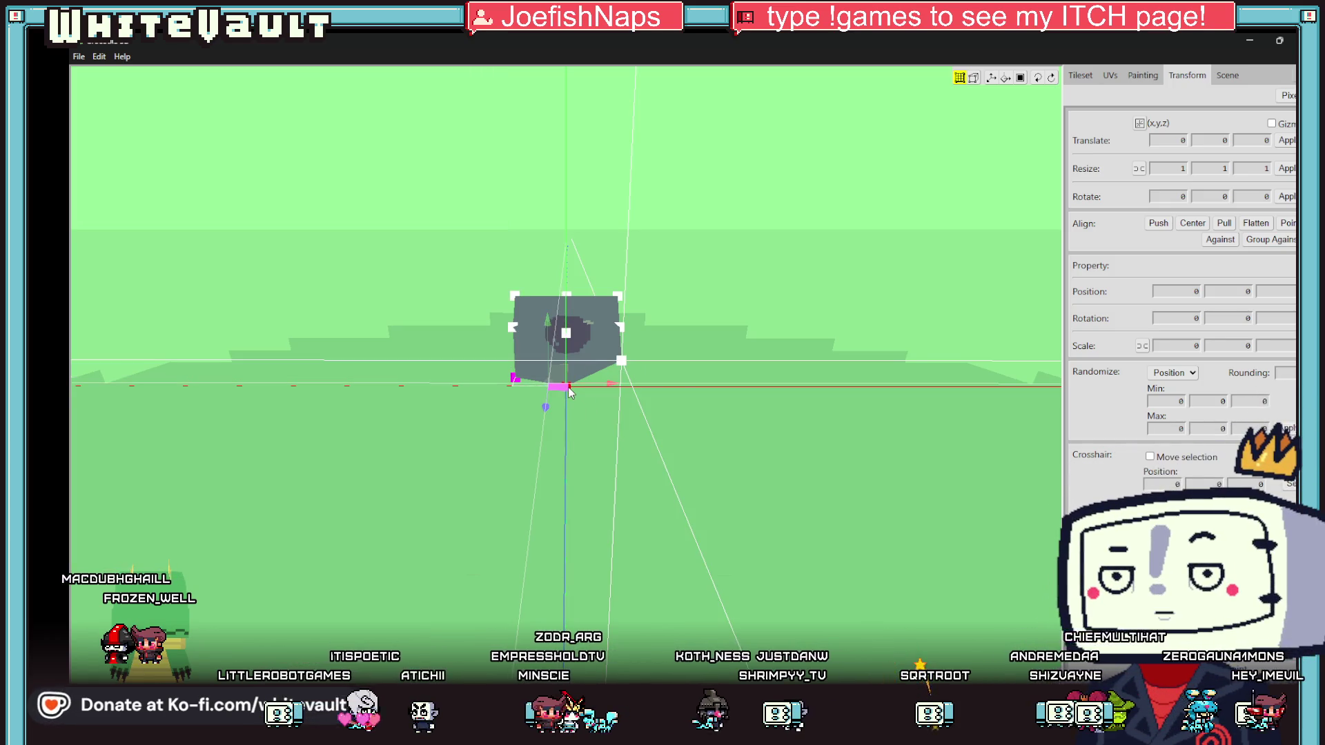
{"action": "right_click_drag", "start_coordinate": [559, 469], "coordinate": [574, 392]}
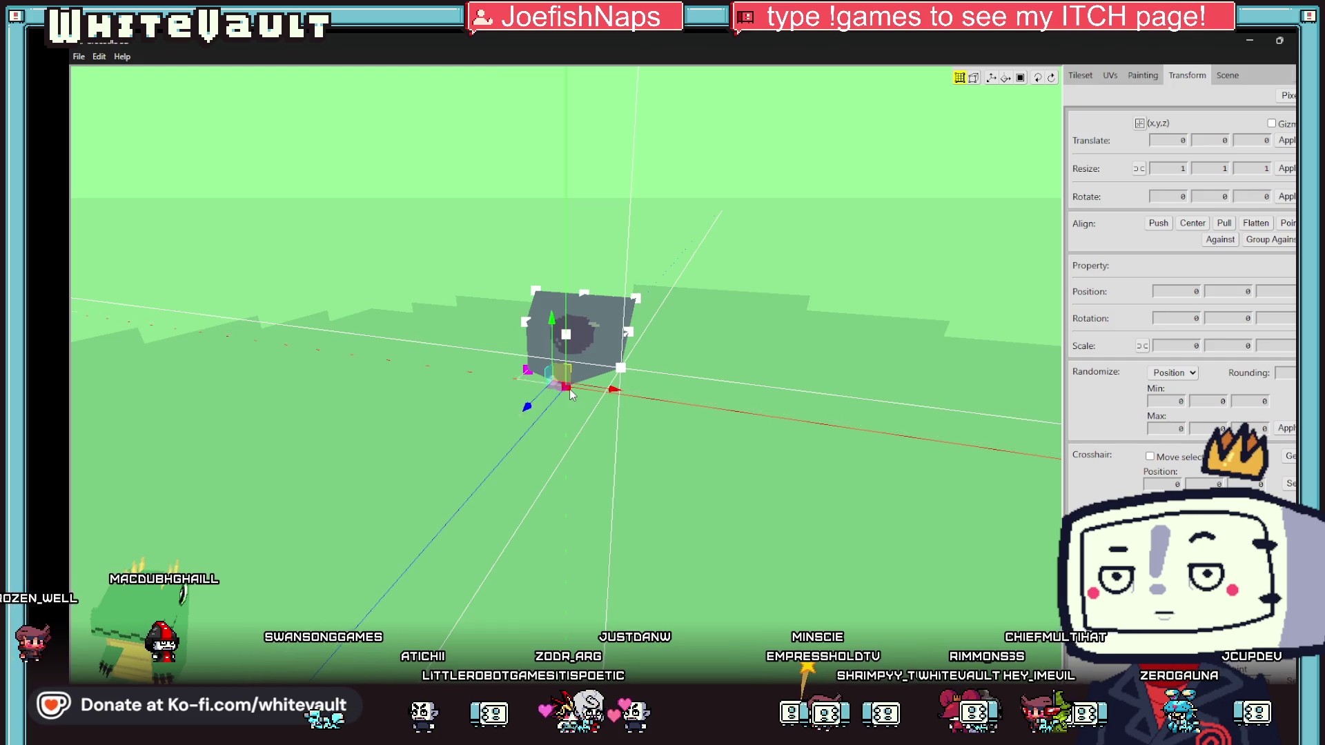
- Orbit the view about 90° around the block to a lower, frontal angle
{"action": "right_click", "coordinate": [564, 343]}
{"action": "left_click", "coordinate": [537, 469]}
{"action": "mouse_move", "coordinate": [538, 469]}
{"action": "right_mouse_down"}
{"action": "mouse_move", "coordinate": [325, 490]}
{"action": "mouse_move", "coordinate": [161, 614]}
{"action": "right_mouse_up"}
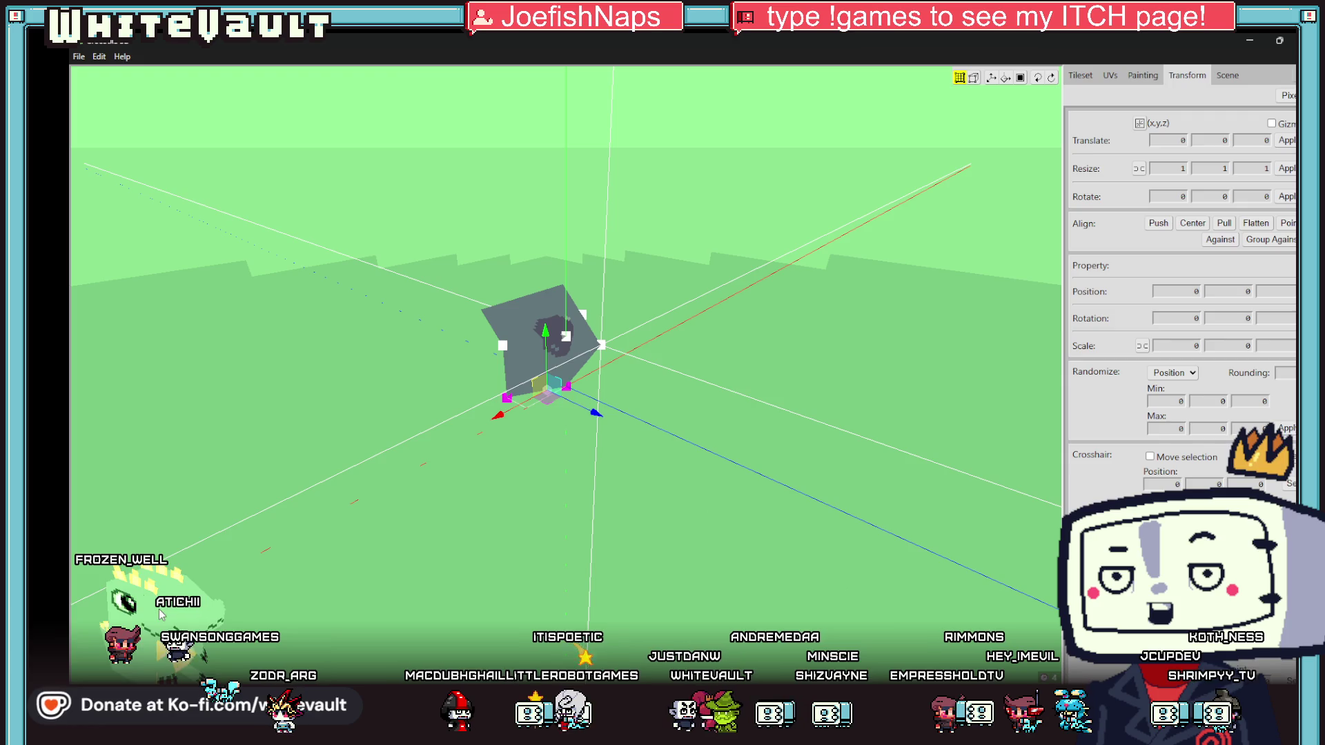
{"action": "right_click", "coordinate": [590, 452]}
{"action": "key", "text": "Escape"}
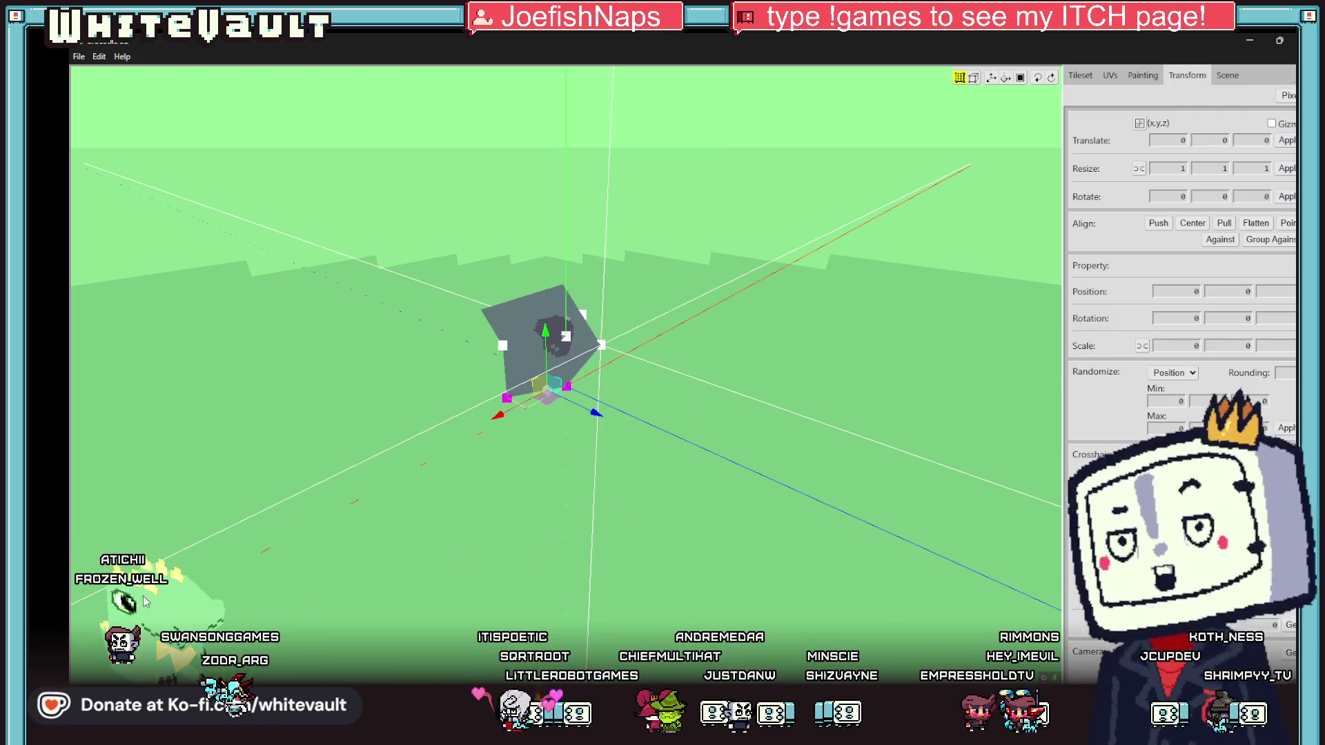
{"action": "right_click_drag", "start_coordinate": [198, 605], "coordinate": [446, 584]}
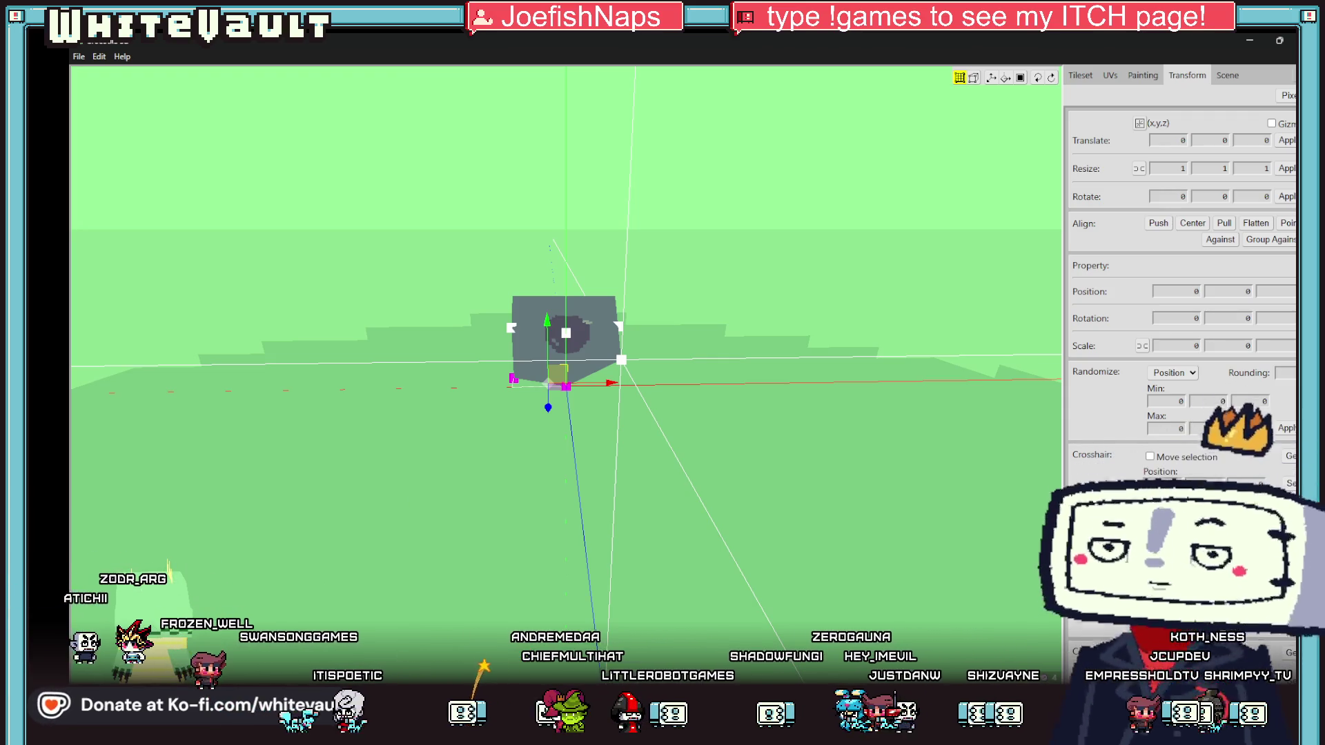
- In Bakin, tilt the map view lower and close Wizar_1's Event Editor
{"action": "key", "text": "alt+Tab"}
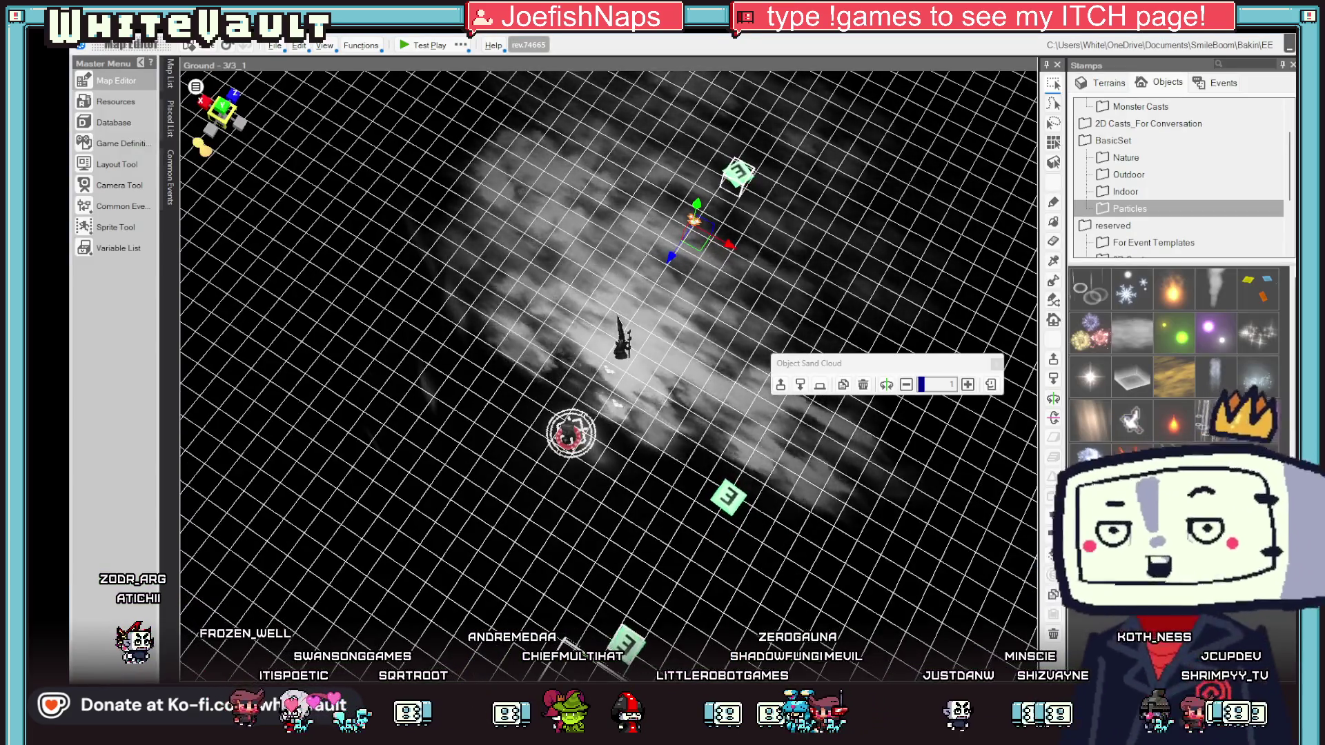
{"action": "mouse_move", "coordinate": [642, 476]}
{"action": "right_mouse_down"}
{"action": "mouse_move", "coordinate": [661, 532]}
{"action": "mouse_move", "coordinate": [657, 515]}
{"action": "right_mouse_up"}
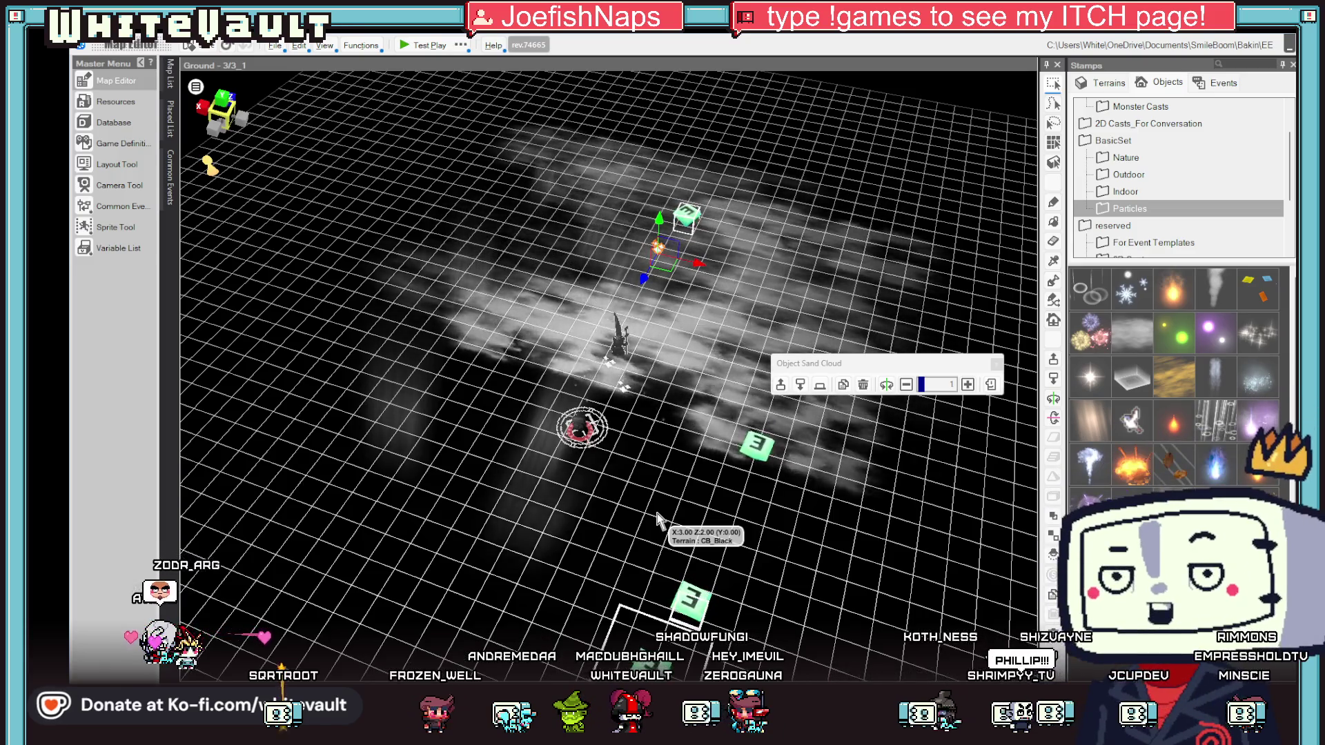
{"action": "scroll", "coordinate": [657, 513], "scroll_direction": "up", "scroll_amount": 2}
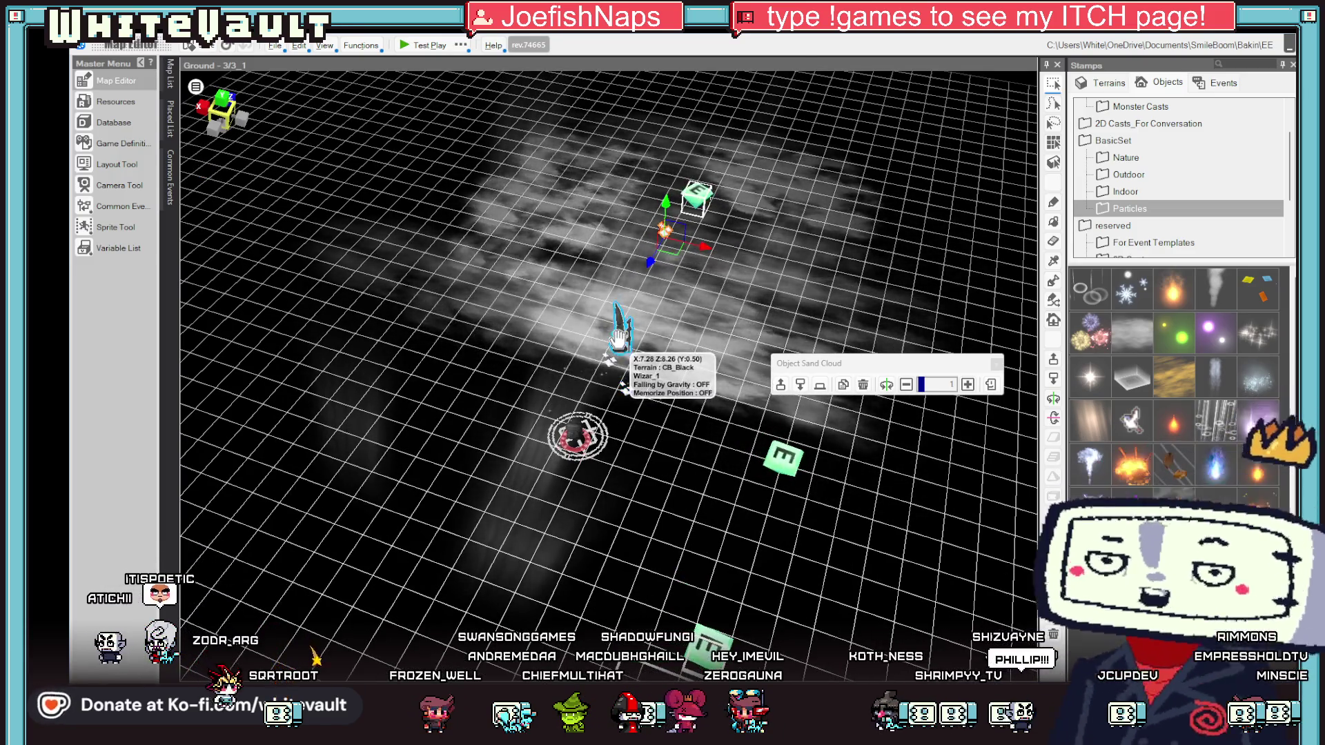
{"action": "double_click", "coordinate": [619, 337]}
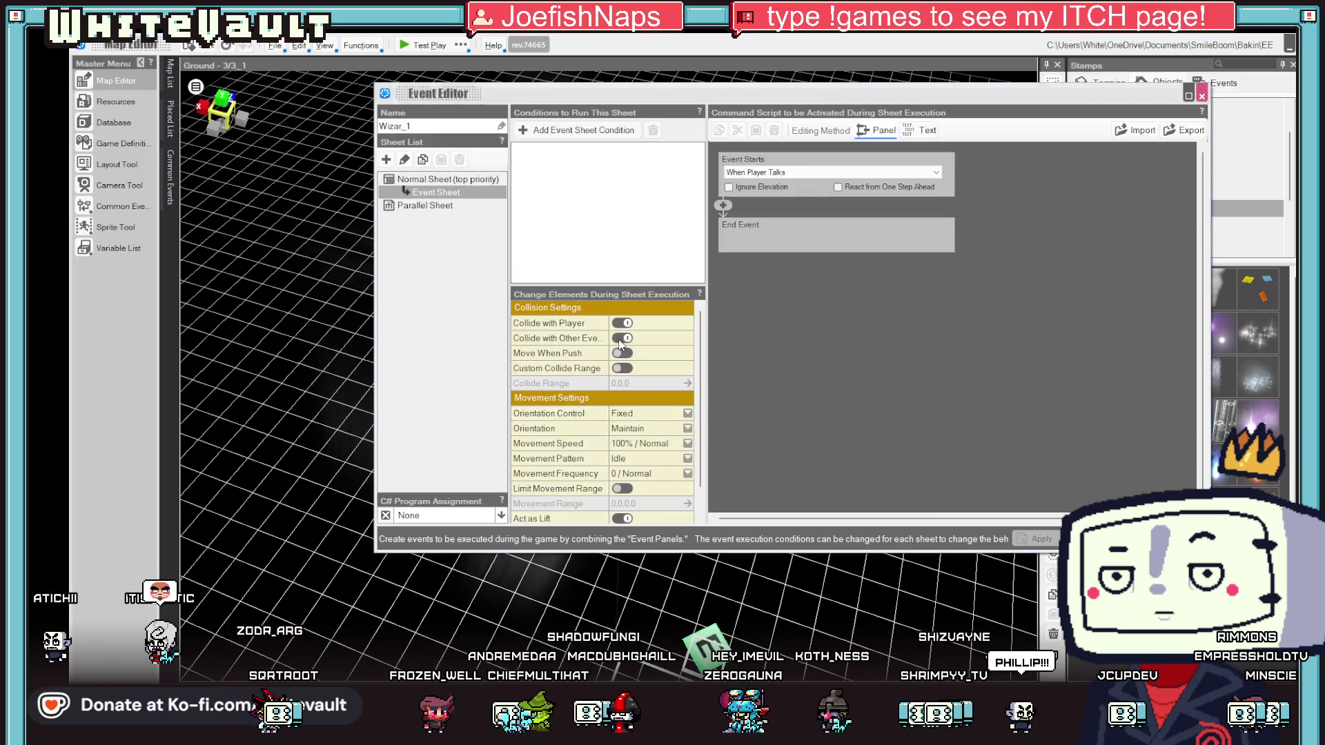
{"action": "left_click", "coordinate": [1201, 95]}
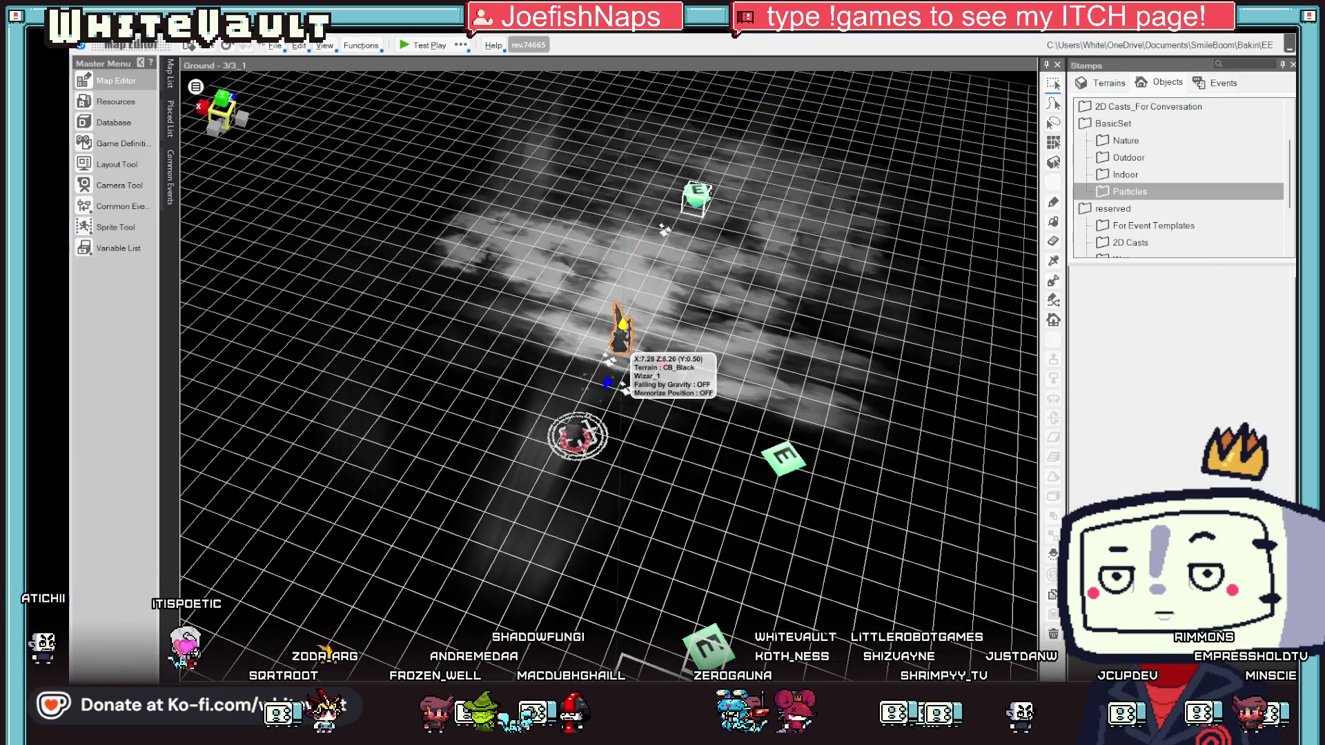
- Open Ground - 3/3 from the Map List and make the path tile the starting point
{"action": "left_click", "coordinate": [172, 84]}
{"action": "double_click", "coordinate": [313, 264]}
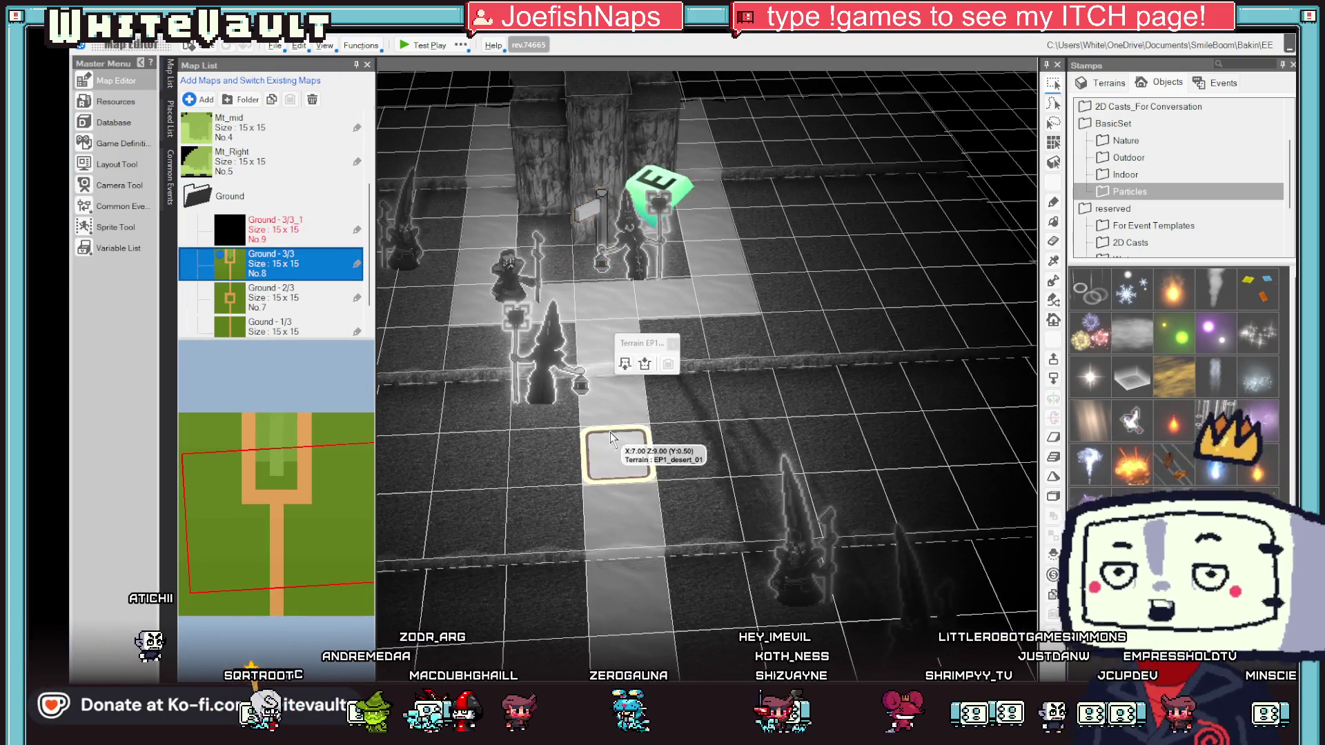
{"action": "right_click", "coordinate": [610, 432]}
{"action": "left_click", "coordinate": [719, 555]}
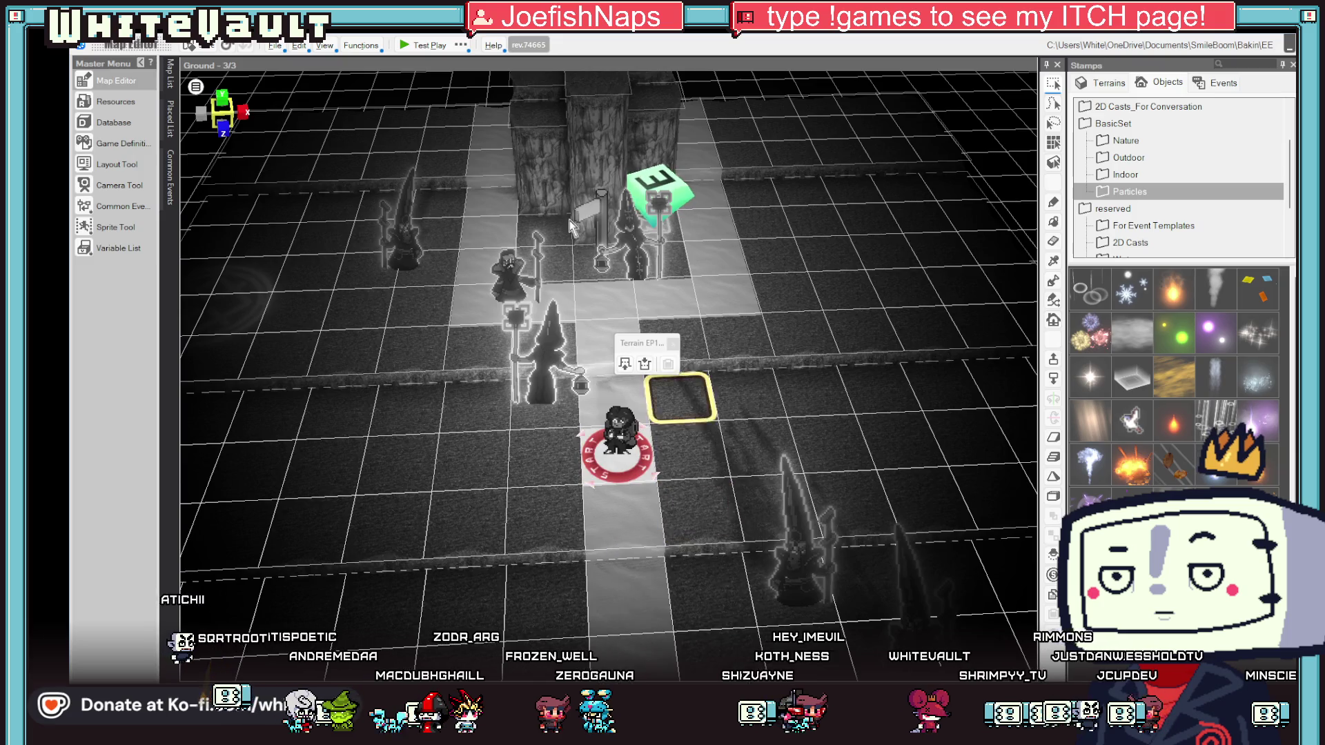
- Run a Bakin test play, walk the character upward, then return to Crocotile 3D
{"action": "left_click", "coordinate": [433, 46]}
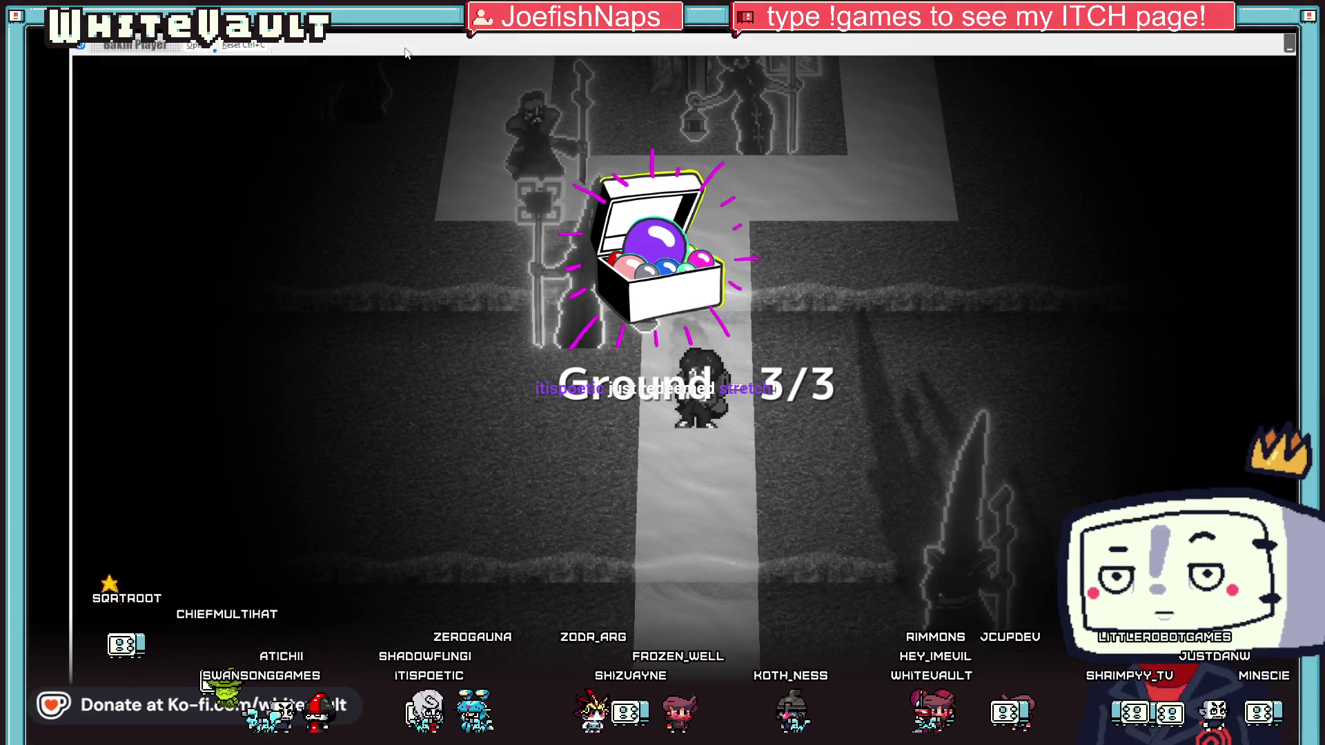
{"action": "key", "text": "Up"}
{"action": "key", "text": "Up"}
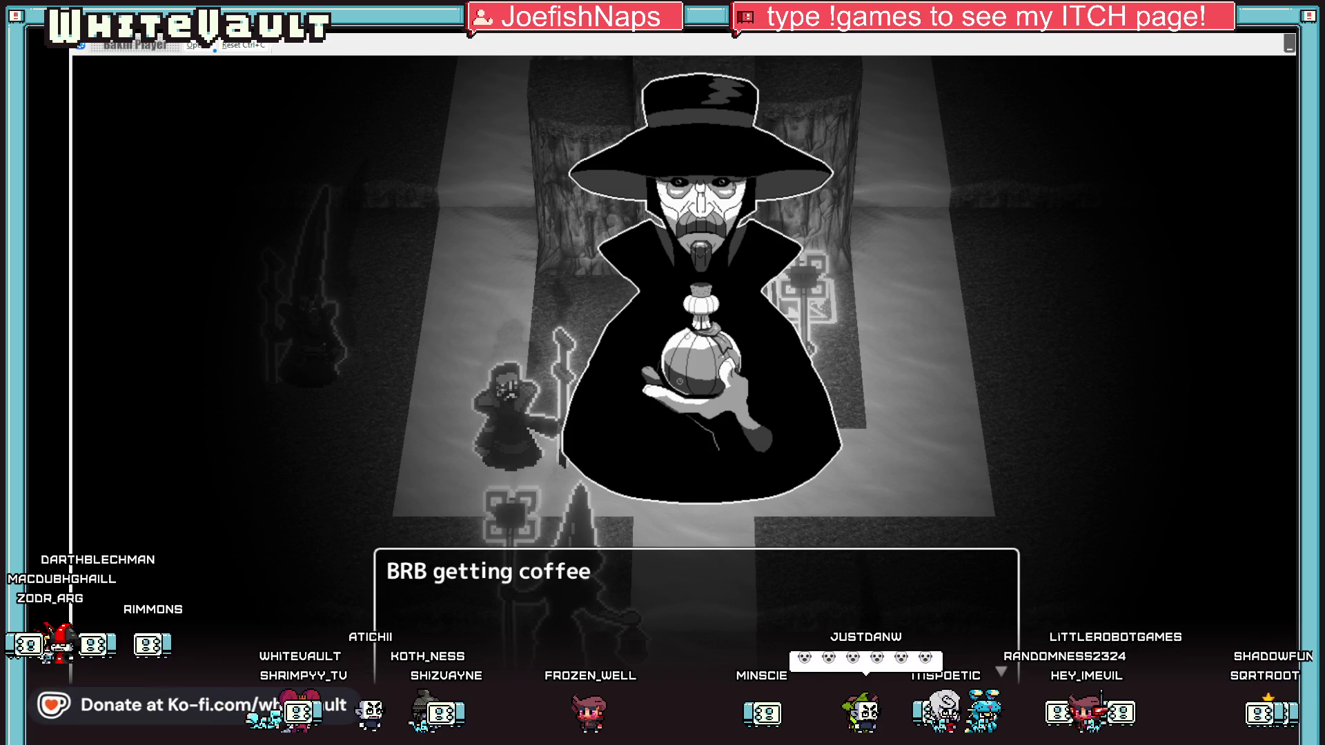
{"action": "mouse_move", "coordinate": [813, 731]}
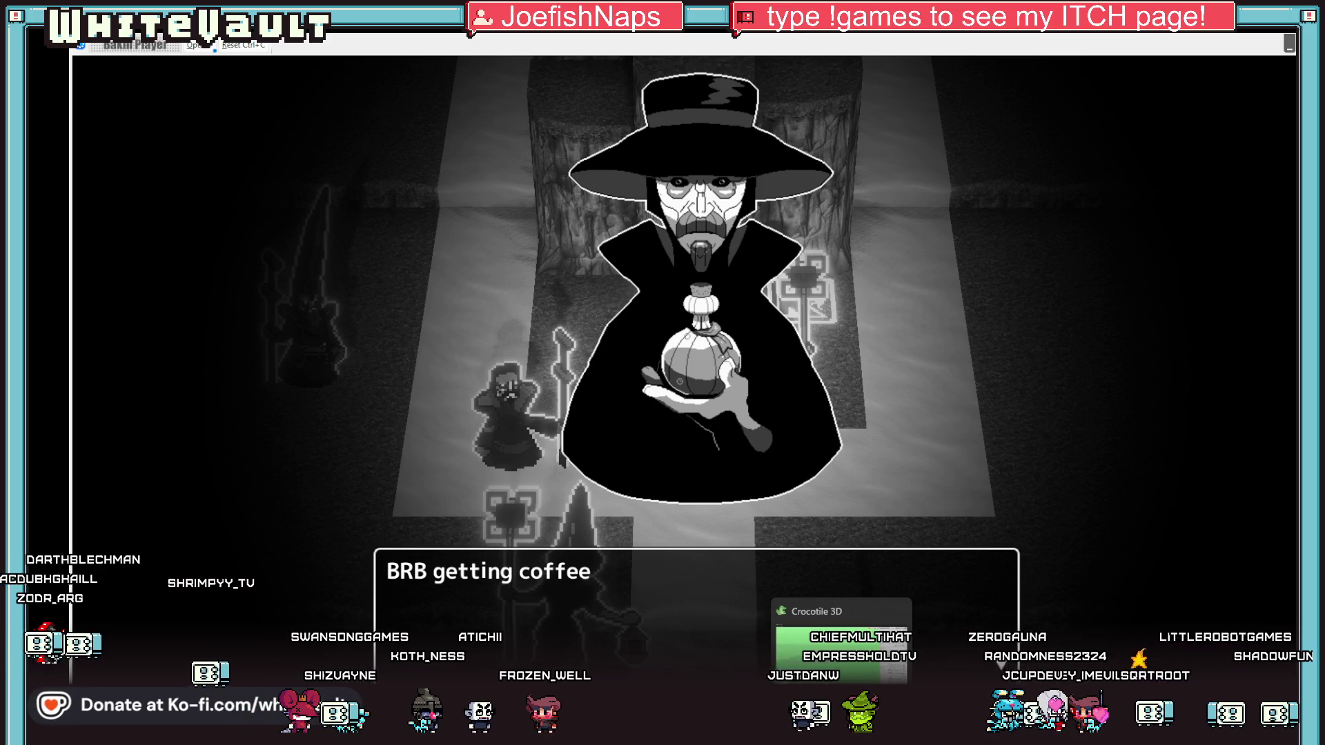
{"action": "left_click", "coordinate": [842, 731]}
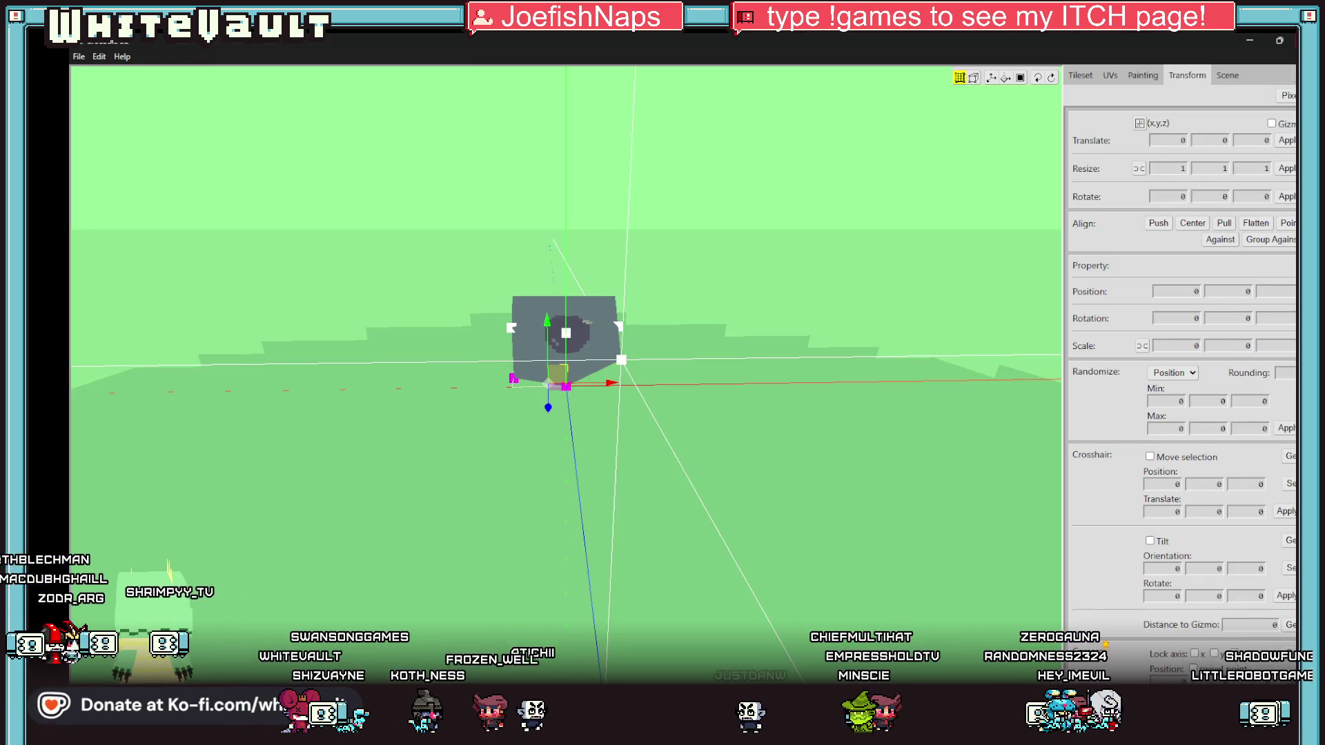
- Quit Crocotile 3D without saving, then end the Bakin test play
{"action": "key", "text": "alt+F4"}
{"action": "left_click", "coordinate": [759, 388]}
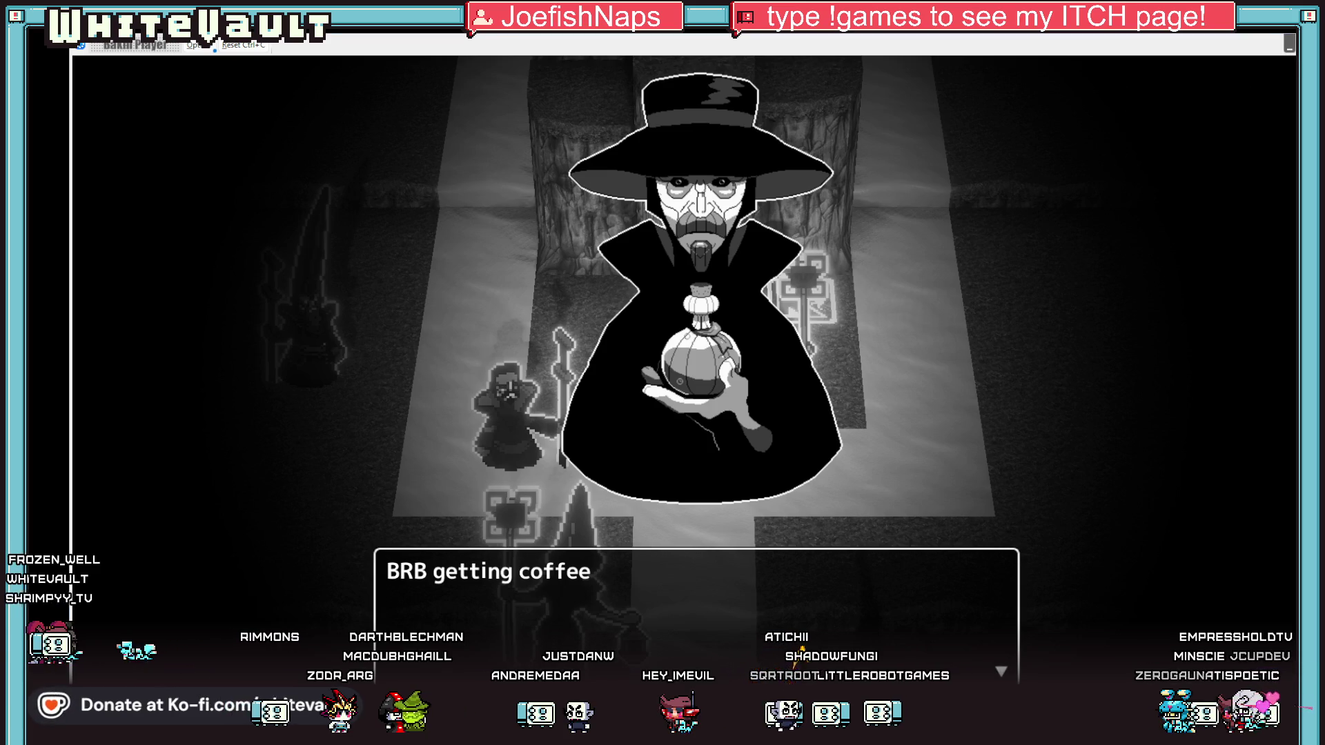
{"action": "key", "text": "alt+F4"}
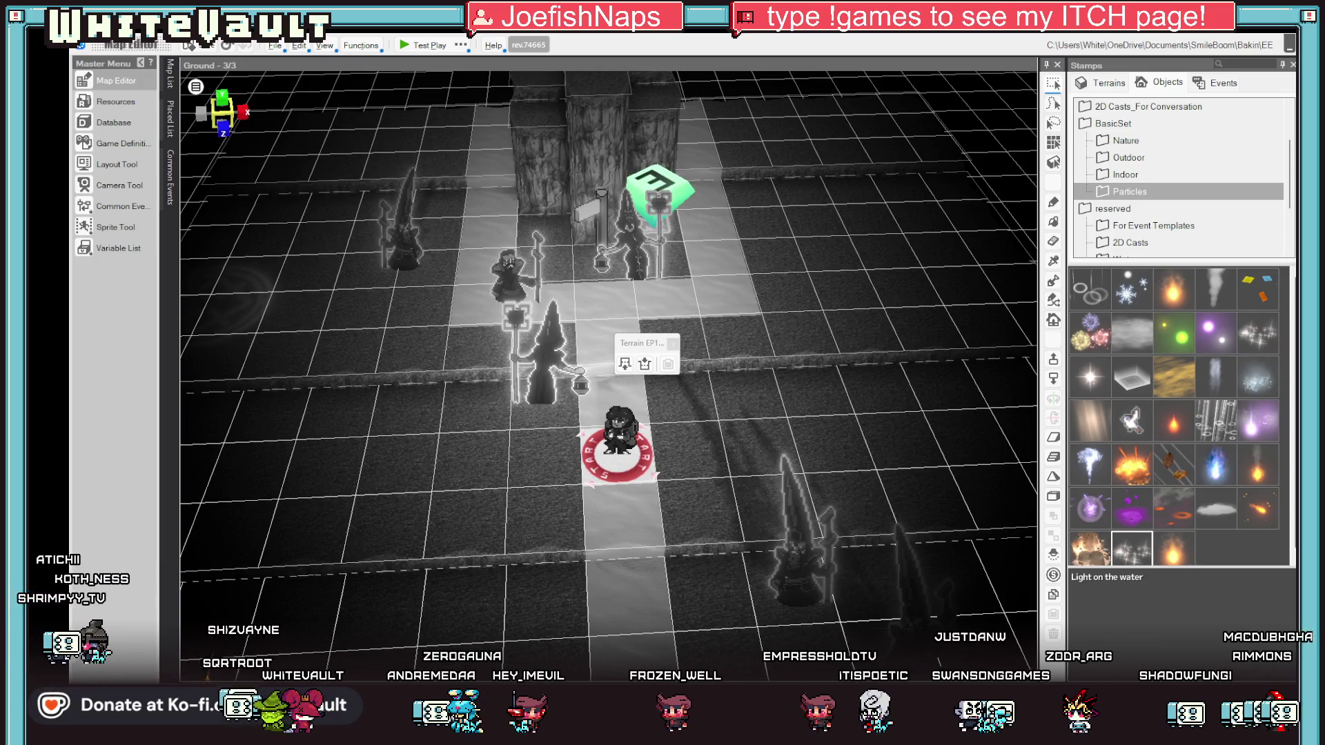
- Launch Blockbench and create a new Generic Model project with default settings
{"action": "mouse_move", "coordinate": [799, 732]}
{"action": "left_click", "coordinate": [799, 638]}
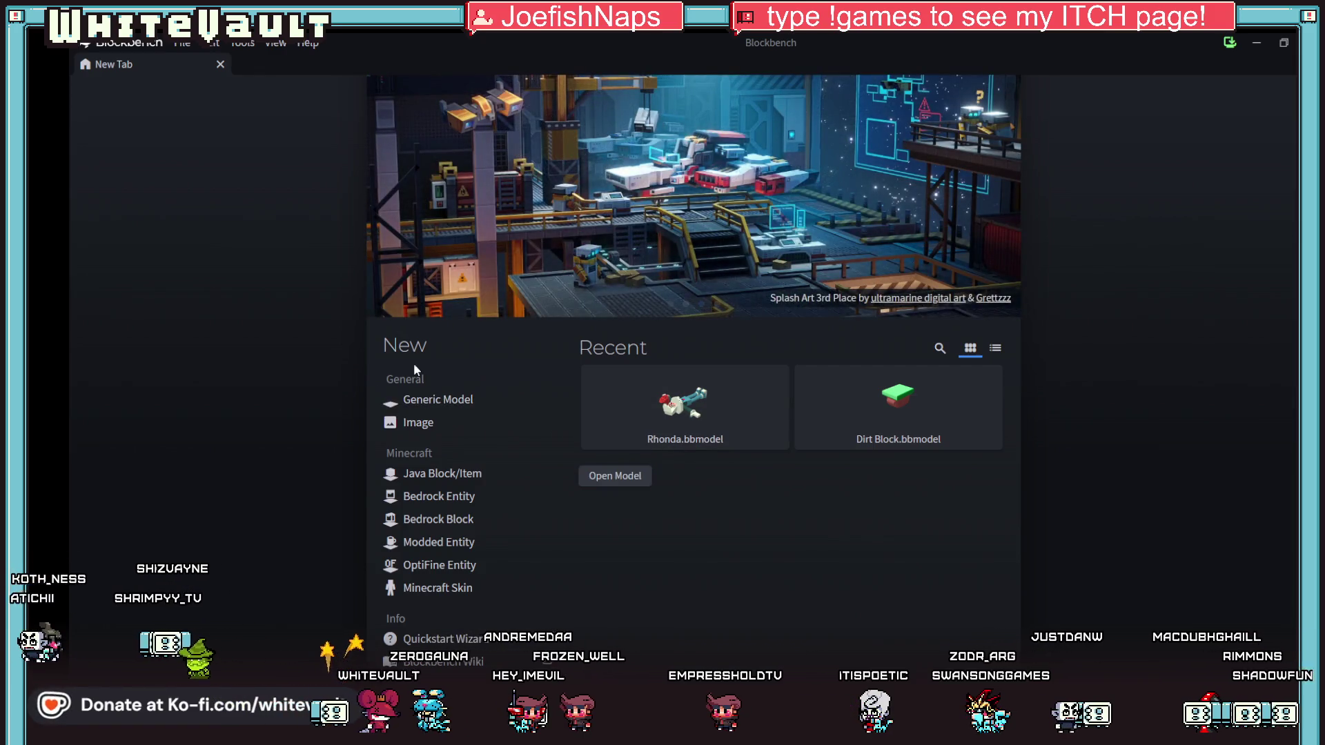
{"action": "left_click", "coordinate": [437, 399]}
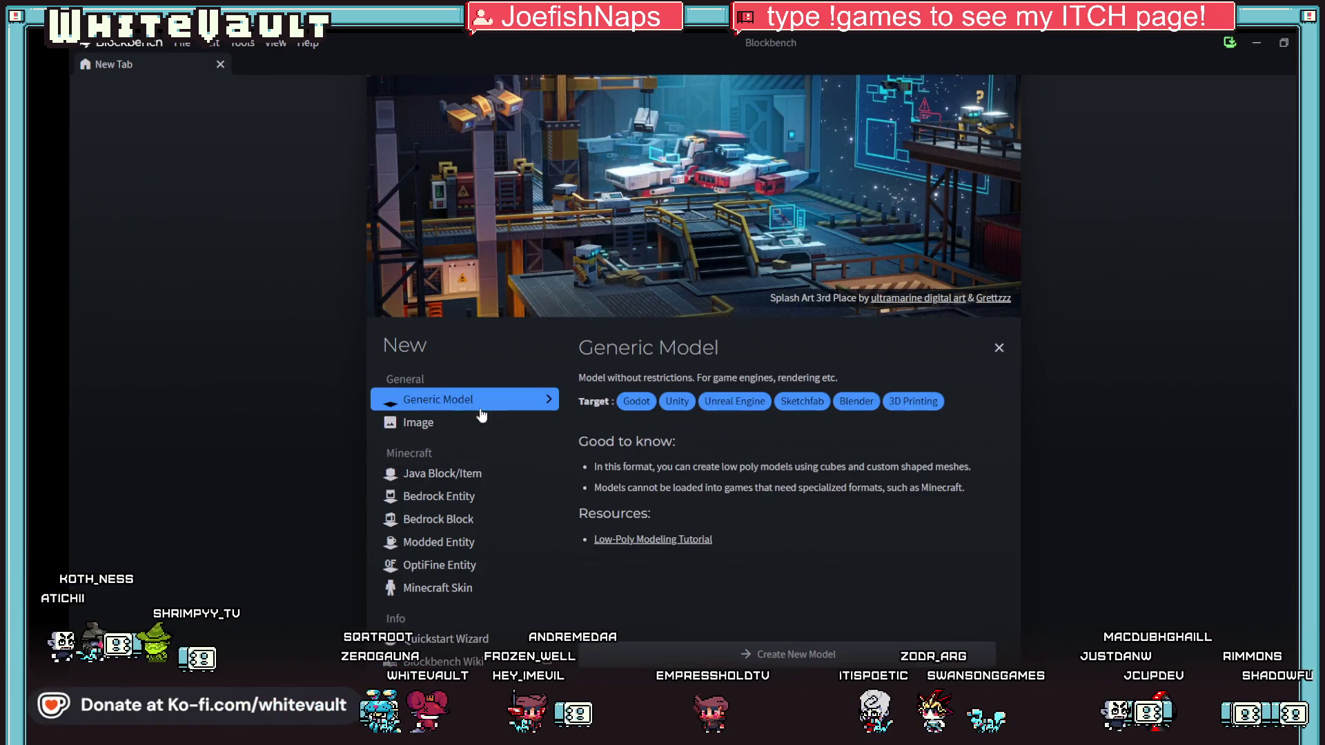
{"action": "left_click", "coordinate": [756, 654]}
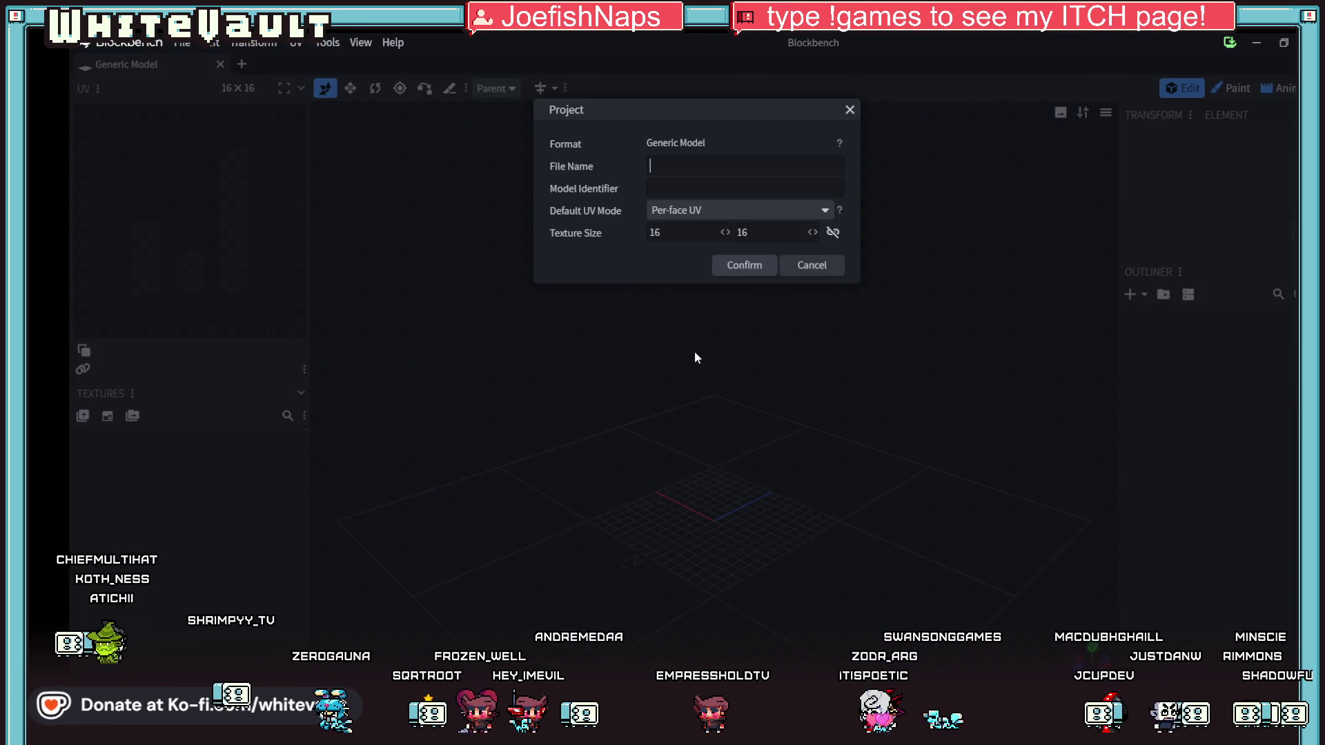
{"action": "left_click", "coordinate": [744, 265]}
{"action": "left_click_drag", "start_coordinate": [747, 490], "coordinate": [698, 548]}
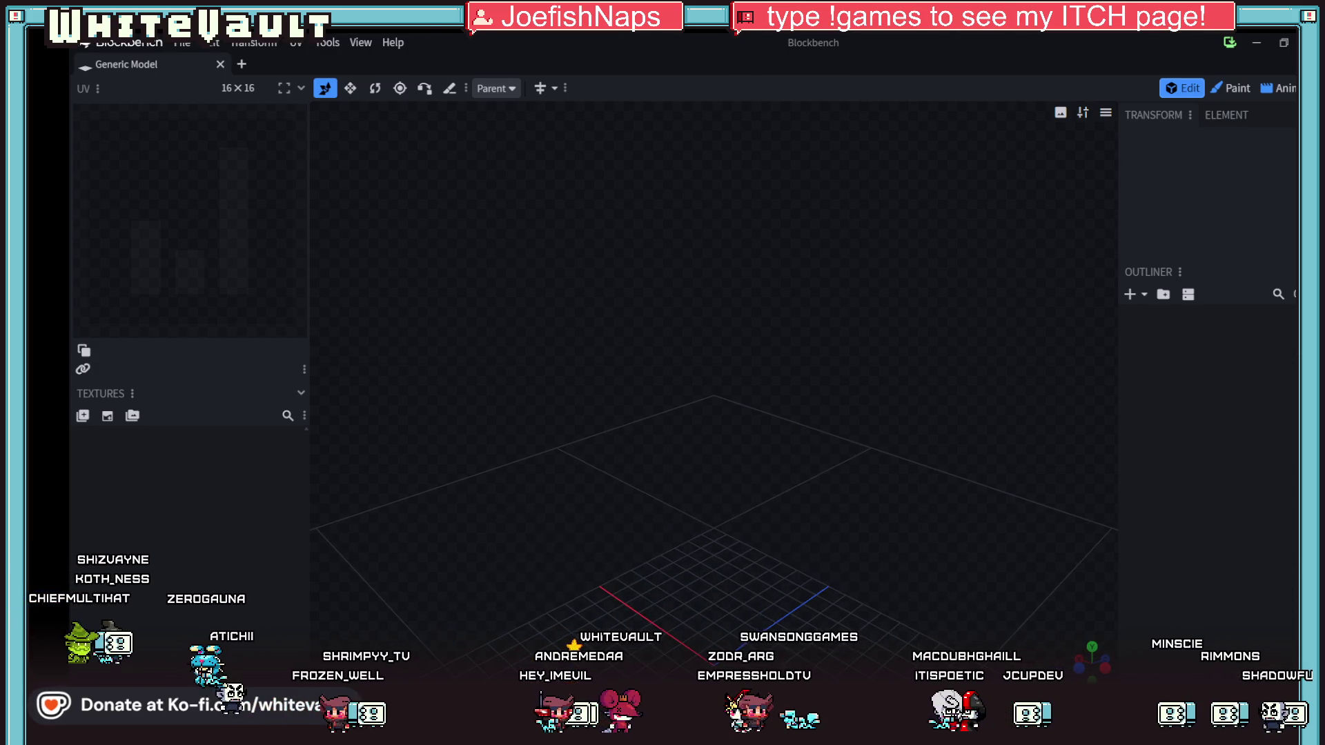
{"action": "key", "text": "alt+Tab"}
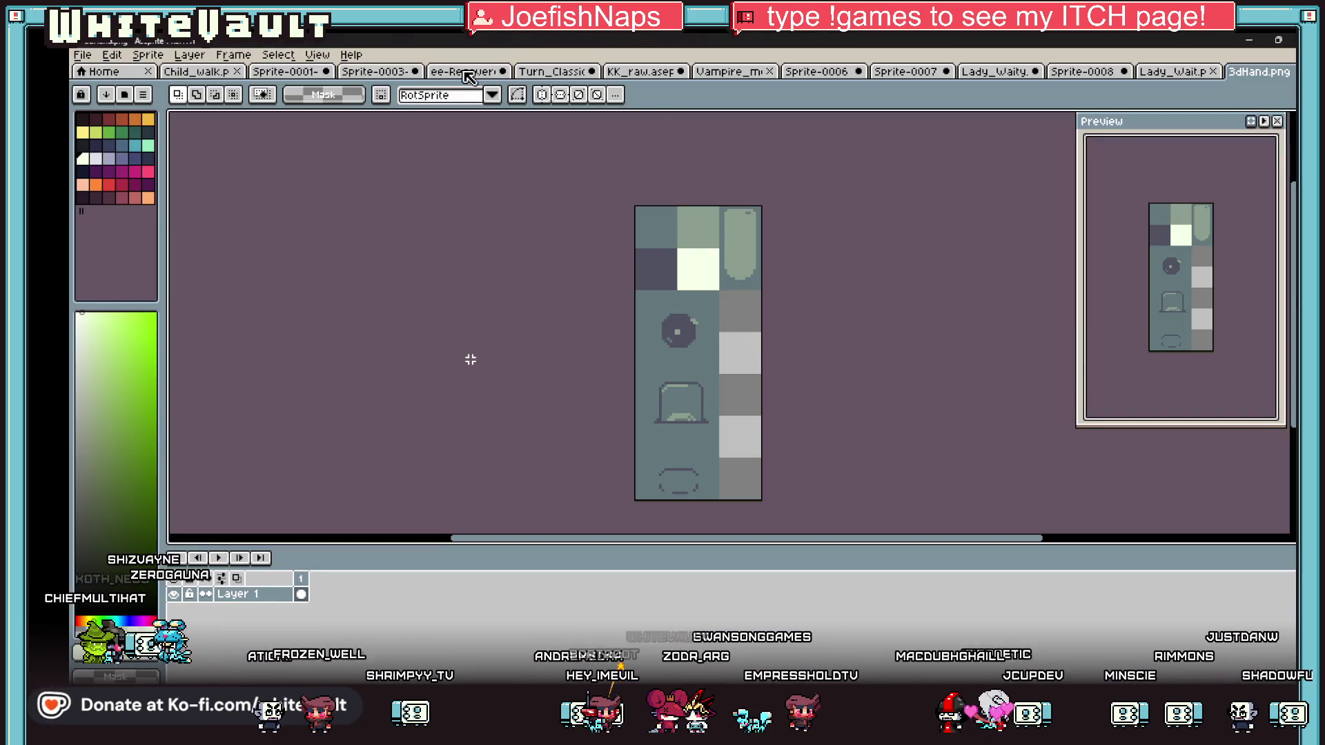
- Paste the hand sprite into the ee-Recover sheet
{"action": "left_click", "coordinate": [462, 71]}
{"action": "key", "text": "ctrl+v"}
{"action": "scroll", "coordinate": [711, 207], "scroll_direction": "down", "scroll_amount": 4}
{"action": "scroll", "coordinate": [470, 360], "scroll_direction": "up", "scroll_amount": 3}
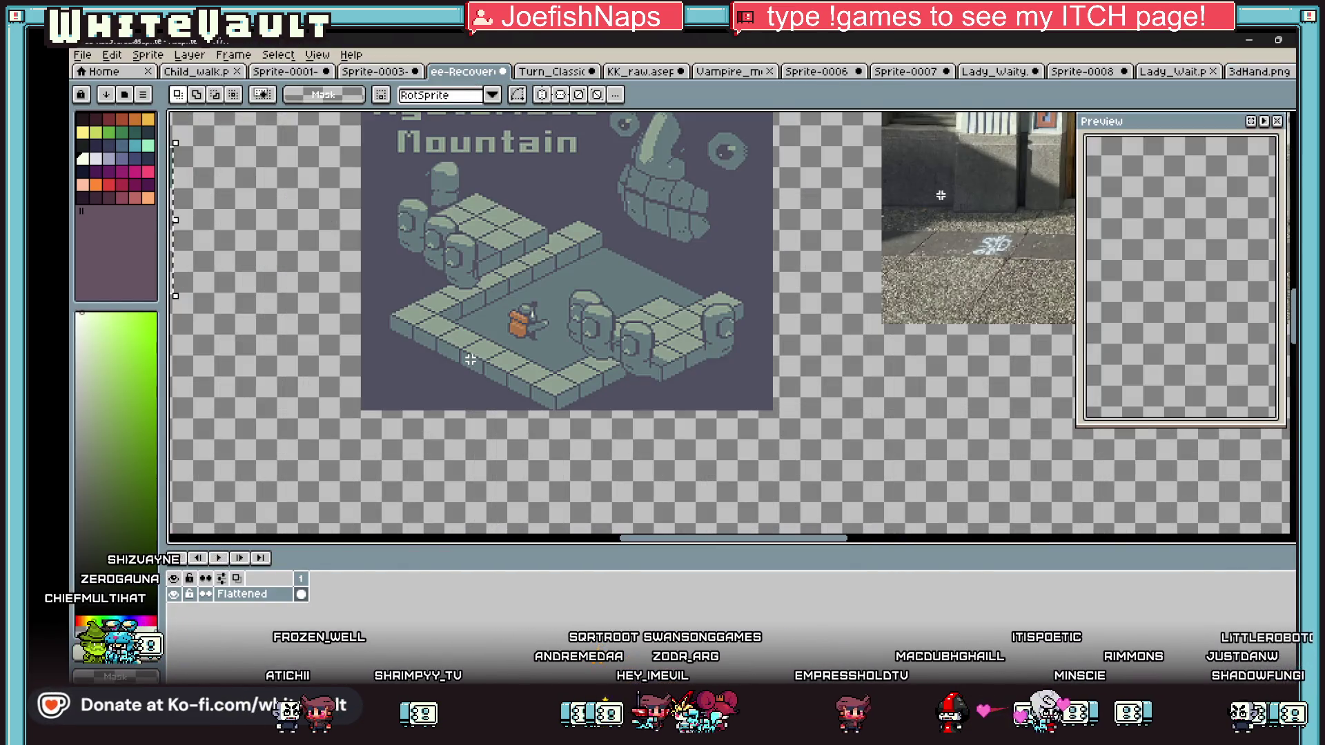
{"action": "scroll", "coordinate": [470, 360], "scroll_direction": "down", "scroll_amount": 2}
{"action": "scroll", "coordinate": [470, 360], "scroll_direction": "up", "scroll_amount": 2}
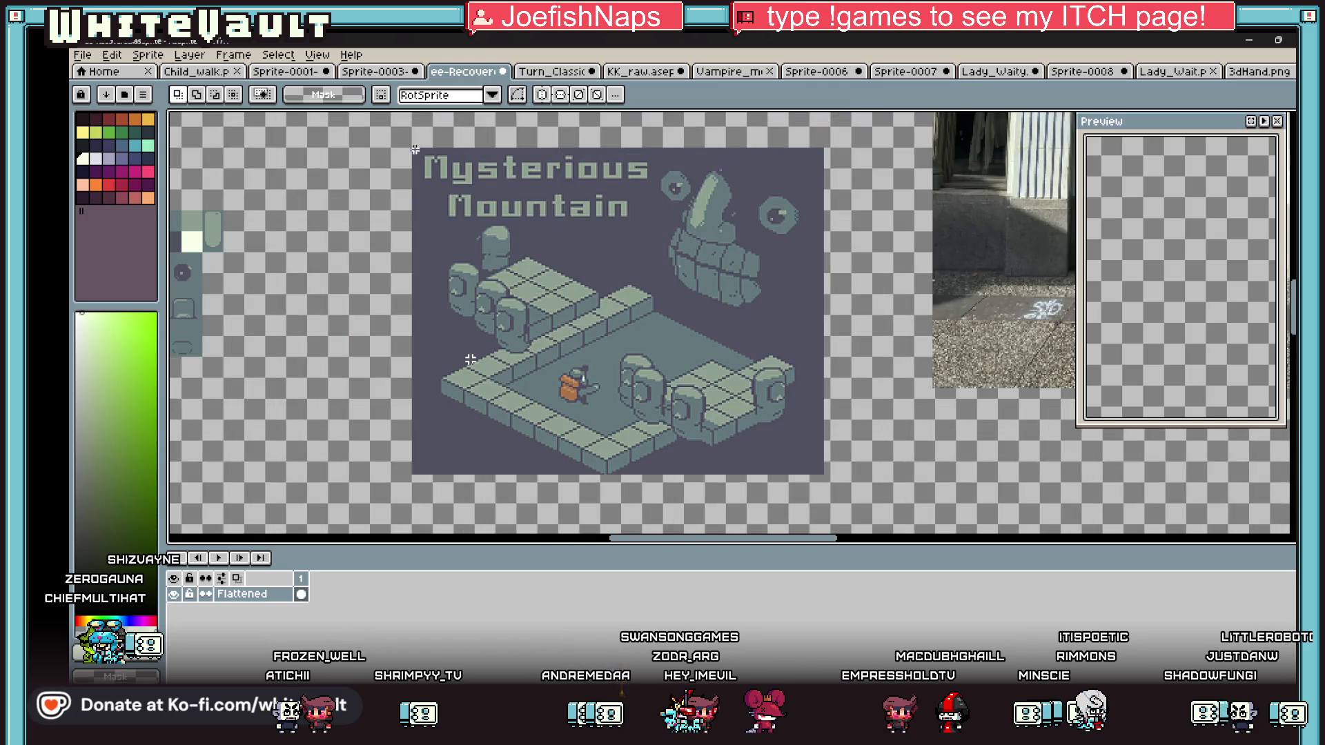
- Marquee-select the Mysterious Mountain image and eyedrop its grey-purple background colour
{"action": "mouse_move", "coordinate": [412, 147]}
{"action": "left_mouse_down"}
{"action": "mouse_move", "coordinate": [722, 438]}
{"action": "mouse_move", "coordinate": [823, 475]}
{"action": "left_mouse_up"}
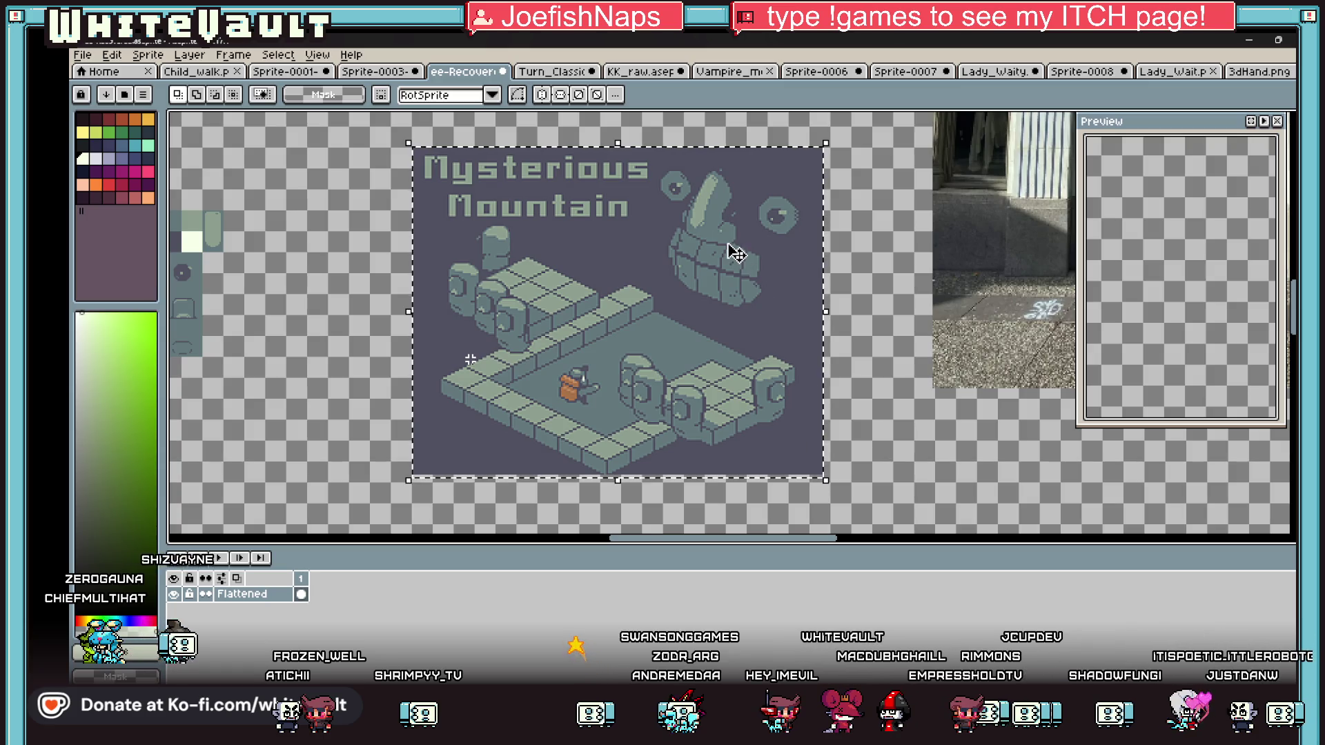
{"action": "scroll", "coordinate": [624, 275], "scroll_direction": "up", "scroll_amount": 3}
{"action": "scroll", "coordinate": [583, 341], "scroll_direction": "down", "scroll_amount": 3}
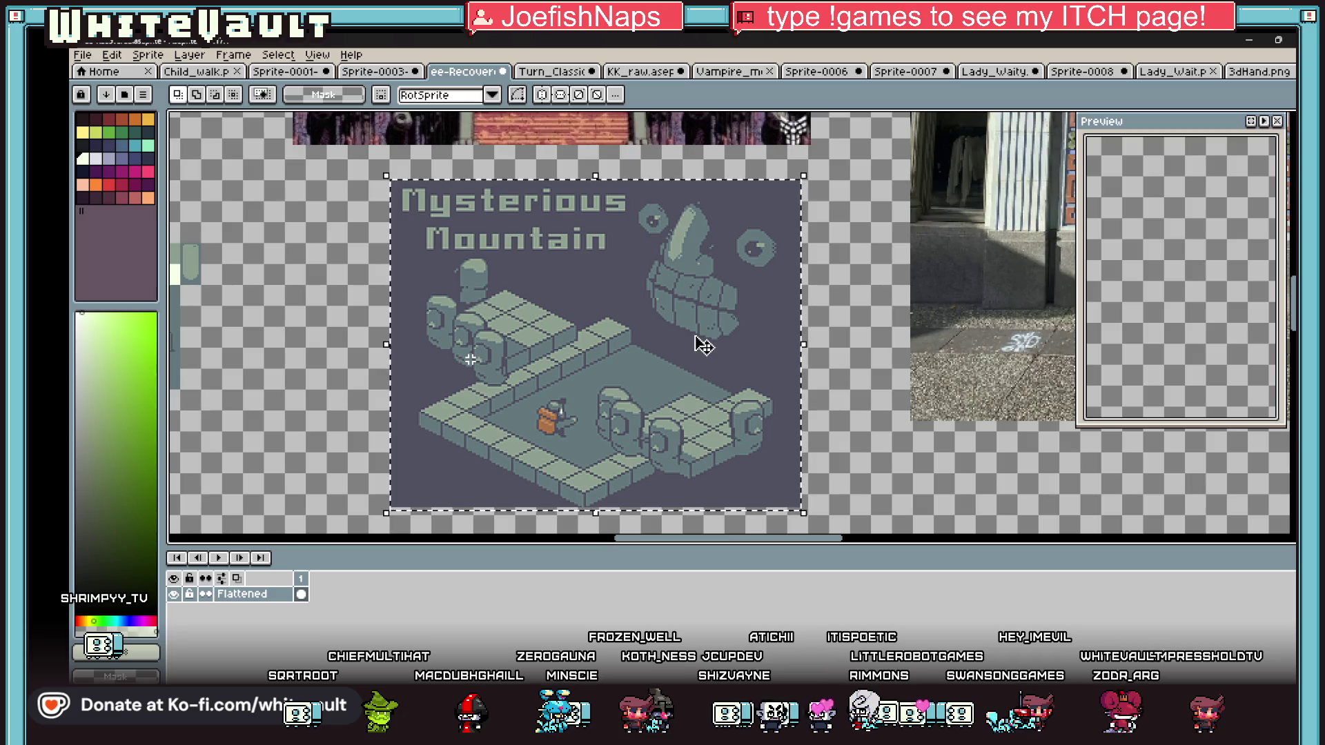
{"action": "scroll", "coordinate": [621, 260], "scroll_direction": "up", "scroll_amount": 2}
{"action": "scroll", "coordinate": [614, 262], "scroll_direction": "down", "scroll_amount": 2}
{"action": "left_click", "coordinate": [618, 271], "text": "alt"}
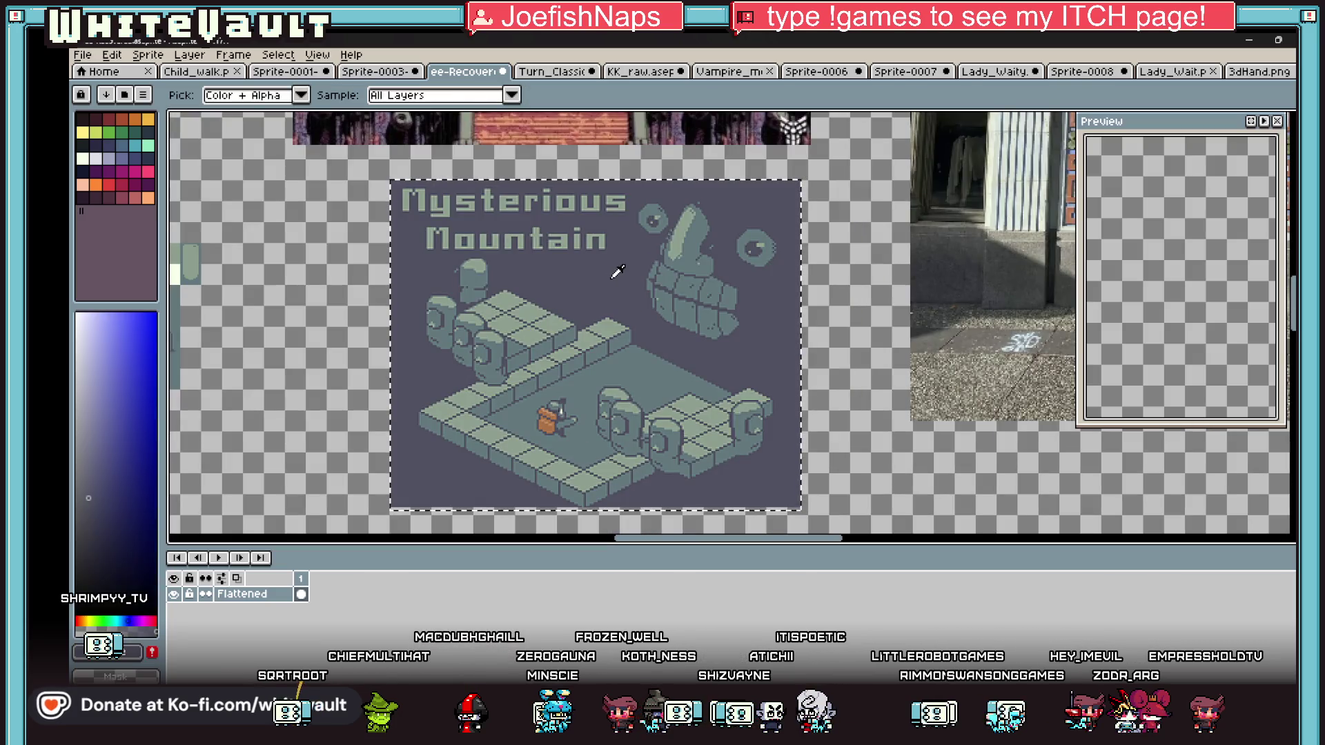
- Brush over the Mysterious Mountain title text with the grey-purple background colour
{"action": "left_click", "coordinate": [594, 239]}
{"action": "mouse_move", "coordinate": [604, 235]}
{"action": "left_mouse_down"}
{"action": "mouse_move", "coordinate": [428, 238]}
{"action": "mouse_move", "coordinate": [426, 218]}
{"action": "mouse_move", "coordinate": [628, 205]}
{"action": "left_mouse_up"}
{"action": "scroll", "coordinate": [440, 271], "scroll_direction": "up", "scroll_amount": 2}
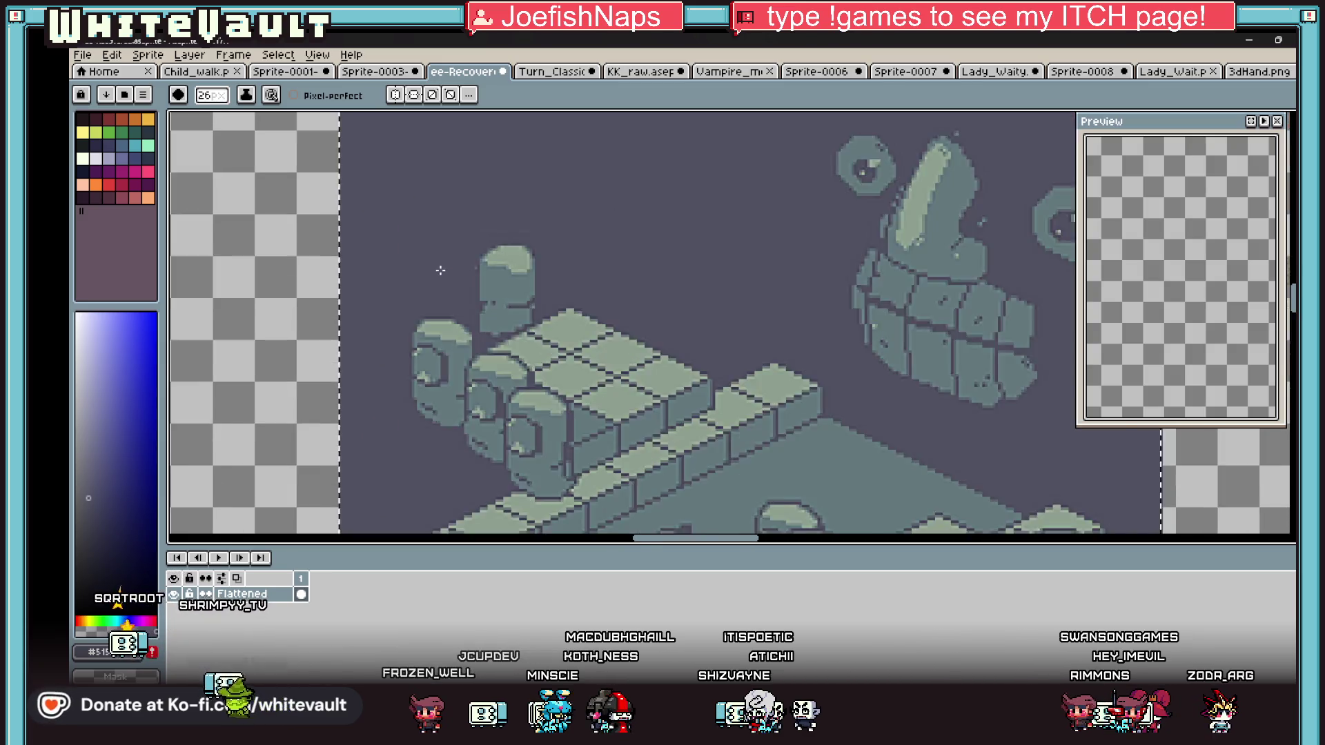
{"action": "scroll", "coordinate": [440, 270], "scroll_direction": "down", "scroll_amount": 2}
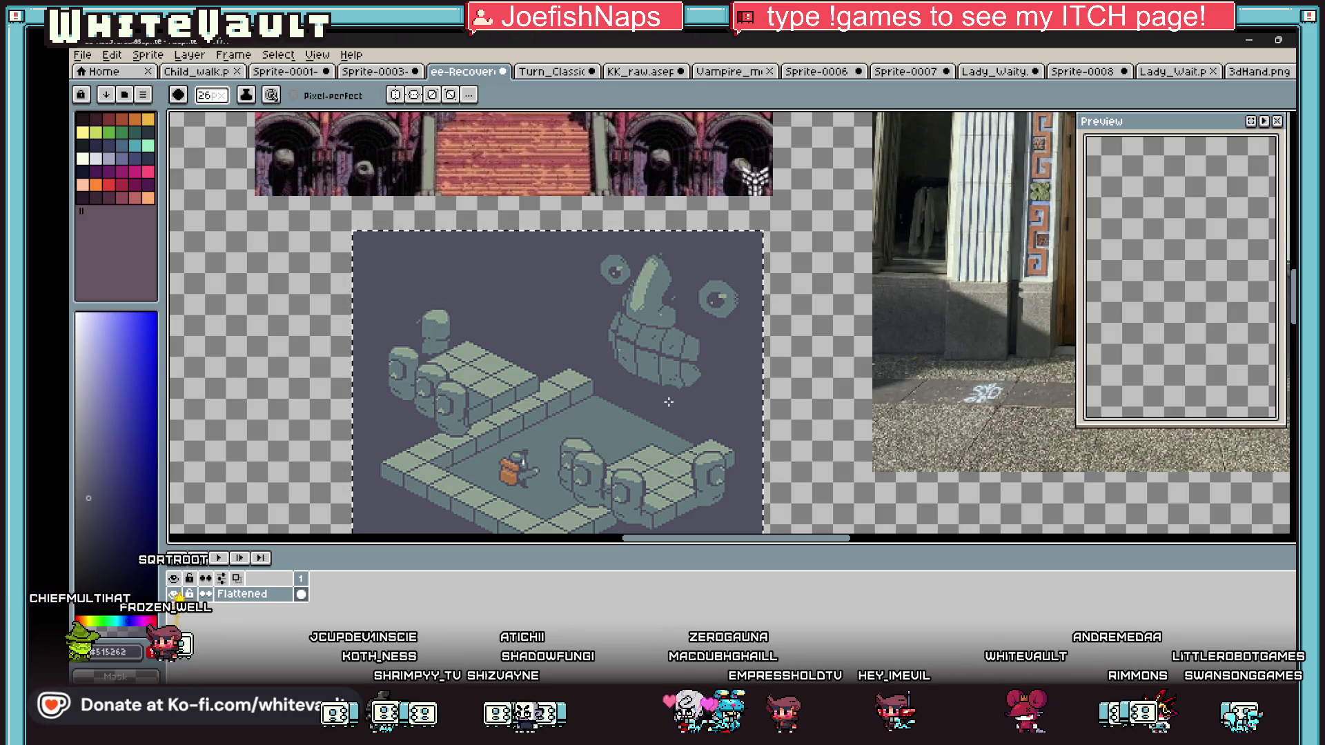
{"action": "scroll", "coordinate": [668, 394], "scroll_direction": "up", "scroll_amount": 2}
{"action": "key", "text": "g"}
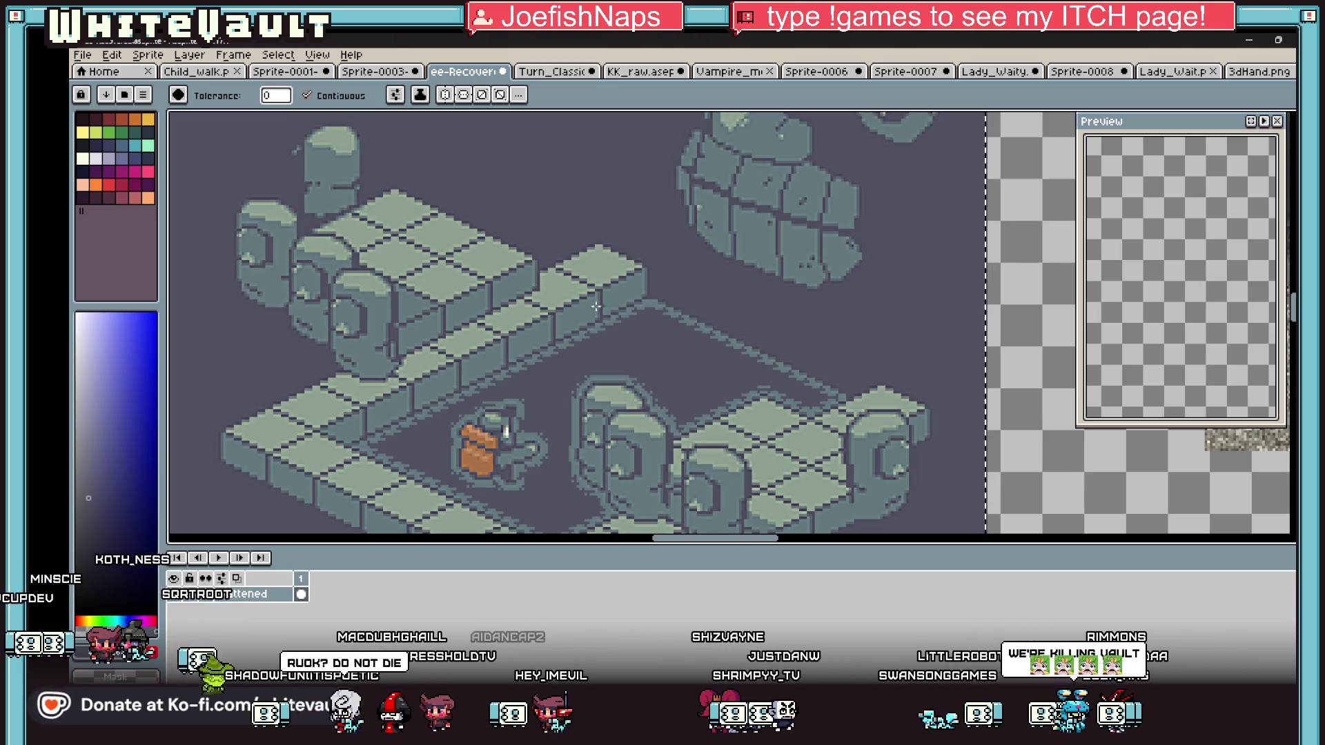
{"action": "scroll", "coordinate": [849, 346], "scroll_direction": "down", "scroll_amount": 5}
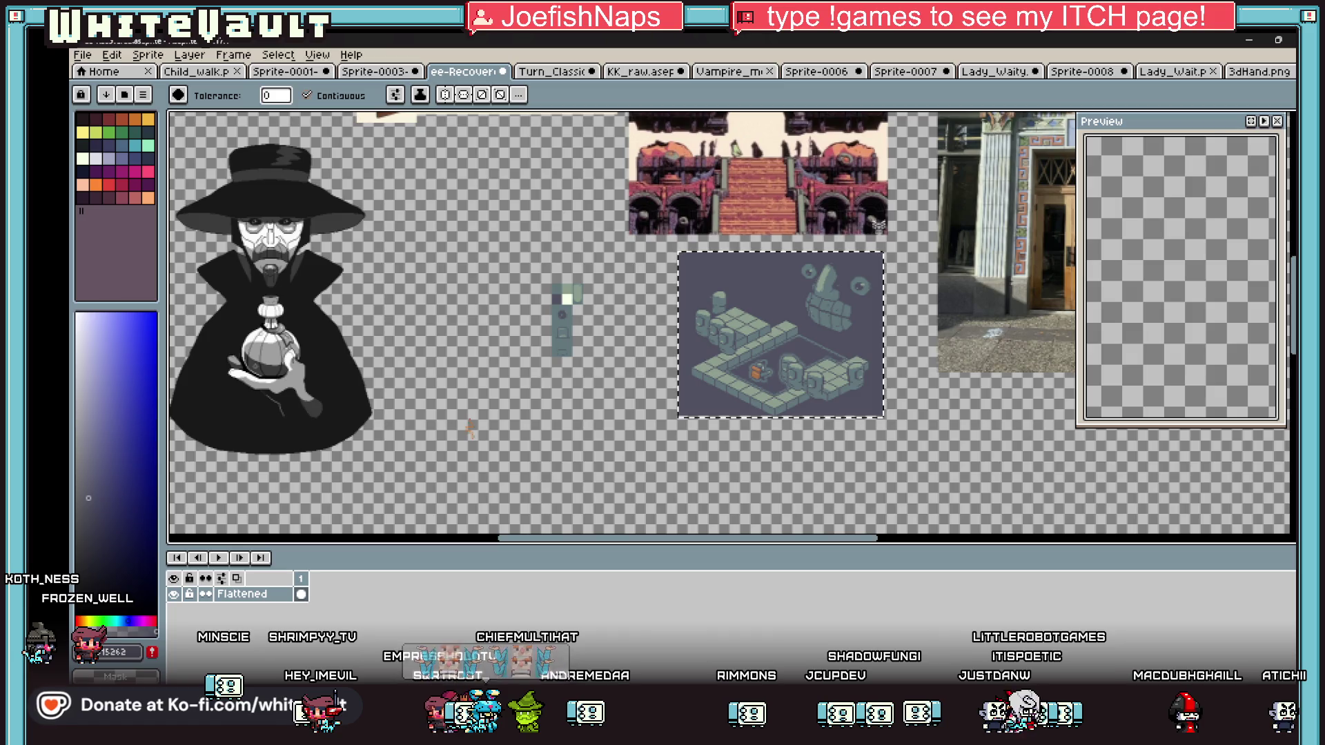
- Paint out the diagonal light line on the floor with the large brush
{"action": "scroll", "coordinate": [835, 348], "scroll_direction": "up", "scroll_amount": 1}
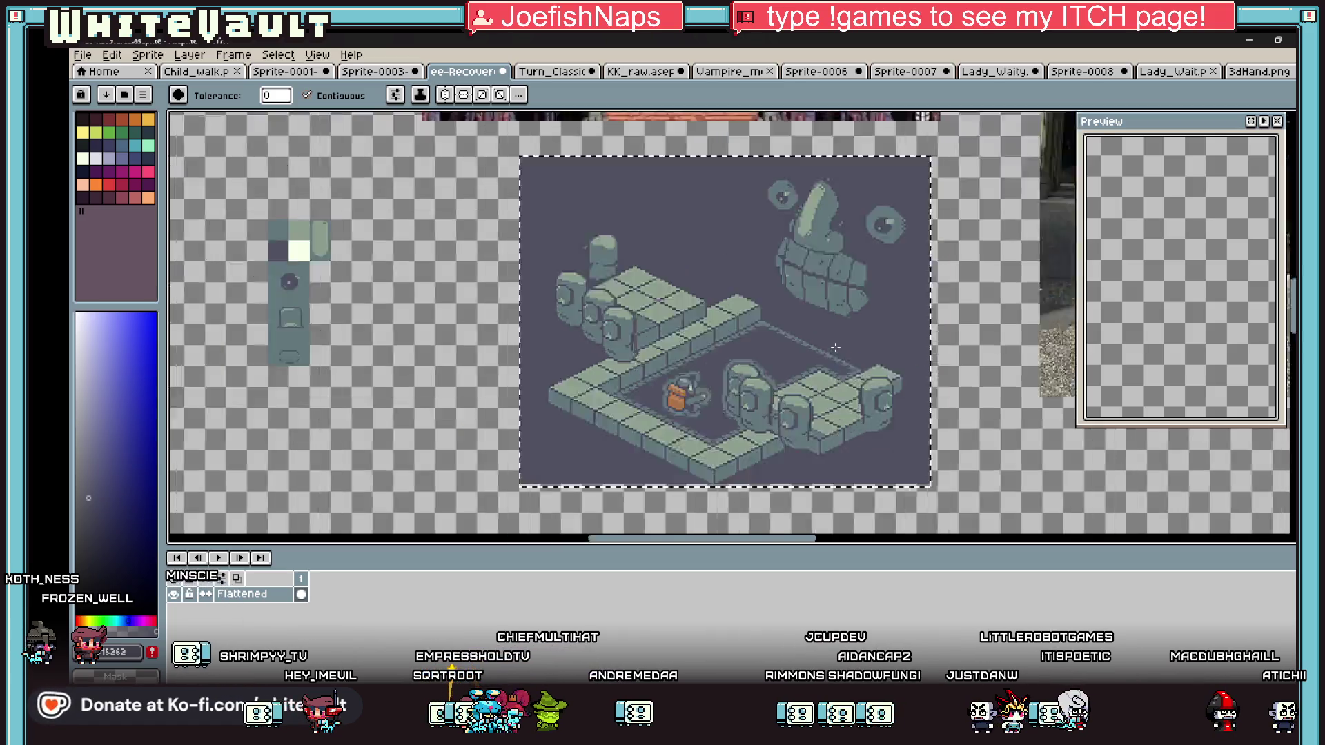
{"action": "scroll", "coordinate": [835, 348], "scroll_direction": "up", "scroll_amount": 2}
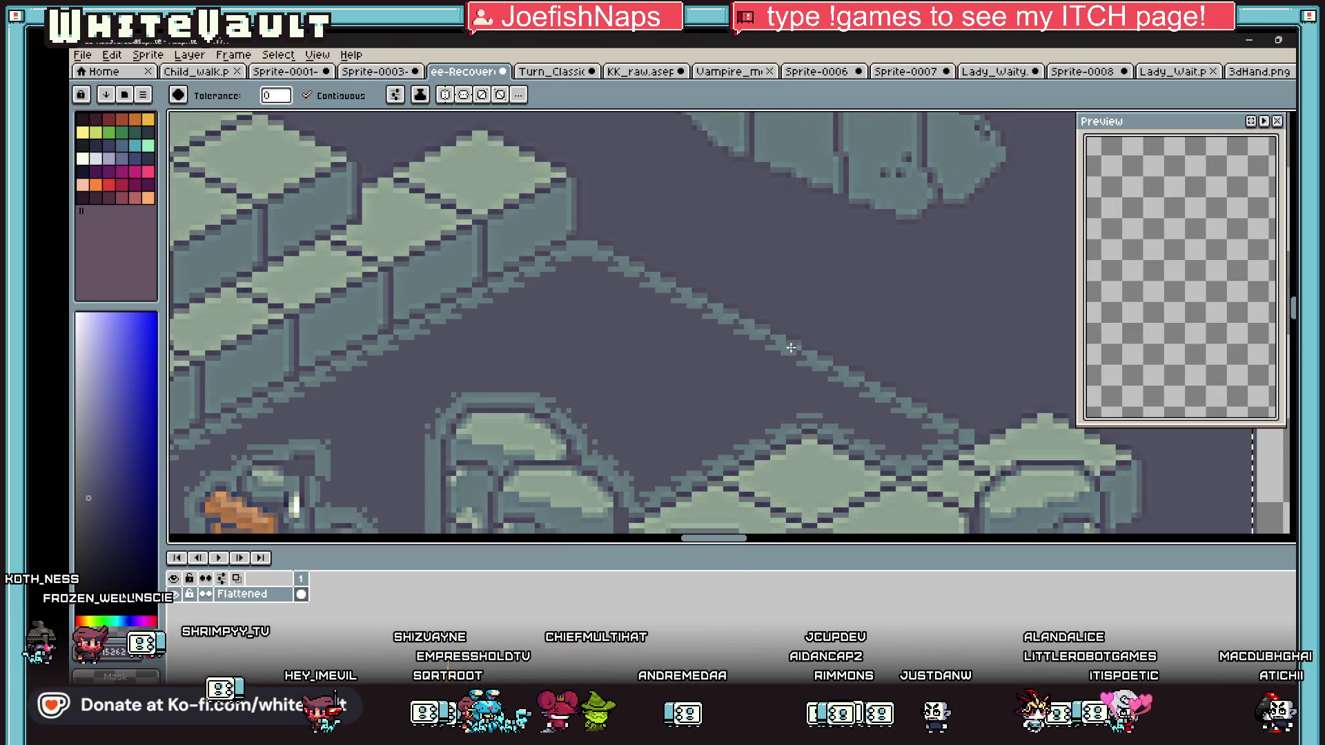
{"action": "key", "text": "b"}
{"action": "key", "text": "i"}
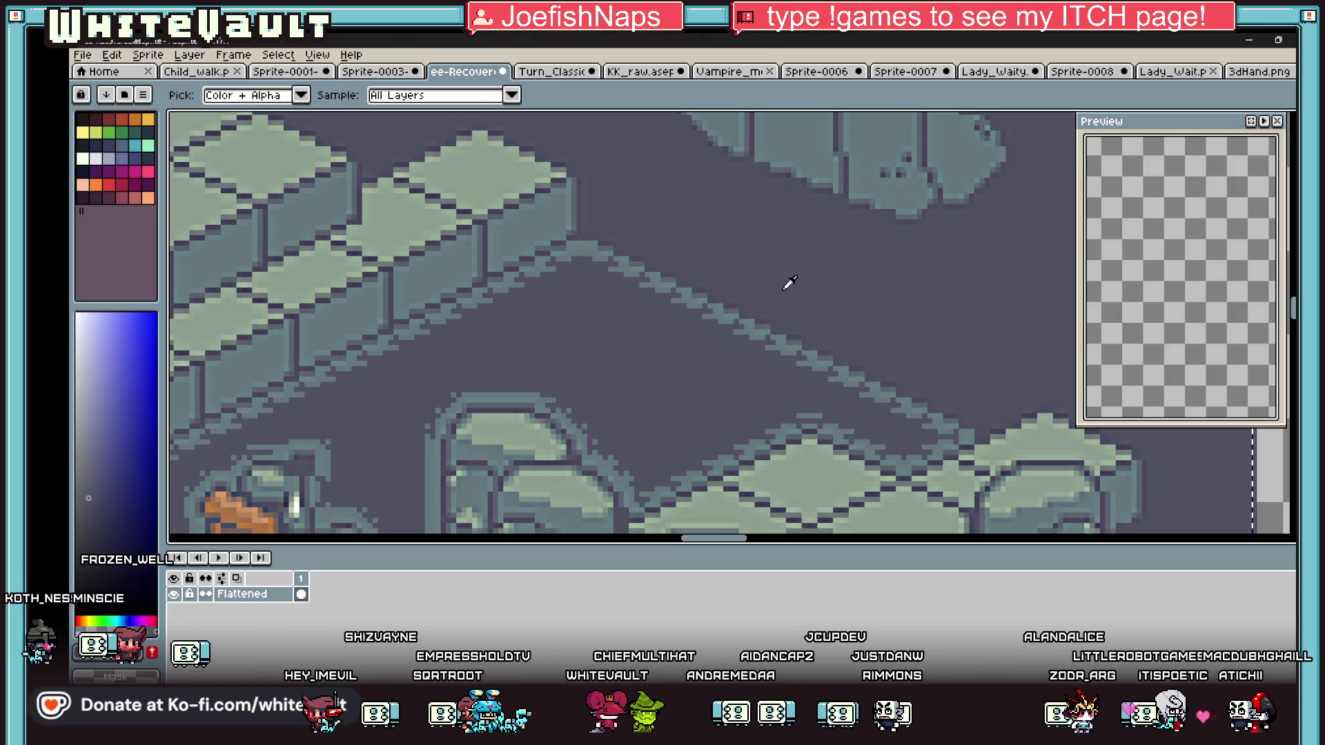
{"action": "key", "text": "e"}
{"action": "left_click", "coordinate": [663, 291]}
{"action": "mouse_move", "coordinate": [653, 290]}
{"action": "left_mouse_down"}
{"action": "mouse_move", "coordinate": [862, 366]}
{"action": "mouse_move", "coordinate": [892, 363]}
{"action": "left_mouse_up"}
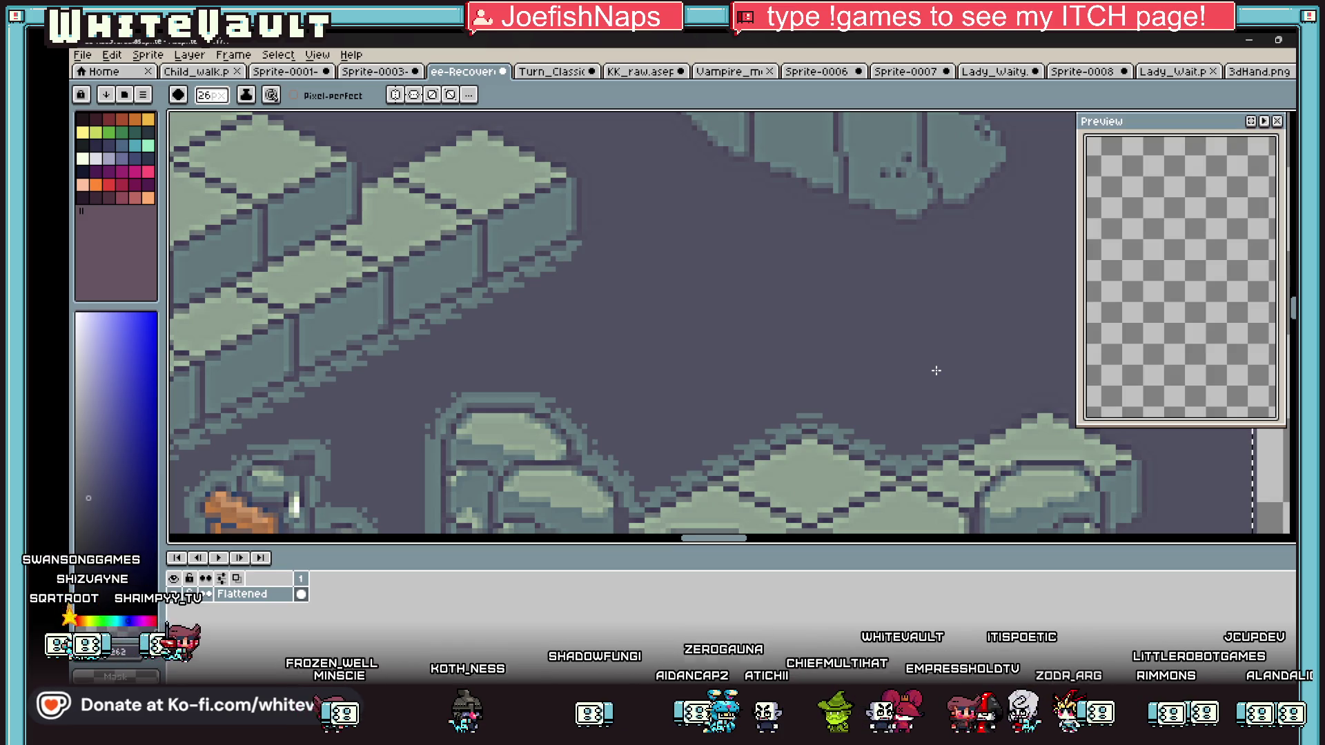
- Clear the selection and zoom out to show the whole isometric room sprite
{"action": "scroll", "coordinate": [799, 329], "scroll_direction": "down", "scroll_amount": 5}
{"action": "scroll", "coordinate": [836, 298], "scroll_direction": "up", "scroll_amount": 2}
{"action": "left_click", "coordinate": [915, 387]}
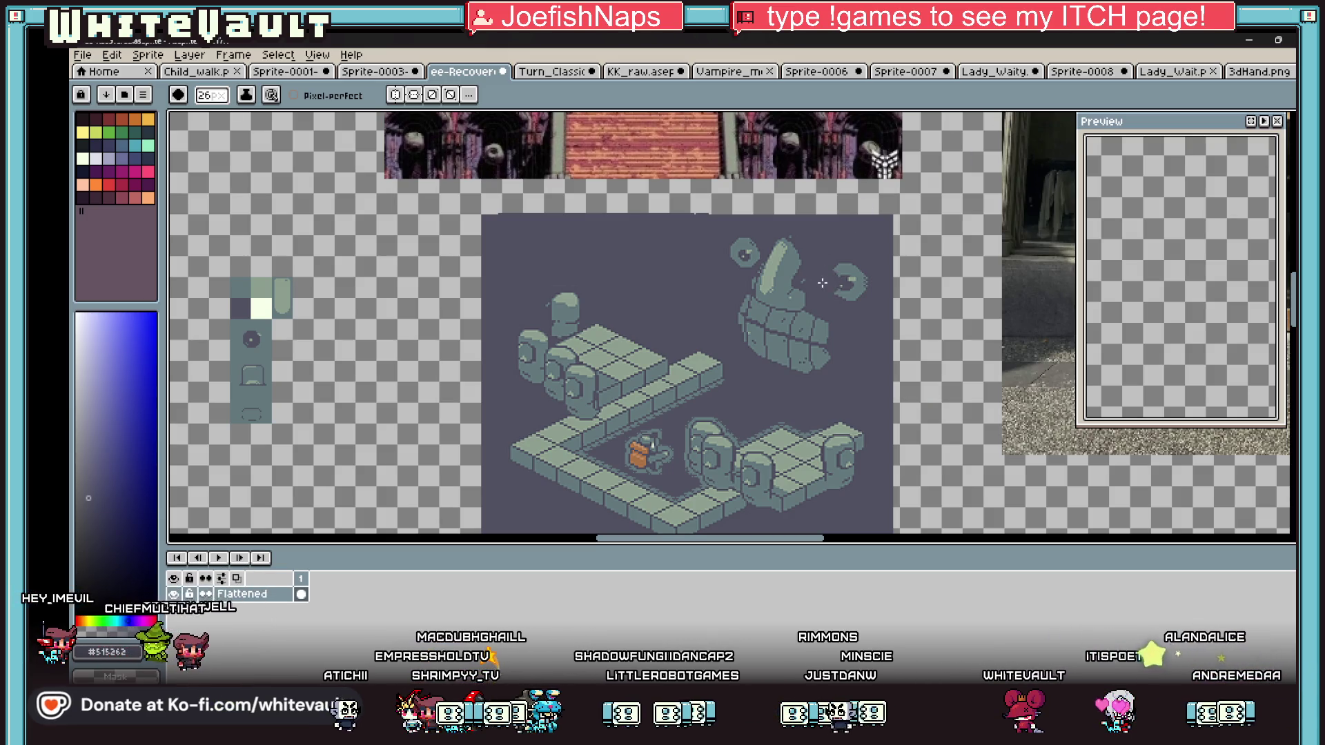
{"action": "scroll", "coordinate": [833, 312], "scroll_direction": "down", "scroll_amount": 2}
{"action": "scroll", "coordinate": [833, 312], "scroll_direction": "up", "scroll_amount": 2}
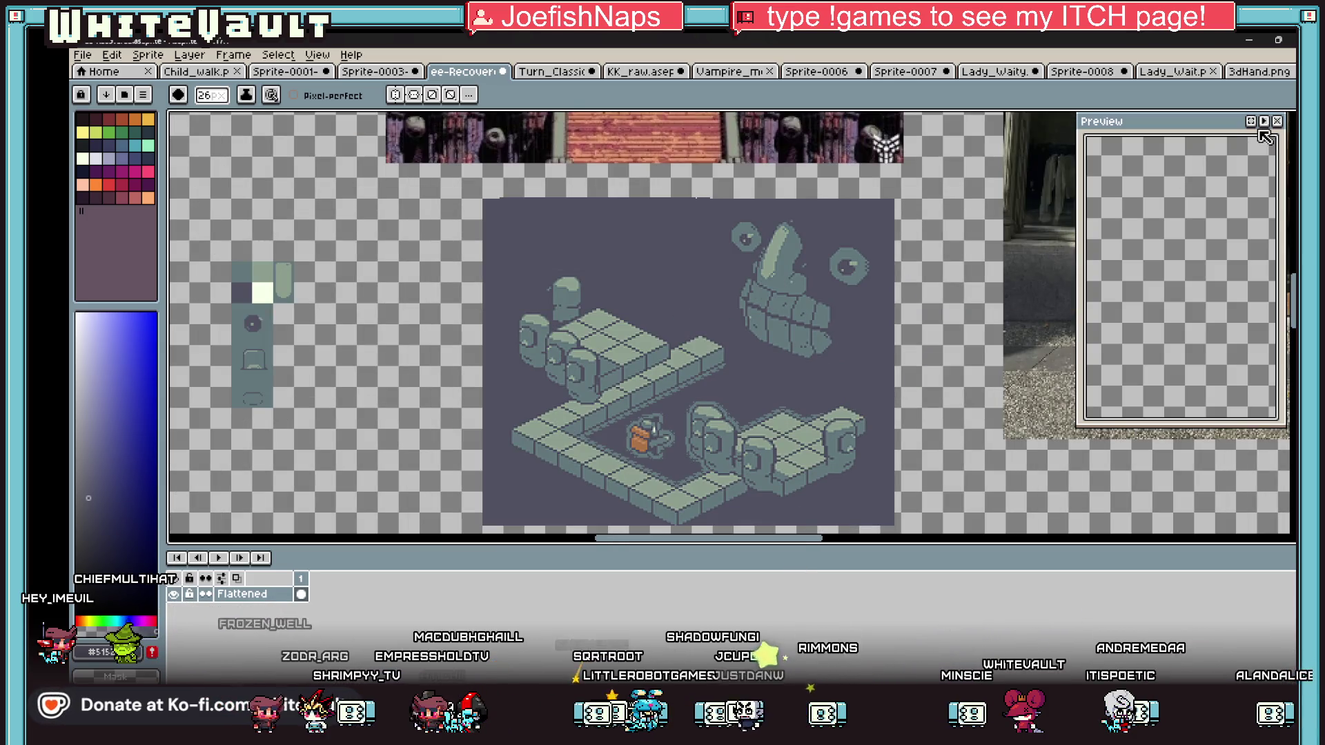
- Marquee-select the entire isometric room sprite, then return to Blockbench via Bakin
{"action": "key", "text": "m"}
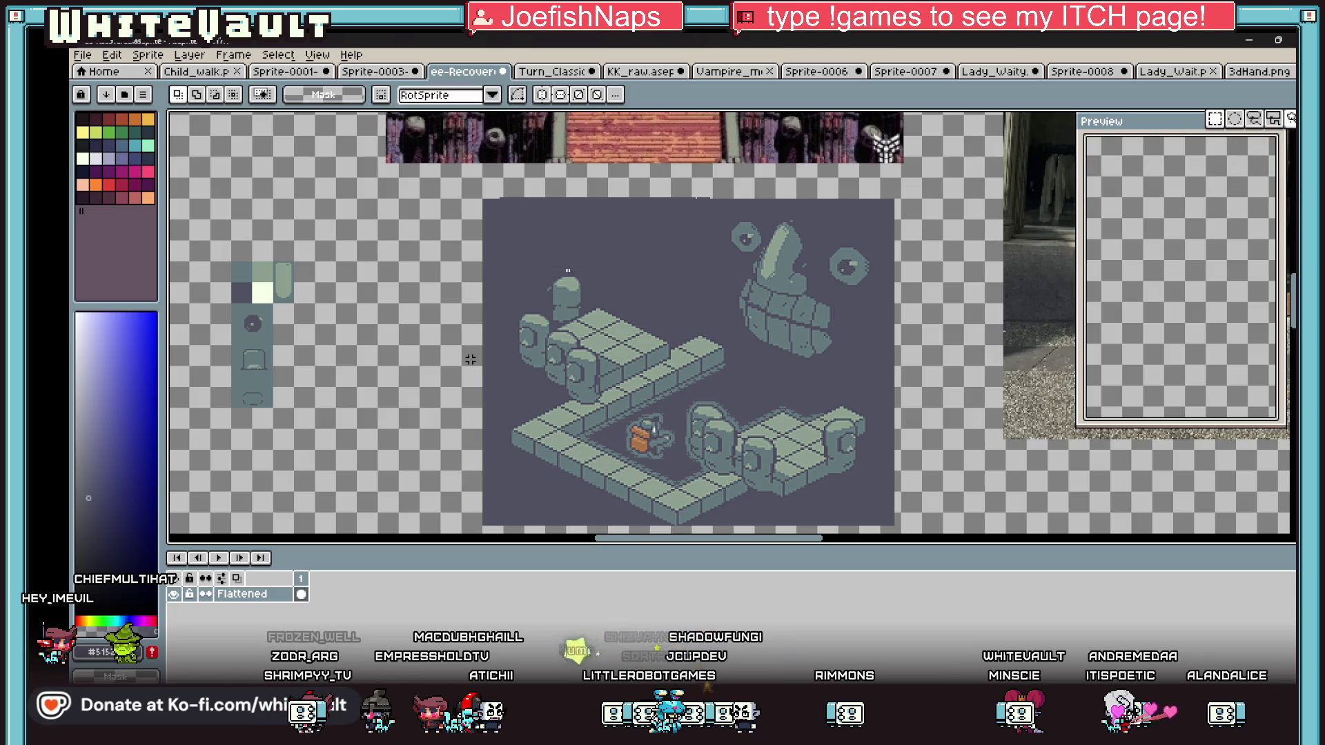
{"action": "mouse_move", "coordinate": [499, 205]}
{"action": "left_mouse_down"}
{"action": "mouse_move", "coordinate": [704, 530]}
{"action": "mouse_move", "coordinate": [835, 511]}
{"action": "mouse_move", "coordinate": [882, 522]}
{"action": "left_mouse_up"}
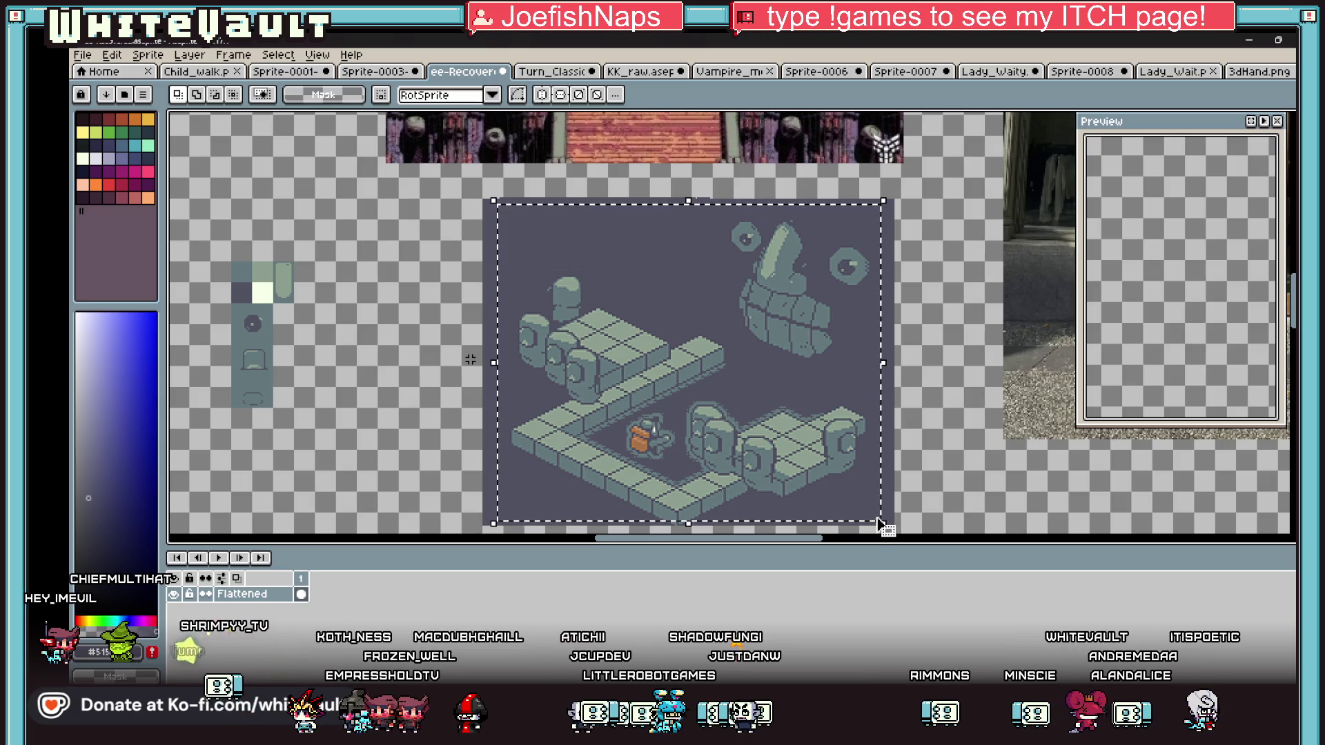
{"action": "key", "text": "alt+Tab"}
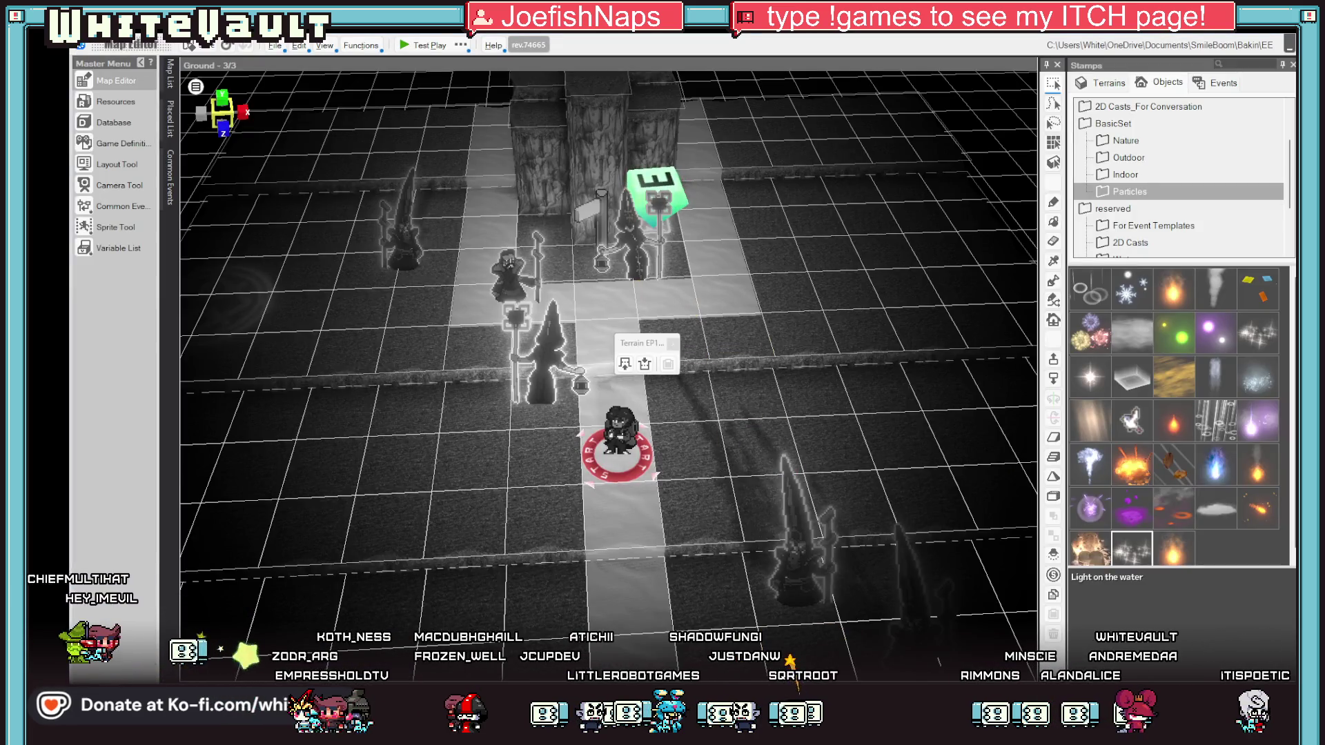
{"action": "key", "text": "alt+Tab"}
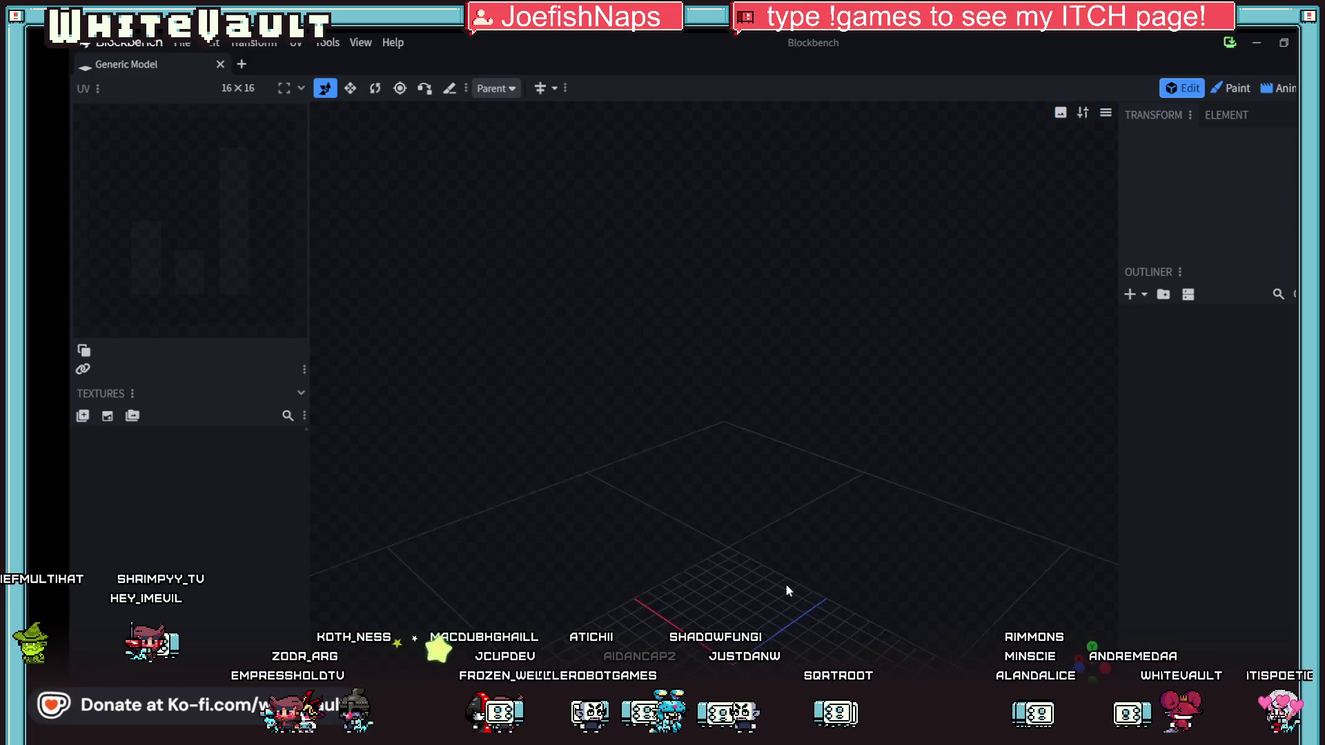
- Add the copied room image as a project reference image and drag it to the upper left
{"action": "mouse_move", "coordinate": [702, 434]}
{"action": "left_mouse_down"}
{"action": "mouse_move", "coordinate": [755, 491]}
{"action": "mouse_move", "coordinate": [698, 432]}
{"action": "left_mouse_up"}
{"action": "right_click", "coordinate": [700, 434]}
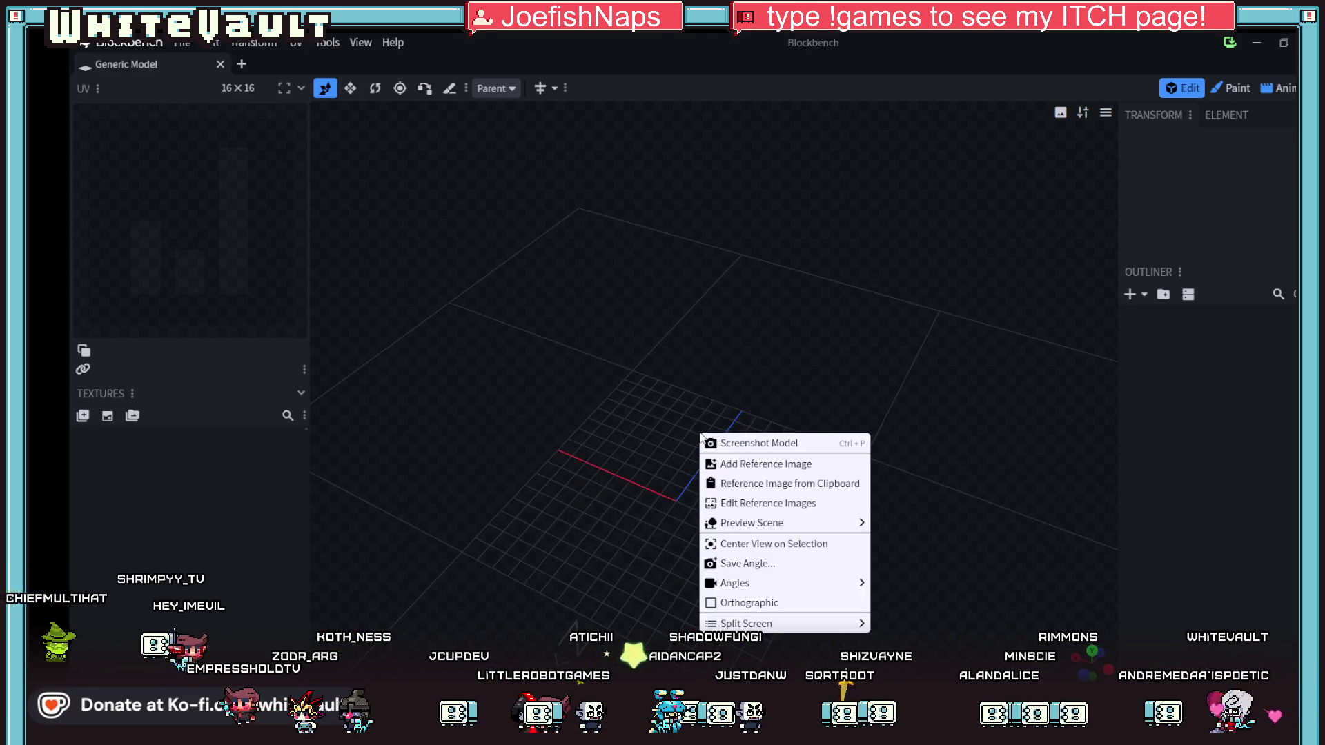
{"action": "left_click", "coordinate": [793, 468]}
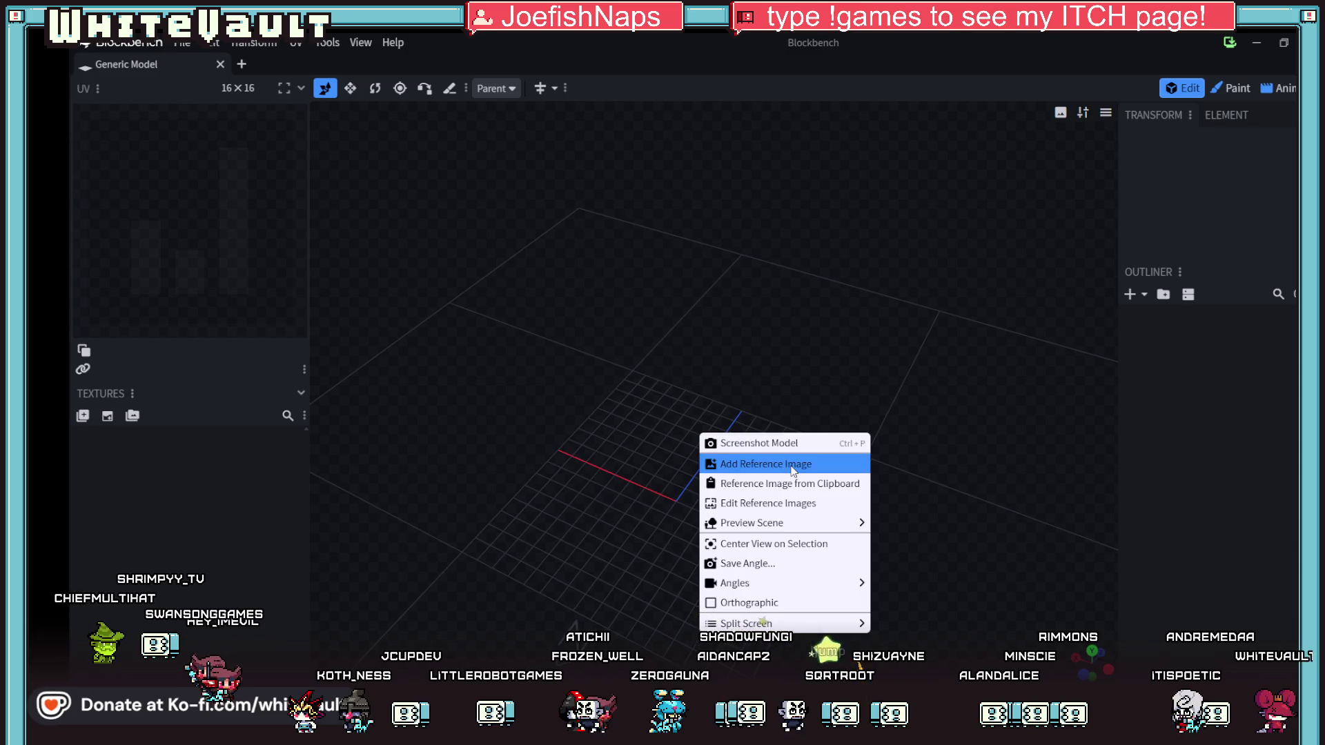
{"action": "key", "text": "Escape"}
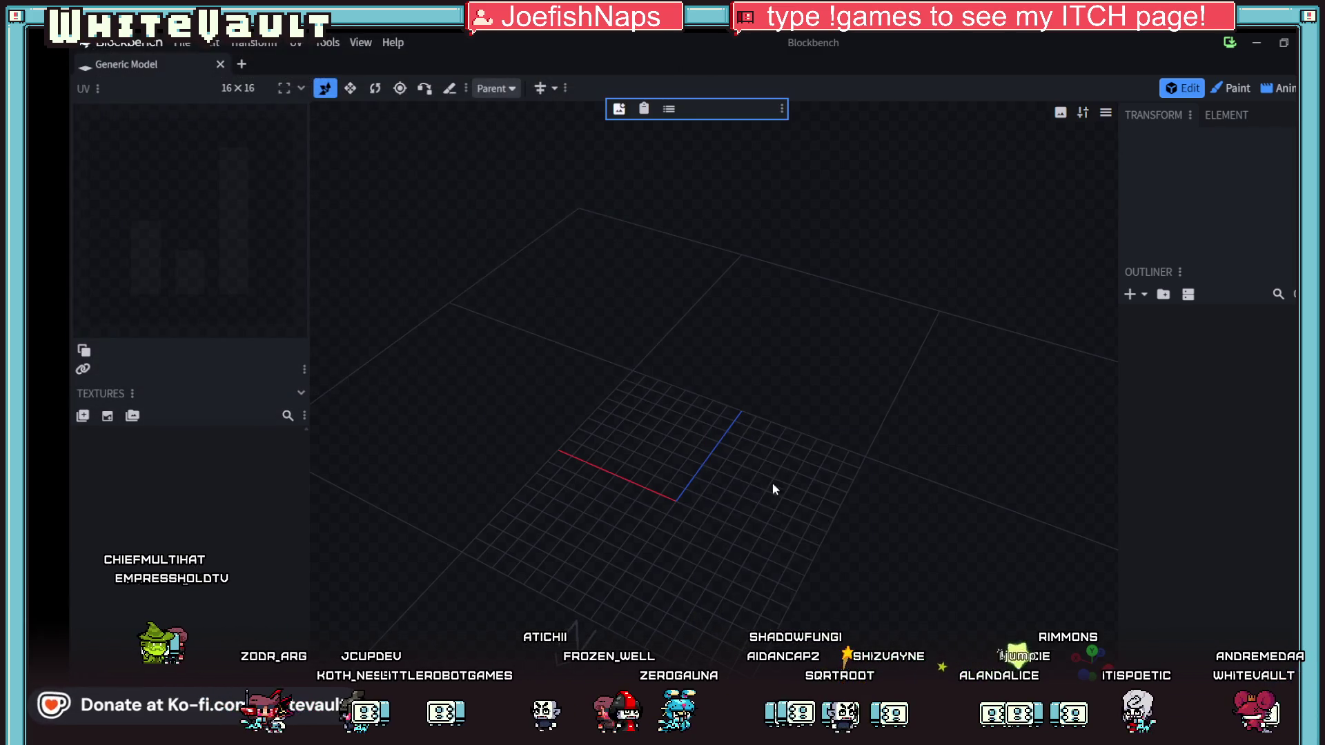
{"action": "right_click", "coordinate": [742, 482]}
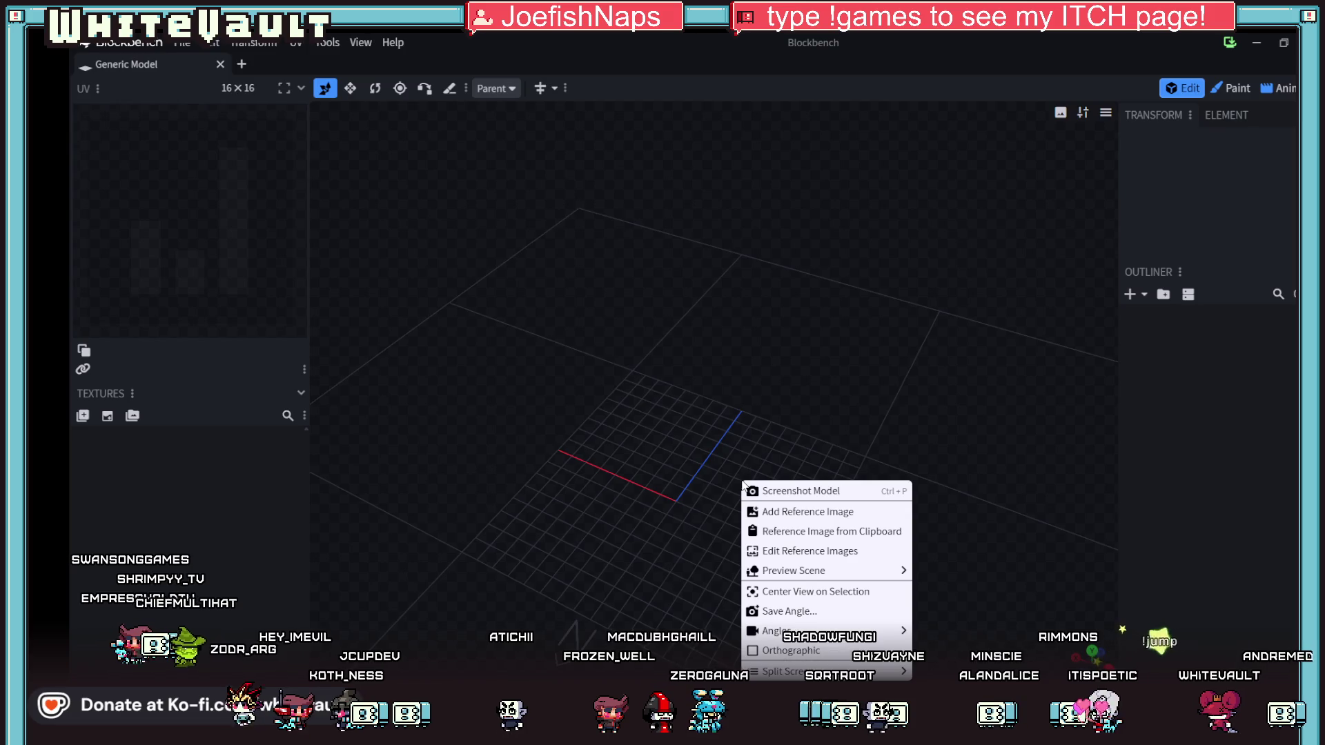
{"action": "left_click", "coordinate": [829, 536]}
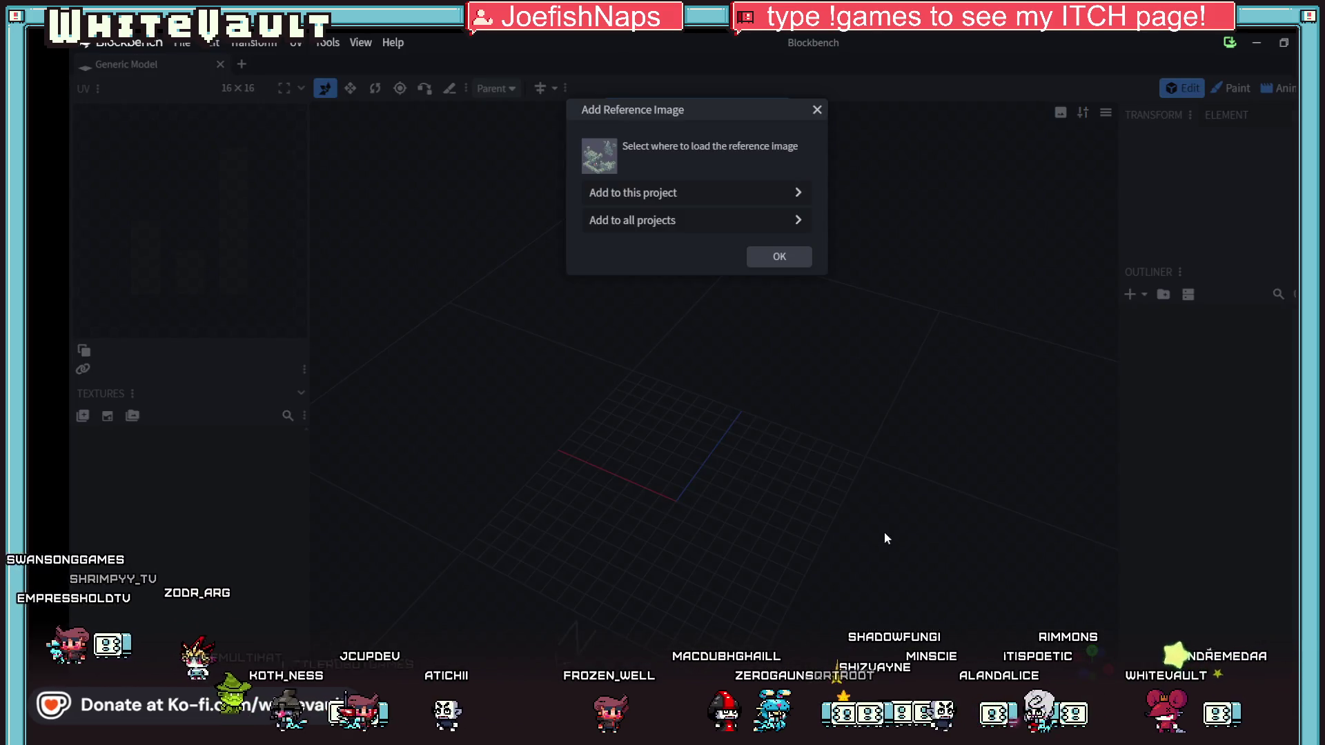
{"action": "left_click", "coordinate": [688, 193]}
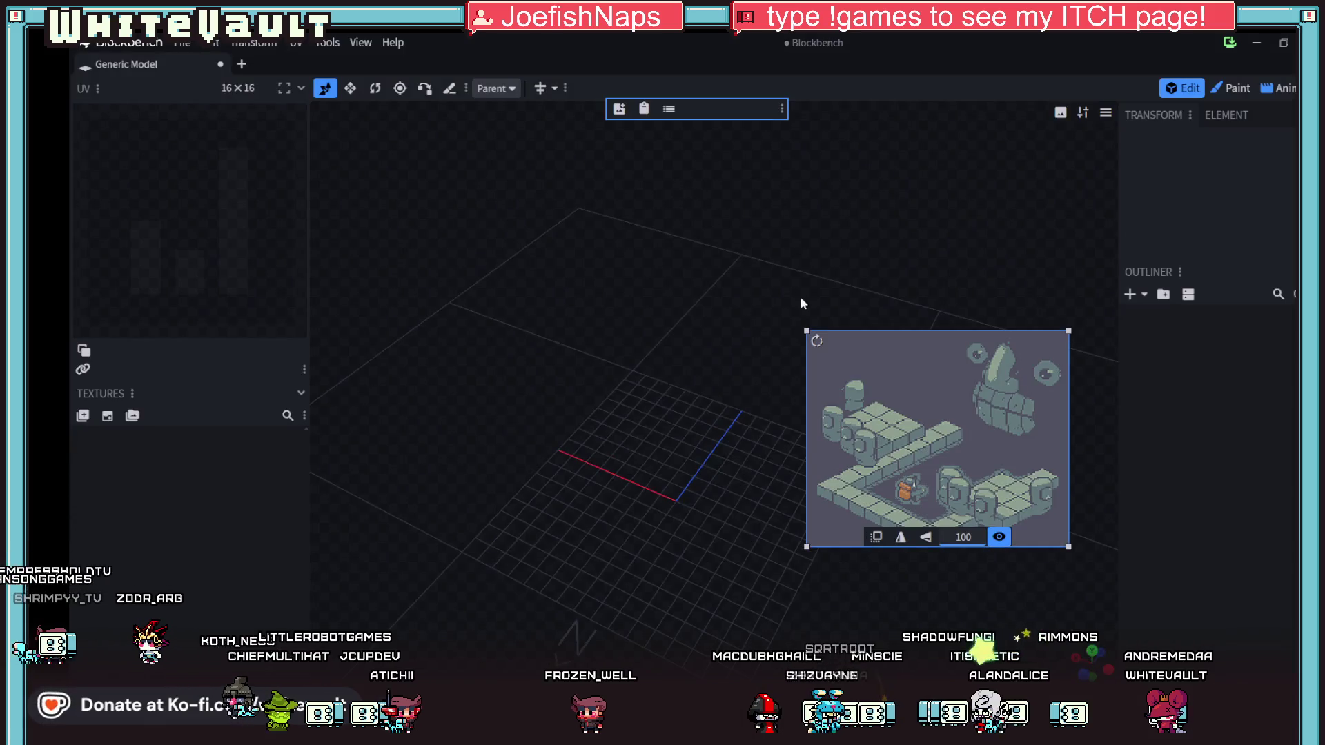
{"action": "mouse_move", "coordinate": [941, 460]}
{"action": "left_mouse_down"}
{"action": "mouse_move", "coordinate": [729, 380]}
{"action": "mouse_move", "coordinate": [511, 334]}
{"action": "left_mouse_up"}
- Orbit the view around the reference image with the Move tool active
{"action": "mouse_move", "coordinate": [752, 501]}
{"action": "left_mouse_down"}
{"action": "mouse_move", "coordinate": [796, 396]}
{"action": "mouse_move", "coordinate": [791, 324]}
{"action": "mouse_move", "coordinate": [691, 490]}
{"action": "left_mouse_up"}
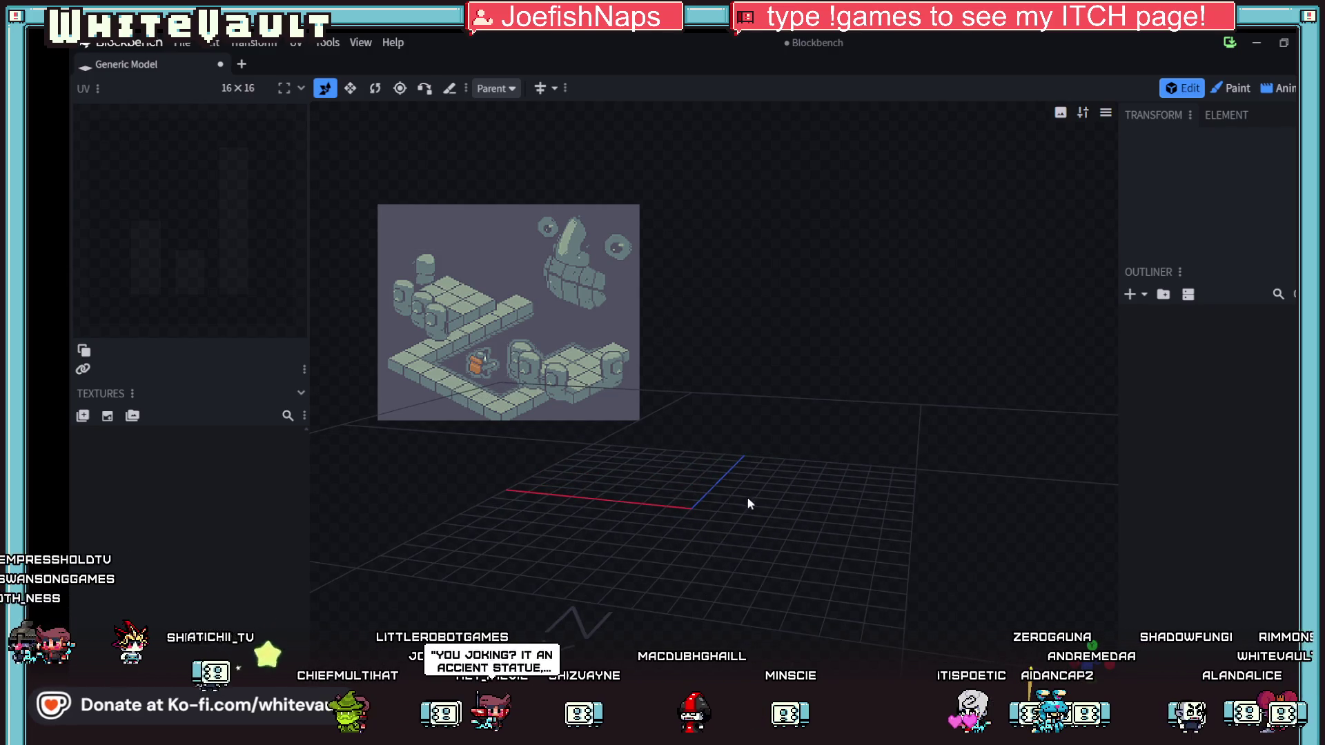
{"action": "key", "text": "v"}
{"action": "mouse_move", "coordinate": [713, 509]}
{"action": "left_mouse_down"}
{"action": "mouse_move", "coordinate": [763, 517]}
{"action": "mouse_move", "coordinate": [831, 497]}
{"action": "left_mouse_up"}
{"action": "key", "text": "v"}
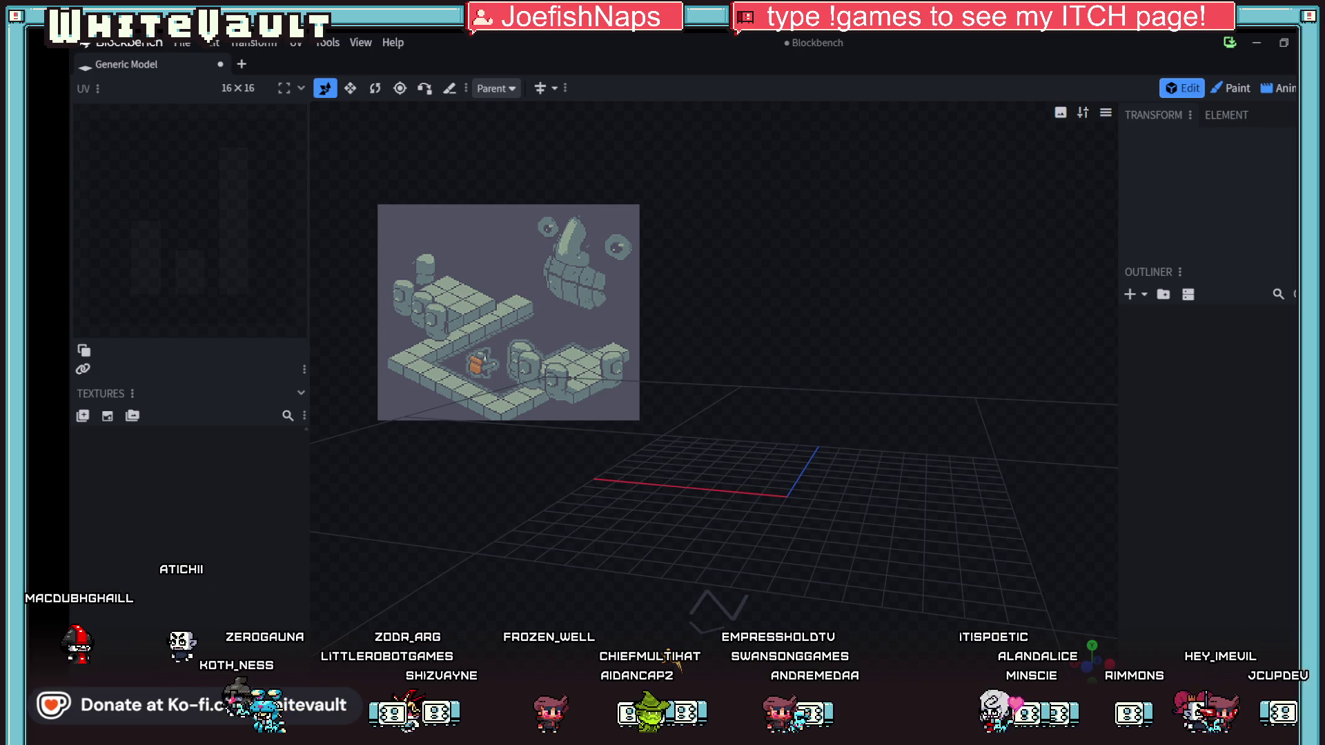
{"action": "left_click_drag", "start_coordinate": [745, 473], "coordinate": [763, 467]}
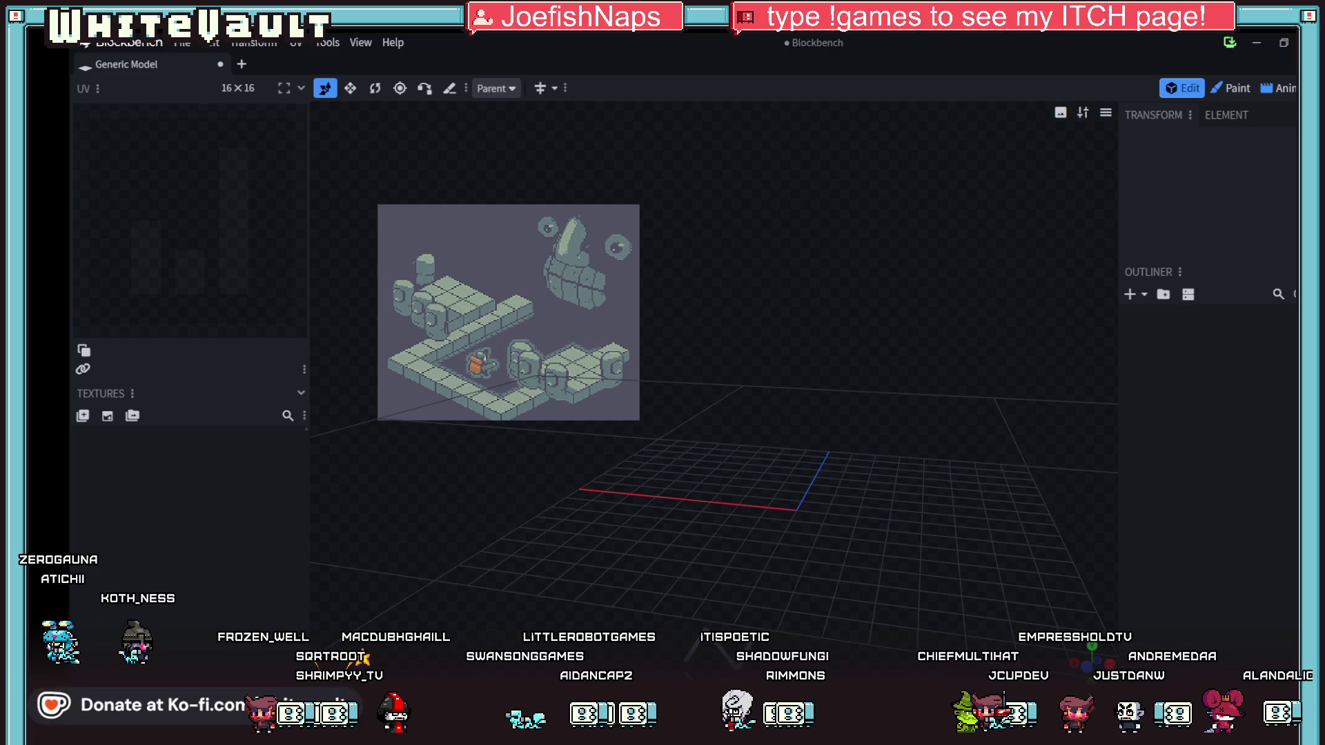
- Add a sphere mesh and shrink its diameter to 2
{"action": "scroll", "coordinate": [916, 511], "scroll_direction": "up", "scroll_amount": 1}
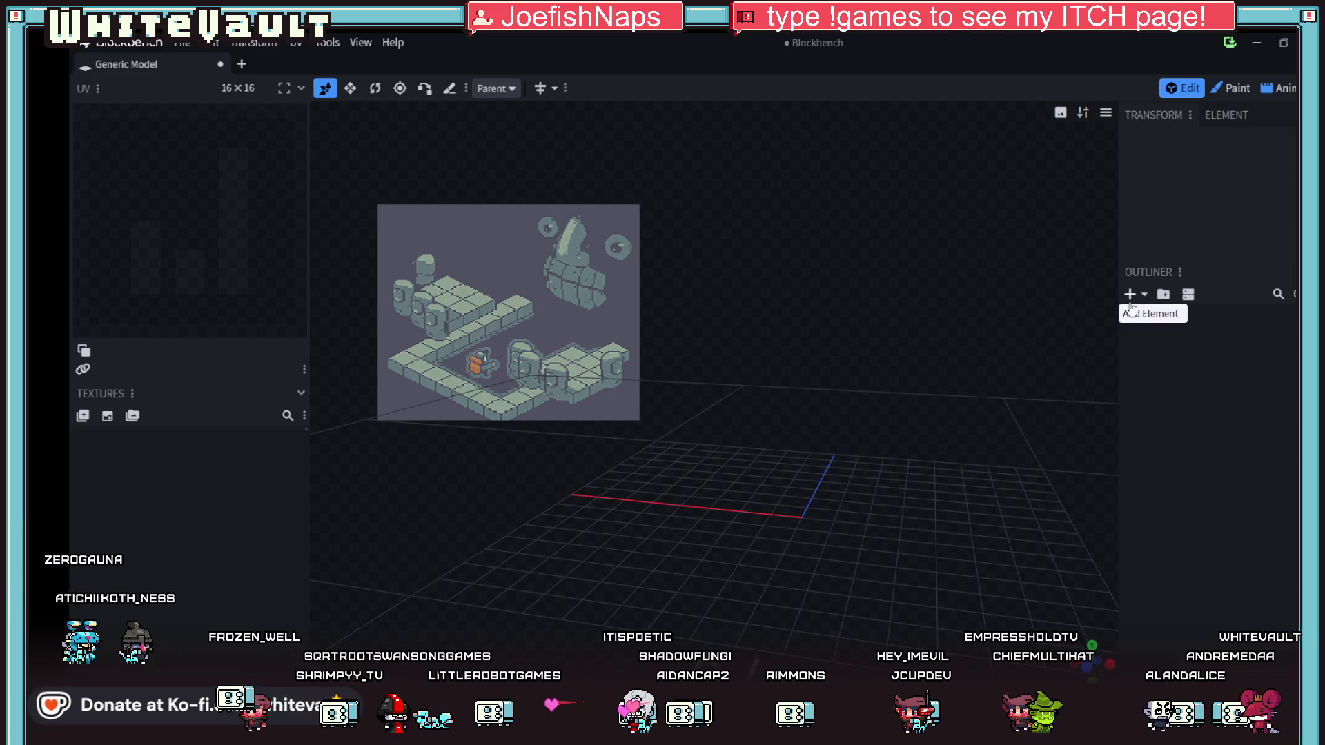
{"action": "left_click", "coordinate": [1130, 297]}
{"action": "left_click", "coordinate": [681, 144]}
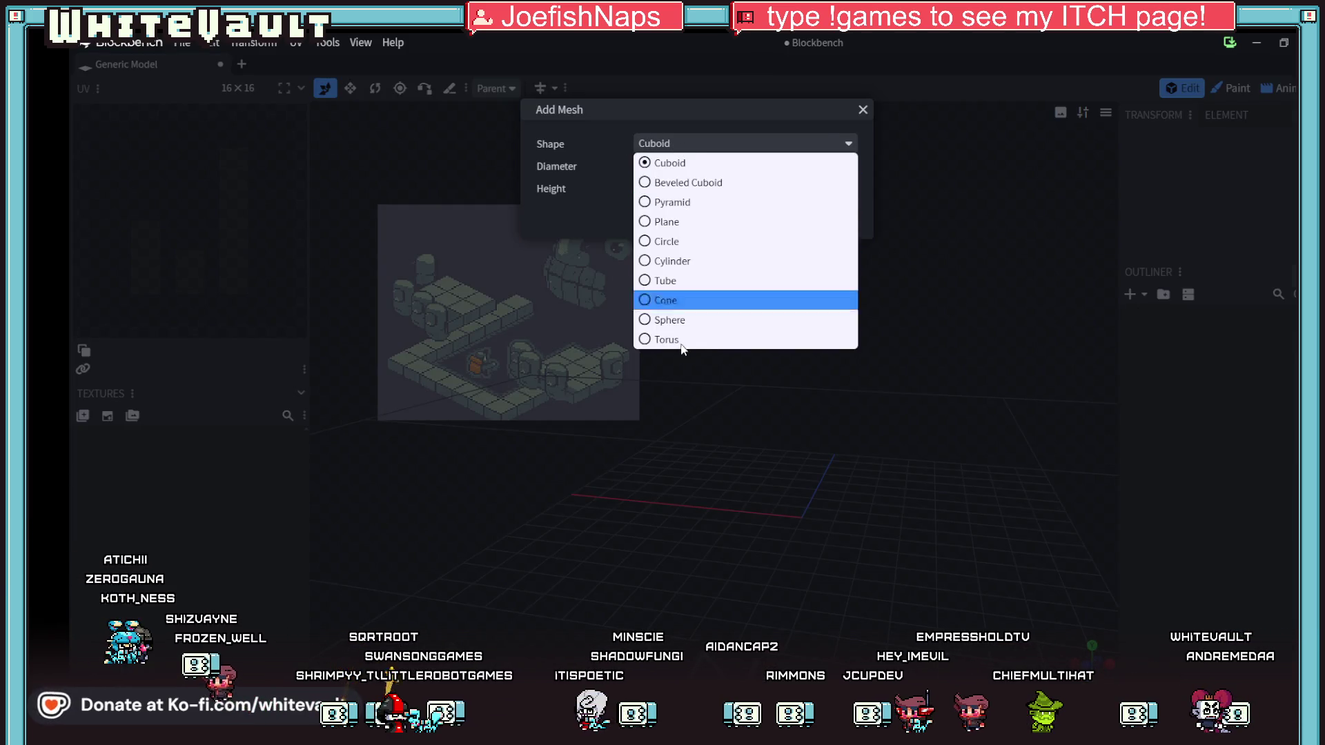
{"action": "left_click", "coordinate": [678, 319]}
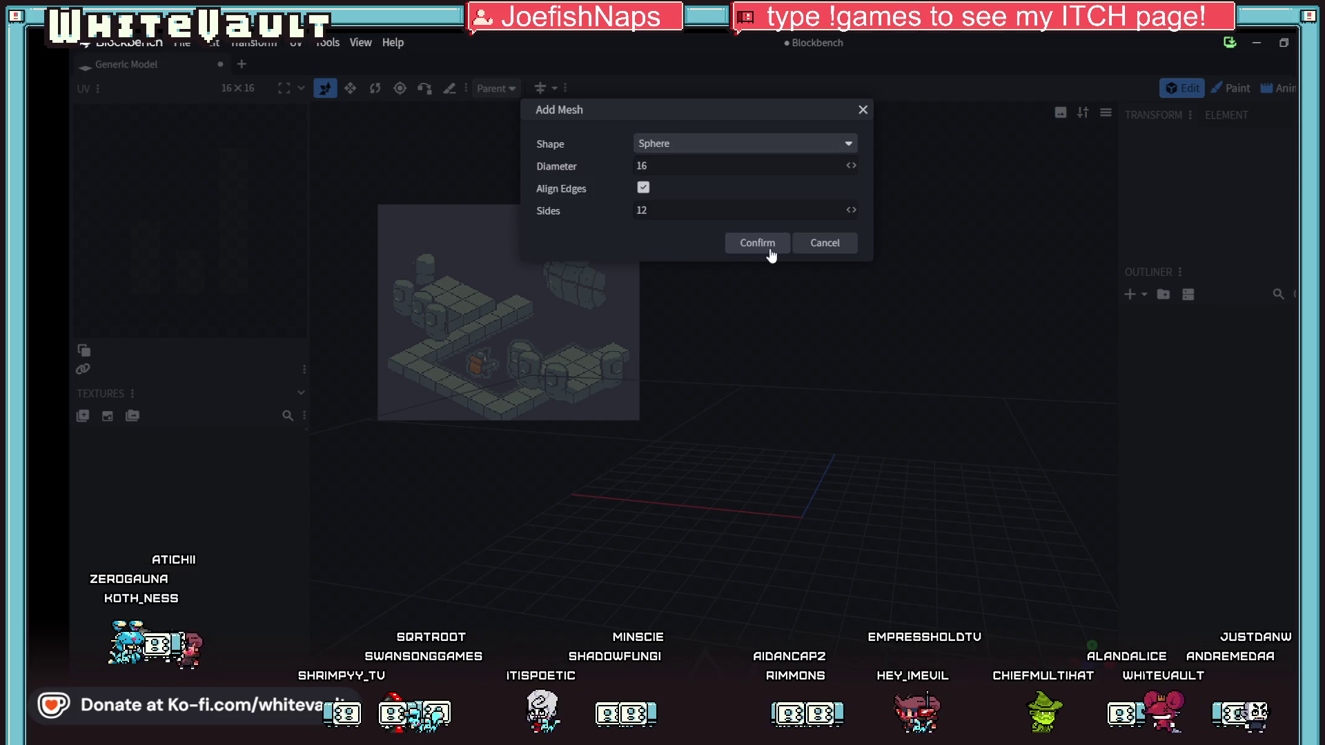
{"action": "left_click", "coordinate": [765, 248]}
{"action": "scroll", "coordinate": [863, 442], "scroll_direction": "down", "scroll_amount": 5}
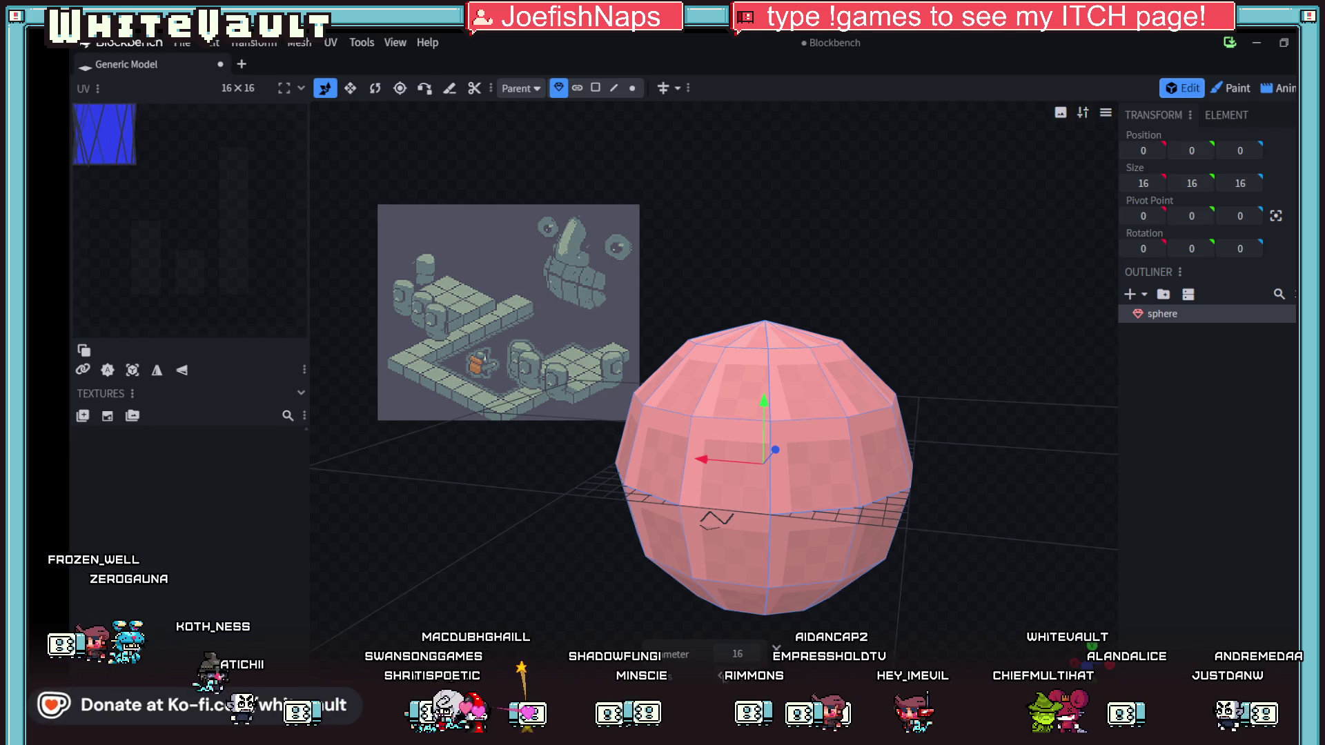
{"action": "scroll", "coordinate": [738, 654], "scroll_direction": "down", "scroll_amount": 5}
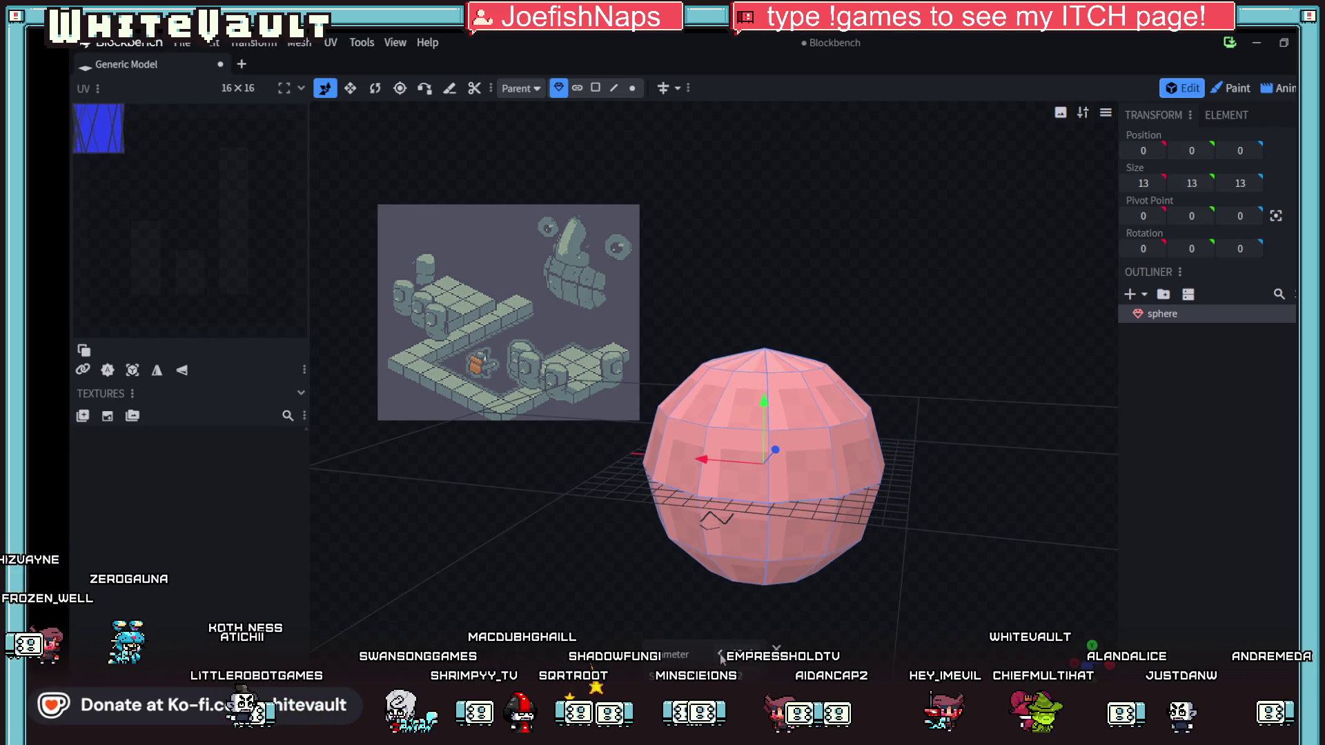
{"action": "scroll", "coordinate": [723, 664], "scroll_direction": "down", "scroll_amount": 2}
{"action": "left_click_drag", "start_coordinate": [1142, 183], "coordinate": [1101, 183]}
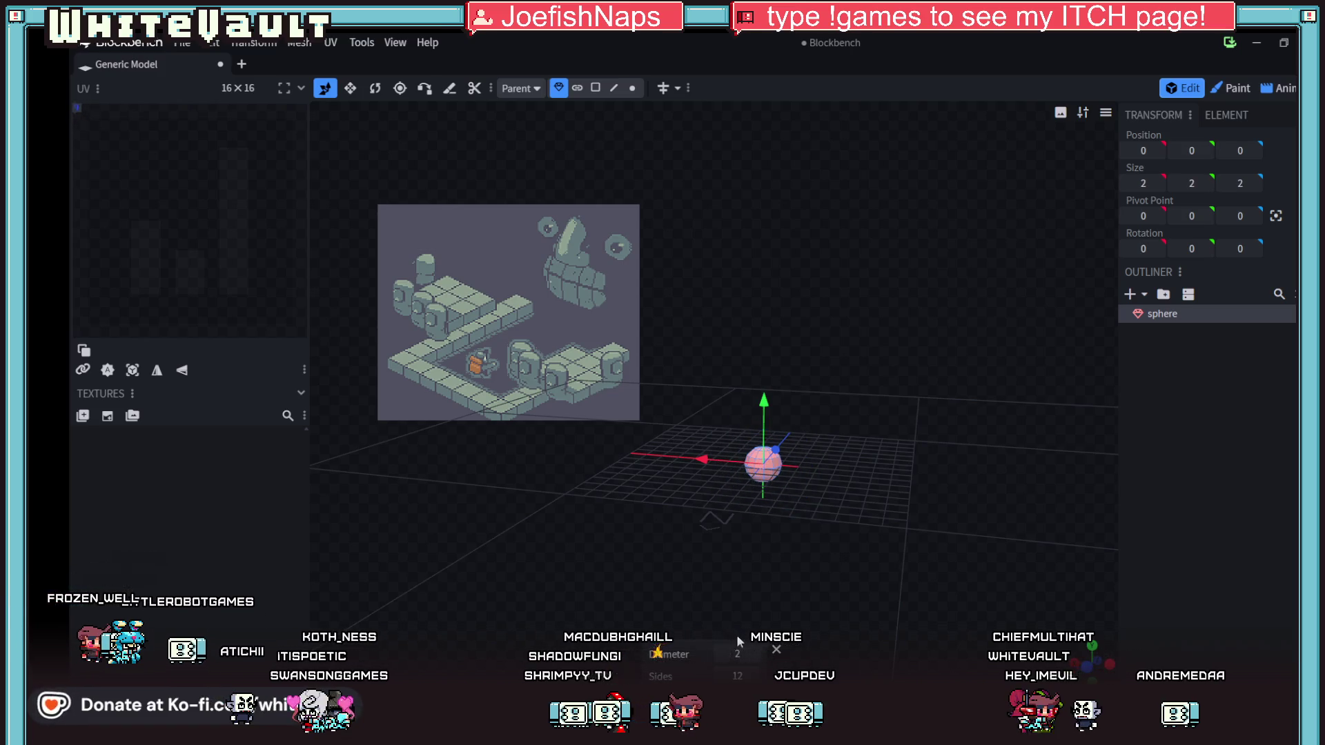
- Move the sphere up to position 4, 6, 7 above the grid
{"action": "mouse_move", "coordinate": [801, 545]}
{"action": "left_mouse_down"}
{"action": "mouse_move", "coordinate": [800, 625]}
{"action": "mouse_move", "coordinate": [687, 577]}
{"action": "left_mouse_up"}
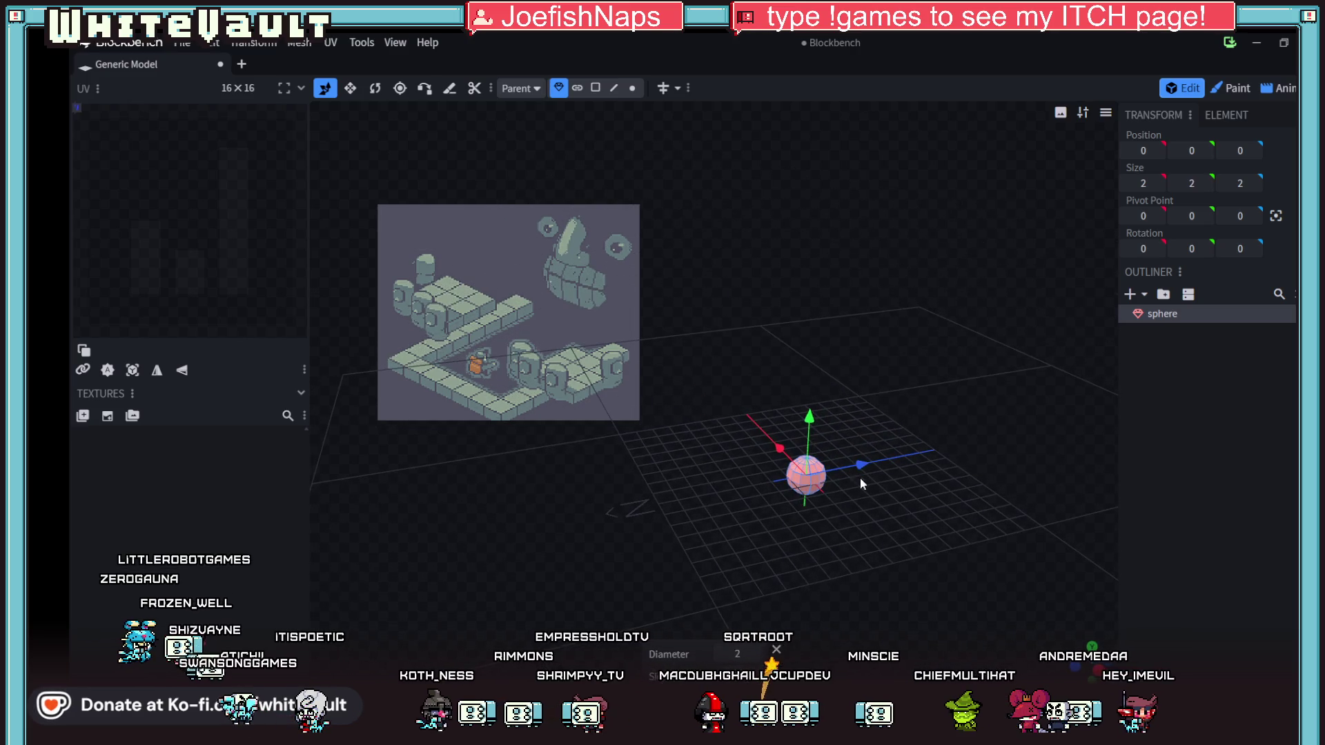
{"action": "left_click_drag", "start_coordinate": [860, 465], "coordinate": [964, 454]}
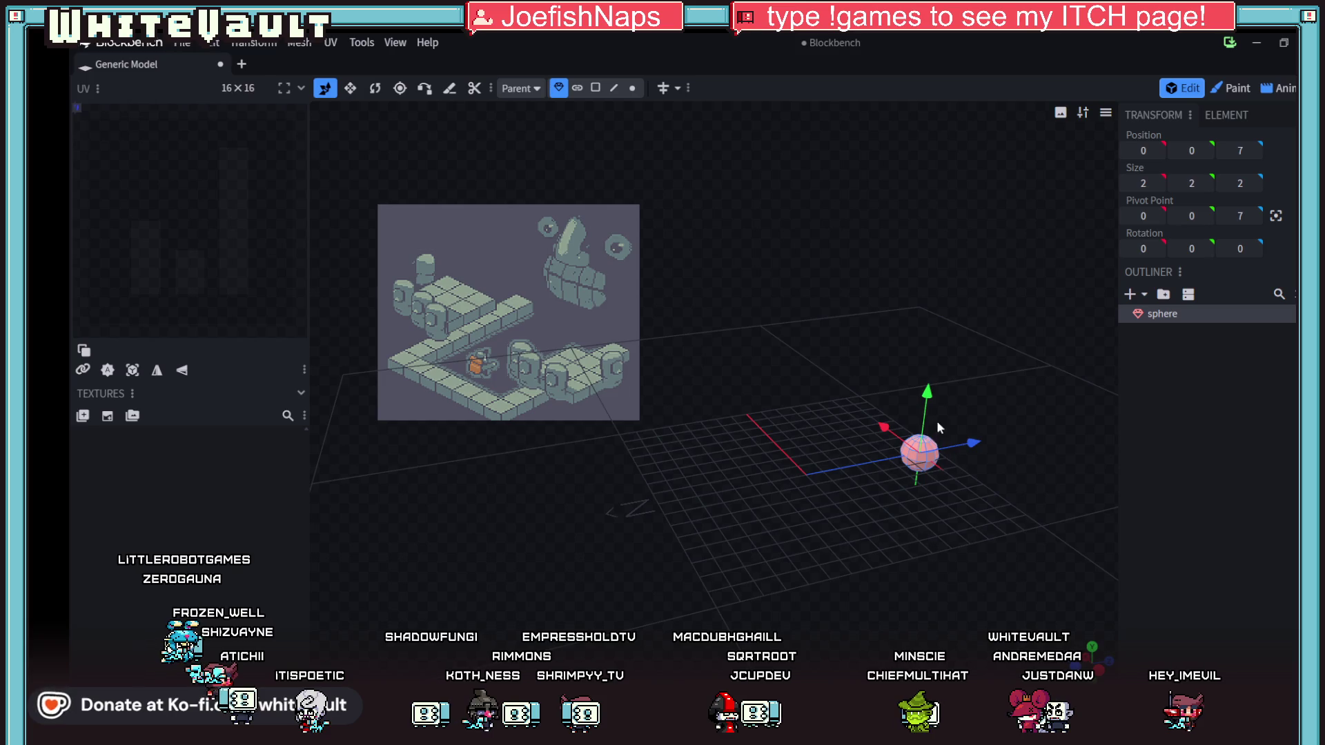
{"action": "left_click_drag", "start_coordinate": [928, 399], "coordinate": [931, 382]}
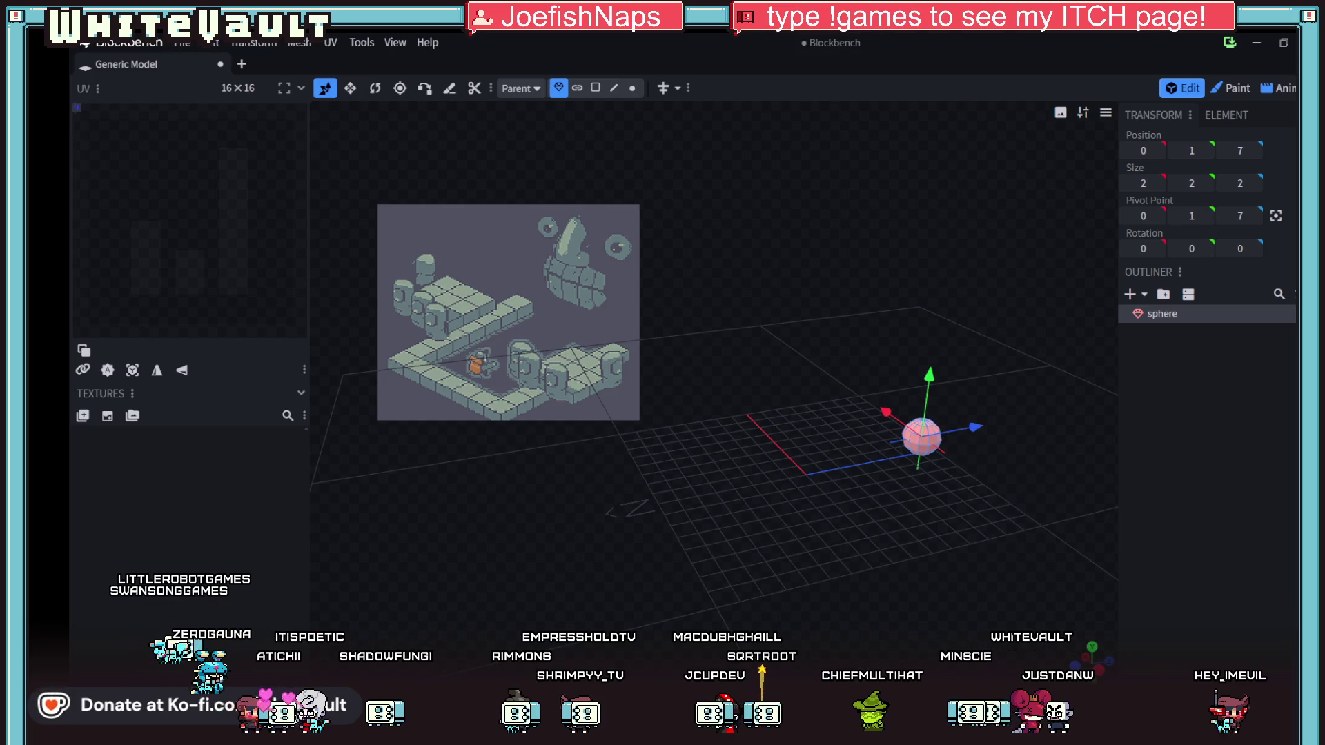
{"action": "key", "text": "super+d"}
{"action": "key", "text": "super+d"}
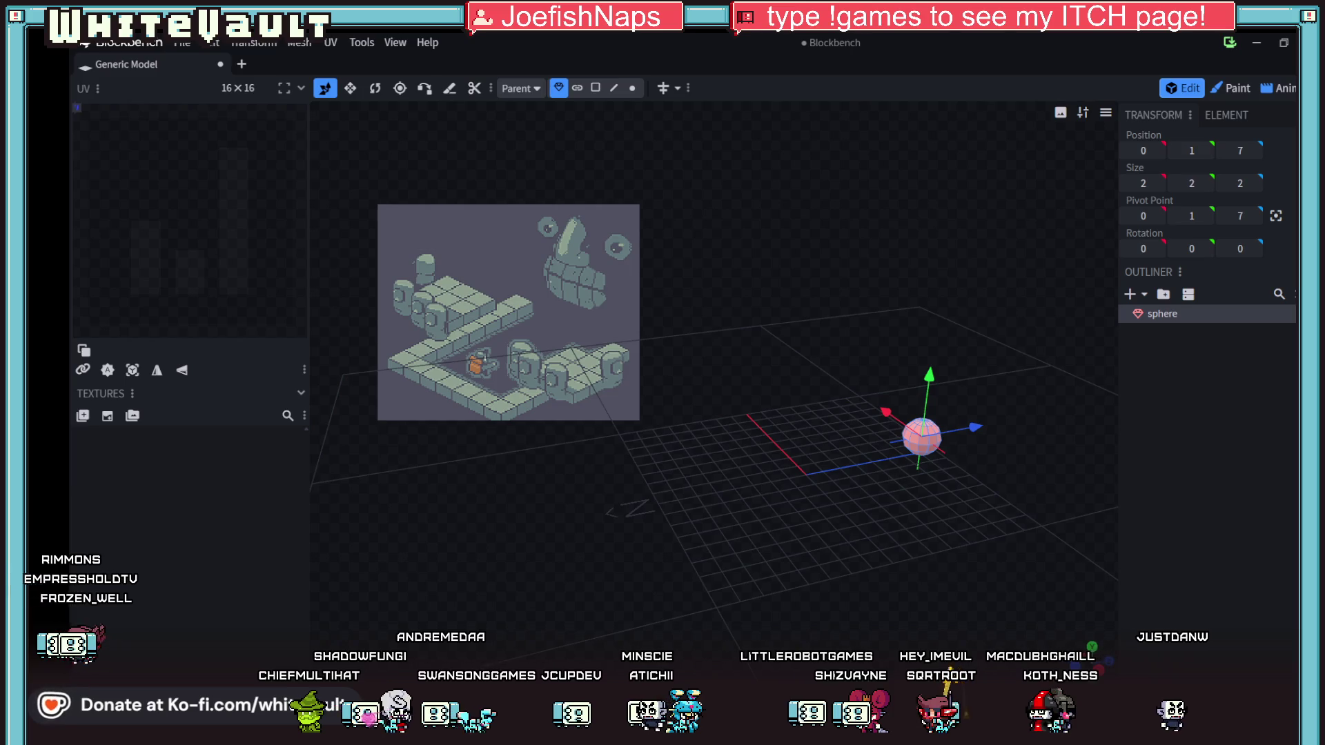
{"action": "scroll", "coordinate": [987, 457], "scroll_direction": "up", "scroll_amount": 4}
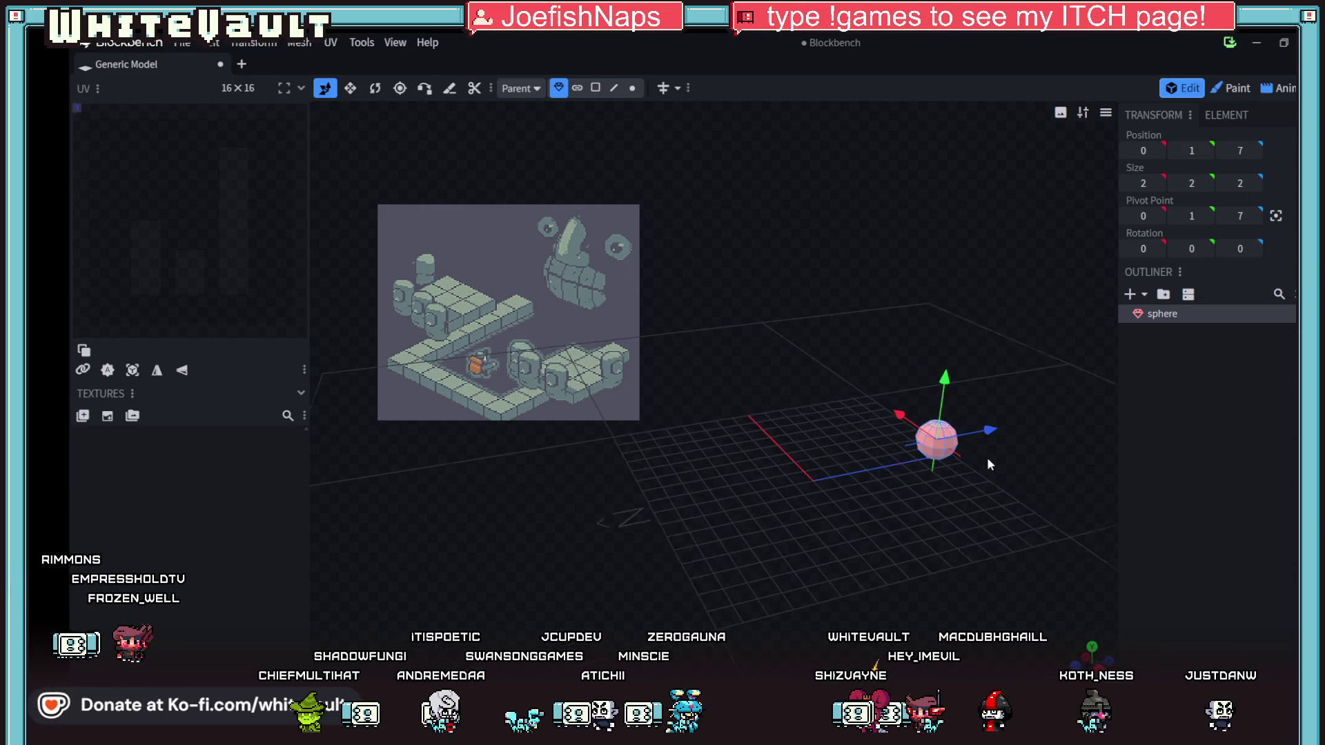
{"action": "mouse_move", "coordinate": [1013, 529]}
{"action": "left_mouse_down"}
{"action": "mouse_move", "coordinate": [813, 449]}
{"action": "mouse_move", "coordinate": [879, 399]}
{"action": "mouse_move", "coordinate": [722, 176]}
{"action": "left_mouse_up"}
{"action": "left_click", "coordinate": [374, 88]}
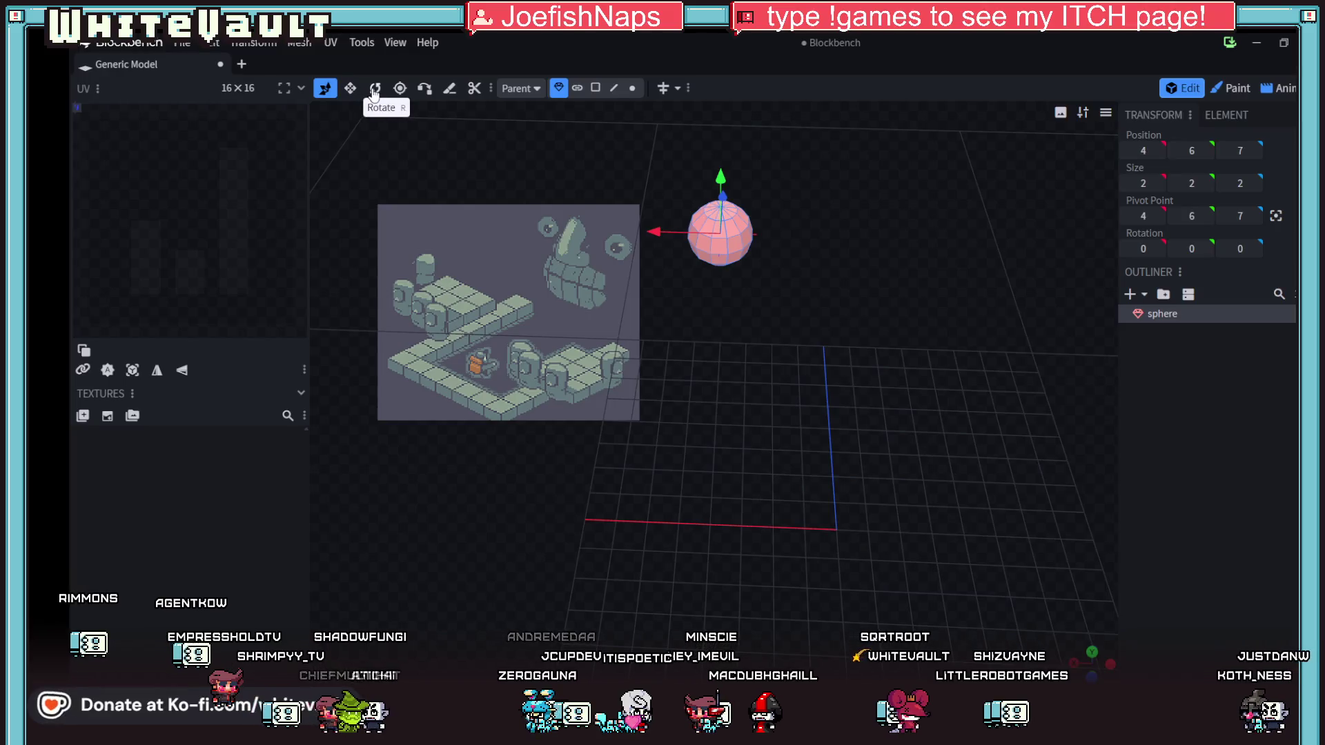
- Move the 90°-rotated sphere to position 3, 6, 7 and orbit around it to inspect
{"action": "mouse_move", "coordinate": [835, 284]}
{"action": "left_mouse_down"}
{"action": "mouse_move", "coordinate": [772, 317]}
{"action": "mouse_move", "coordinate": [703, 283]}
{"action": "mouse_move", "coordinate": [803, 312]}
{"action": "mouse_move", "coordinate": [875, 296]}
{"action": "mouse_move", "coordinate": [852, 331]}
{"action": "mouse_move", "coordinate": [867, 424]}
{"action": "mouse_move", "coordinate": [820, 393]}
{"action": "left_mouse_up"}
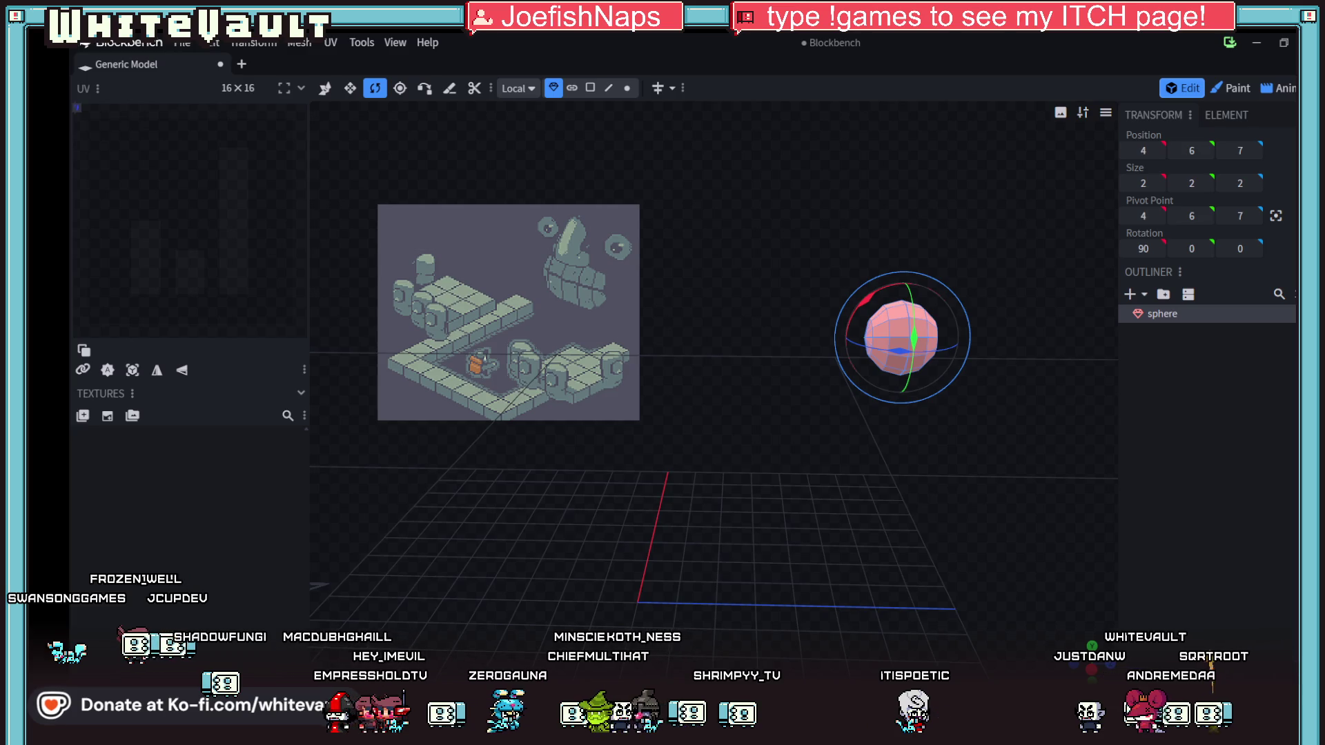
{"action": "mouse_move", "coordinate": [702, 486]}
{"action": "left_mouse_down"}
{"action": "mouse_move", "coordinate": [930, 528]}
{"action": "mouse_move", "coordinate": [926, 538]}
{"action": "mouse_move", "coordinate": [958, 550]}
{"action": "mouse_move", "coordinate": [1016, 527]}
{"action": "mouse_move", "coordinate": [1078, 530]}
{"action": "left_mouse_up"}
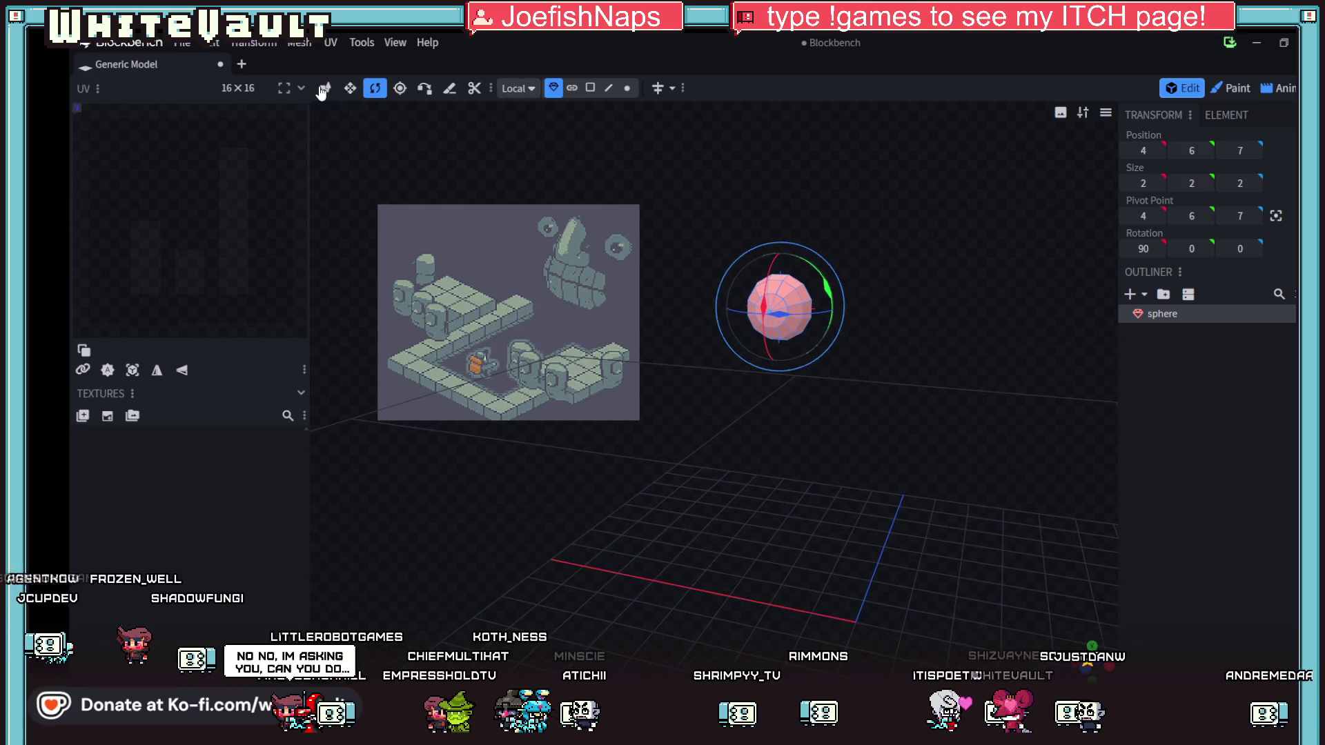
{"action": "key", "text": "v"}
{"action": "left_click_drag", "start_coordinate": [820, 425], "coordinate": [832, 446]}
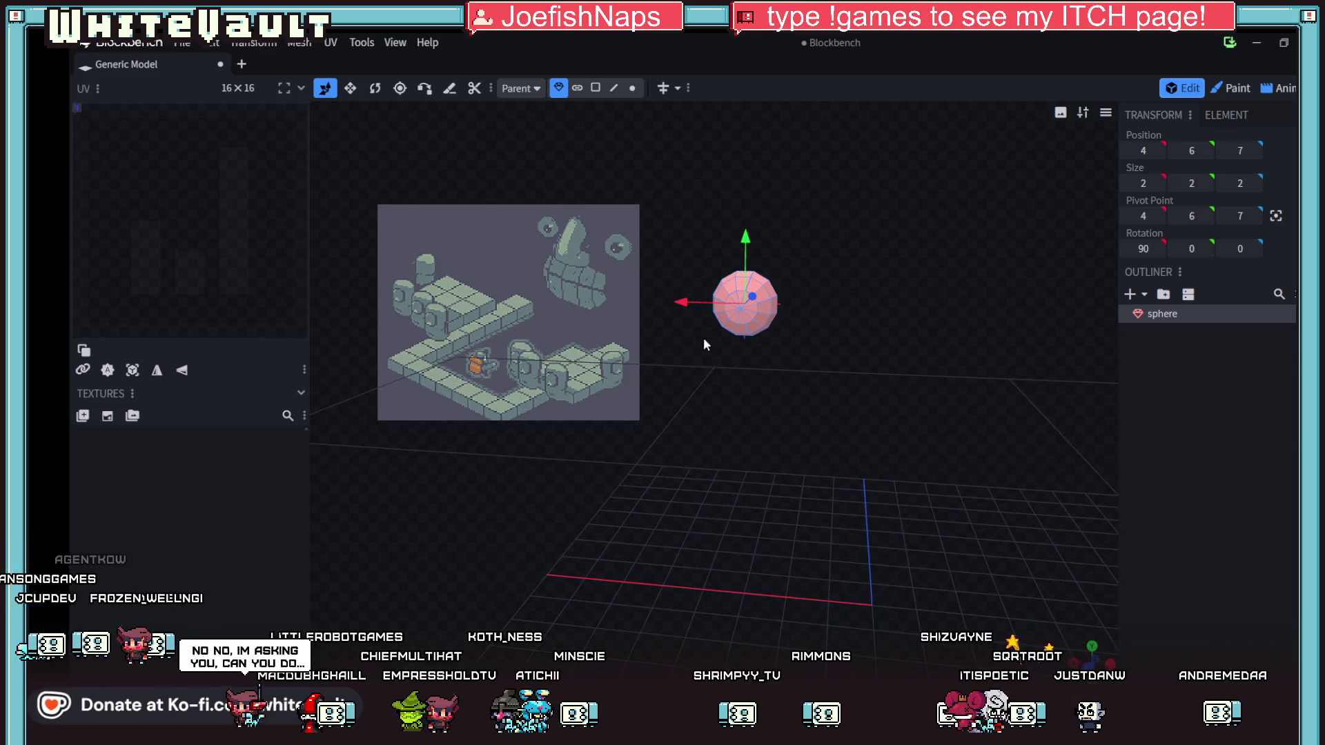
{"action": "left_click_drag", "start_coordinate": [690, 305], "coordinate": [668, 306]}
{"action": "left_click_drag", "start_coordinate": [746, 413], "coordinate": [777, 411]}
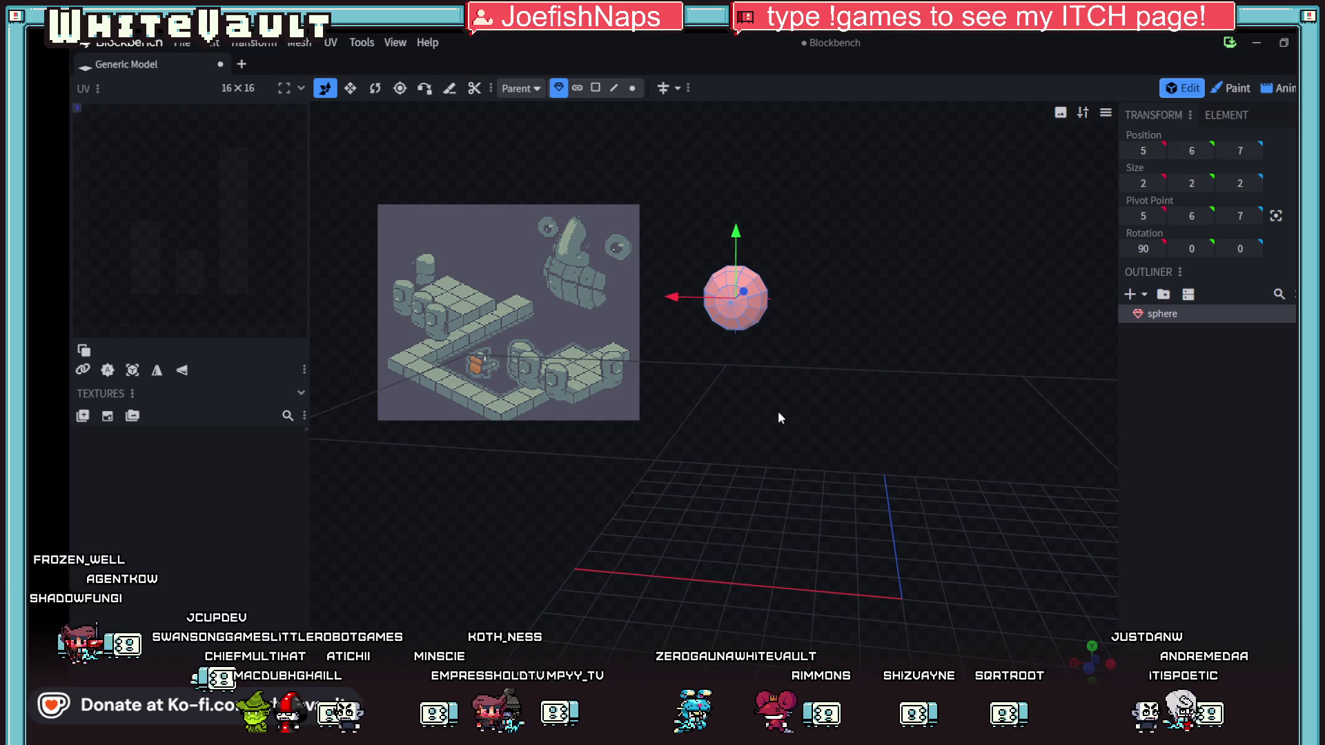
{"action": "mouse_move", "coordinate": [837, 369]}
{"action": "left_mouse_down"}
{"action": "mouse_move", "coordinate": [820, 393]}
{"action": "mouse_move", "coordinate": [828, 385]}
{"action": "mouse_move", "coordinate": [658, 317]}
{"action": "mouse_move", "coordinate": [787, 331]}
{"action": "mouse_move", "coordinate": [859, 500]}
{"action": "mouse_move", "coordinate": [824, 516]}
{"action": "mouse_move", "coordinate": [844, 476]}
{"action": "mouse_move", "coordinate": [868, 483]}
{"action": "mouse_move", "coordinate": [922, 451]}
{"action": "mouse_move", "coordinate": [902, 467]}
{"action": "left_mouse_up"}
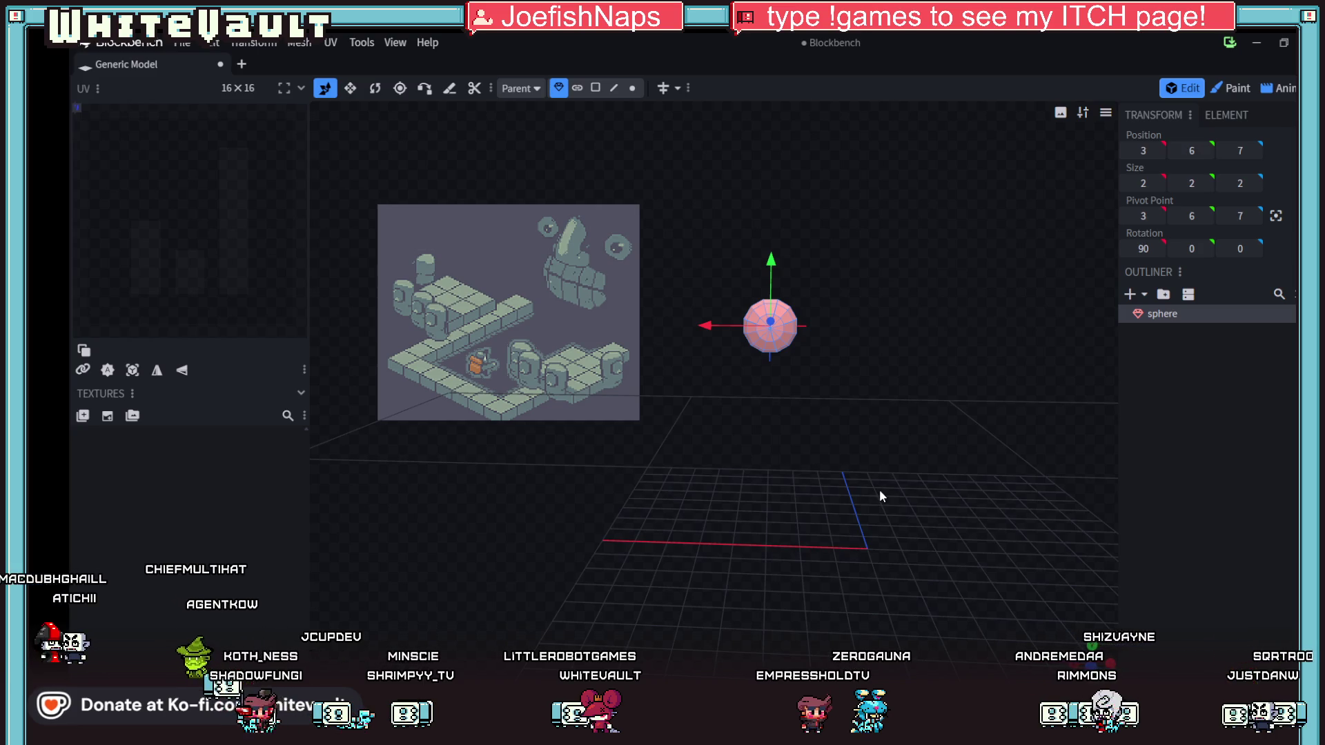
{"action": "left_click_drag", "start_coordinate": [873, 407], "coordinate": [868, 421]}
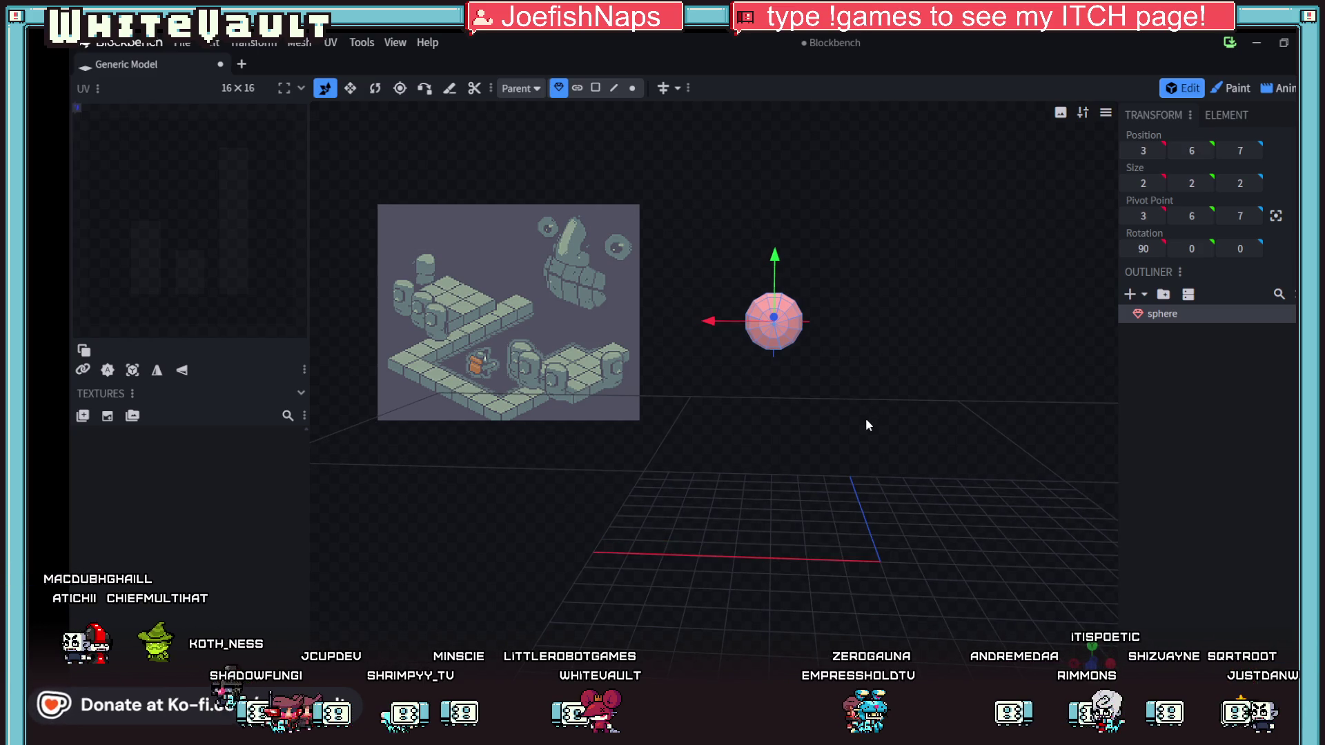
- Add a new Cuboid mesh to the model from the Outliner
{"action": "left_click", "coordinate": [1129, 295]}
{"action": "left_click", "coordinate": [767, 144]}
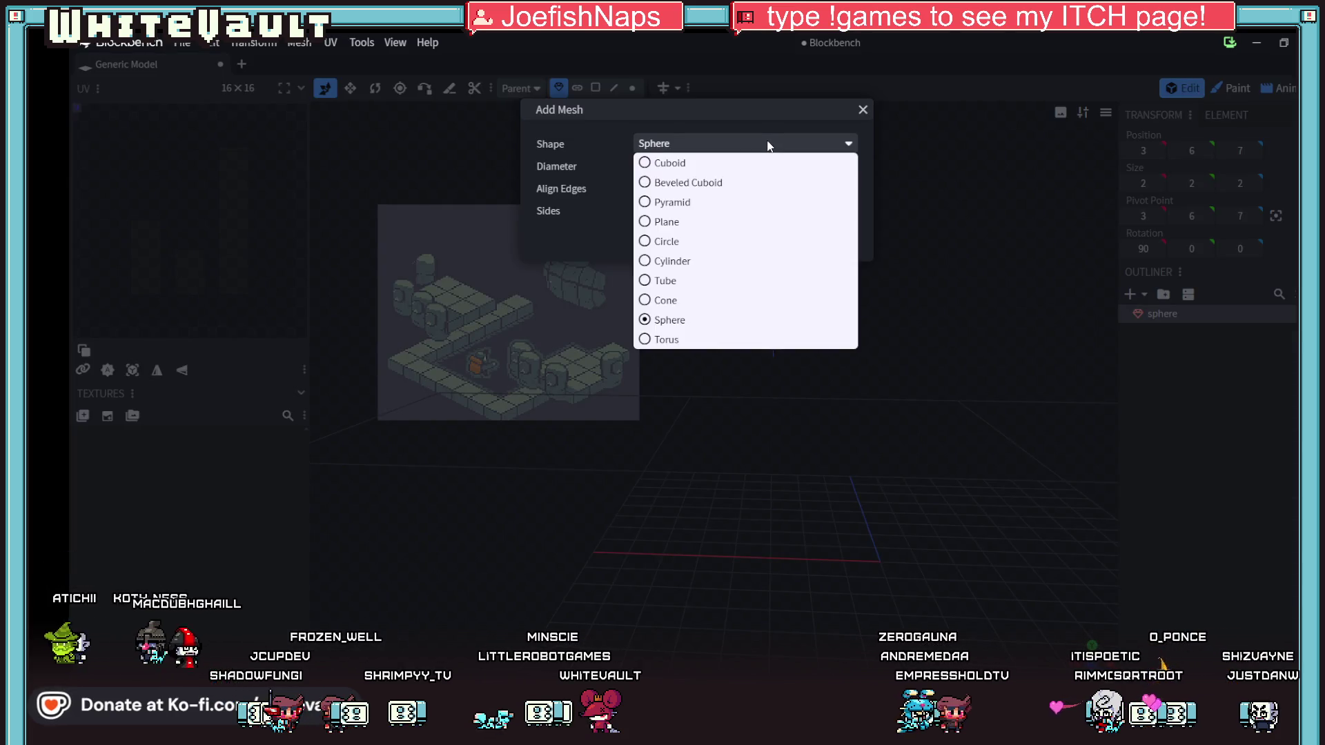
{"action": "left_click", "coordinate": [759, 160]}
{"action": "left_click", "coordinate": [757, 221]}
{"action": "scroll", "coordinate": [816, 310], "scroll_direction": "up", "scroll_amount": 5}
{"action": "scroll", "coordinate": [821, 324], "scroll_direction": "down", "scroll_amount": 4}
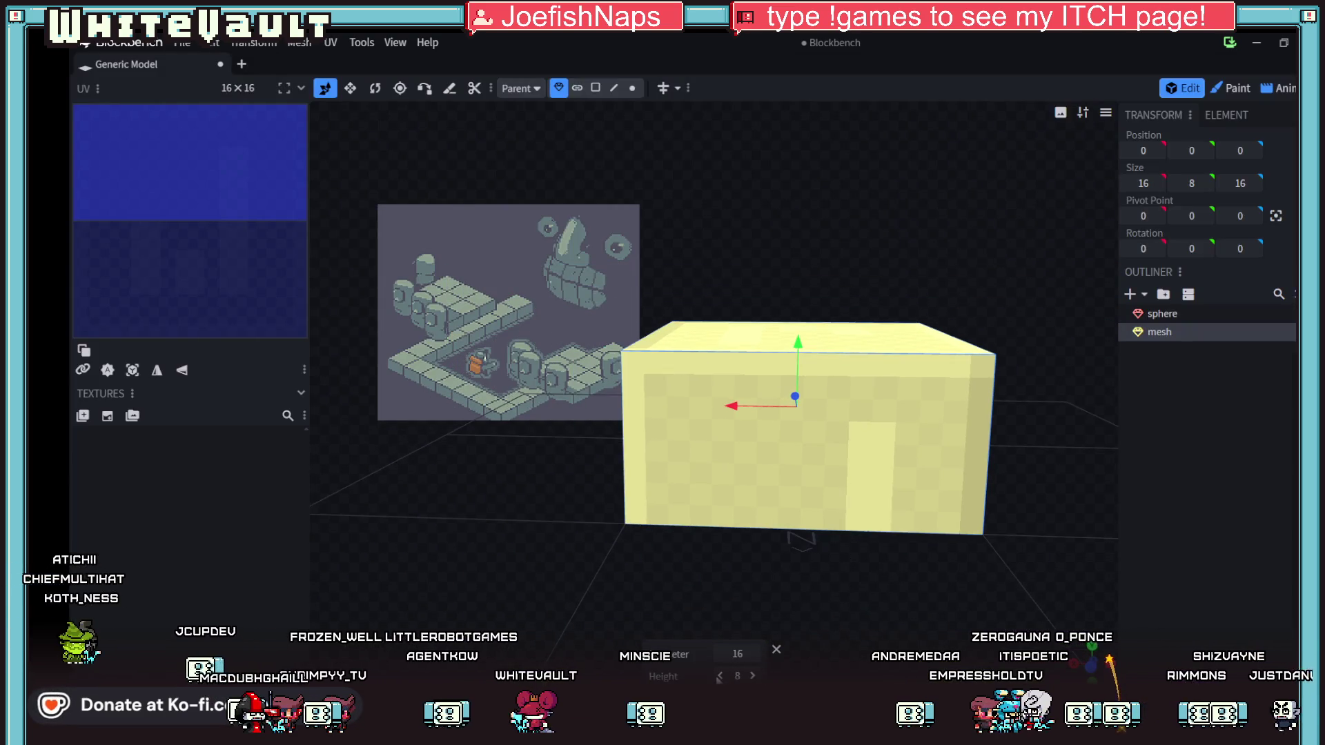
- Reduce the cuboid's Height and Diameter to 1 for a 1×1×1 cube
{"action": "left_click", "coordinate": [720, 676]}
{"action": "left_click", "coordinate": [719, 677]}
{"action": "left_click", "coordinate": [720, 676]}
{"action": "left_click", "coordinate": [720, 677]}
{"action": "left_click", "coordinate": [720, 676]}
{"action": "left_click", "coordinate": [720, 676]}
{"action": "left_click", "coordinate": [720, 677]}
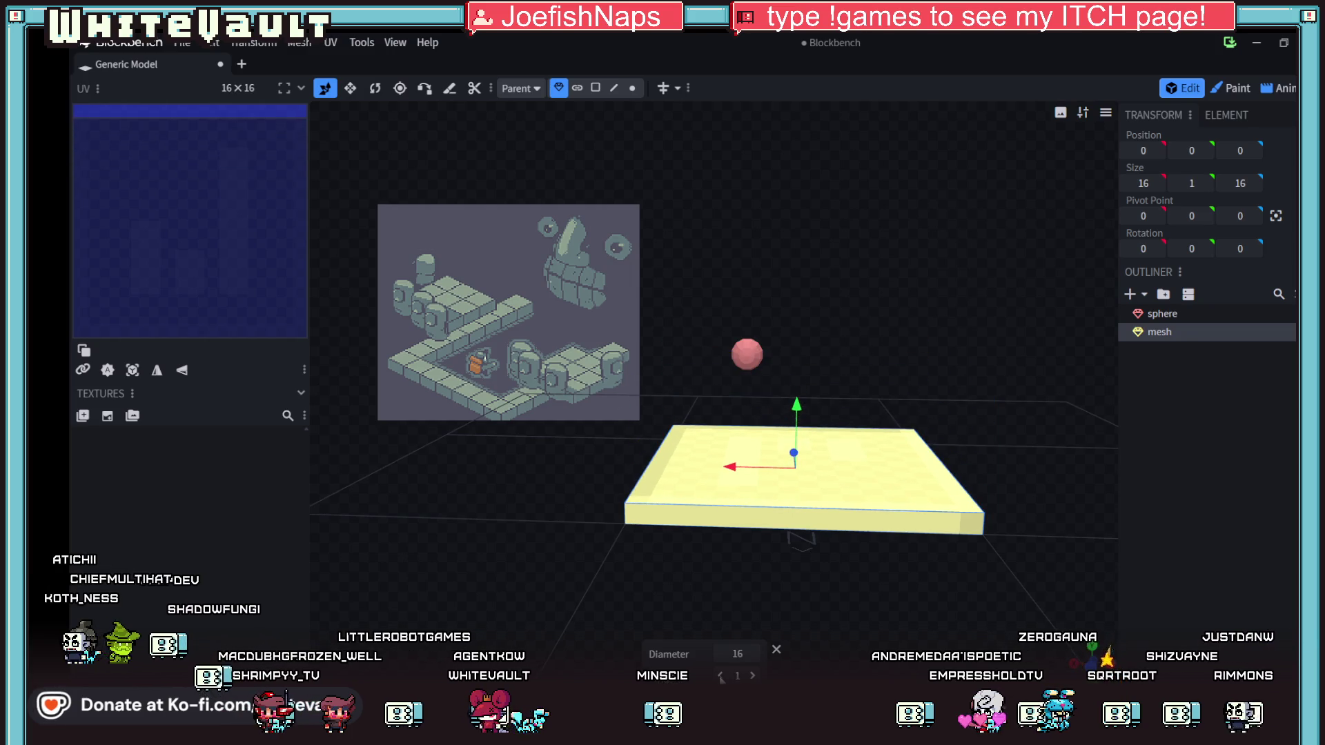
{"action": "left_click", "coordinate": [721, 654]}
{"action": "left_click", "coordinate": [720, 654]}
{"action": "left_click", "coordinate": [721, 654]}
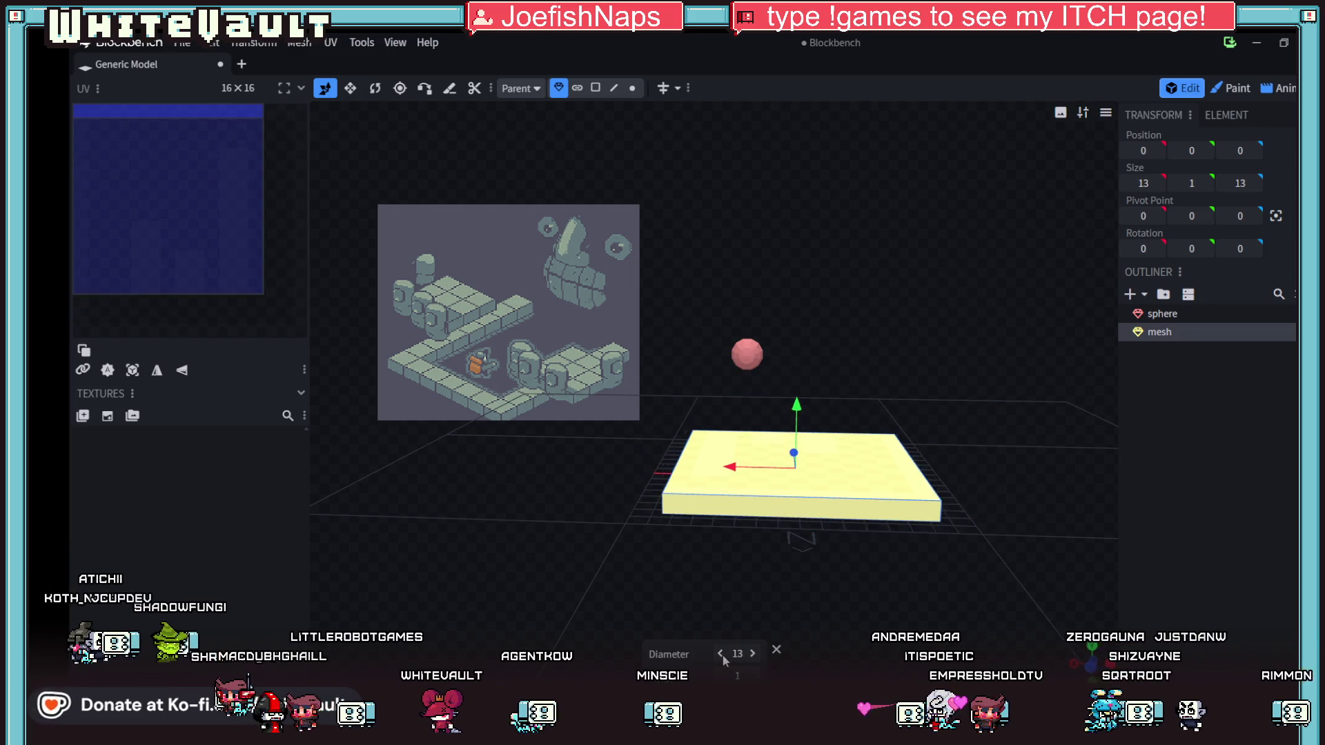
{"action": "left_click", "coordinate": [720, 655]}
{"action": "left_click", "coordinate": [721, 654]}
{"action": "left_click", "coordinate": [721, 654]}
{"action": "left_click", "coordinate": [720, 655]}
{"action": "left_click", "coordinate": [721, 654]}
{"action": "left_click", "coordinate": [721, 654]}
{"action": "left_click", "coordinate": [720, 654]}
{"action": "left_click", "coordinate": [720, 654]}
{"action": "left_click", "coordinate": [721, 654]}
{"action": "left_click", "coordinate": [720, 654]}
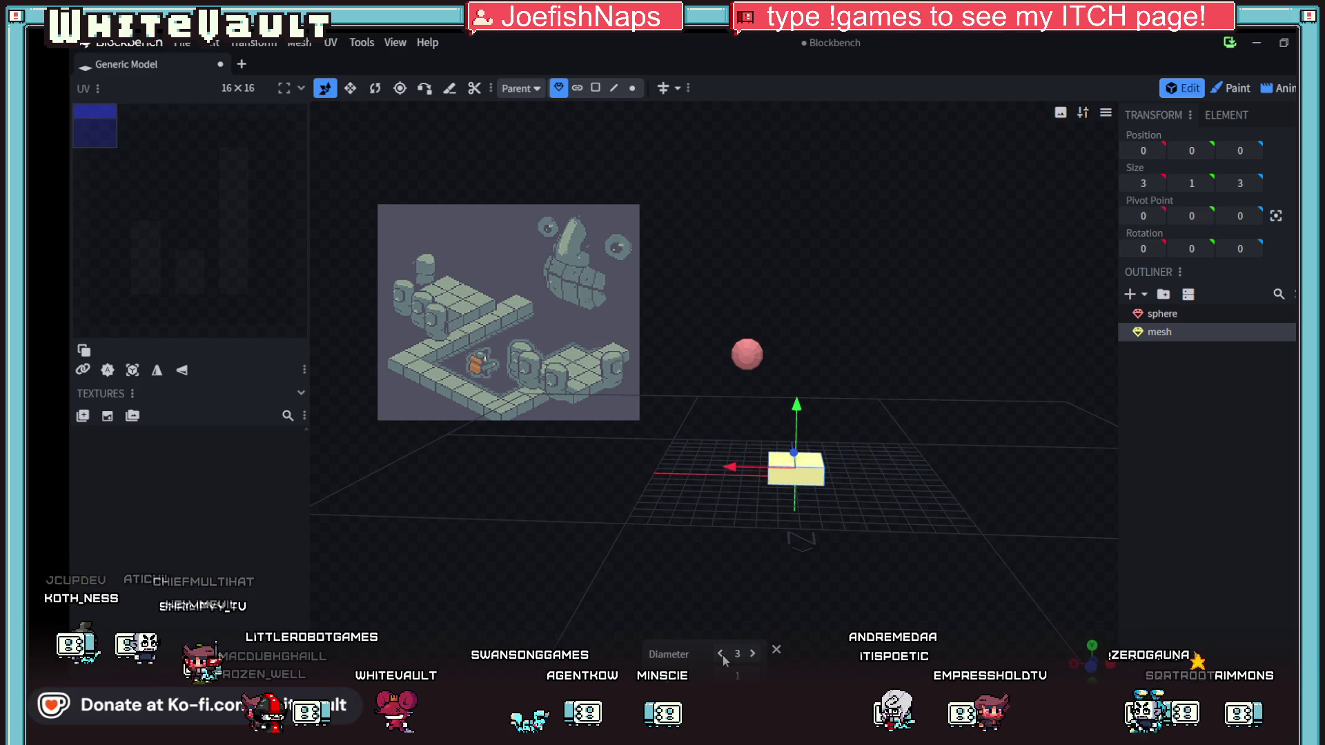
{"action": "left_click", "coordinate": [720, 654]}
{"action": "left_click", "coordinate": [721, 654]}
- Move the cube to position 1, 6, 7 right against the sphere
{"action": "mouse_move", "coordinate": [859, 559]}
{"action": "left_mouse_down"}
{"action": "mouse_move", "coordinate": [749, 568]}
{"action": "mouse_move", "coordinate": [726, 513]}
{"action": "mouse_move", "coordinate": [902, 467]}
{"action": "left_mouse_up"}
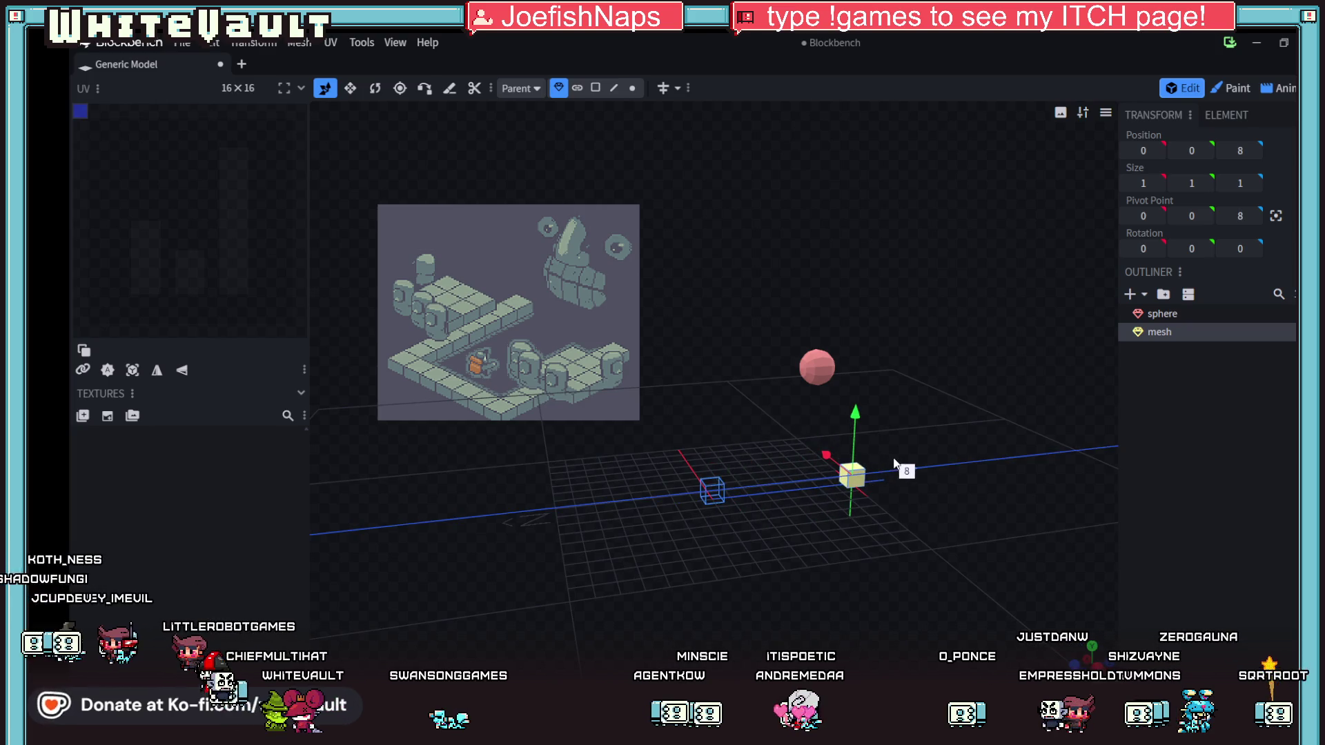
{"action": "left_click_drag", "start_coordinate": [850, 390], "coordinate": [847, 266]}
{"action": "left_click_drag", "start_coordinate": [807, 423], "coordinate": [805, 475]}
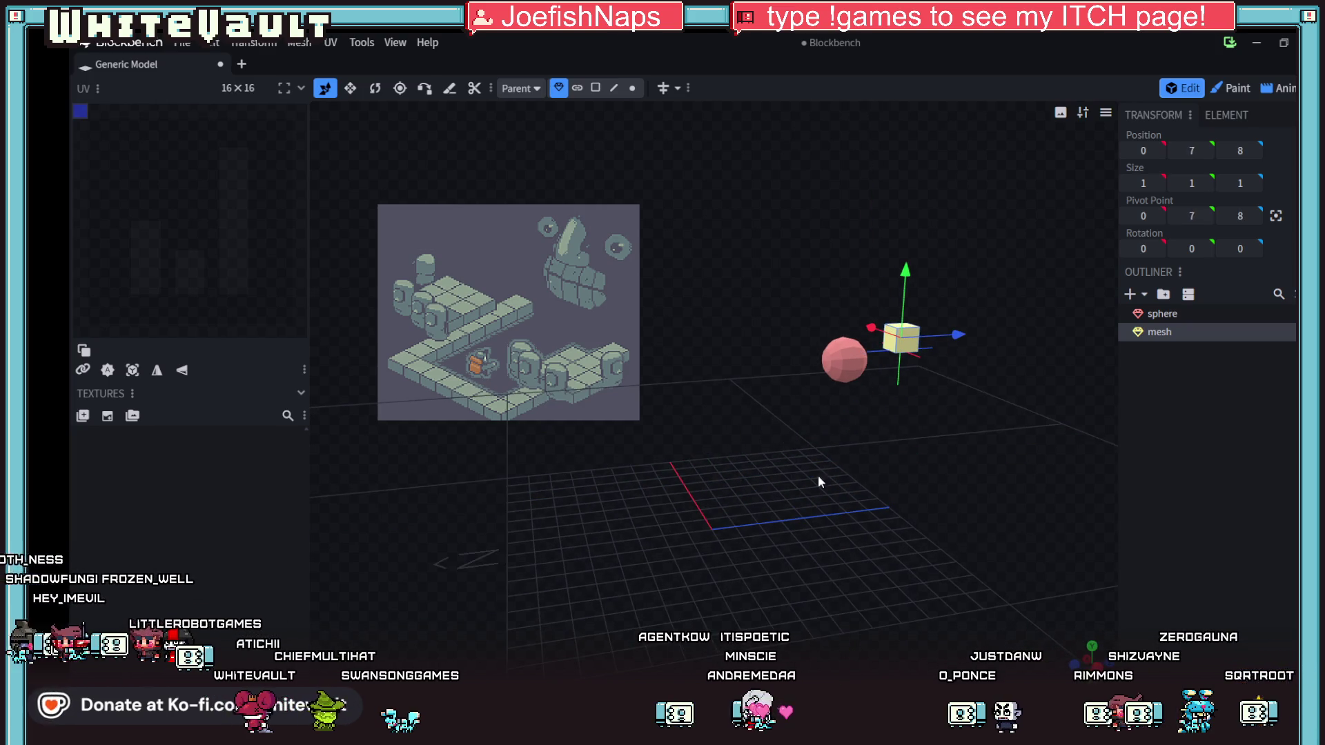
{"action": "left_click_drag", "start_coordinate": [945, 338], "coordinate": [856, 470]}
{"action": "mouse_move", "coordinate": [824, 541]}
{"action": "left_mouse_down"}
{"action": "mouse_move", "coordinate": [789, 536]}
{"action": "mouse_move", "coordinate": [771, 508]}
{"action": "left_mouse_up"}
{"action": "left_click_drag", "start_coordinate": [844, 326], "coordinate": [842, 350]}
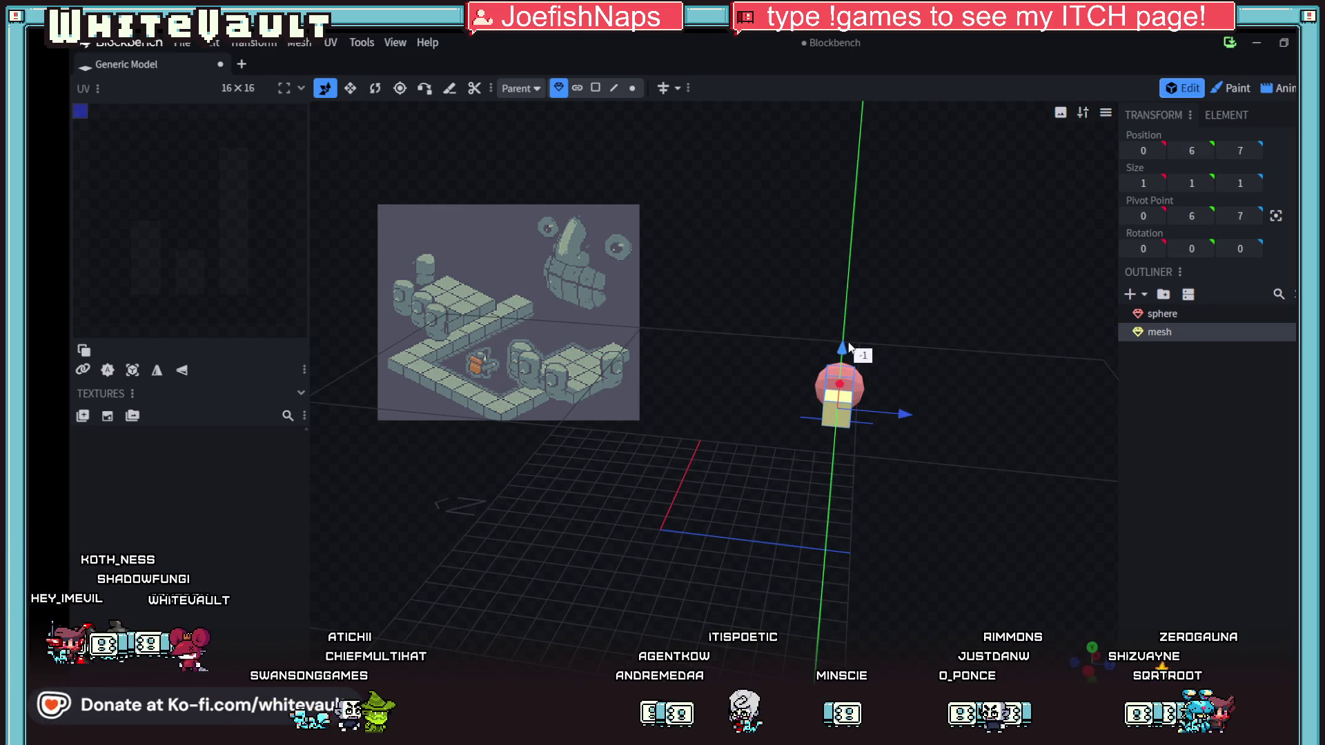
{"action": "mouse_move", "coordinate": [700, 590]}
{"action": "left_mouse_down"}
{"action": "mouse_move", "coordinate": [835, 546]}
{"action": "mouse_move", "coordinate": [872, 578]}
{"action": "mouse_move", "coordinate": [837, 411]}
{"action": "mouse_move", "coordinate": [843, 463]}
{"action": "mouse_move", "coordinate": [885, 481]}
{"action": "mouse_move", "coordinate": [814, 324]}
{"action": "left_mouse_up"}
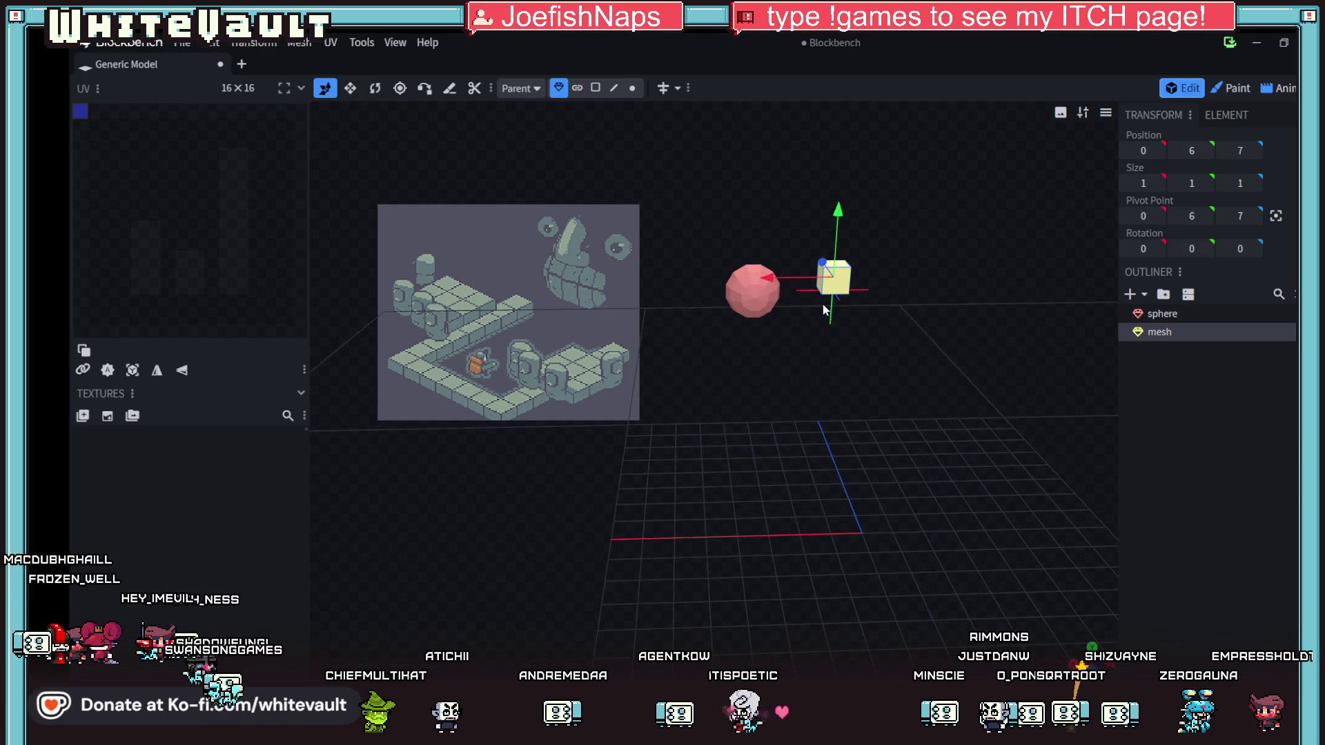
{"action": "left_click_drag", "start_coordinate": [788, 281], "coordinate": [761, 282]}
{"action": "mouse_move", "coordinate": [930, 420]}
{"action": "left_mouse_down"}
{"action": "mouse_move", "coordinate": [817, 416]}
{"action": "mouse_move", "coordinate": [741, 266]}
{"action": "left_mouse_up"}
- In face mode, drag the cube's faces along X, Y and Z into a tall upright block
{"action": "left_click", "coordinate": [595, 88]}
{"action": "left_click", "coordinate": [963, 333]}
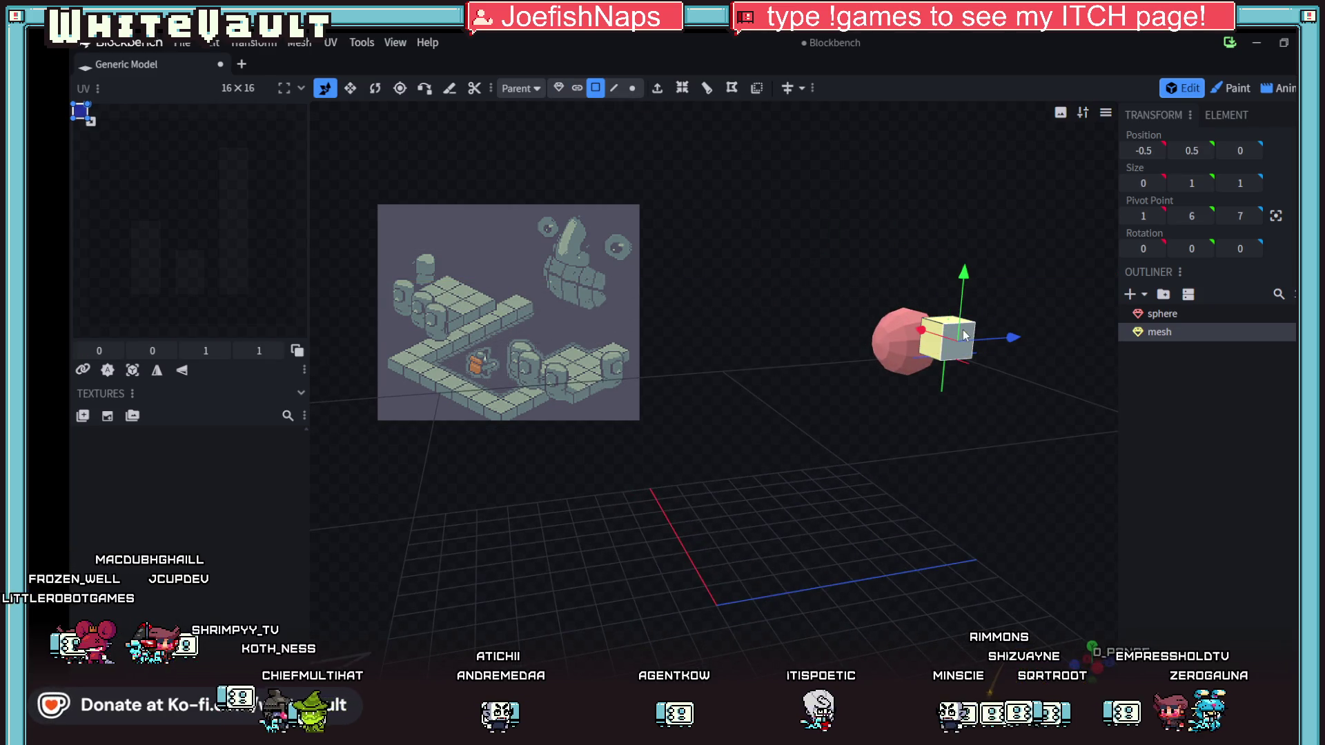
{"action": "left_click_drag", "start_coordinate": [942, 337], "coordinate": [944, 347]}
{"action": "mouse_move", "coordinate": [921, 483]}
{"action": "left_mouse_down"}
{"action": "mouse_move", "coordinate": [913, 508]}
{"action": "mouse_move", "coordinate": [975, 521]}
{"action": "mouse_move", "coordinate": [993, 507]}
{"action": "mouse_move", "coordinate": [951, 408]}
{"action": "mouse_move", "coordinate": [904, 504]}
{"action": "mouse_move", "coordinate": [897, 483]}
{"action": "left_mouse_up"}
{"action": "left_click_drag", "start_coordinate": [871, 304], "coordinate": [877, 385]}
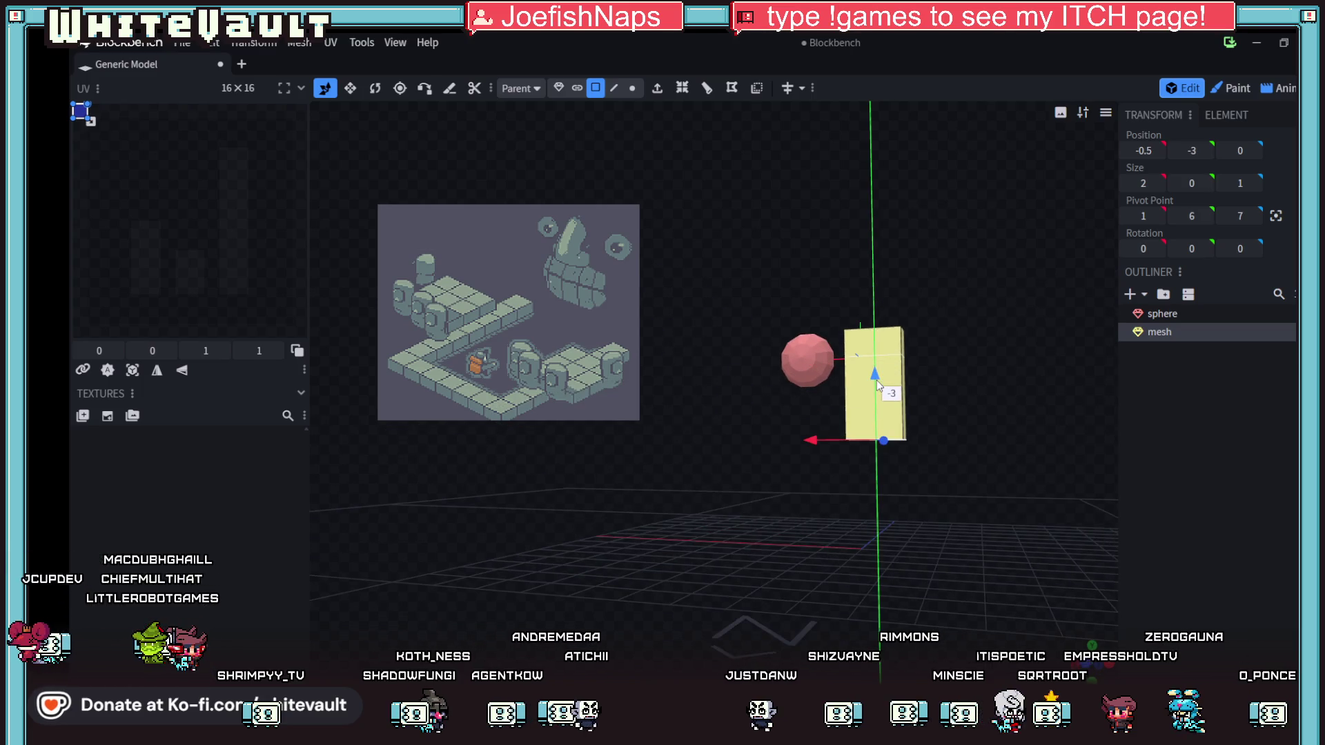
{"action": "mouse_move", "coordinate": [880, 483]}
{"action": "left_mouse_down"}
{"action": "mouse_move", "coordinate": [890, 524]}
{"action": "mouse_move", "coordinate": [925, 497]}
{"action": "left_mouse_up"}
{"action": "mouse_move", "coordinate": [988, 449]}
{"action": "left_mouse_down"}
{"action": "mouse_move", "coordinate": [962, 450]}
{"action": "mouse_move", "coordinate": [987, 453]}
{"action": "left_mouse_up"}
- Select the block's front face and add a vertical loop cut down its middle
{"action": "mouse_move", "coordinate": [973, 522]}
{"action": "left_mouse_down"}
{"action": "mouse_move", "coordinate": [1038, 509]}
{"action": "mouse_move", "coordinate": [1112, 520]}
{"action": "mouse_move", "coordinate": [1027, 532]}
{"action": "left_mouse_up"}
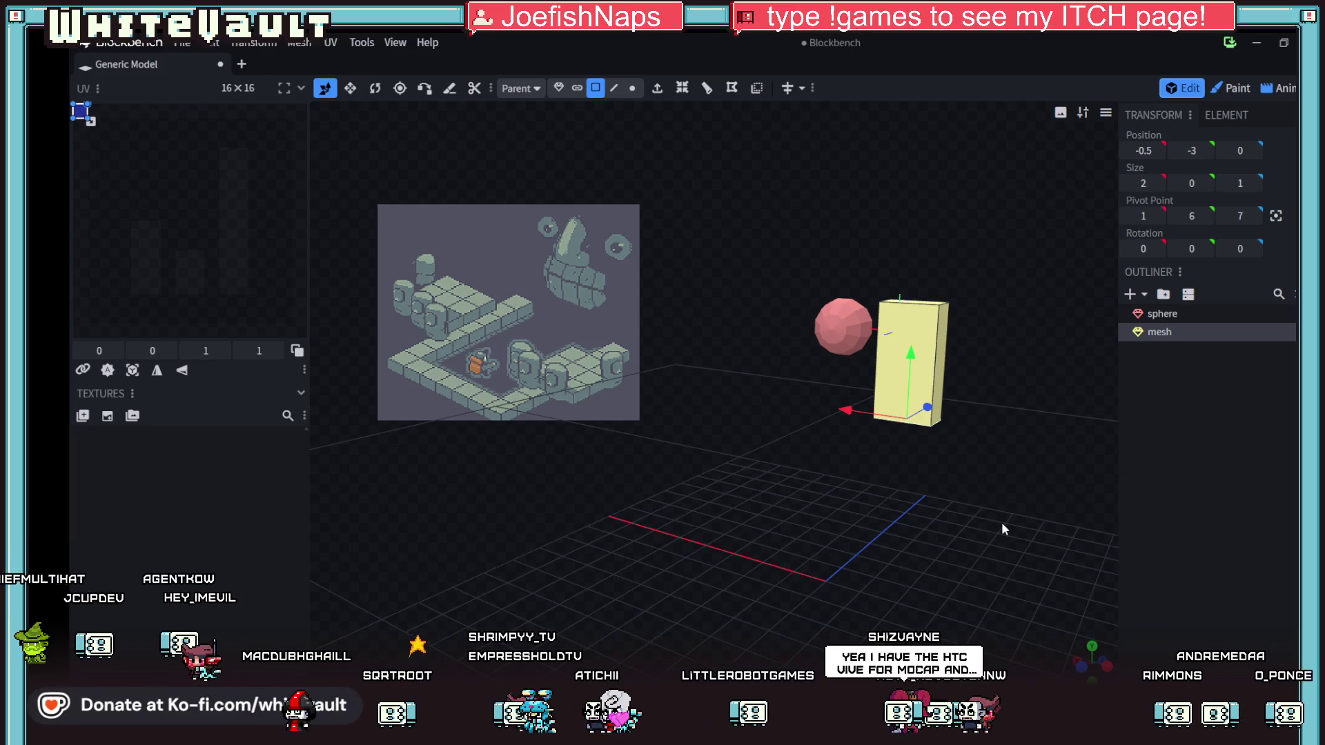
{"action": "mouse_move", "coordinate": [962, 505]}
{"action": "left_mouse_down"}
{"action": "mouse_move", "coordinate": [926, 476]}
{"action": "mouse_move", "coordinate": [890, 510]}
{"action": "mouse_move", "coordinate": [806, 499]}
{"action": "mouse_move", "coordinate": [949, 547]}
{"action": "left_mouse_up"}
{"action": "left_click", "coordinate": [921, 366]}
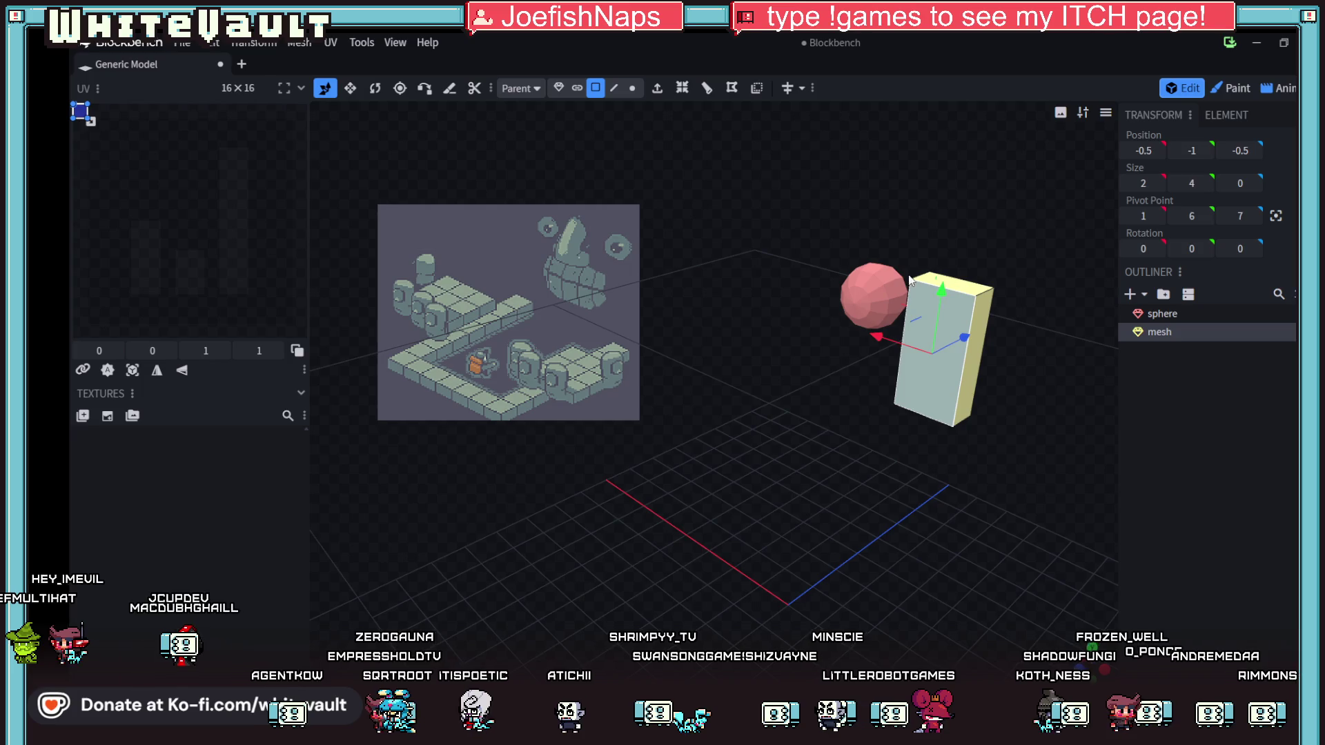
{"action": "left_click", "coordinate": [725, 89]}
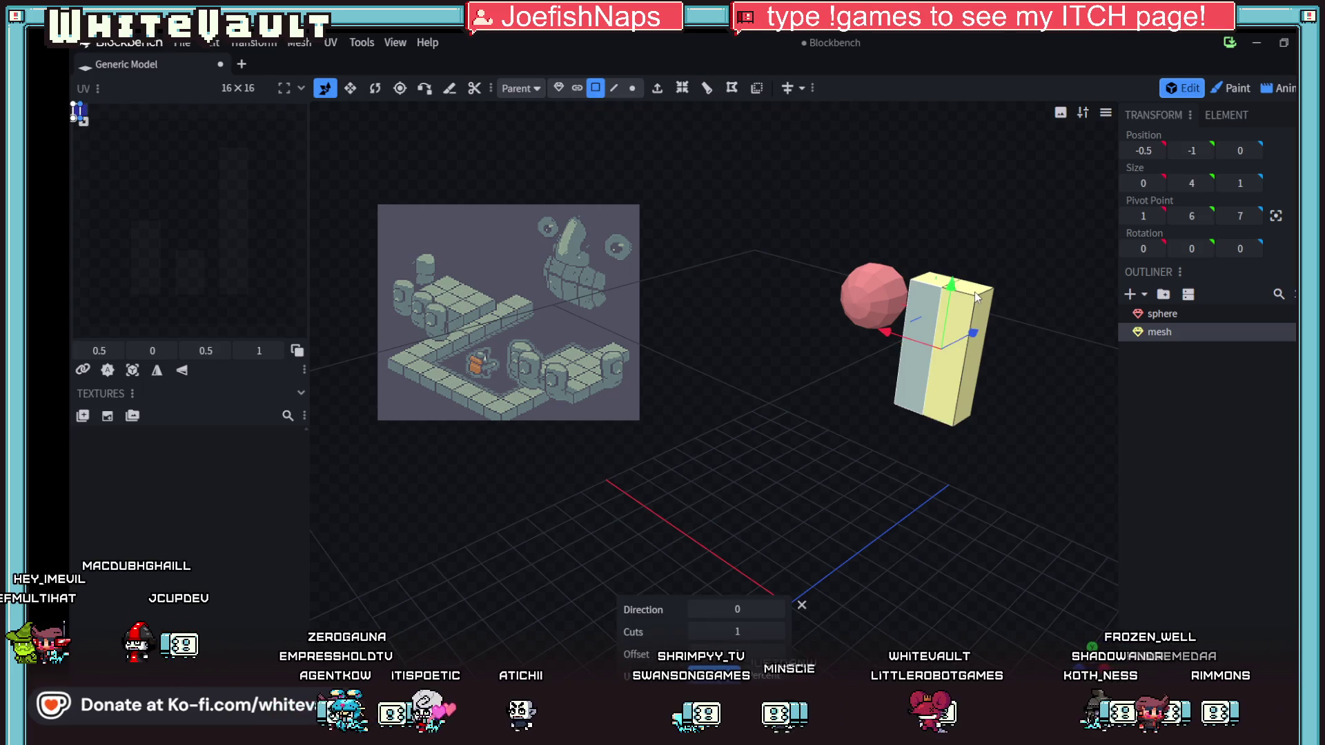
- Loop-cut the block horizontally with Cuts set to 2, making three bands
{"action": "mouse_move", "coordinate": [893, 590]}
{"action": "left_mouse_down"}
{"action": "mouse_move", "coordinate": [945, 565]}
{"action": "mouse_move", "coordinate": [885, 518]}
{"action": "mouse_move", "coordinate": [983, 470]}
{"action": "mouse_move", "coordinate": [988, 499]}
{"action": "mouse_move", "coordinate": [1035, 502]}
{"action": "mouse_move", "coordinate": [981, 432]}
{"action": "left_mouse_up"}
{"action": "left_click", "coordinate": [975, 401]}
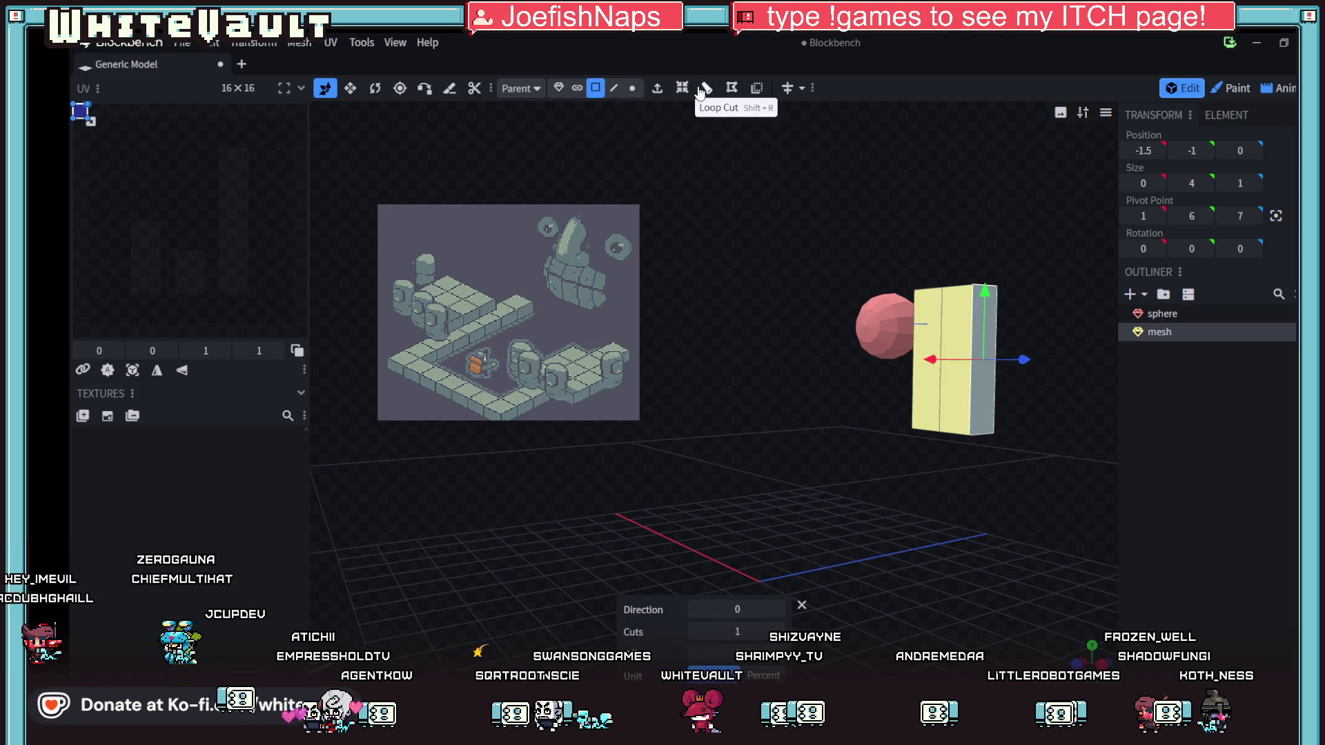
{"action": "left_click", "coordinate": [732, 88]}
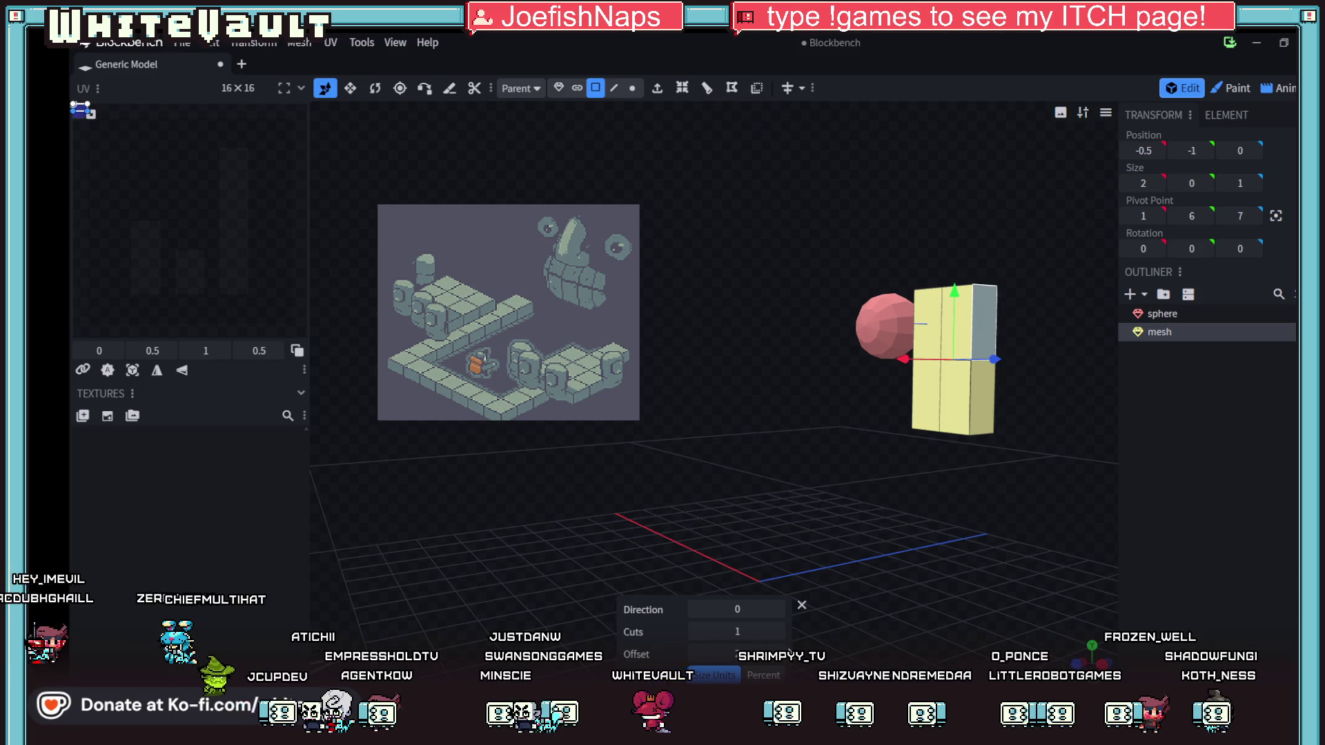
{"action": "left_click", "coordinate": [776, 629]}
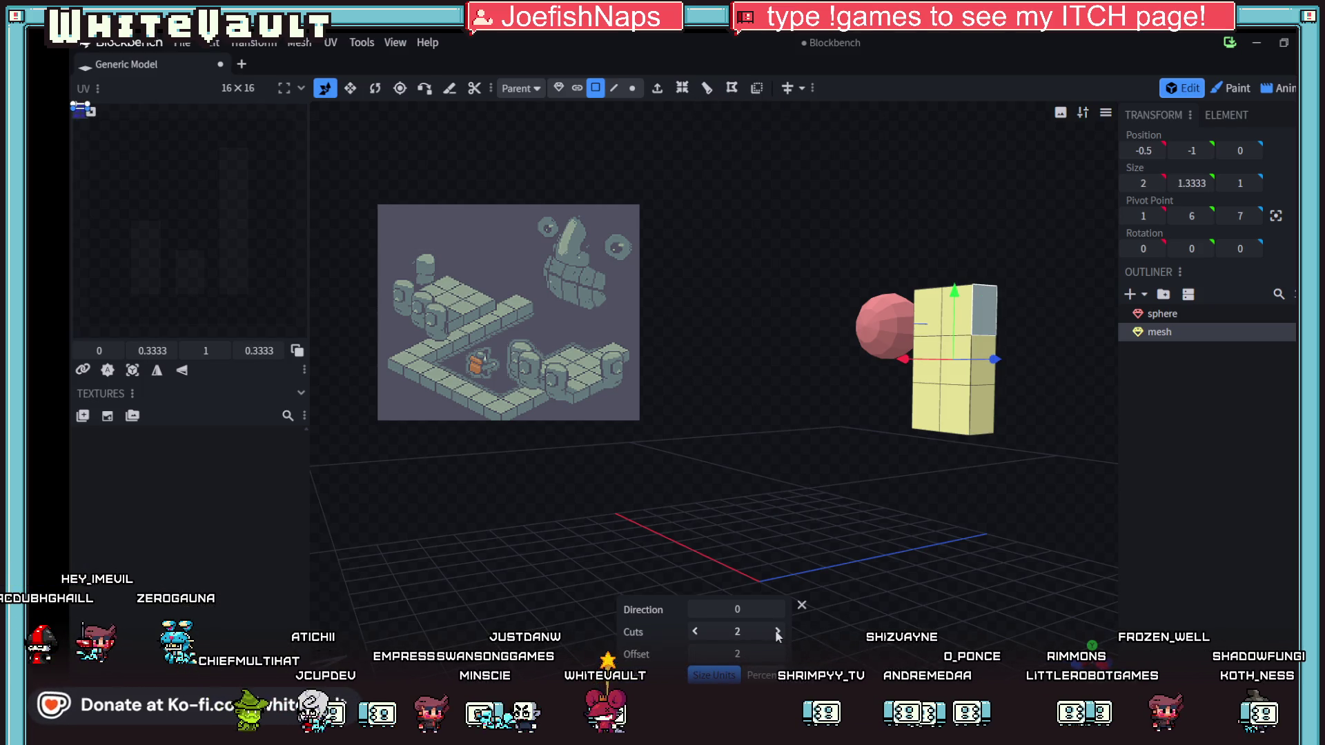
{"action": "mouse_move", "coordinate": [961, 553]}
{"action": "left_mouse_down"}
{"action": "mouse_move", "coordinate": [922, 556]}
{"action": "mouse_move", "coordinate": [1004, 528]}
{"action": "mouse_move", "coordinate": [1124, 528]}
{"action": "mouse_move", "coordinate": [908, 494]}
{"action": "mouse_move", "coordinate": [742, 404]}
{"action": "left_mouse_up"}
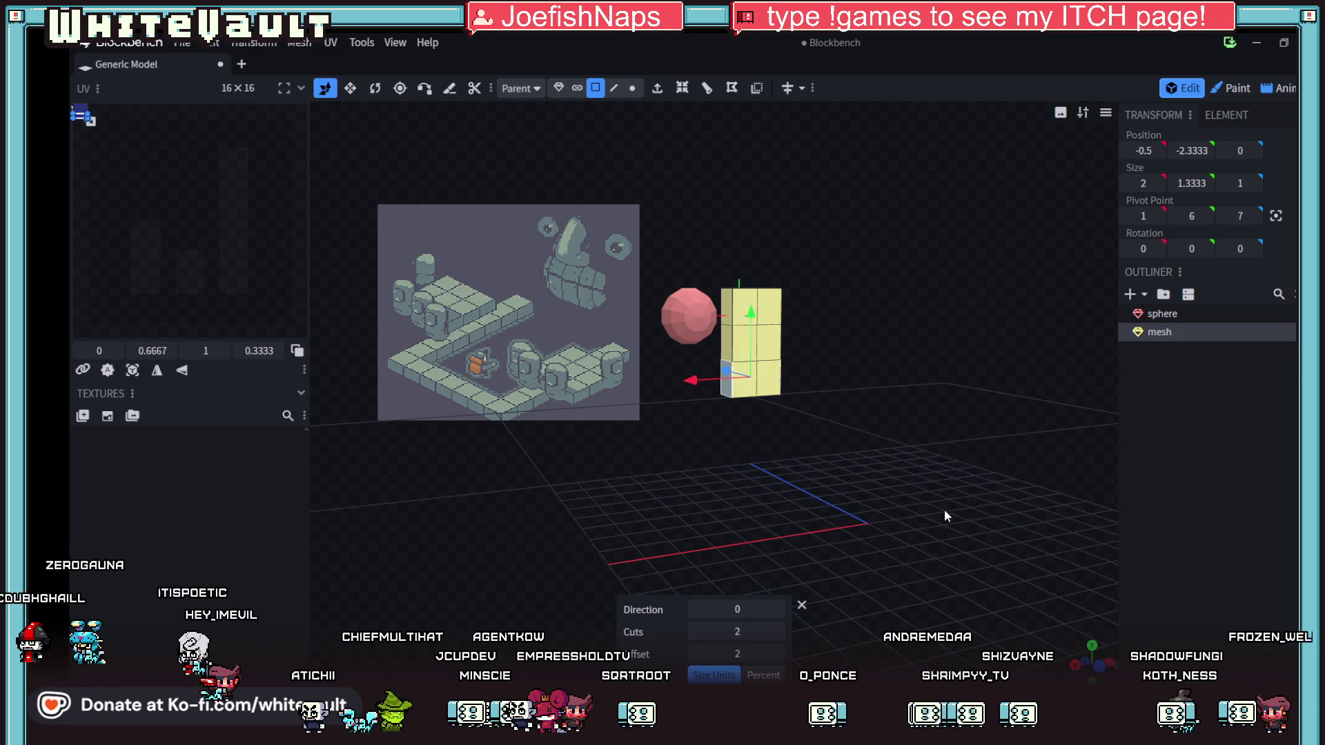
- Extrude the lowest side face outward by 0.5 to form a foot
{"action": "left_click_drag", "start_coordinate": [947, 516], "coordinate": [815, 500]}
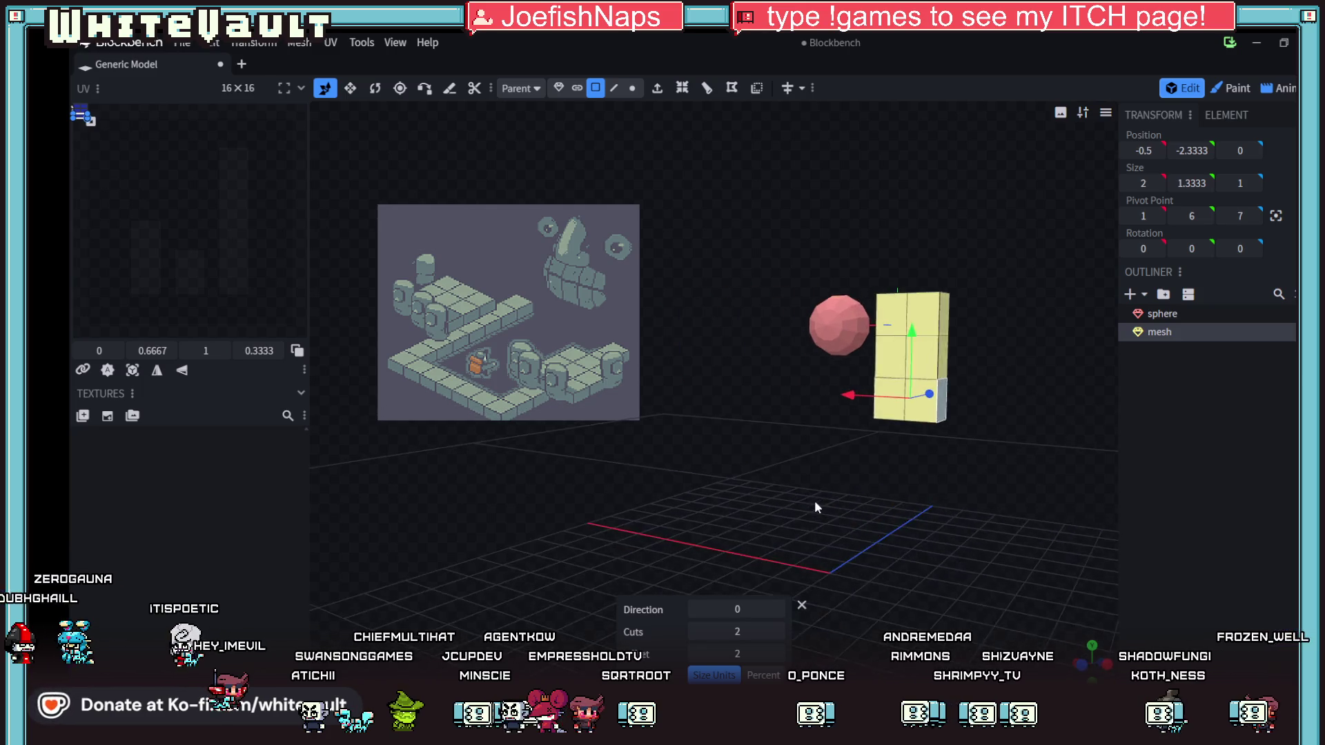
{"action": "left_click", "coordinate": [658, 91]}
{"action": "mouse_move", "coordinate": [898, 467]}
{"action": "left_mouse_down"}
{"action": "mouse_move", "coordinate": [934, 470]}
{"action": "mouse_move", "coordinate": [918, 487]}
{"action": "left_mouse_up"}
{"action": "left_click", "coordinate": [711, 632]}
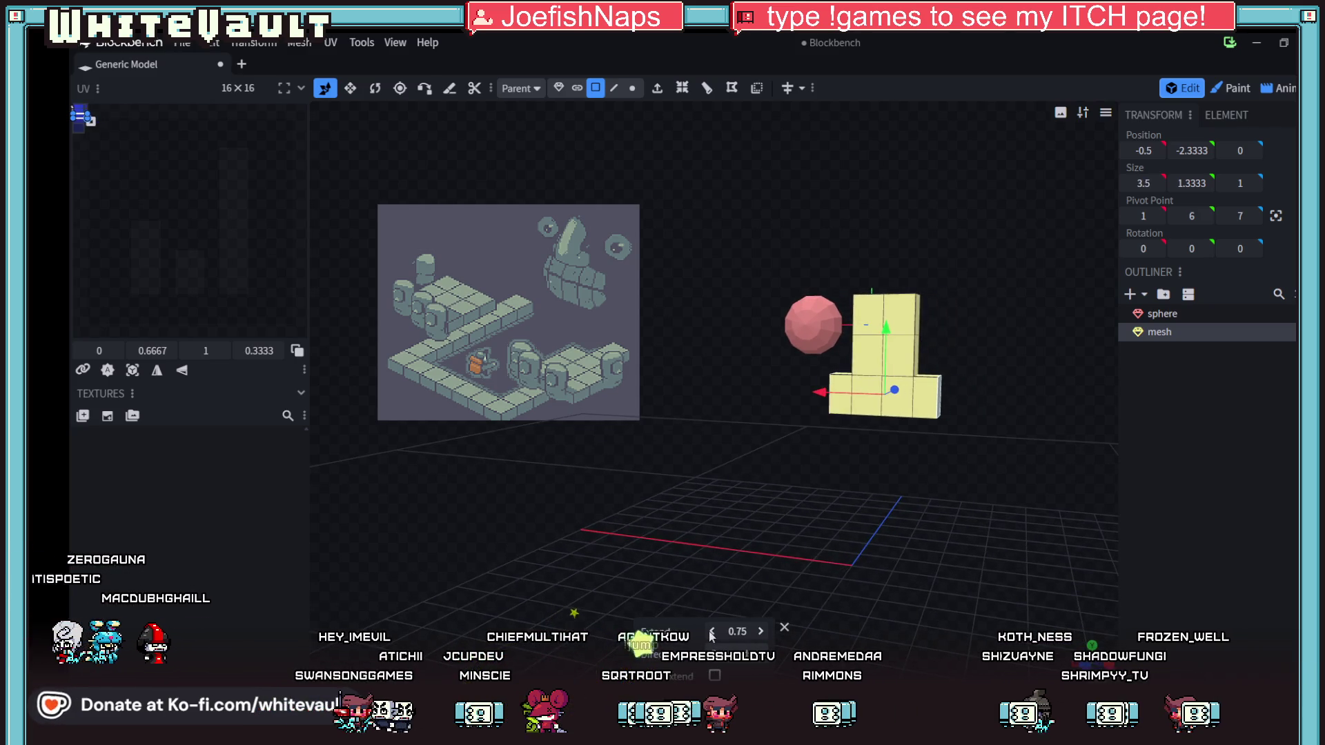
{"action": "mouse_move", "coordinate": [817, 570]}
{"action": "left_mouse_down"}
{"action": "mouse_move", "coordinate": [740, 600]}
{"action": "mouse_move", "coordinate": [769, 577]}
{"action": "left_mouse_up"}
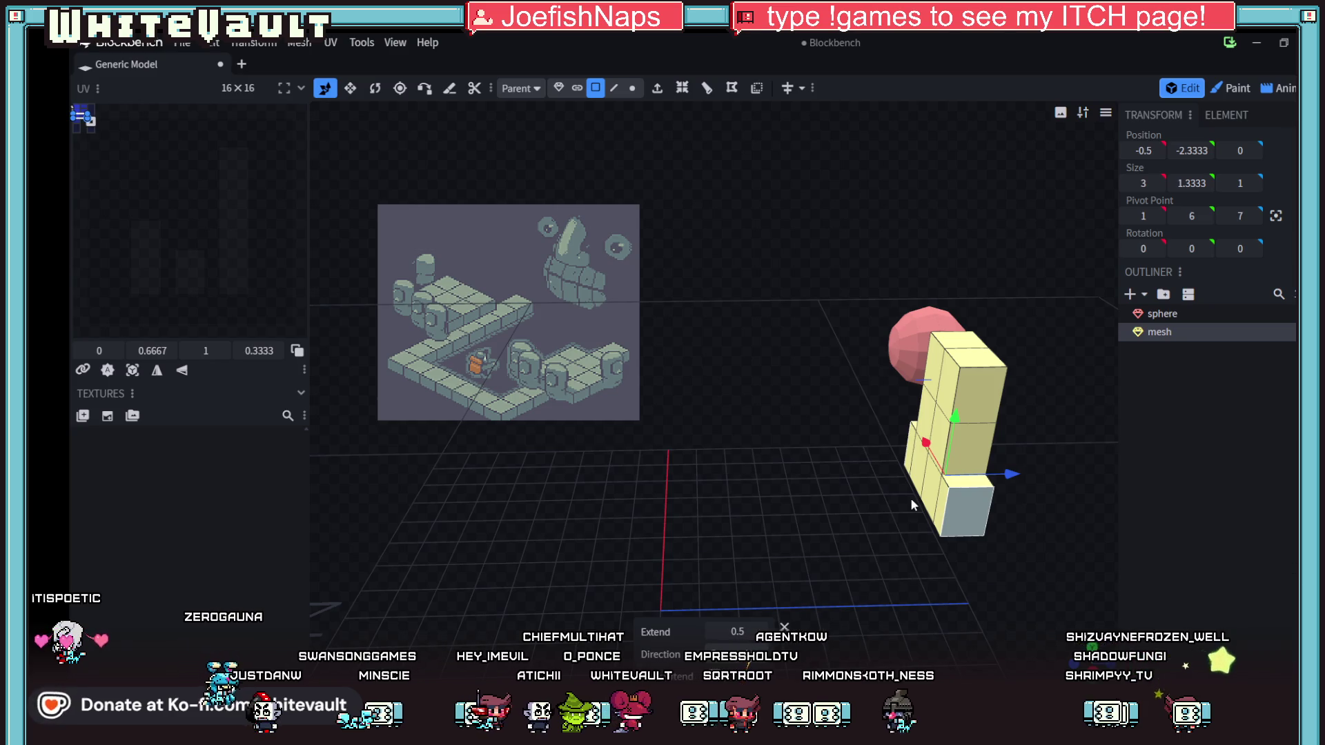
{"action": "scroll", "coordinate": [944, 355], "scroll_direction": "up", "scroll_amount": 3}
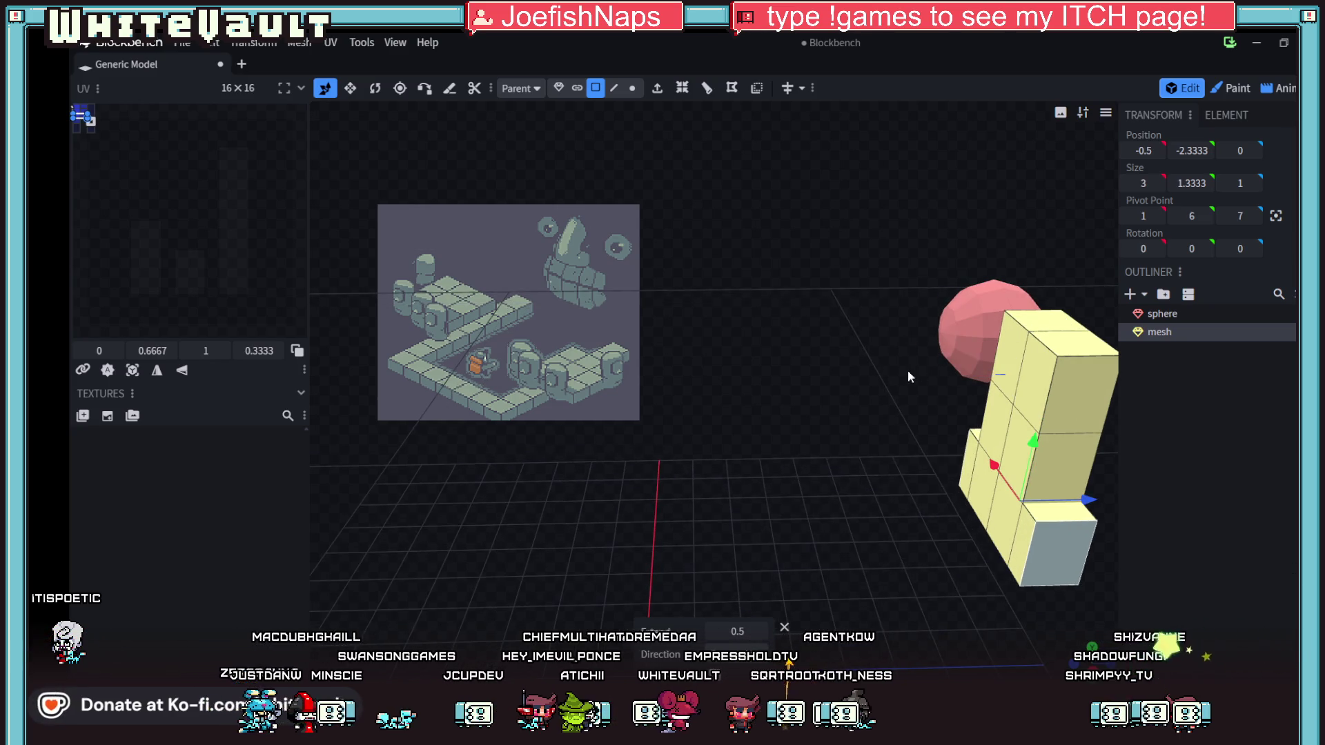
{"action": "left_click_drag", "start_coordinate": [879, 385], "coordinate": [855, 454]}
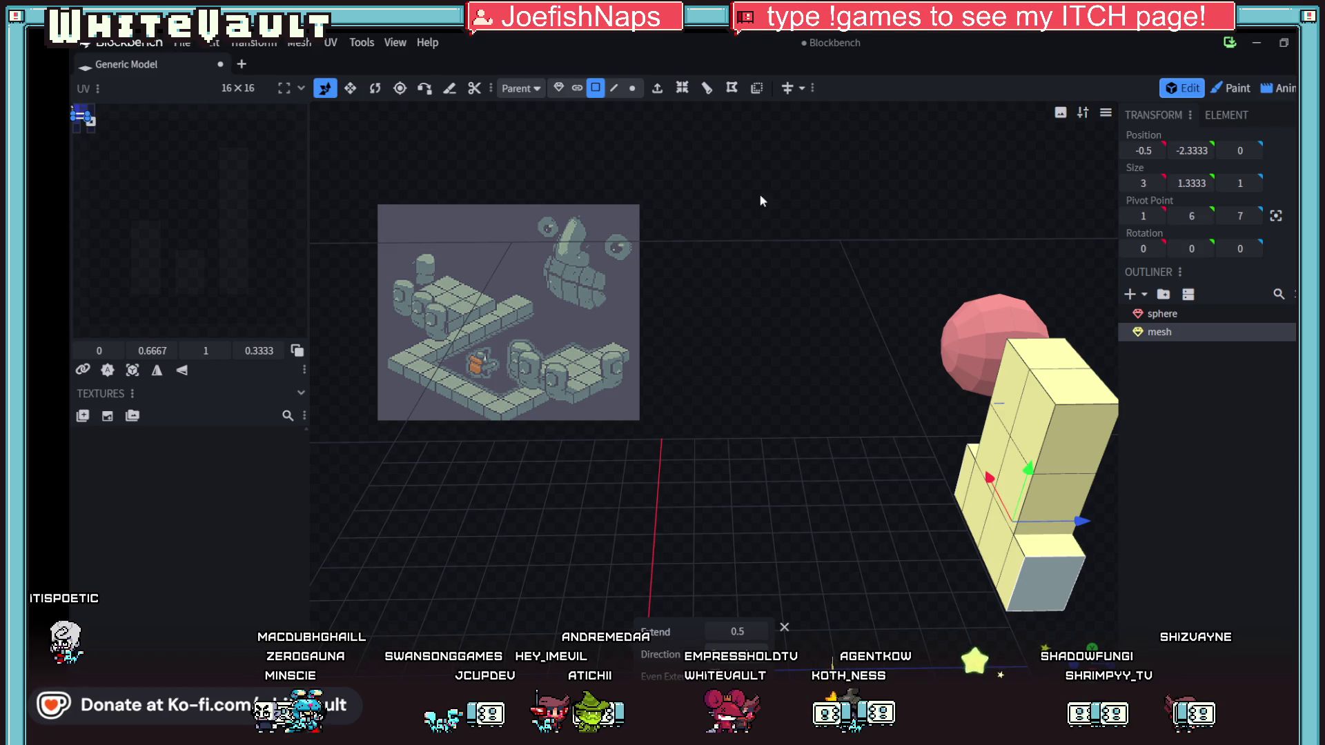
{"action": "left_click", "coordinate": [614, 88]}
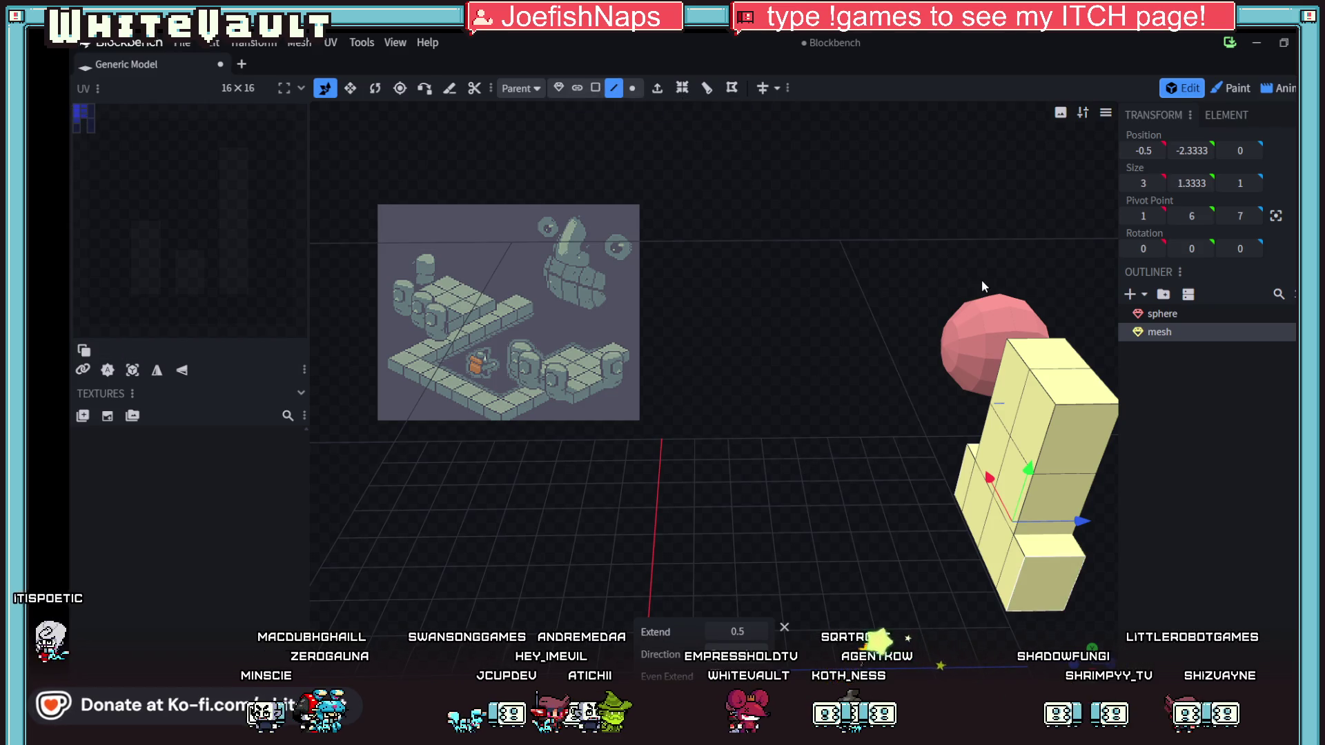
- Push the pillar's top edge and long vertical edge back along Z to slant its side
{"action": "left_click", "coordinate": [1048, 361]}
{"action": "left_click_drag", "start_coordinate": [1084, 293], "coordinate": [1081, 307]}
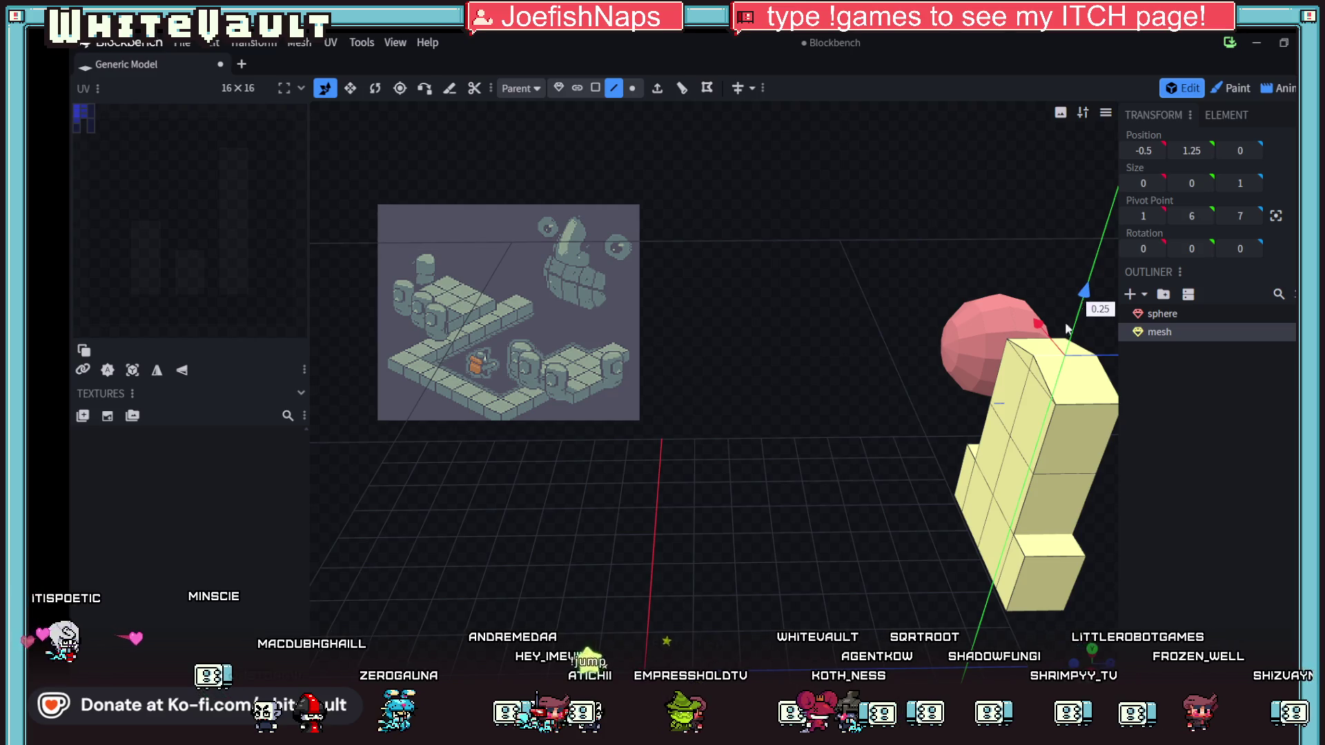
{"action": "left_click", "coordinate": [1025, 386]}
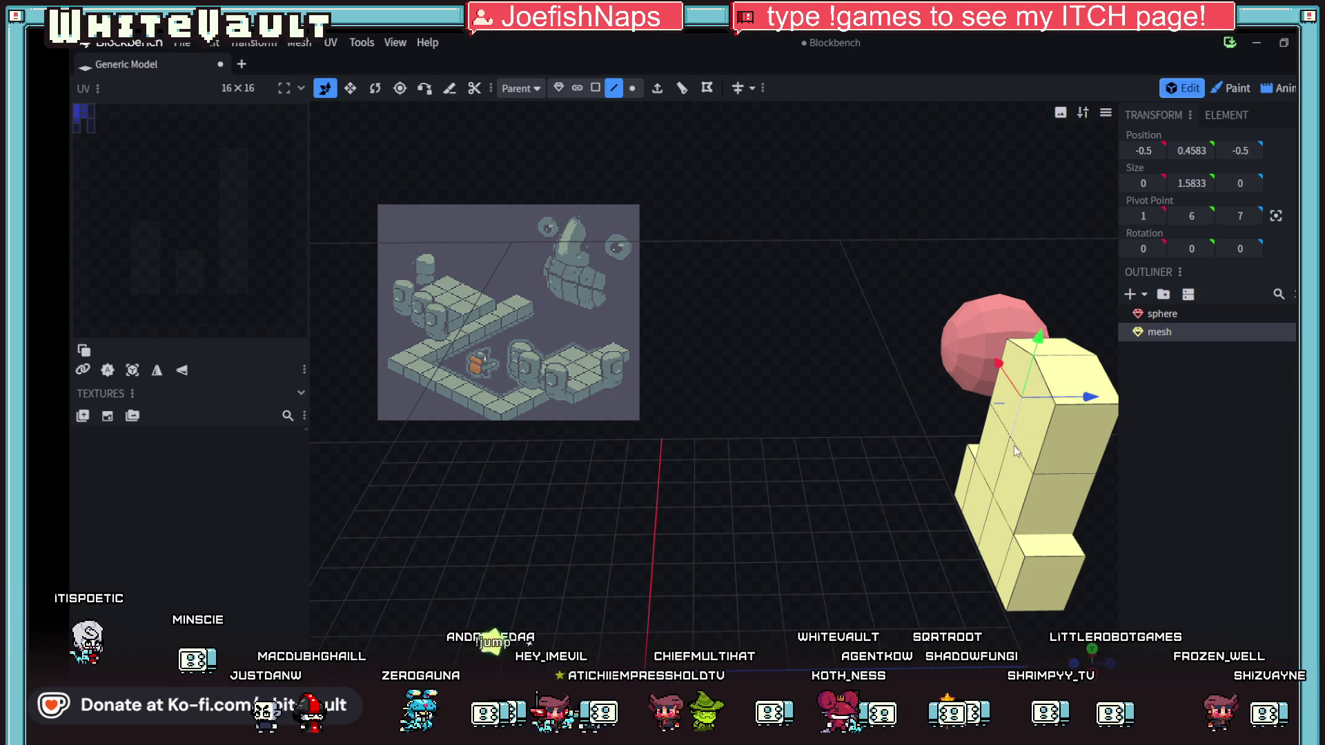
{"action": "left_click", "coordinate": [1001, 514]}
{"action": "left_click_drag", "start_coordinate": [1069, 463], "coordinate": [1025, 471]}
{"action": "mouse_move", "coordinate": [948, 590]}
{"action": "left_mouse_down"}
{"action": "mouse_move", "coordinate": [1025, 515]}
{"action": "mouse_move", "coordinate": [804, 624]}
{"action": "mouse_move", "coordinate": [813, 527]}
{"action": "mouse_move", "coordinate": [819, 590]}
{"action": "mouse_move", "coordinate": [766, 466]}
{"action": "left_mouse_up"}
- Nudge the pillar's bottom and left edges back along depth
{"action": "left_click", "coordinate": [814, 526]}
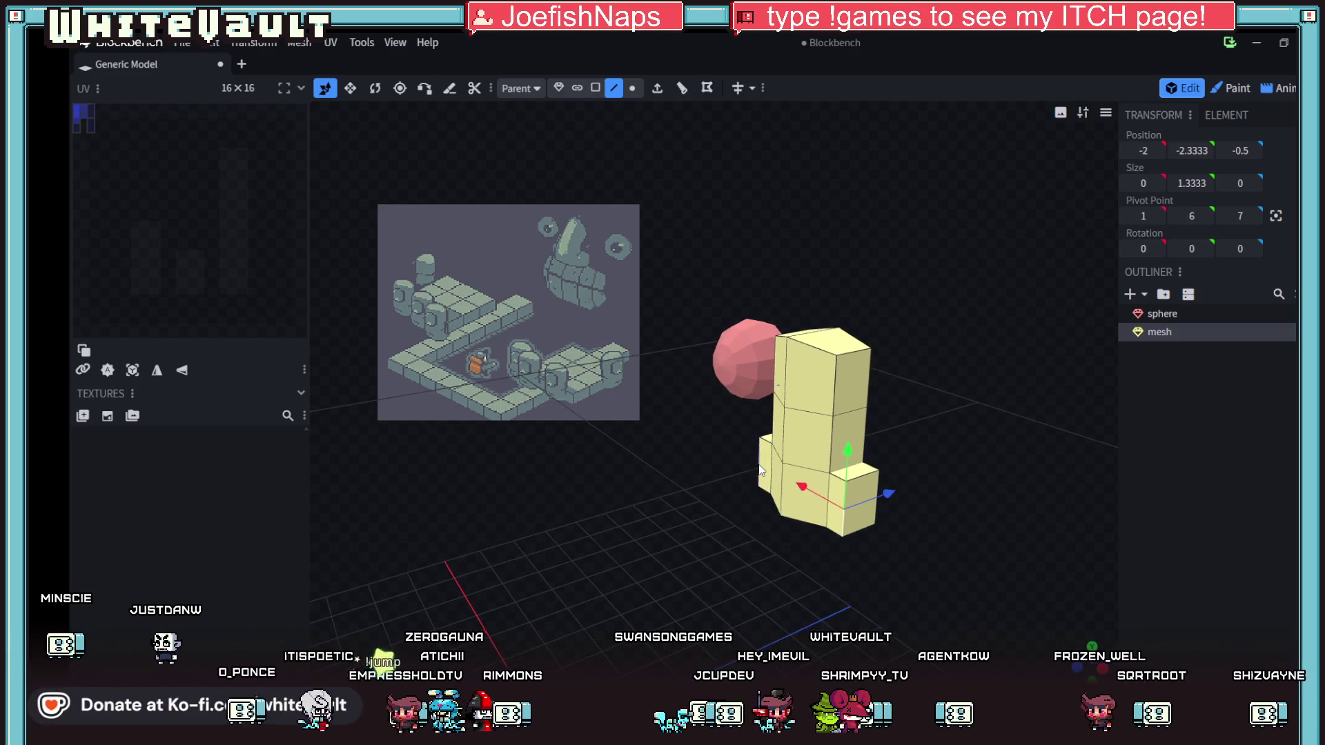
{"action": "left_click", "coordinate": [839, 467]}
{"action": "left_click_drag", "start_coordinate": [855, 470], "coordinate": [835, 498]}
{"action": "mouse_move", "coordinate": [829, 571]}
{"action": "left_mouse_down"}
{"action": "mouse_move", "coordinate": [908, 518]}
{"action": "mouse_move", "coordinate": [879, 498]}
{"action": "mouse_move", "coordinate": [781, 545]}
{"action": "mouse_move", "coordinate": [778, 524]}
{"action": "left_mouse_up"}
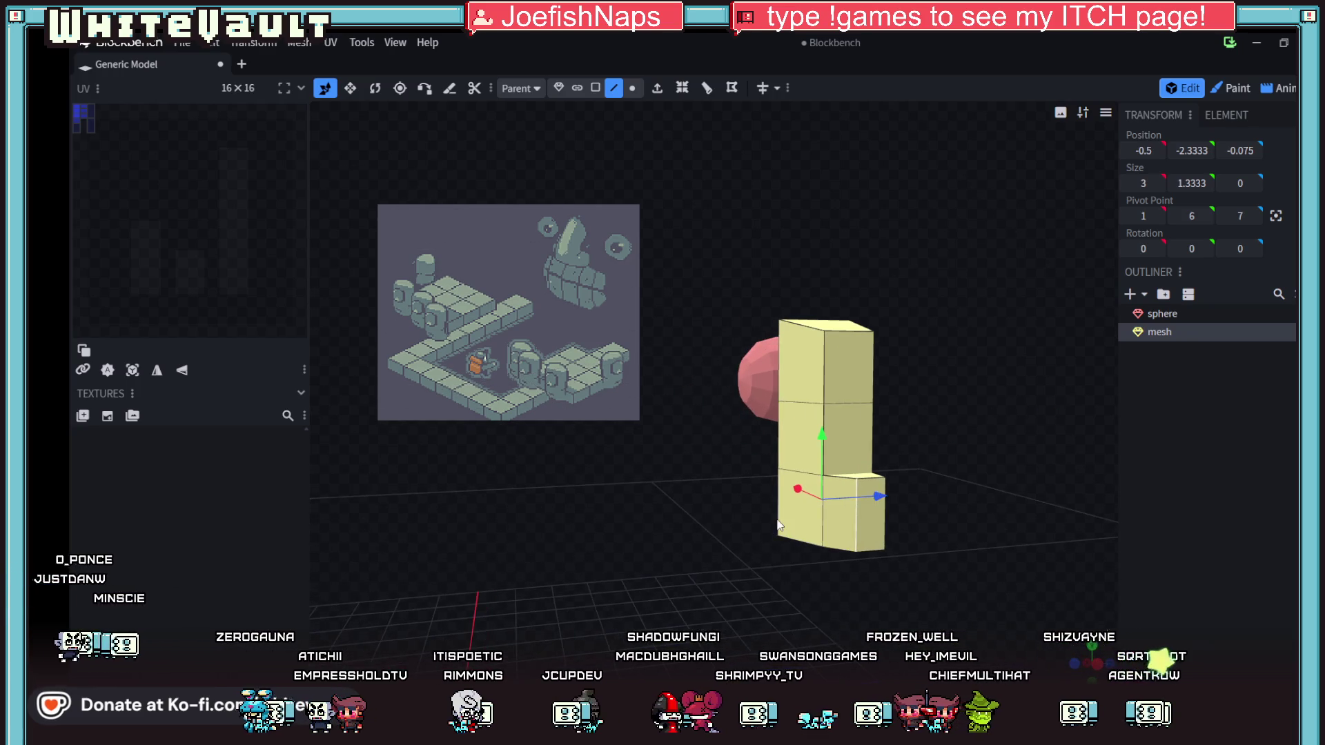
{"action": "mouse_move", "coordinate": [871, 495]}
{"action": "left_mouse_down"}
{"action": "mouse_move", "coordinate": [819, 498]}
{"action": "mouse_move", "coordinate": [801, 544]}
{"action": "mouse_move", "coordinate": [834, 506]}
{"action": "mouse_move", "coordinate": [925, 565]}
{"action": "mouse_move", "coordinate": [881, 591]}
{"action": "mouse_move", "coordinate": [780, 604]}
{"action": "mouse_move", "coordinate": [841, 601]}
{"action": "mouse_move", "coordinate": [898, 552]}
{"action": "mouse_move", "coordinate": [726, 432]}
{"action": "left_mouse_up"}
- Lower an edge of the base step to chamfer its outer corner
{"action": "left_click", "coordinate": [924, 521]}
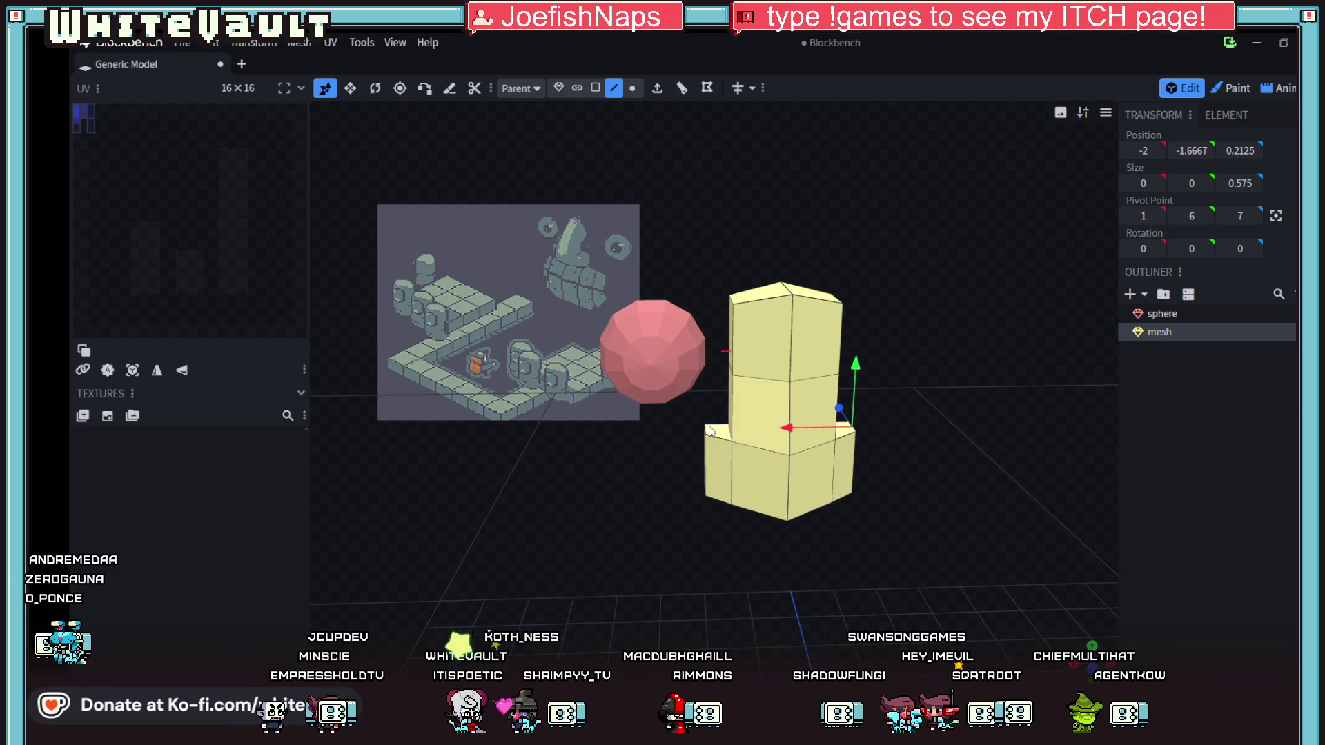
{"action": "left_click", "coordinate": [707, 432]}
{"action": "left_click_drag", "start_coordinate": [780, 361], "coordinate": [784, 382]}
{"action": "mouse_move", "coordinate": [814, 525]}
{"action": "left_mouse_down"}
{"action": "mouse_move", "coordinate": [836, 577]}
{"action": "mouse_move", "coordinate": [723, 537]}
{"action": "mouse_move", "coordinate": [752, 483]}
{"action": "left_mouse_up"}
{"action": "left_click", "coordinate": [632, 88]}
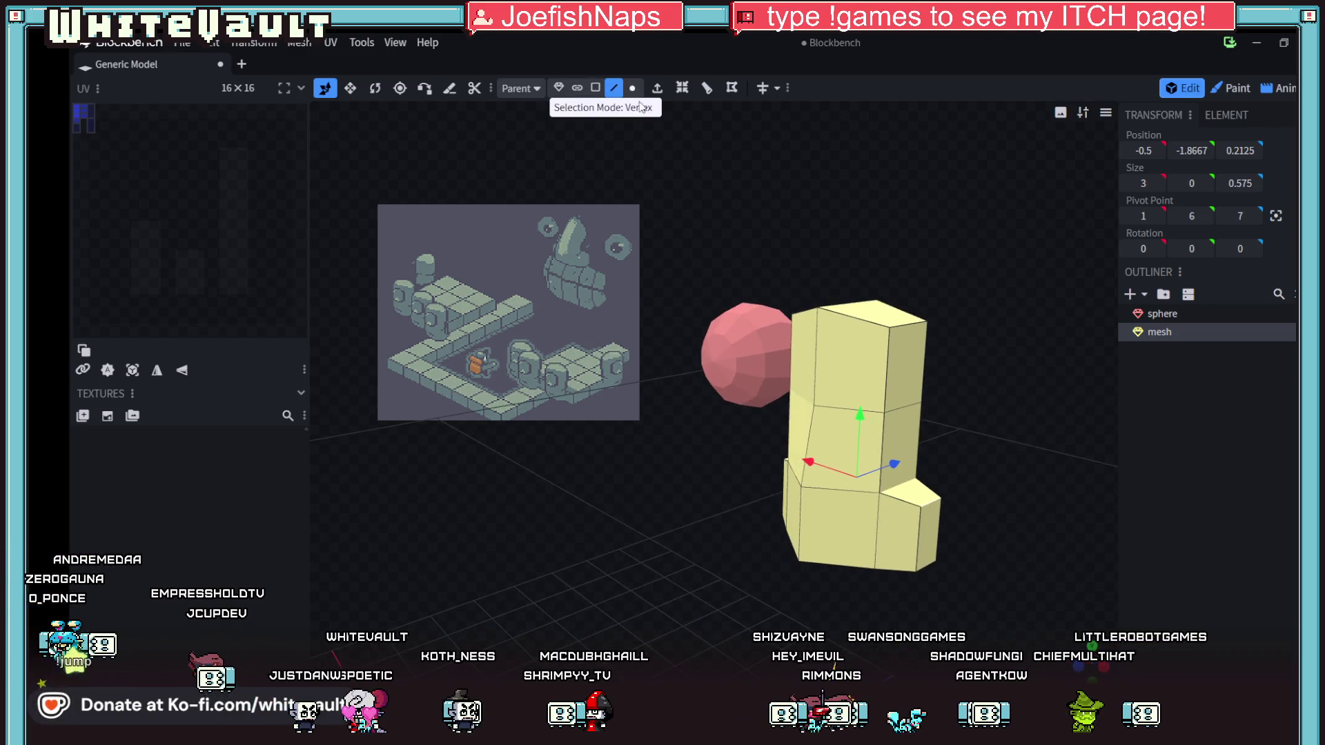
- Move a vertex and shift the two top corner vertices 0.6 along depth
{"action": "left_click", "coordinate": [811, 405]}
{"action": "left_click_drag", "start_coordinate": [857, 398], "coordinate": [841, 399]}
{"action": "mouse_move", "coordinate": [971, 334]}
{"action": "left_mouse_down"}
{"action": "mouse_move", "coordinate": [945, 382]}
{"action": "mouse_move", "coordinate": [883, 379]}
{"action": "left_mouse_up"}
{"action": "left_click", "coordinate": [884, 380]}
{"action": "left_click", "coordinate": [813, 344], "text": "shift"}
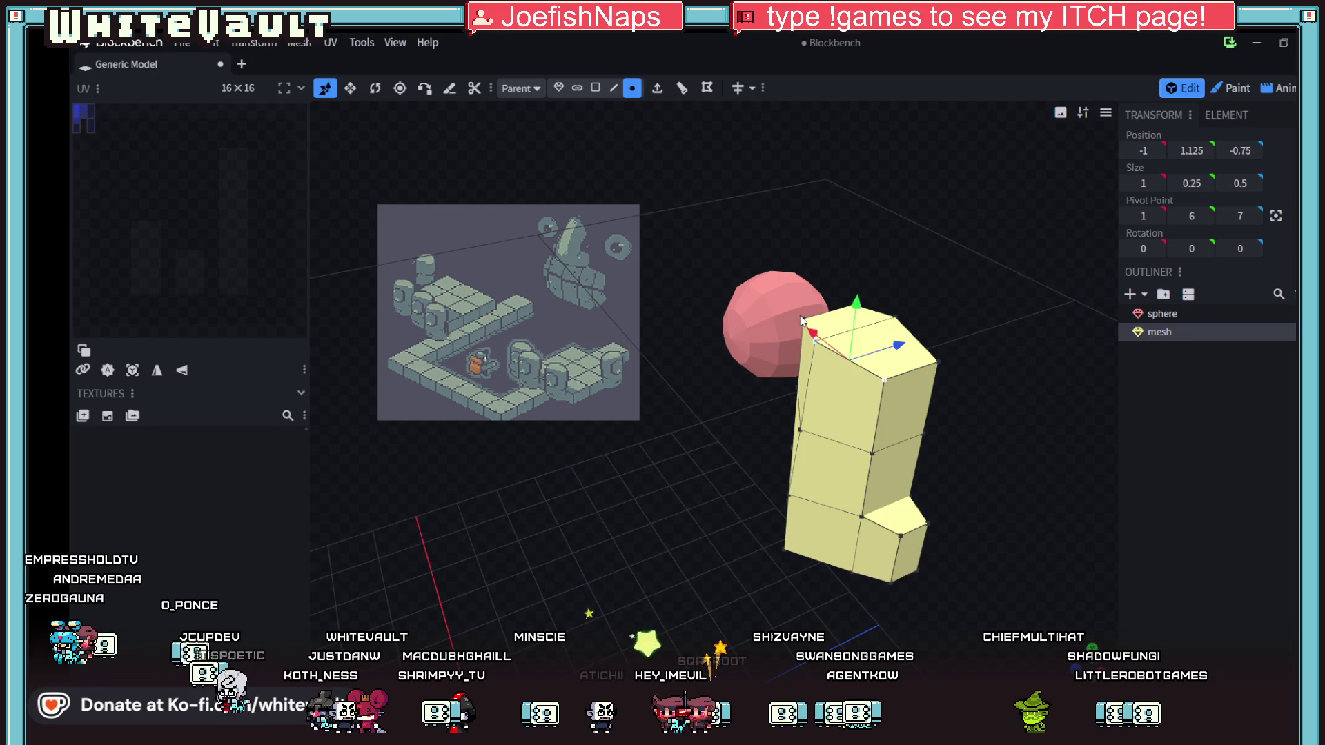
{"action": "left_click_drag", "start_coordinate": [887, 336], "coordinate": [904, 336]}
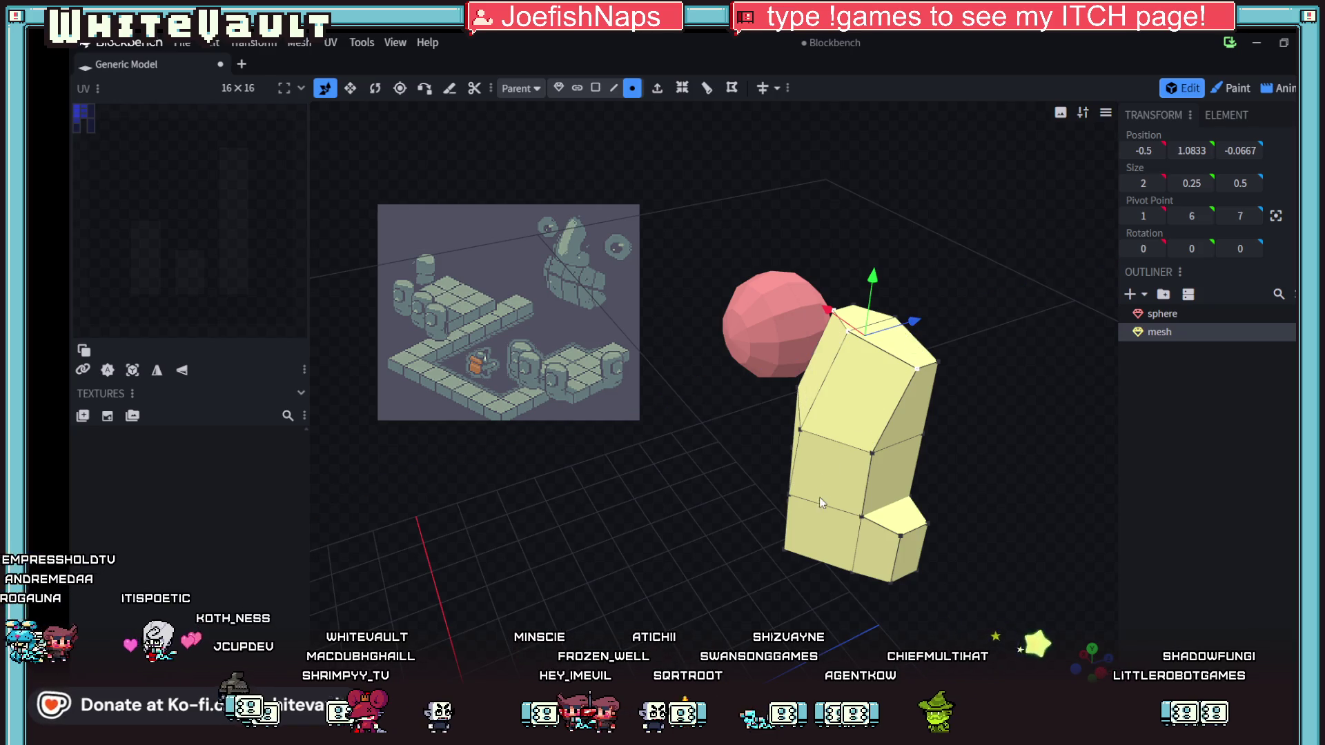
{"action": "mouse_move", "coordinate": [795, 574]}
{"action": "left_mouse_down"}
{"action": "mouse_move", "coordinate": [884, 518]}
{"action": "mouse_move", "coordinate": [776, 514]}
{"action": "left_mouse_up"}
- Pull another vertex inward and slightly lower it to finish the taper
{"action": "left_click", "coordinate": [795, 408]}
{"action": "left_click_drag", "start_coordinate": [850, 407], "coordinate": [866, 403]}
{"action": "mouse_move", "coordinate": [768, 534]}
{"action": "left_mouse_down"}
{"action": "mouse_move", "coordinate": [883, 491]}
{"action": "mouse_move", "coordinate": [863, 509]}
{"action": "mouse_move", "coordinate": [716, 535]}
{"action": "mouse_move", "coordinate": [753, 495]}
{"action": "left_mouse_up"}
{"action": "left_click_drag", "start_coordinate": [773, 442], "coordinate": [773, 452]}
{"action": "left_click_drag", "start_coordinate": [830, 509], "coordinate": [818, 509]}
{"action": "mouse_move", "coordinate": [716, 552]}
{"action": "left_mouse_down"}
{"action": "mouse_move", "coordinate": [769, 560]}
{"action": "mouse_move", "coordinate": [867, 541]}
{"action": "mouse_move", "coordinate": [954, 579]}
{"action": "mouse_move", "coordinate": [875, 545]}
{"action": "mouse_move", "coordinate": [797, 573]}
{"action": "mouse_move", "coordinate": [826, 506]}
{"action": "left_mouse_up"}
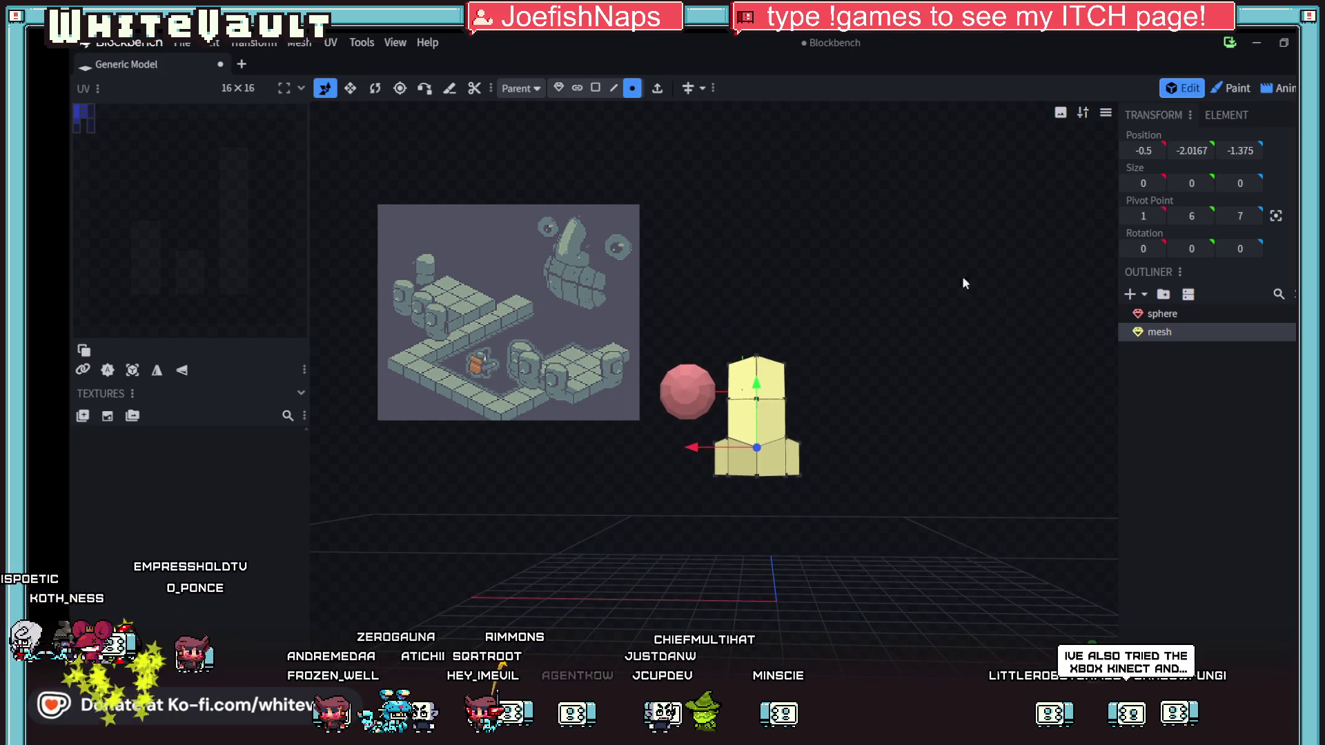
- Return to object selection mode and orbit around the finished tapered pillar
{"action": "left_click", "coordinate": [559, 88]}
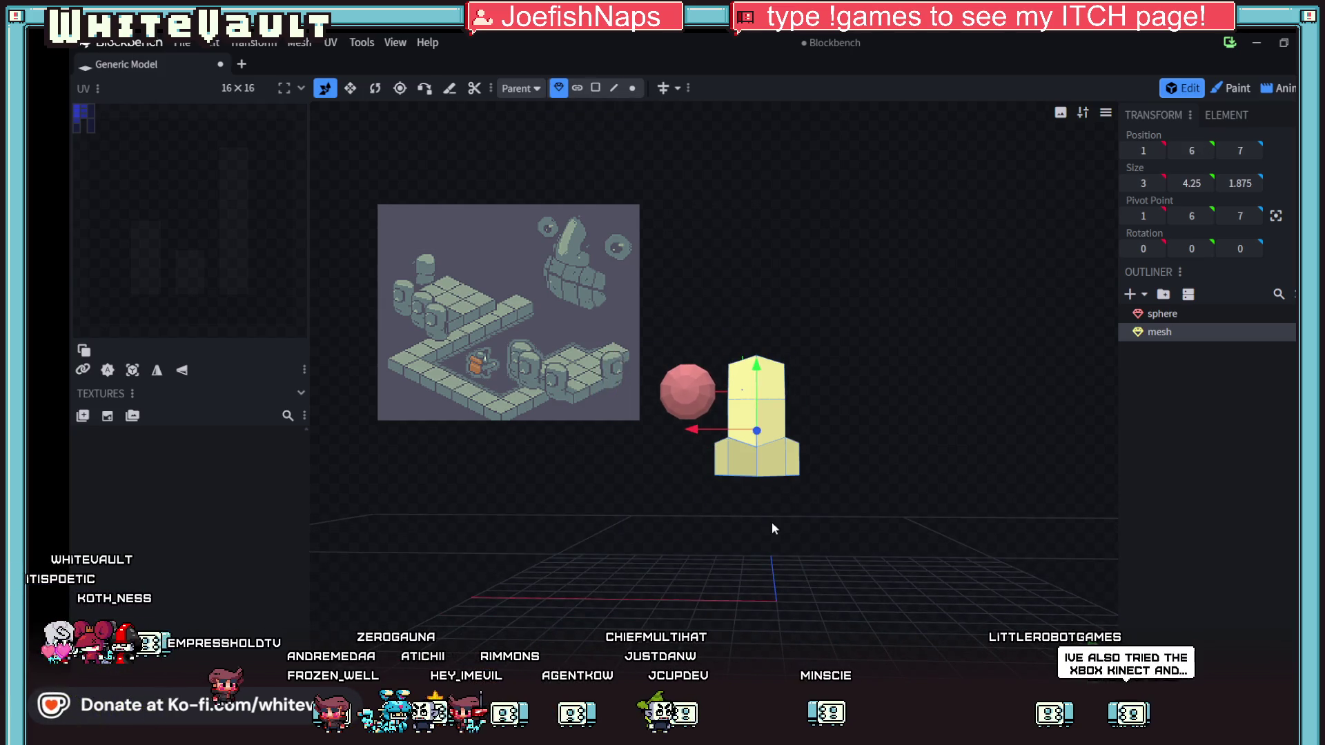
{"action": "mouse_move", "coordinate": [766, 541]}
{"action": "left_mouse_down"}
{"action": "mouse_move", "coordinate": [709, 560]}
{"action": "mouse_move", "coordinate": [693, 545]}
{"action": "left_mouse_up"}
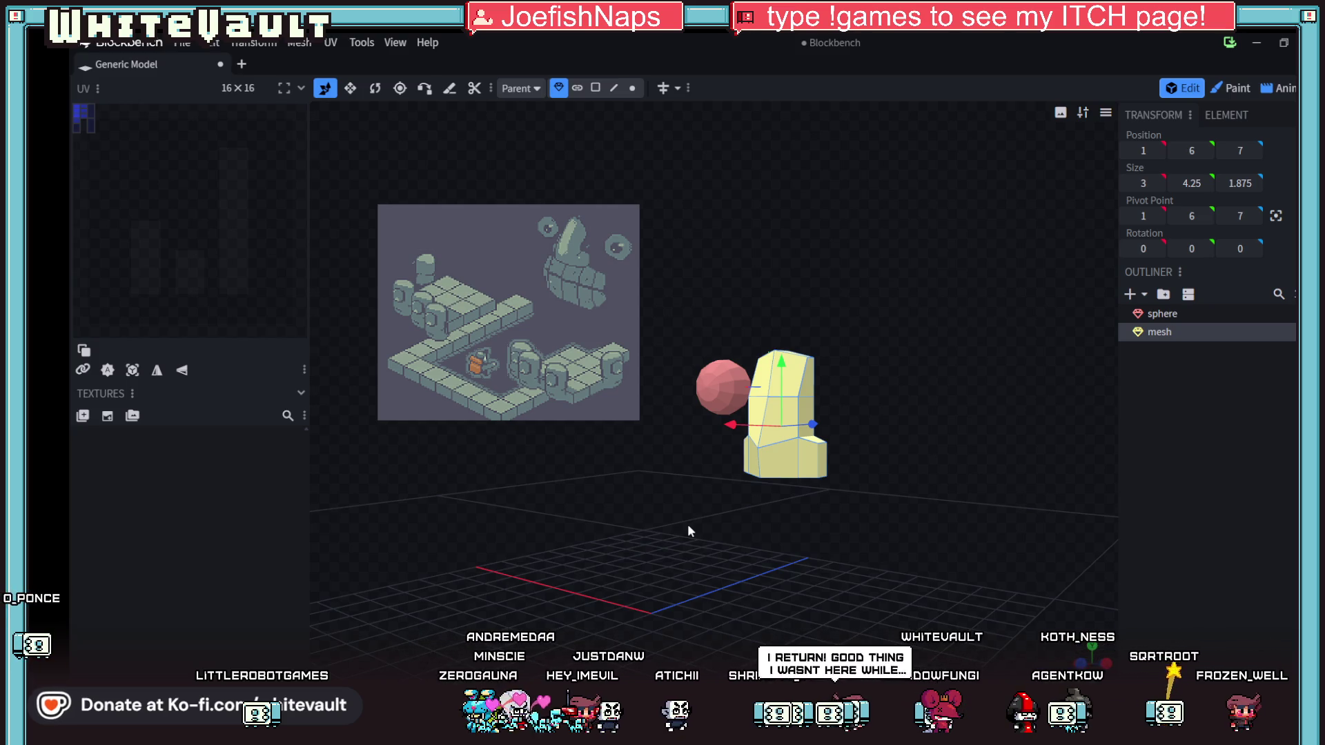
{"action": "mouse_move", "coordinate": [687, 524]}
{"action": "left_mouse_down"}
{"action": "mouse_move", "coordinate": [789, 504]}
{"action": "mouse_move", "coordinate": [843, 516]}
{"action": "mouse_move", "coordinate": [821, 504]}
{"action": "left_mouse_up"}
- Scale the existing sphere down to 0.74 of its size
{"action": "left_click", "coordinate": [694, 363]}
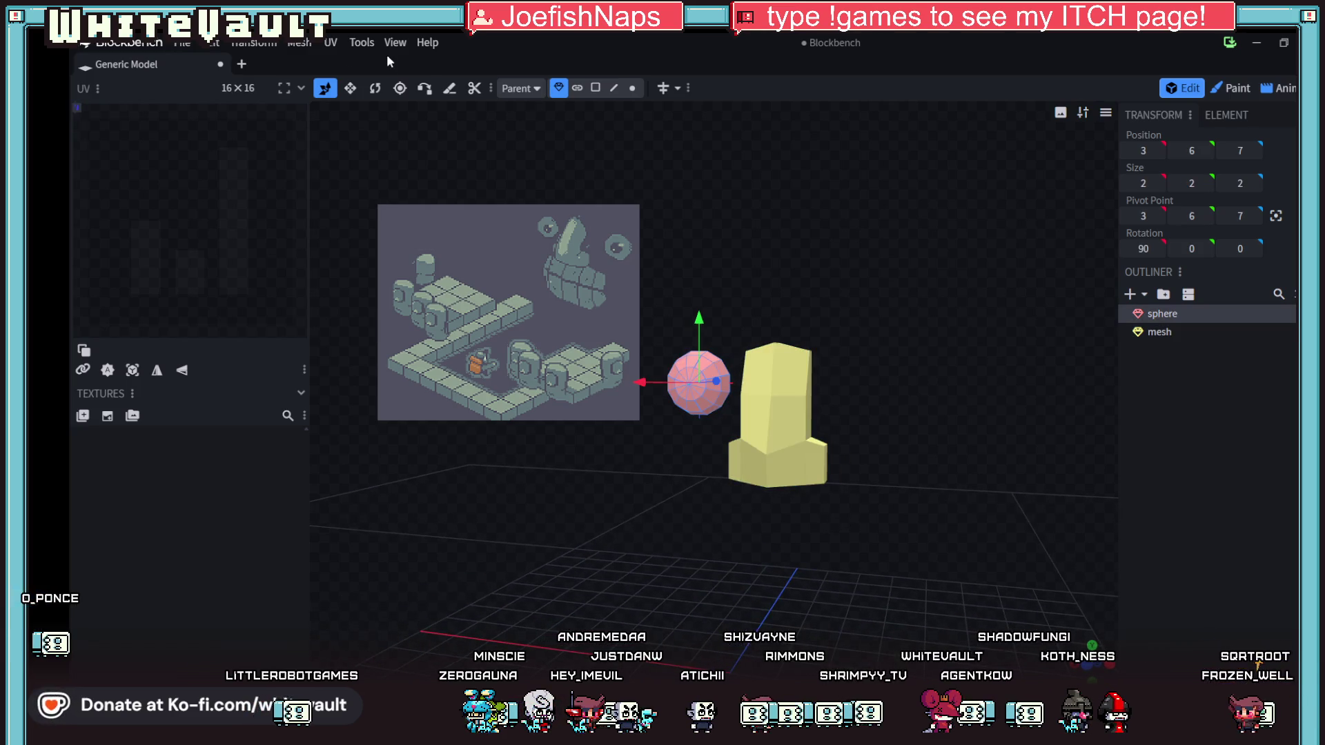
{"action": "left_click", "coordinate": [211, 42]}
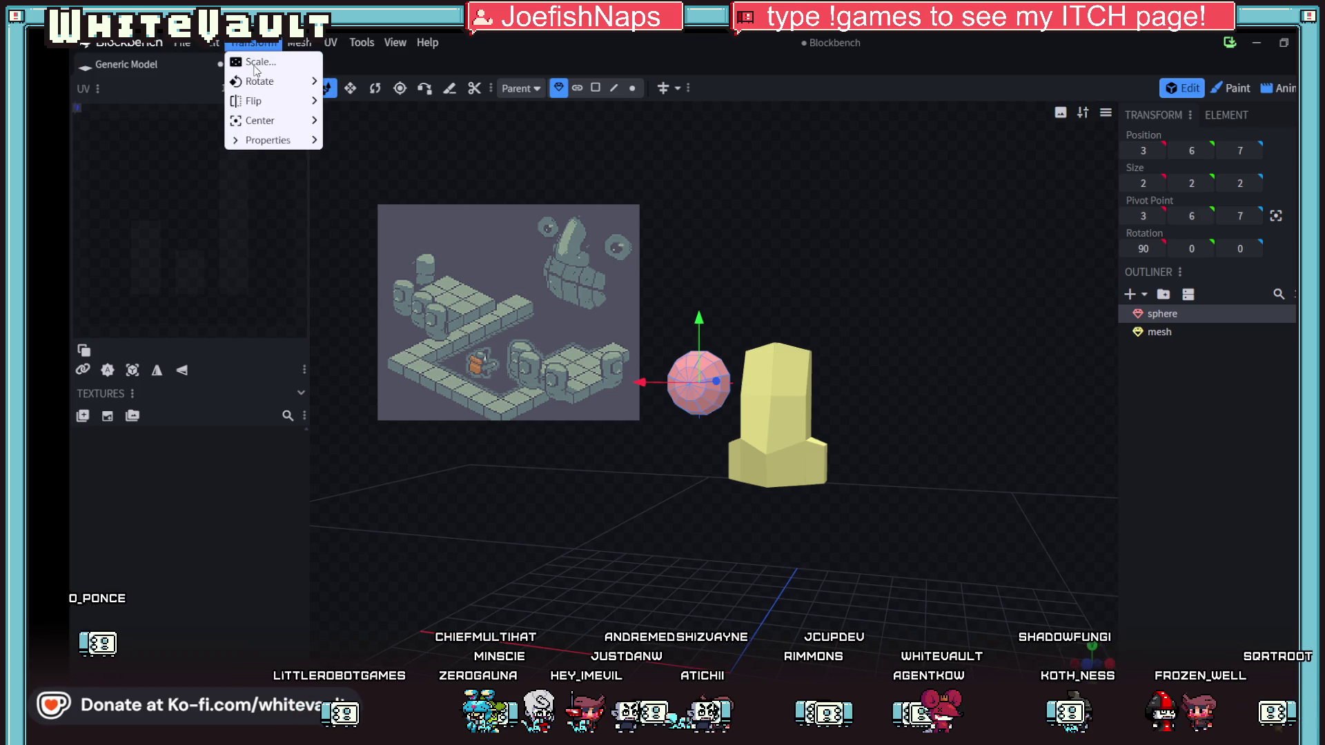
{"action": "left_click", "coordinate": [255, 57]}
{"action": "left_click_drag", "start_coordinate": [608, 164], "coordinate": [591, 165]}
{"action": "left_click", "coordinate": [758, 196]}
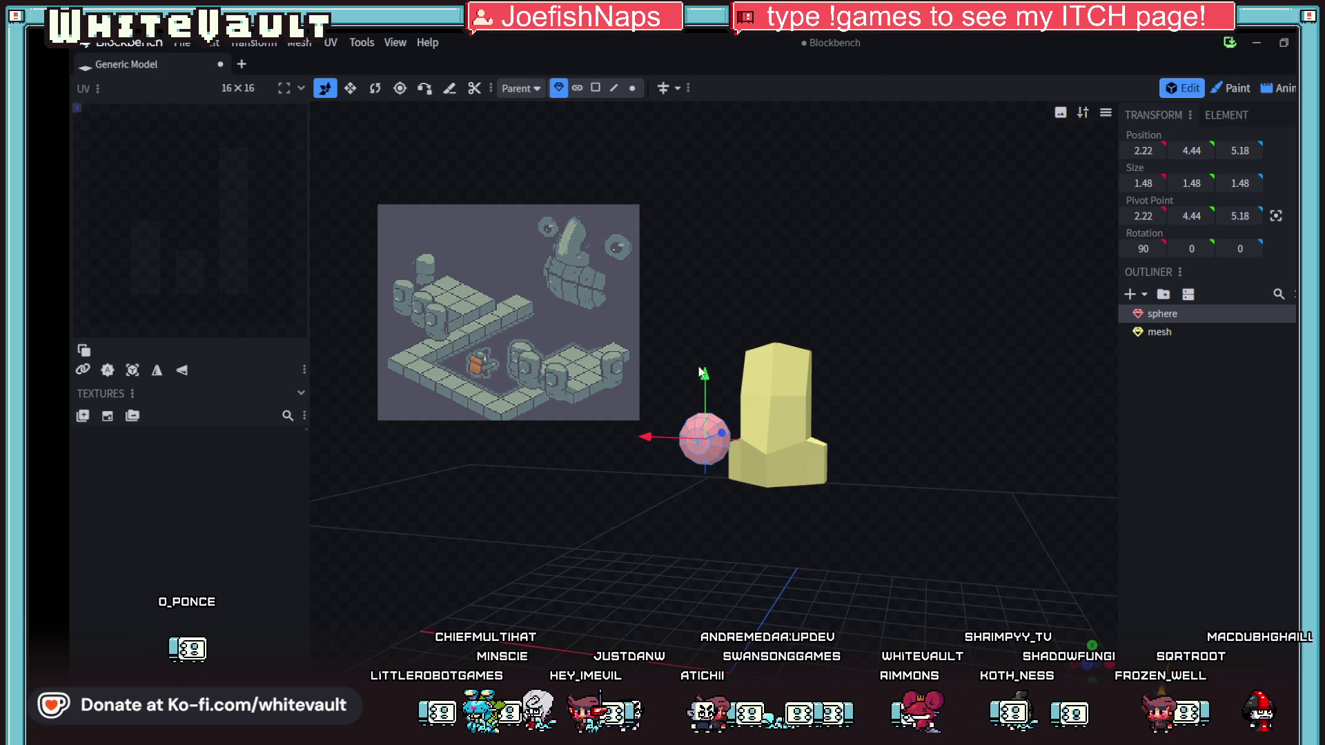
- Raise the sphere 2 units, move it 2 units along depth, and adjust X slightly
{"action": "left_click_drag", "start_coordinate": [702, 387], "coordinate": [703, 319]}
{"action": "mouse_move", "coordinate": [708, 495]}
{"action": "left_mouse_down"}
{"action": "mouse_move", "coordinate": [737, 499]}
{"action": "mouse_move", "coordinate": [610, 523]}
{"action": "mouse_move", "coordinate": [715, 407]}
{"action": "left_mouse_up"}
{"action": "left_click_drag", "start_coordinate": [770, 370], "coordinate": [842, 370]}
{"action": "left_click_drag", "start_coordinate": [837, 483], "coordinate": [864, 503]}
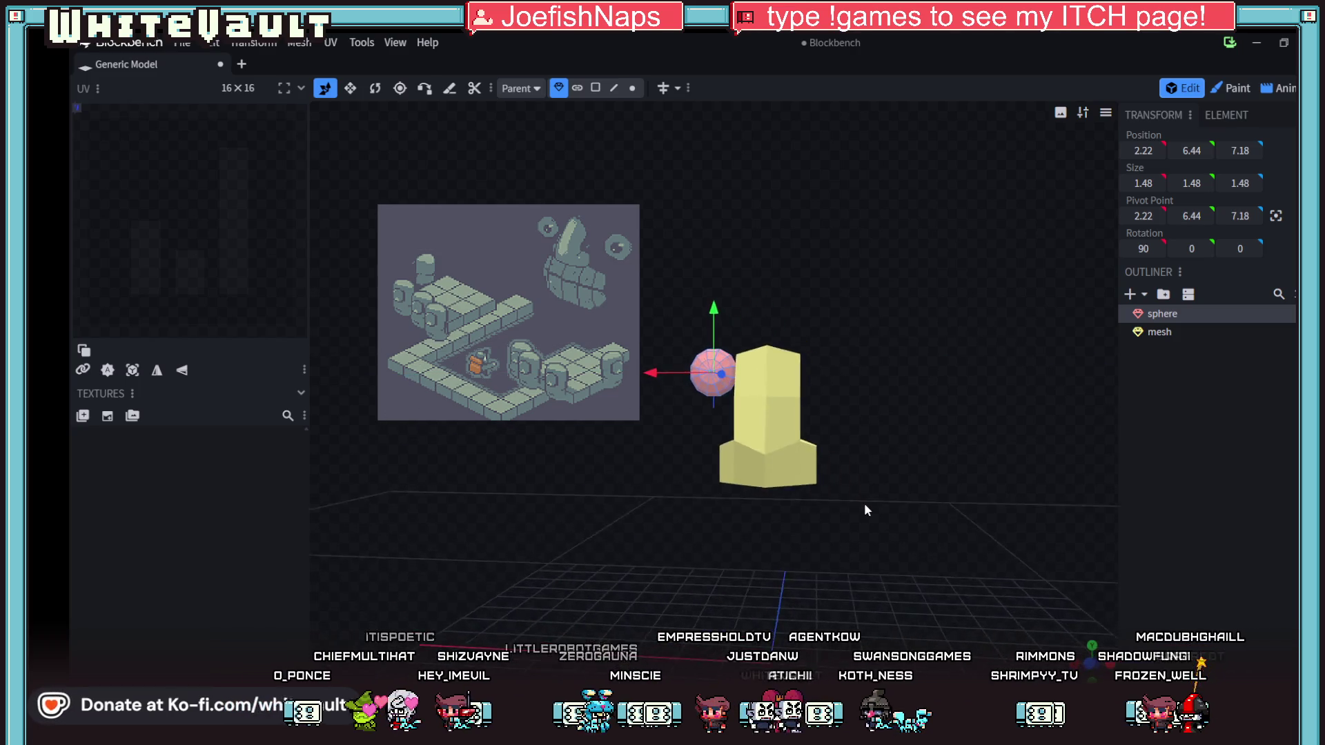
{"action": "left_click_drag", "start_coordinate": [659, 373], "coordinate": [631, 363]}
{"action": "mouse_move", "coordinate": [722, 438]}
{"action": "left_mouse_down"}
{"action": "mouse_move", "coordinate": [711, 585]}
{"action": "mouse_move", "coordinate": [694, 598]}
{"action": "mouse_move", "coordinate": [710, 603]}
{"action": "mouse_move", "coordinate": [695, 593]}
{"action": "left_mouse_up"}
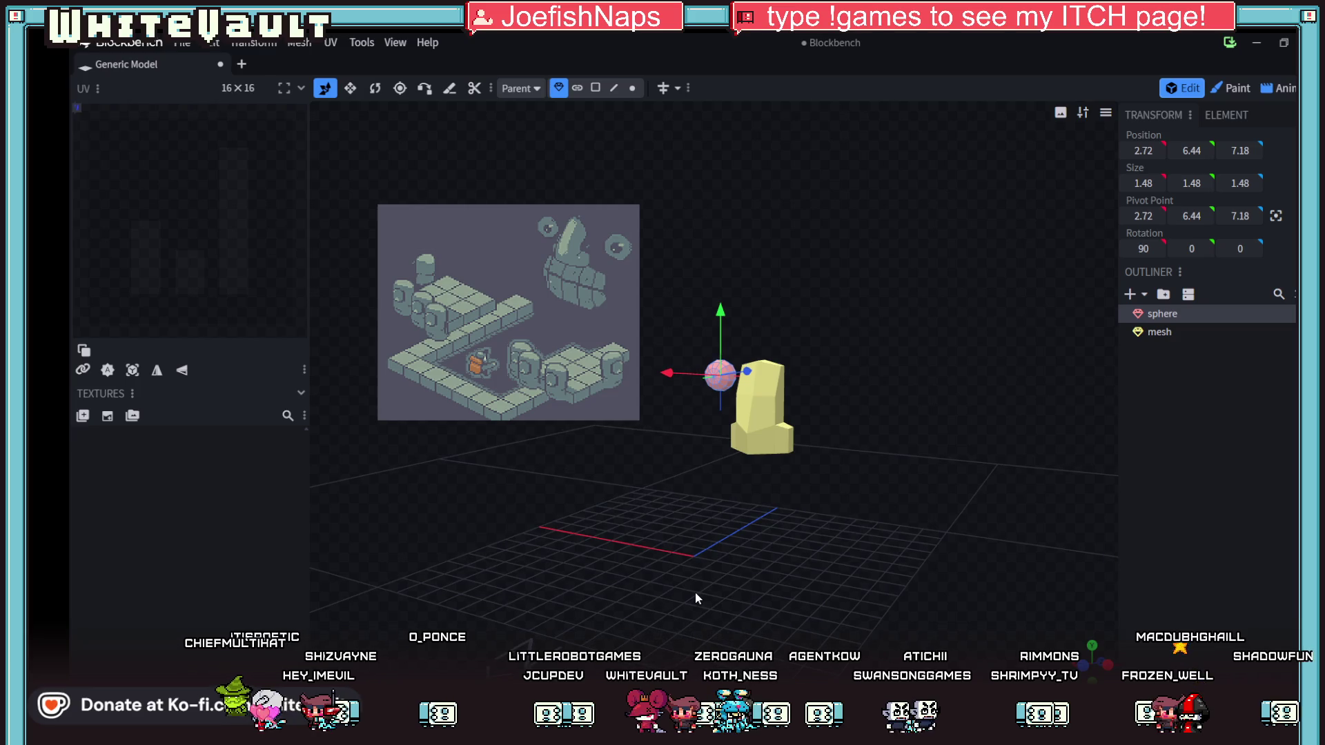
- Duplicate the sphere and place the copy on the pillar's other side
{"action": "key", "text": "ctrl+c"}
{"action": "key", "text": "ctrl+v"}
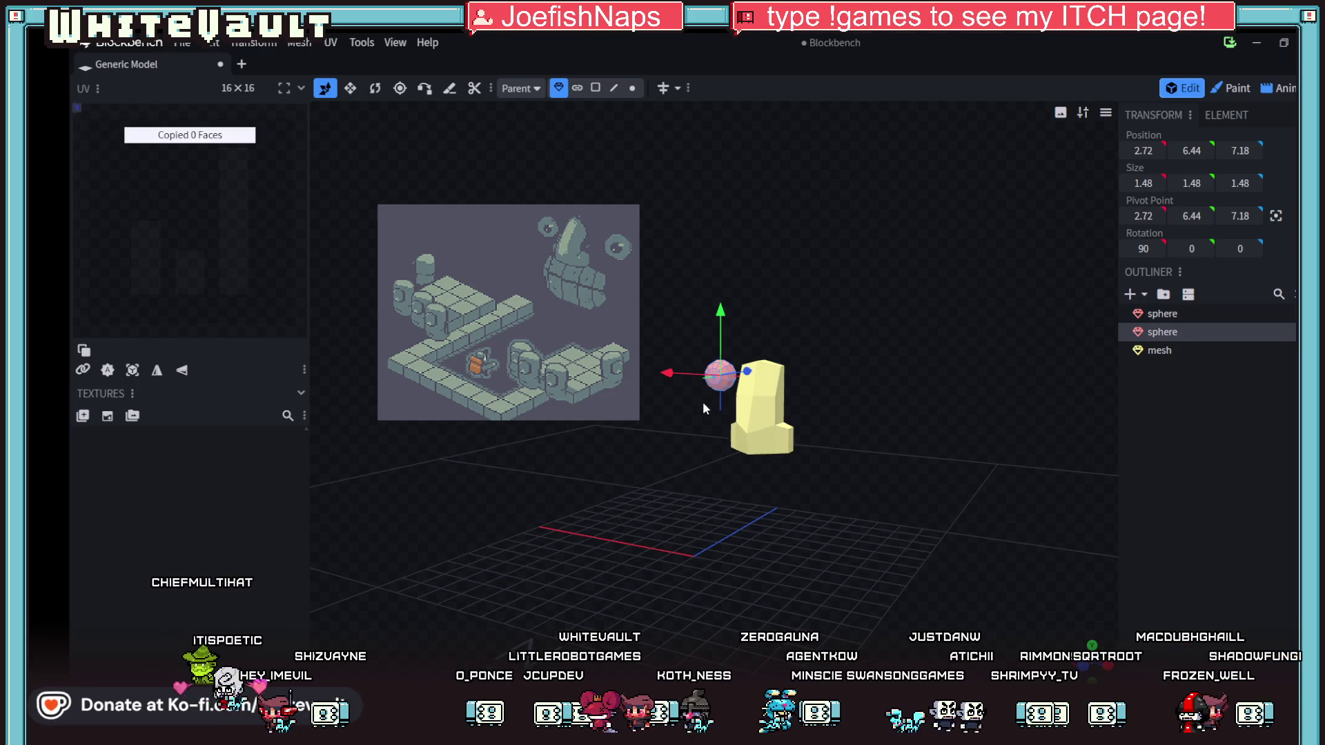
{"action": "mouse_move", "coordinate": [666, 373]}
{"action": "left_mouse_down"}
{"action": "mouse_move", "coordinate": [767, 395]}
{"action": "mouse_move", "coordinate": [727, 479]}
{"action": "mouse_move", "coordinate": [762, 517]}
{"action": "mouse_move", "coordinate": [781, 515]}
{"action": "left_mouse_up"}
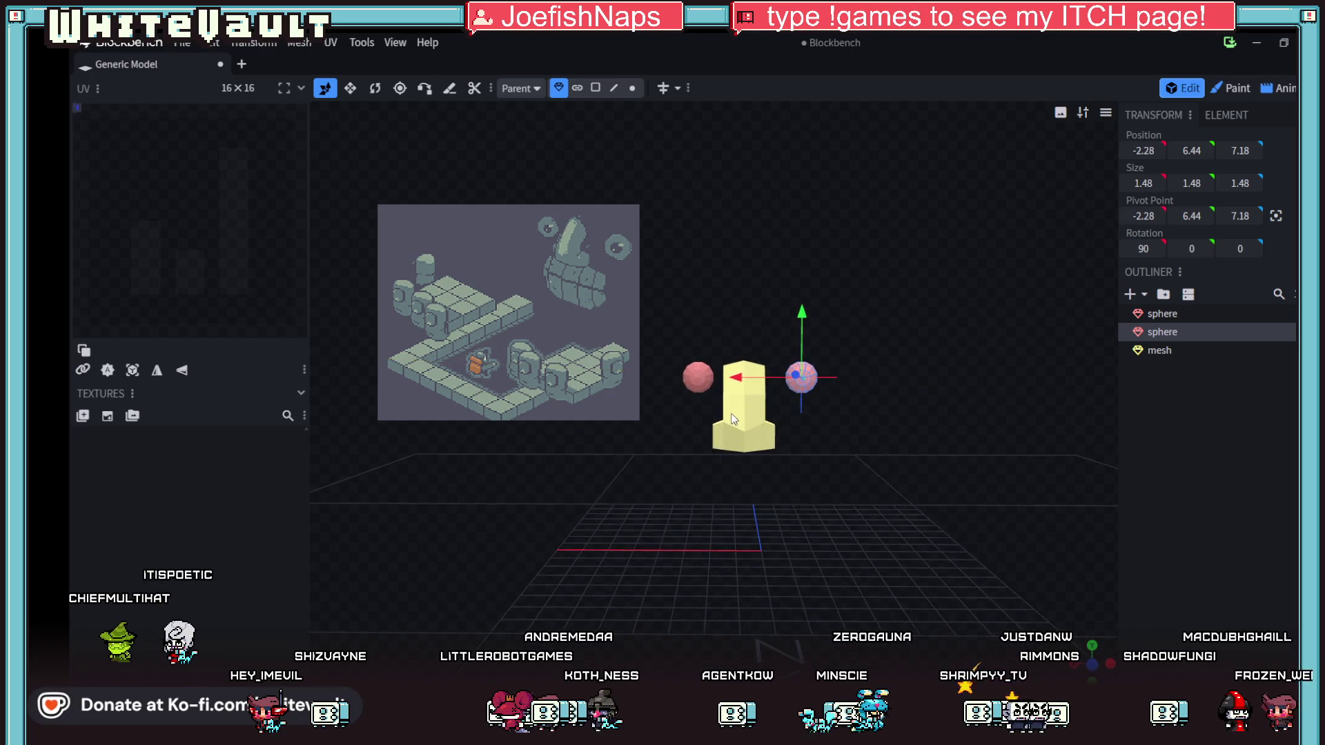
{"action": "scroll", "coordinate": [732, 376], "scroll_direction": "up", "scroll_amount": 1}
{"action": "left_click_drag", "start_coordinate": [734, 377], "coordinate": [752, 373]}
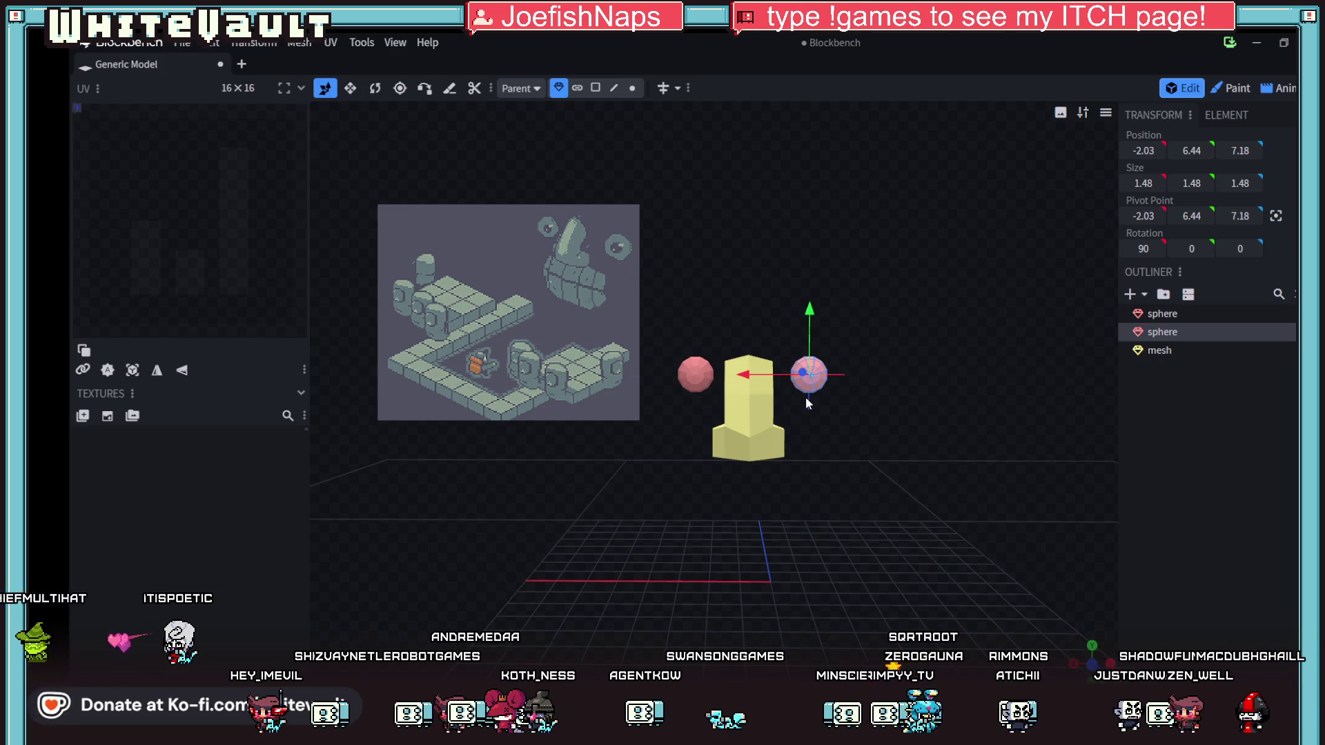
{"action": "left_click_drag", "start_coordinate": [839, 534], "coordinate": [817, 571]}
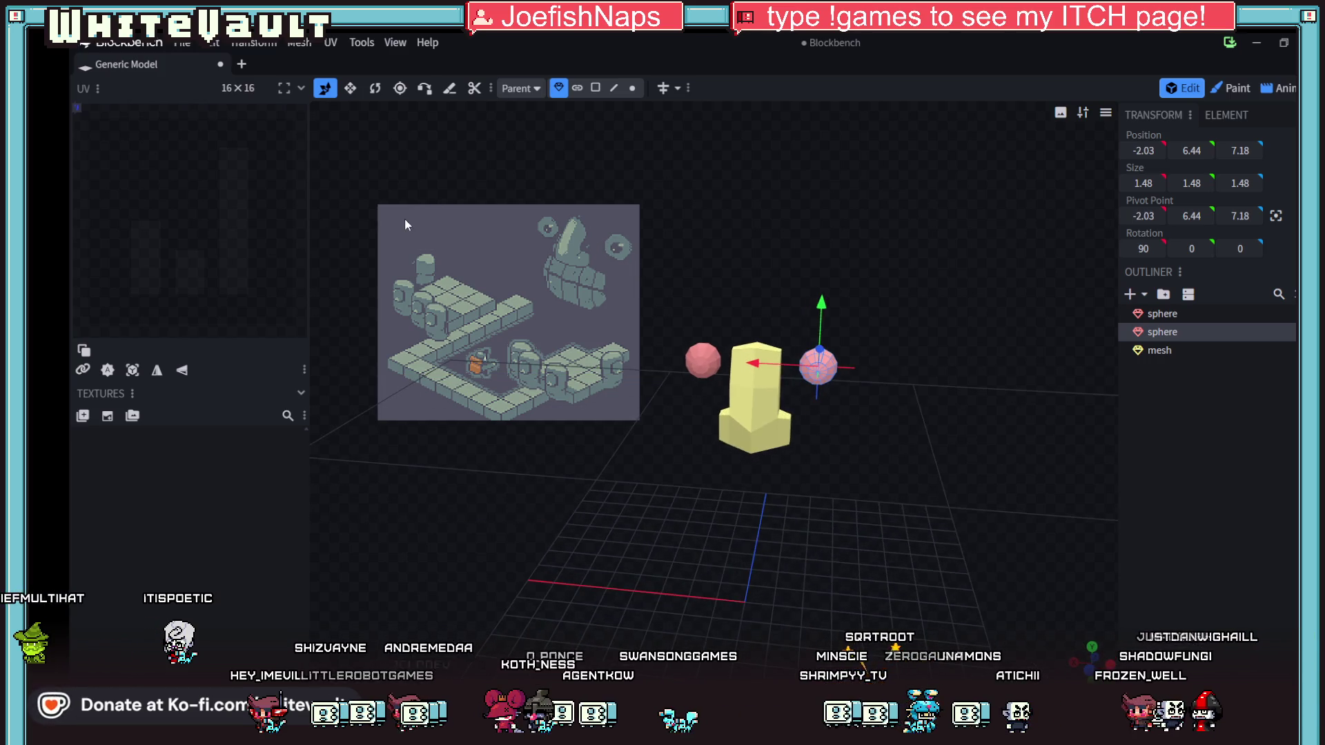
- Enlarge the duplicate sphere to 1.41 times its size
{"action": "left_click", "coordinate": [255, 43]}
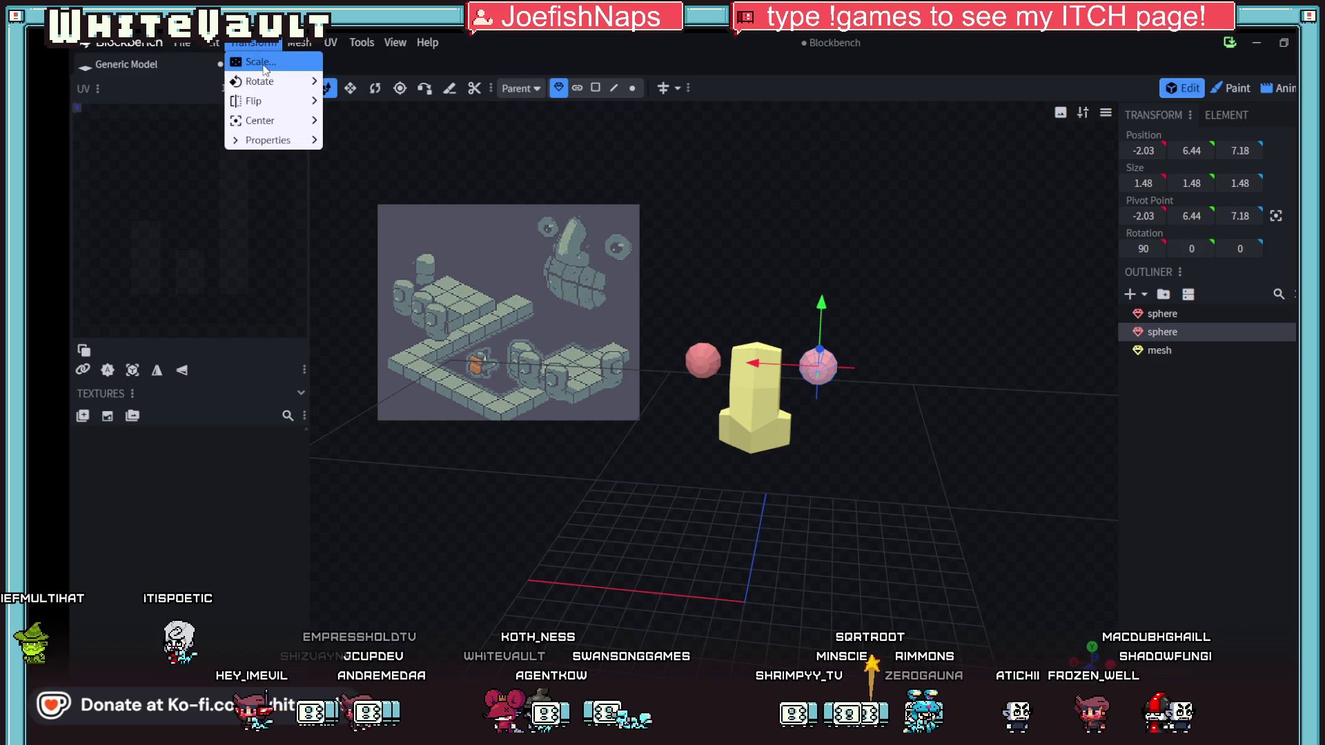
{"action": "left_click", "coordinate": [252, 56]}
{"action": "left_click_drag", "start_coordinate": [607, 166], "coordinate": [700, 180]}
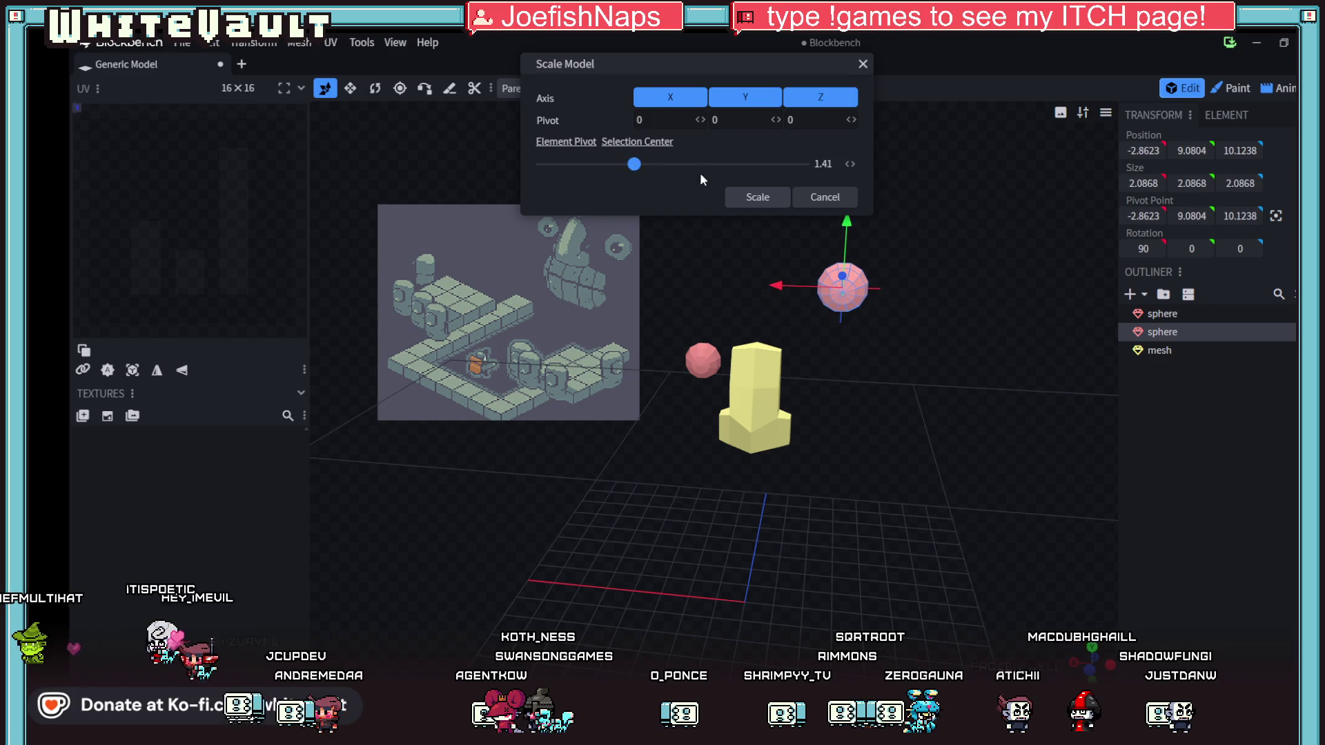
{"action": "left_click", "coordinate": [756, 199]}
- Lower the larger sphere, then move it back along depth and slightly up
{"action": "mouse_move", "coordinate": [848, 234]}
{"action": "left_mouse_down"}
{"action": "mouse_move", "coordinate": [864, 307]}
{"action": "mouse_move", "coordinate": [765, 364]}
{"action": "left_mouse_up"}
{"action": "mouse_move", "coordinate": [822, 548]}
{"action": "left_mouse_down"}
{"action": "mouse_move", "coordinate": [810, 544]}
{"action": "mouse_move", "coordinate": [810, 476]}
{"action": "left_mouse_up"}
{"action": "mouse_move", "coordinate": [758, 567]}
{"action": "left_mouse_down"}
{"action": "mouse_move", "coordinate": [710, 586]}
{"action": "mouse_move", "coordinate": [892, 459]}
{"action": "left_mouse_up"}
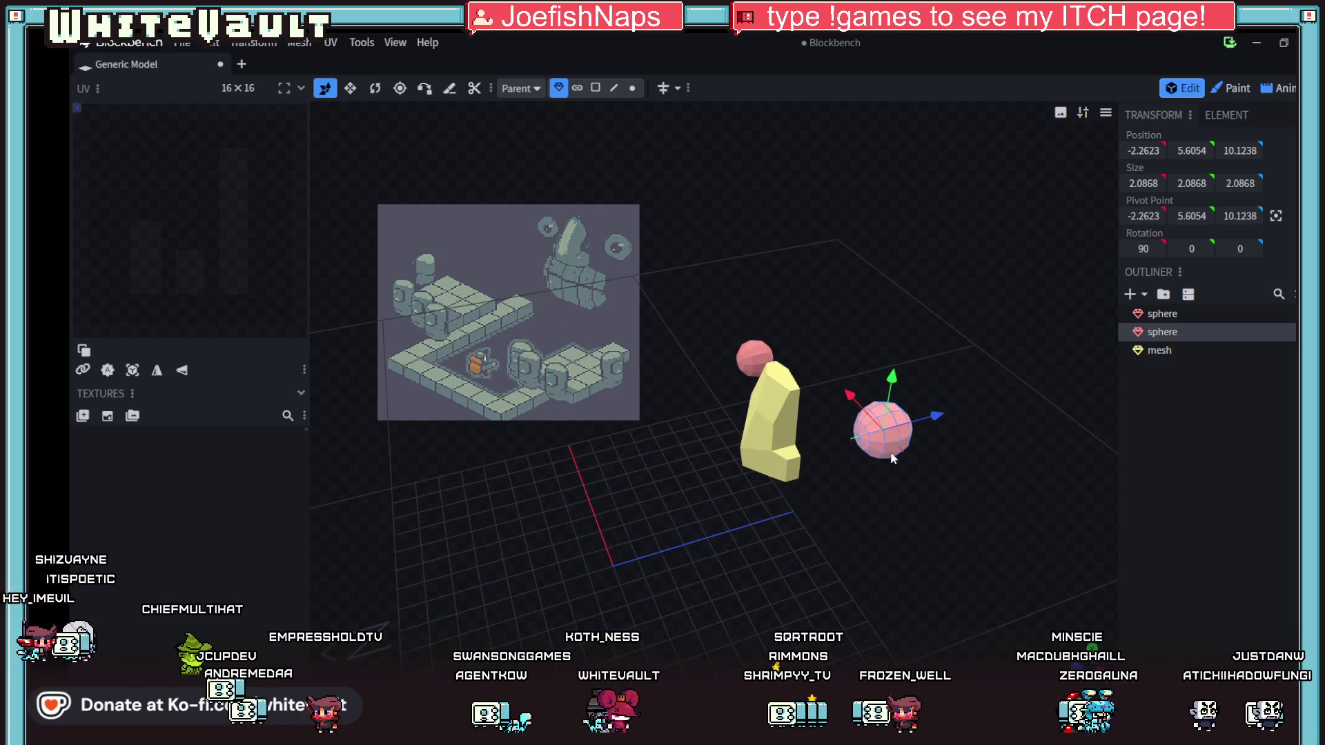
{"action": "mouse_move", "coordinate": [938, 417]}
{"action": "left_mouse_down"}
{"action": "mouse_move", "coordinate": [857, 448]}
{"action": "mouse_move", "coordinate": [775, 565]}
{"action": "mouse_move", "coordinate": [933, 490]}
{"action": "mouse_move", "coordinate": [854, 387]}
{"action": "left_mouse_up"}
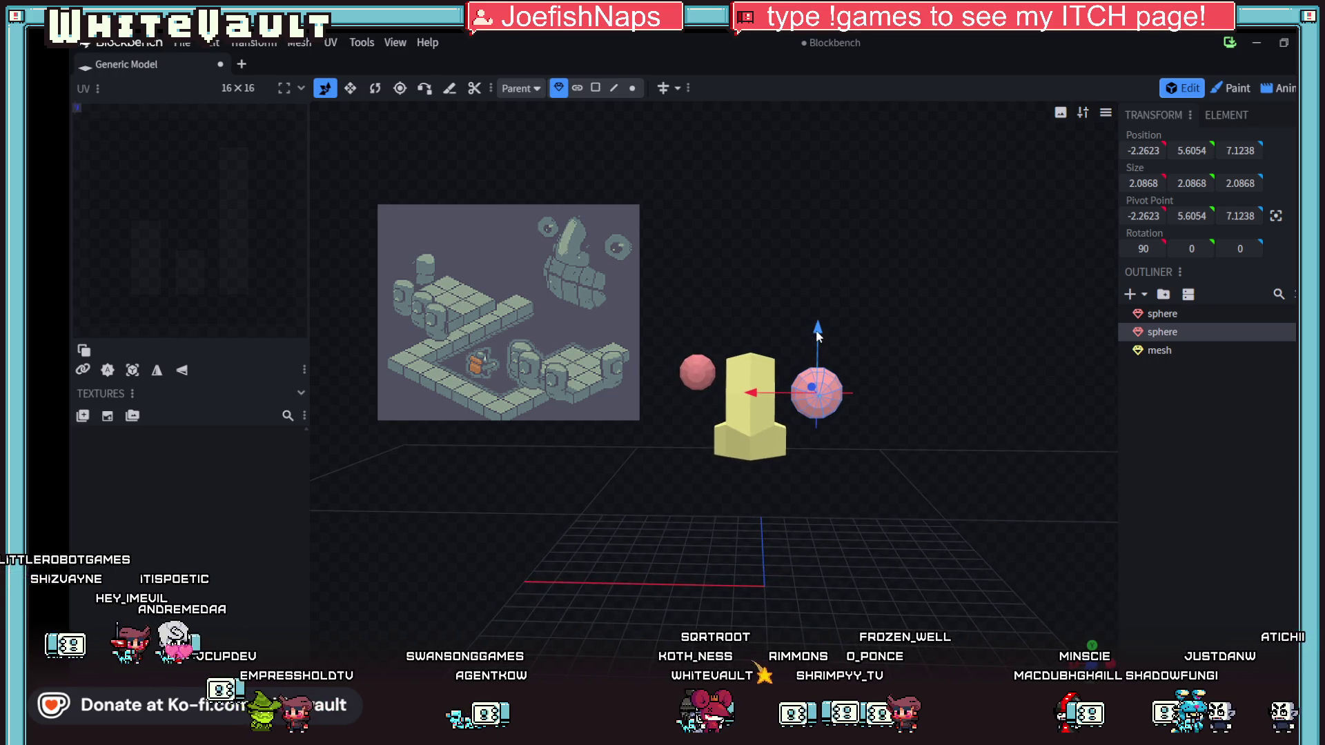
{"action": "left_click_drag", "start_coordinate": [817, 327], "coordinate": [819, 309]}
{"action": "mouse_move", "coordinate": [824, 562]}
{"action": "left_mouse_down"}
{"action": "mouse_move", "coordinate": [784, 575]}
{"action": "mouse_move", "coordinate": [789, 558]}
{"action": "left_mouse_up"}
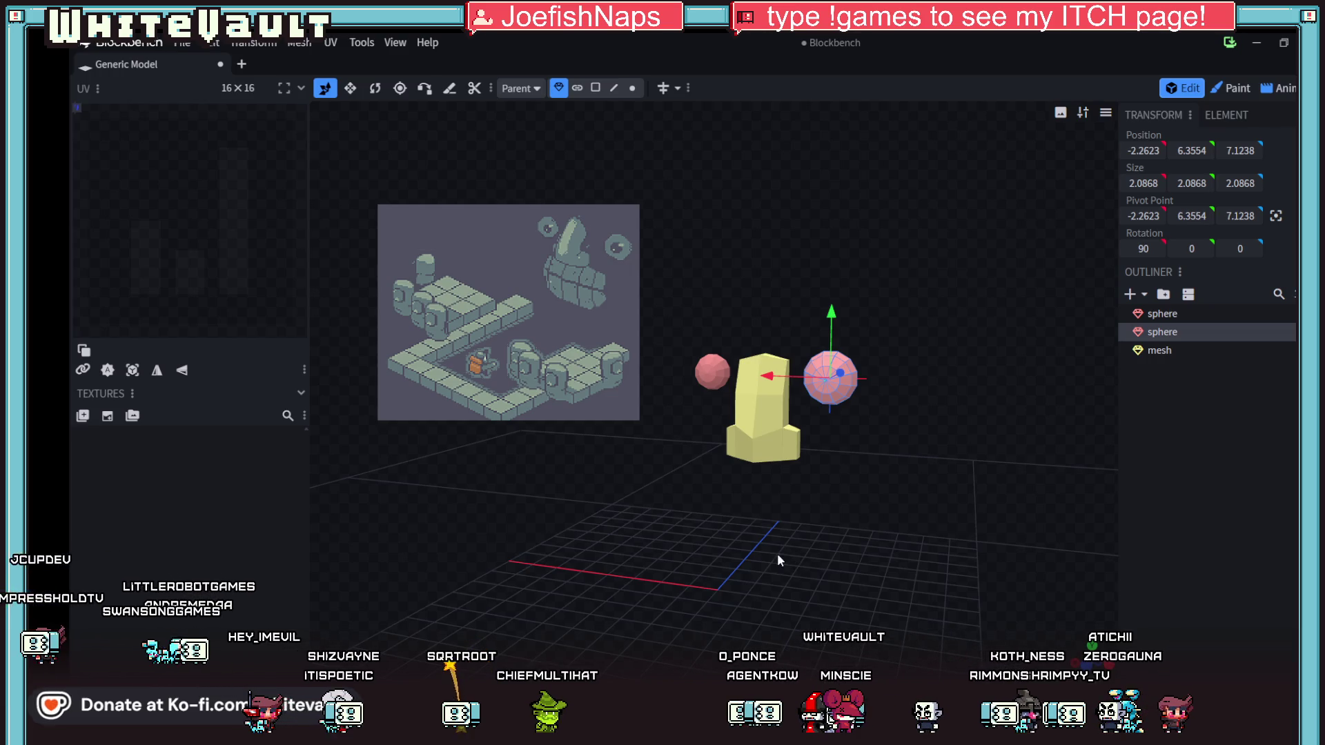
{"action": "mouse_move", "coordinate": [839, 545]}
{"action": "left_mouse_down"}
{"action": "mouse_move", "coordinate": [774, 602]}
{"action": "mouse_move", "coordinate": [669, 599]}
{"action": "mouse_move", "coordinate": [682, 631]}
{"action": "mouse_move", "coordinate": [728, 540]}
{"action": "left_mouse_up"}
- Select both spheres and shift them slightly along depth together
{"action": "left_click", "coordinate": [772, 367], "text": "ctrl"}
{"action": "left_click_drag", "start_coordinate": [829, 428], "coordinate": [825, 428]}
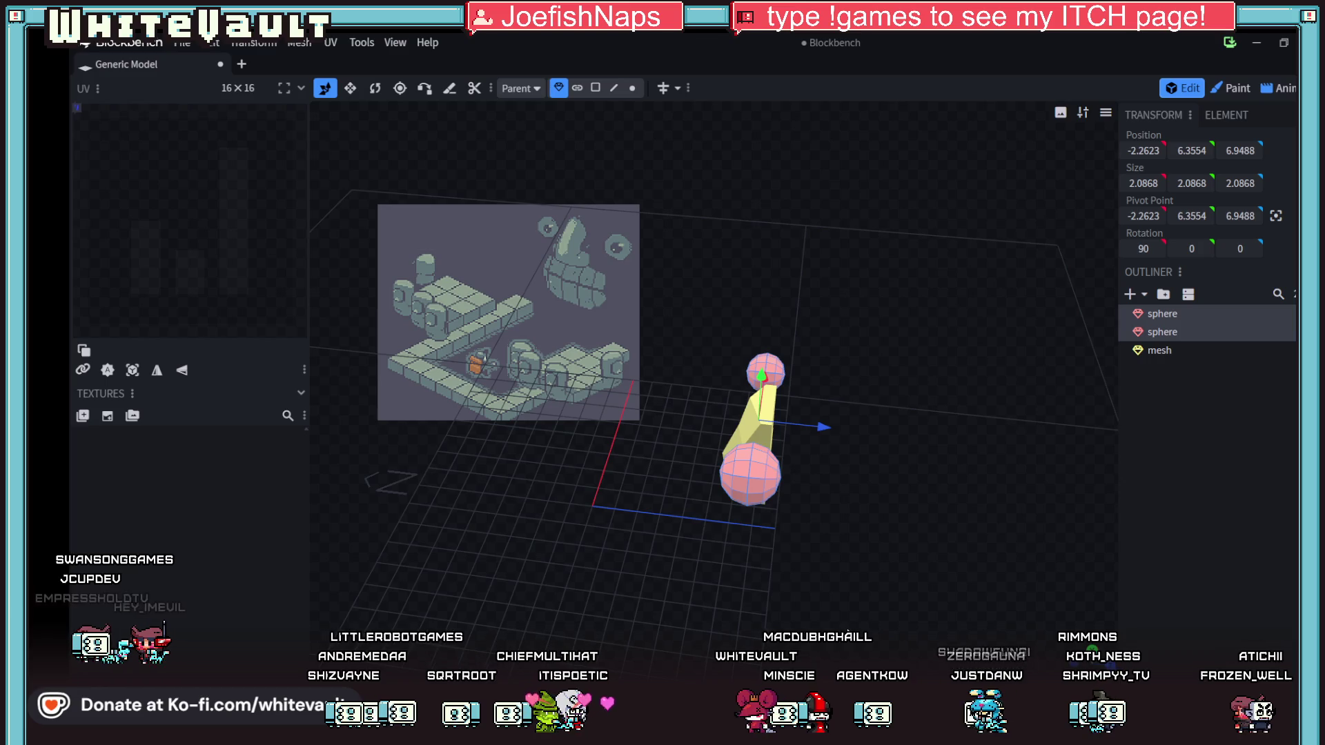
{"action": "mouse_move", "coordinate": [830, 599]}
{"action": "left_mouse_down"}
{"action": "mouse_move", "coordinate": [798, 586]}
{"action": "mouse_move", "coordinate": [831, 577]}
{"action": "left_mouse_up"}
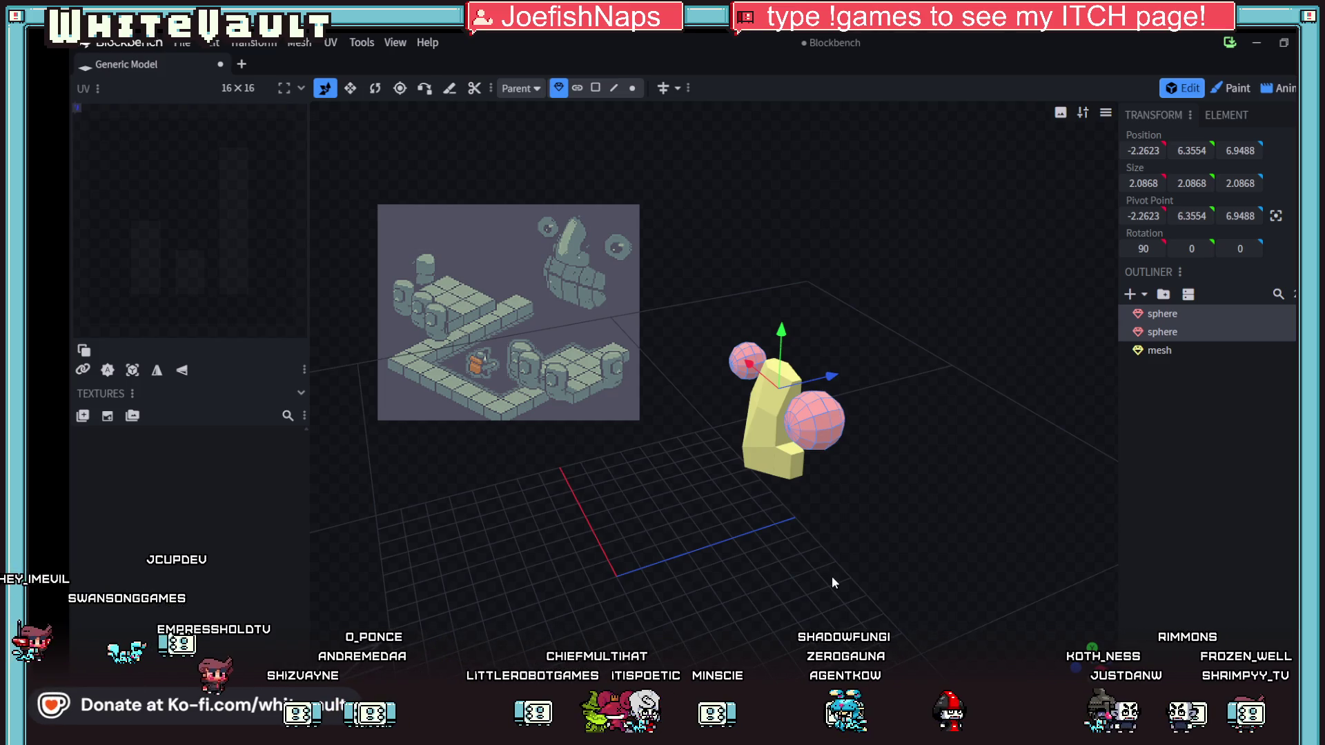
{"action": "mouse_move", "coordinate": [679, 550]}
{"action": "left_mouse_down"}
{"action": "mouse_move", "coordinate": [844, 472]}
{"action": "mouse_move", "coordinate": [849, 509]}
{"action": "left_mouse_up"}
- Raise the pillar, then lift it with both spheres 1 unit, putting the pillar at height 7.75
{"action": "left_click", "coordinate": [764, 416]}
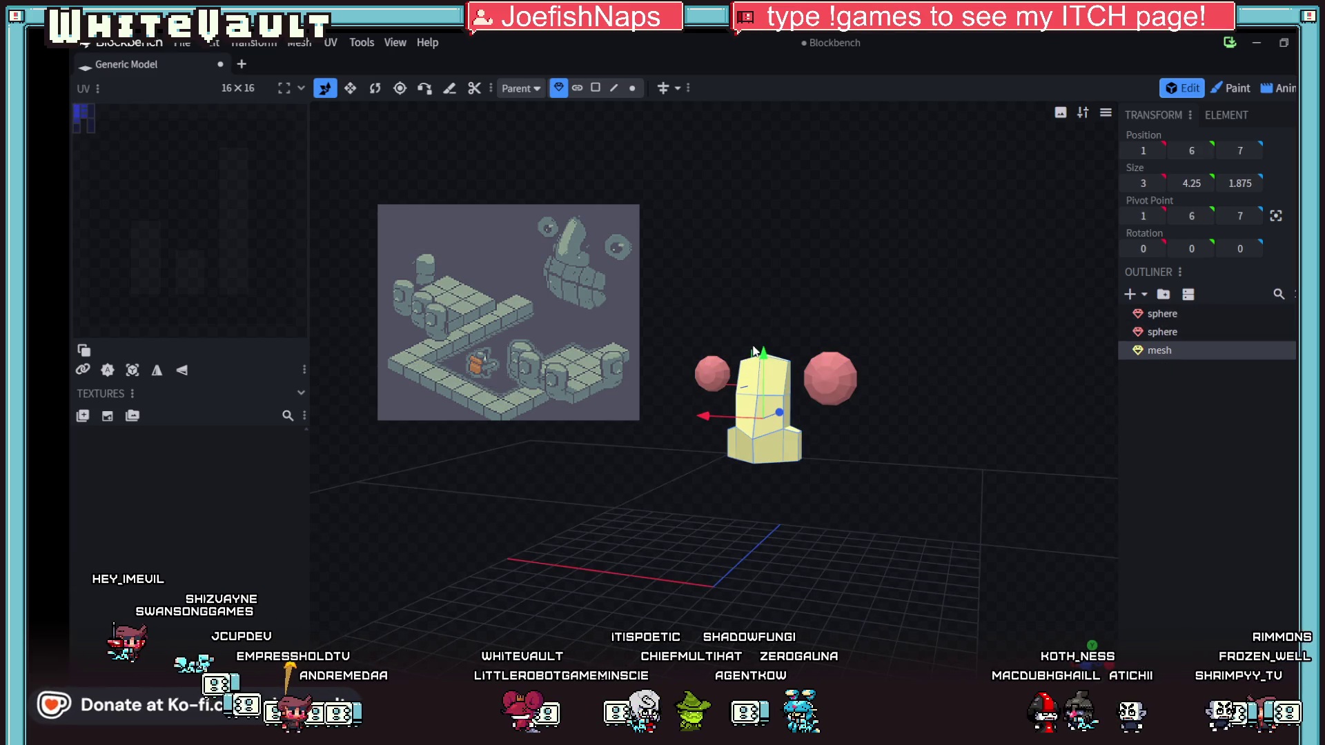
{"action": "left_click_drag", "start_coordinate": [764, 357], "coordinate": [769, 336]}
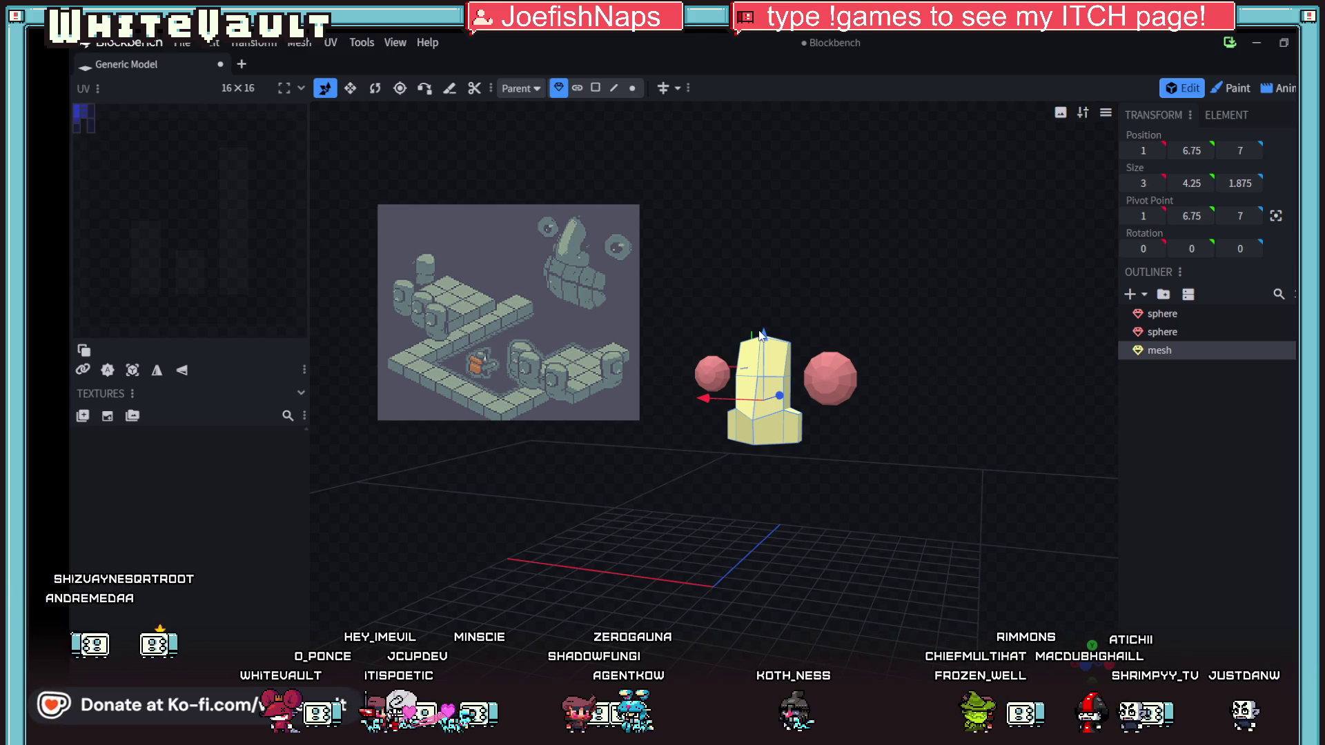
{"action": "left_click_drag", "start_coordinate": [793, 483], "coordinate": [818, 474]}
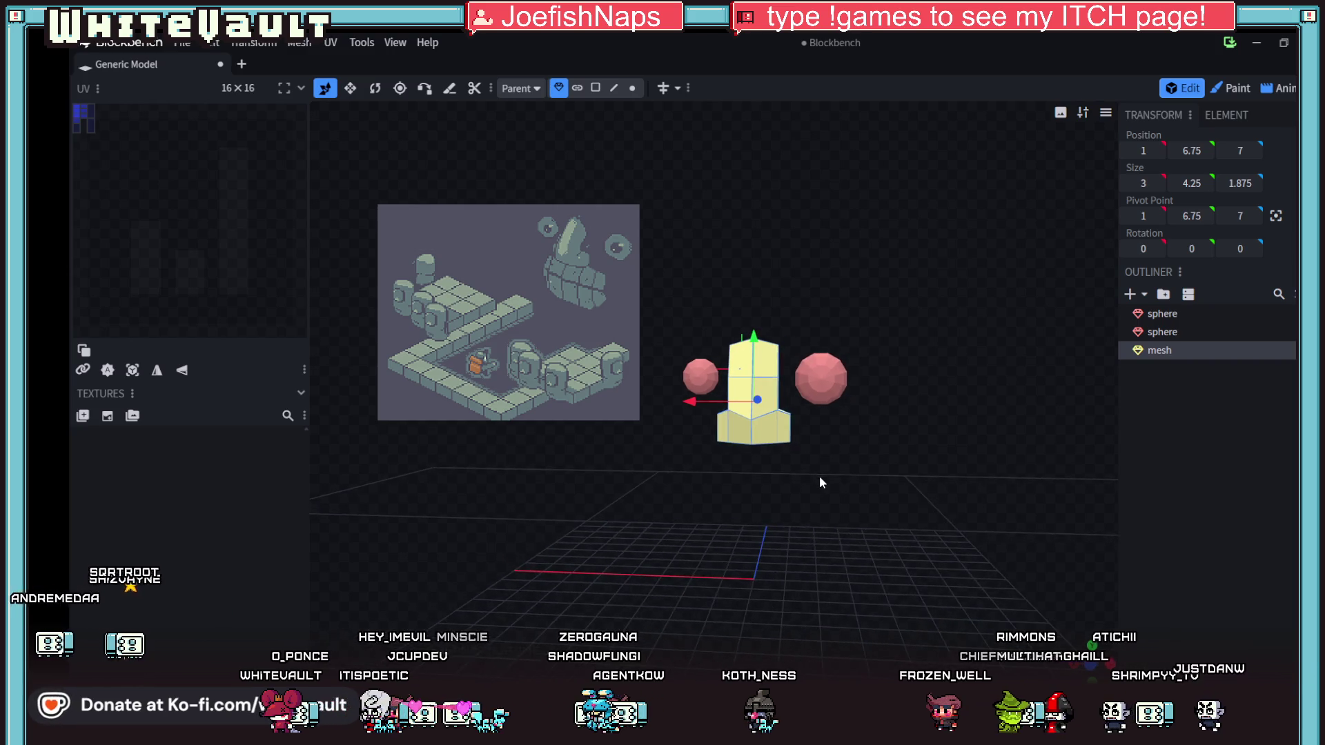
{"action": "left_click", "coordinate": [701, 376], "text": "ctrl"}
{"action": "left_click", "coordinate": [811, 384], "text": "ctrl"}
{"action": "key", "text": "Page_Up"}
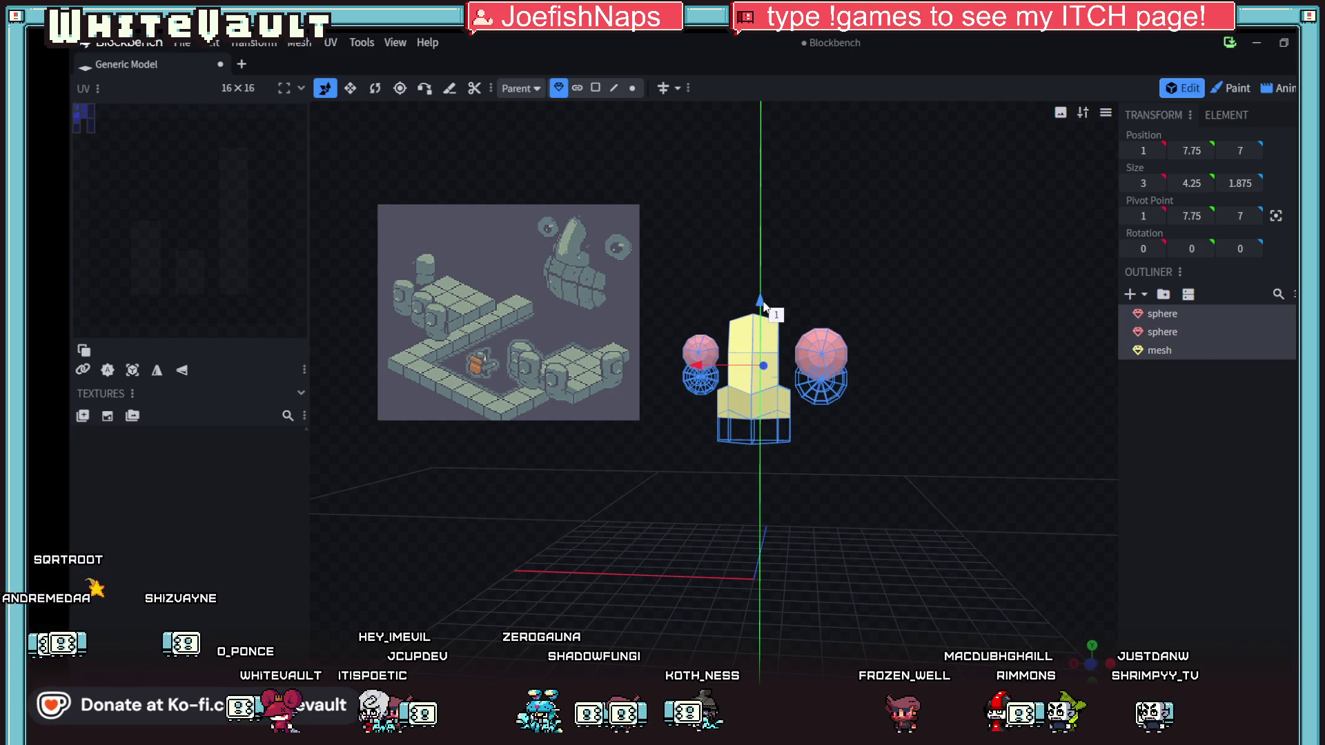
{"action": "mouse_move", "coordinate": [783, 507]}
{"action": "left_mouse_down"}
{"action": "mouse_move", "coordinate": [768, 547]}
{"action": "mouse_move", "coordinate": [752, 243]}
{"action": "left_mouse_up"}
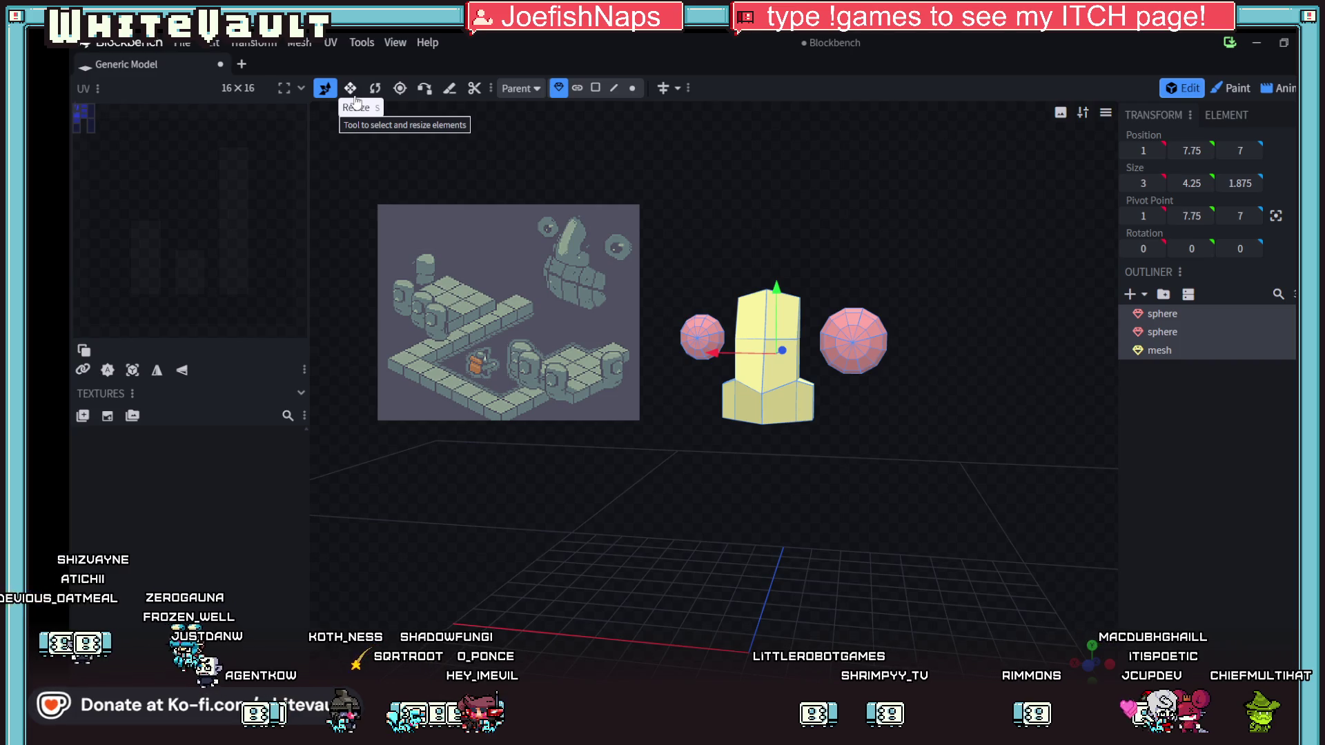
{"action": "mouse_move", "coordinate": [909, 573]}
{"action": "left_mouse_down"}
{"action": "mouse_move", "coordinate": [847, 577]}
{"action": "mouse_move", "coordinate": [955, 424]}
{"action": "left_mouse_up"}
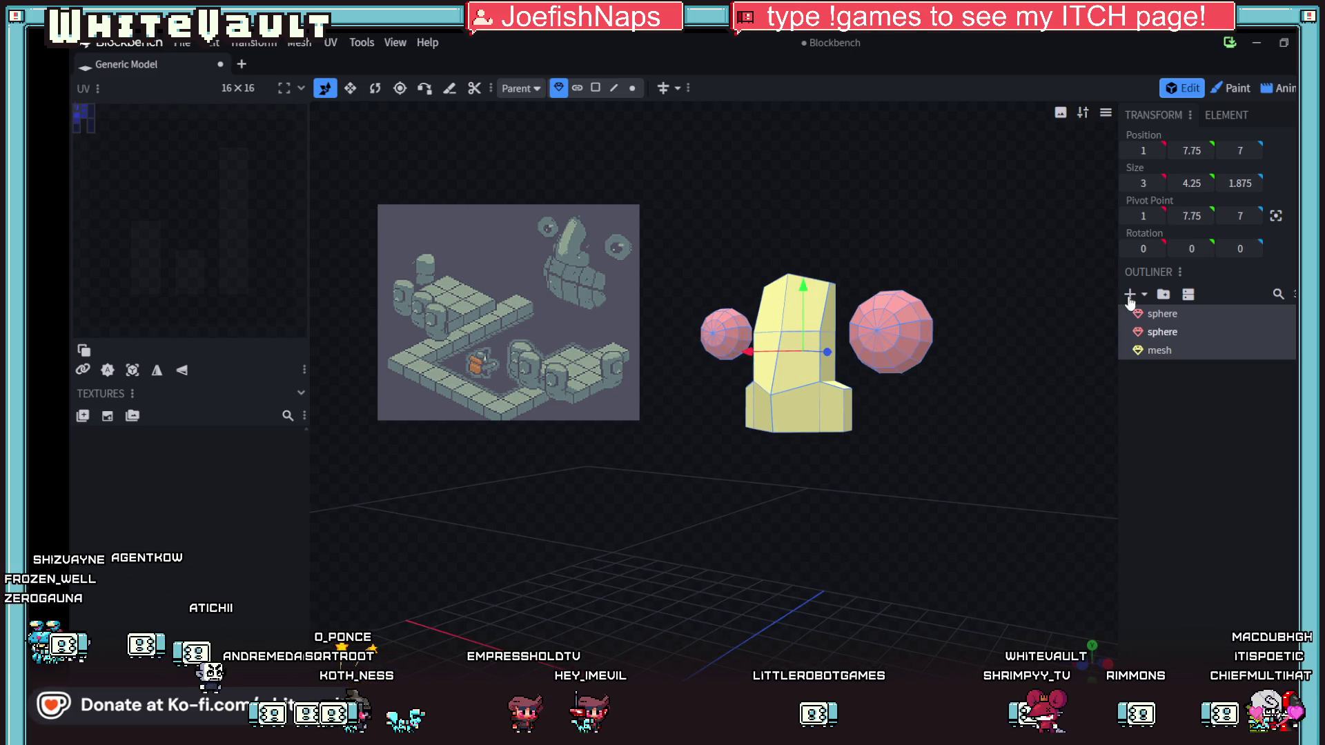
{"action": "left_click", "coordinate": [1144, 294]}
{"action": "left_click", "coordinate": [1138, 312]}
{"action": "left_click", "coordinate": [684, 141]}
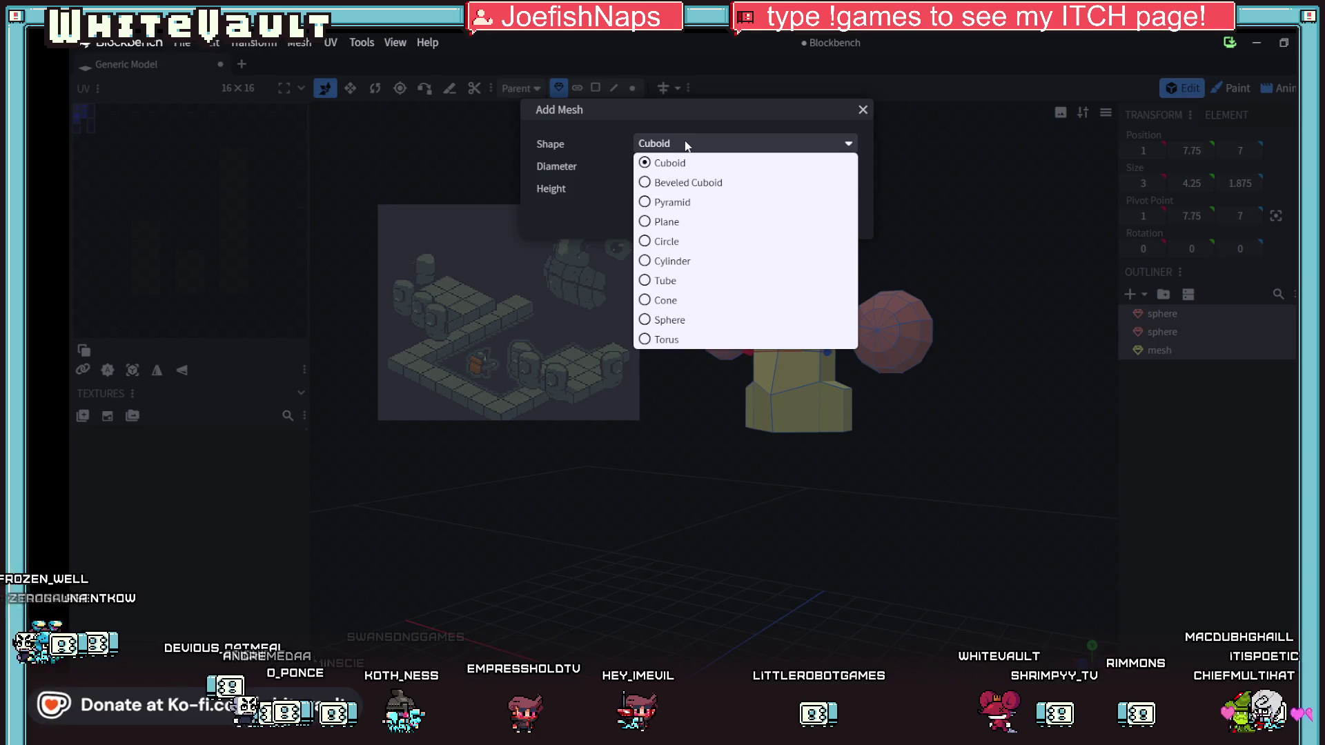
{"action": "left_click", "coordinate": [685, 339]}
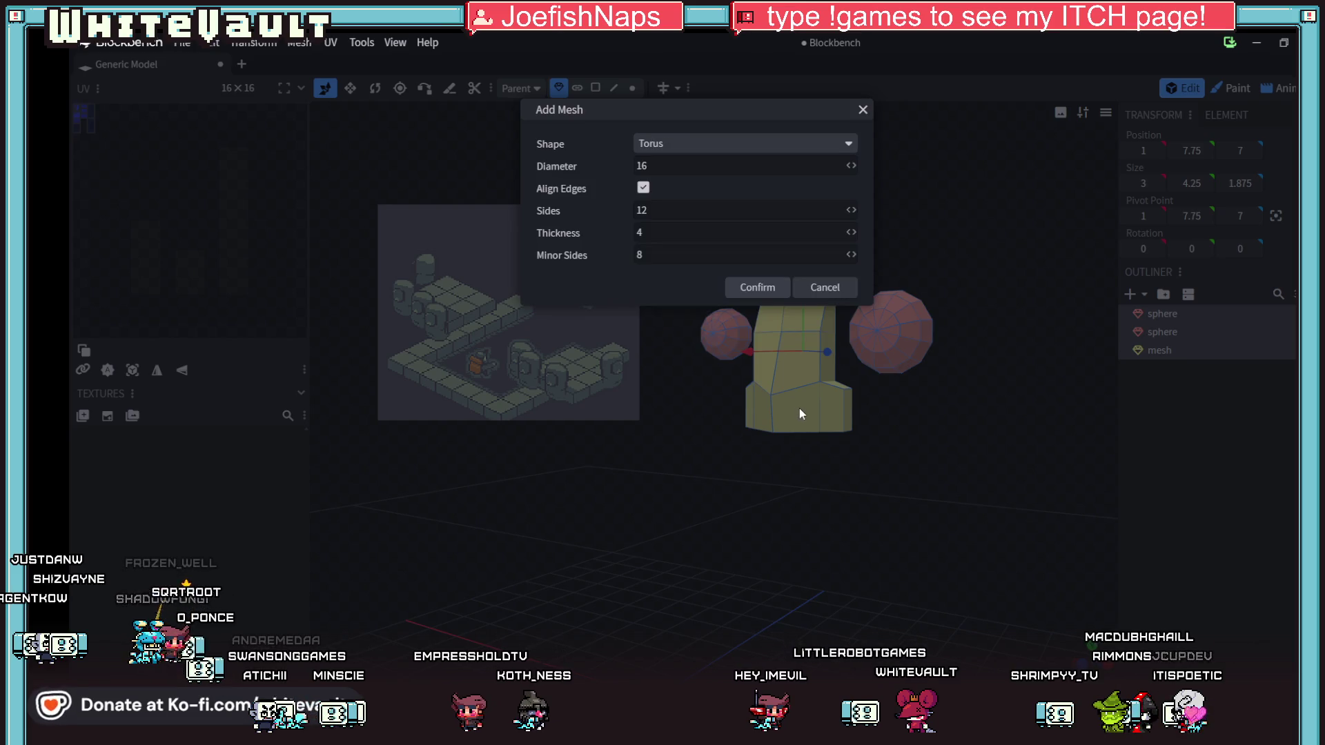
{"action": "left_click", "coordinate": [759, 290]}
{"action": "scroll", "coordinate": [779, 381], "scroll_direction": "down", "scroll_amount": 5}
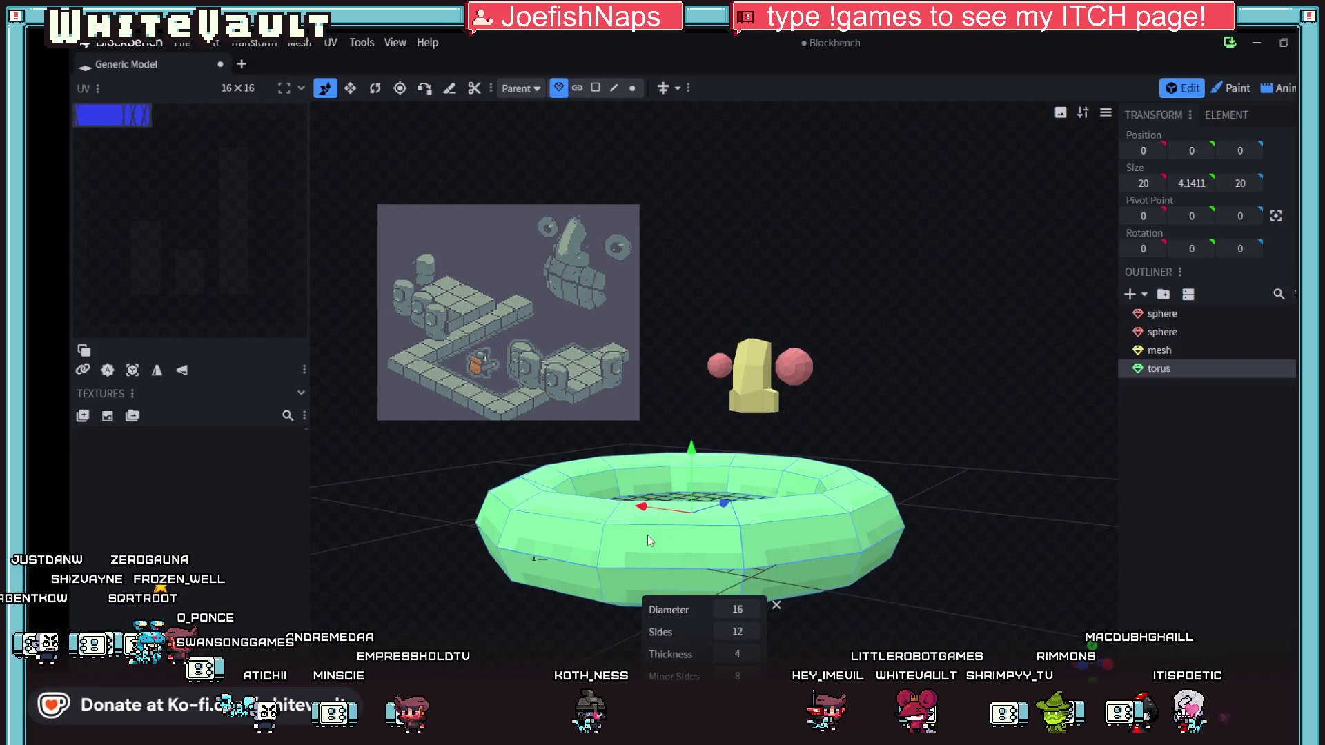
{"action": "mouse_move", "coordinate": [519, 619]}
{"action": "left_mouse_down"}
{"action": "mouse_move", "coordinate": [548, 615]}
{"action": "mouse_move", "coordinate": [520, 650]}
{"action": "mouse_move", "coordinate": [678, 537]}
{"action": "mouse_move", "coordinate": [884, 453]}
{"action": "mouse_move", "coordinate": [871, 464]}
{"action": "left_mouse_up"}
{"action": "mouse_move", "coordinate": [809, 612]}
{"action": "left_mouse_down"}
{"action": "mouse_move", "coordinate": [913, 562]}
{"action": "mouse_move", "coordinate": [863, 525]}
{"action": "left_mouse_up"}
{"action": "mouse_move", "coordinate": [748, 449]}
{"action": "left_mouse_down"}
{"action": "mouse_move", "coordinate": [748, 414]}
{"action": "mouse_move", "coordinate": [942, 590]}
{"action": "mouse_move", "coordinate": [929, 609]}
{"action": "mouse_move", "coordinate": [929, 591]}
{"action": "left_mouse_up"}
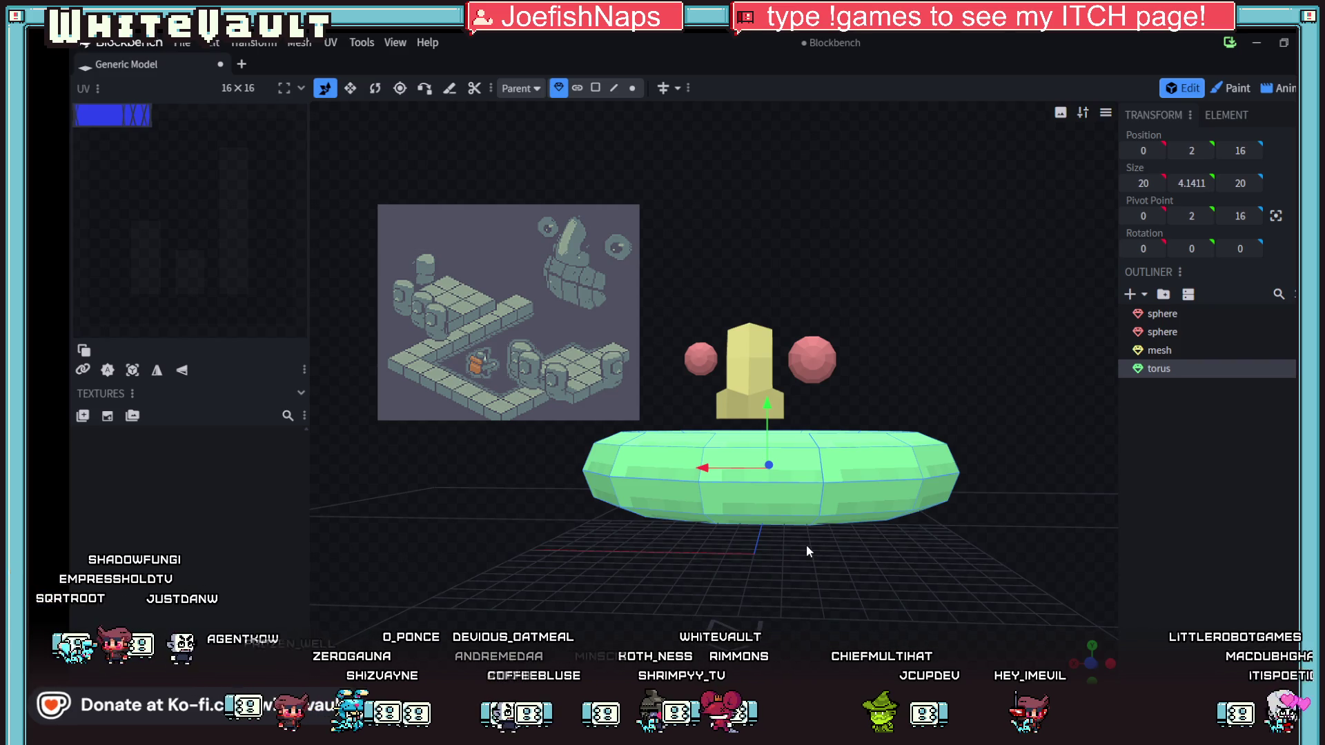
{"action": "mouse_move", "coordinate": [806, 544]}
{"action": "left_mouse_down"}
{"action": "mouse_move", "coordinate": [799, 582]}
{"action": "mouse_move", "coordinate": [817, 574]}
{"action": "left_mouse_up"}
{"action": "key", "text": "Delete"}
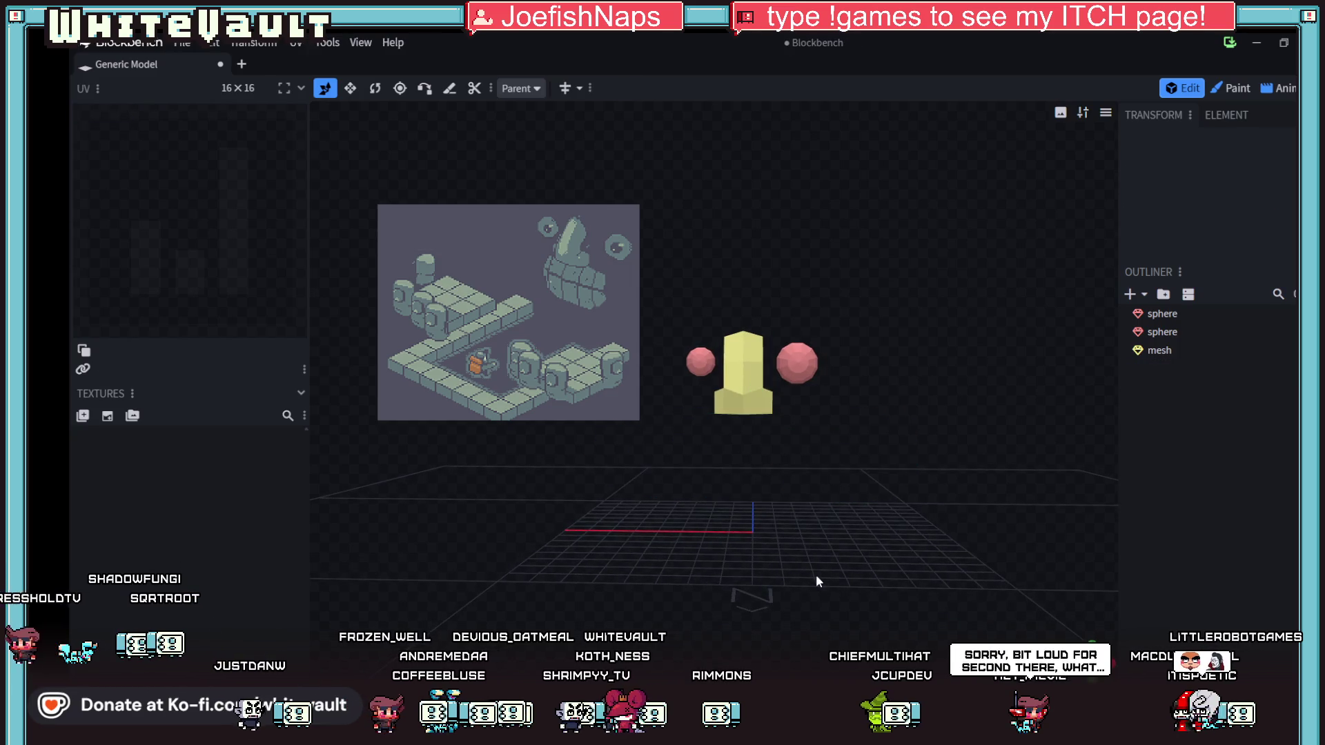
- Add a new Cuboid mesh to the model
{"action": "left_click", "coordinate": [1130, 301]}
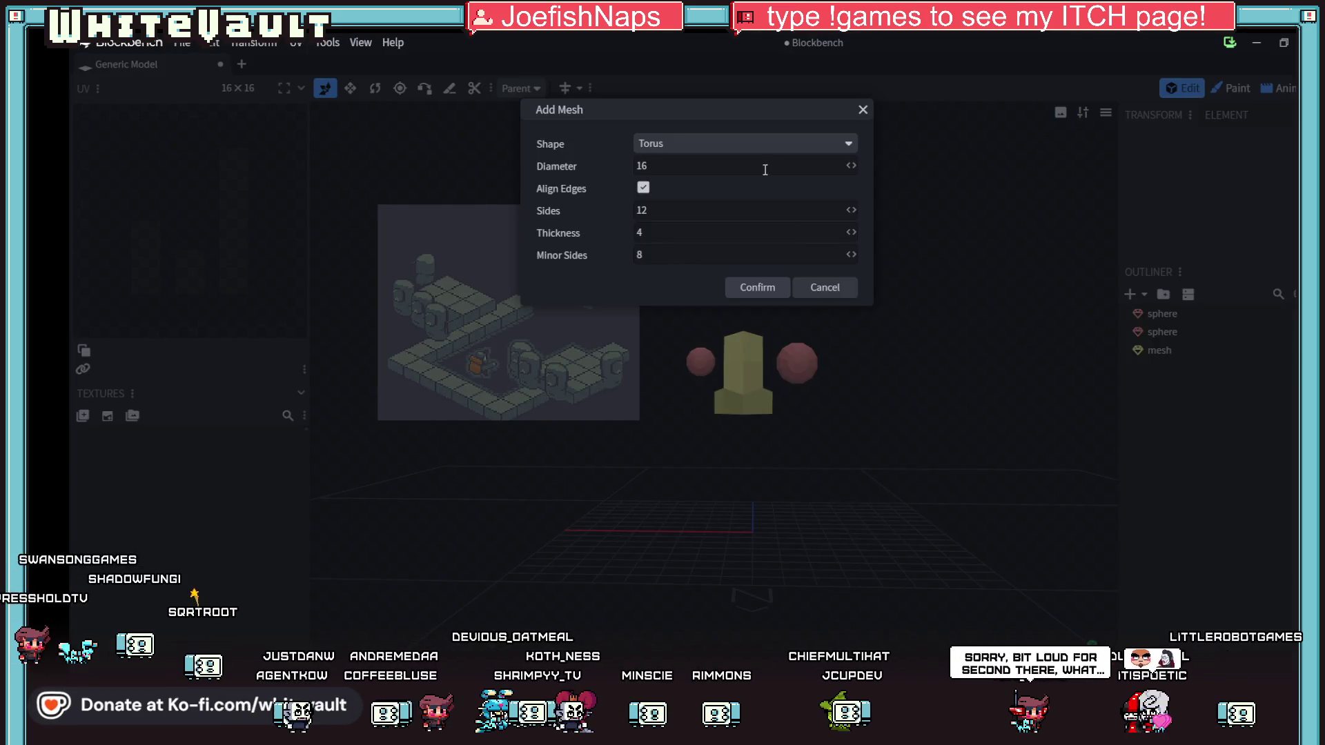
{"action": "left_click", "coordinate": [733, 144]}
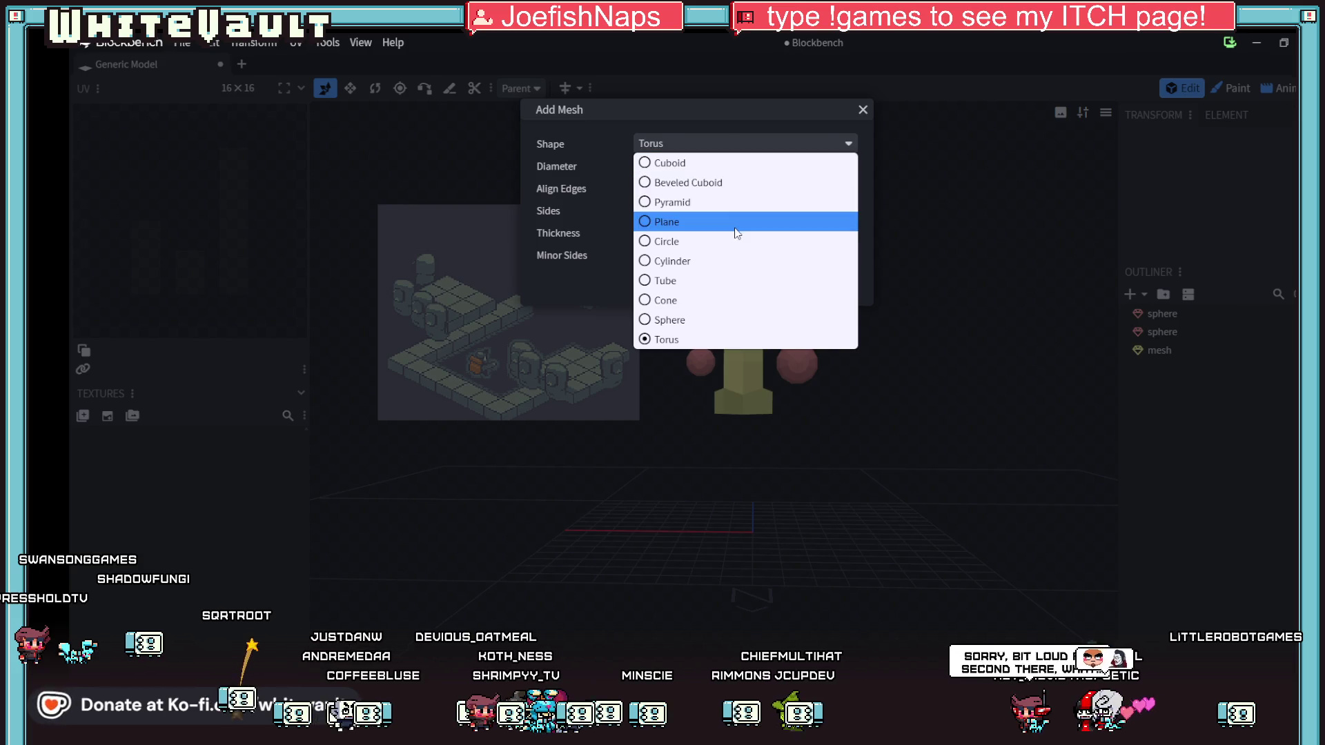
{"action": "left_click", "coordinate": [728, 168]}
{"action": "key", "text": "Return"}
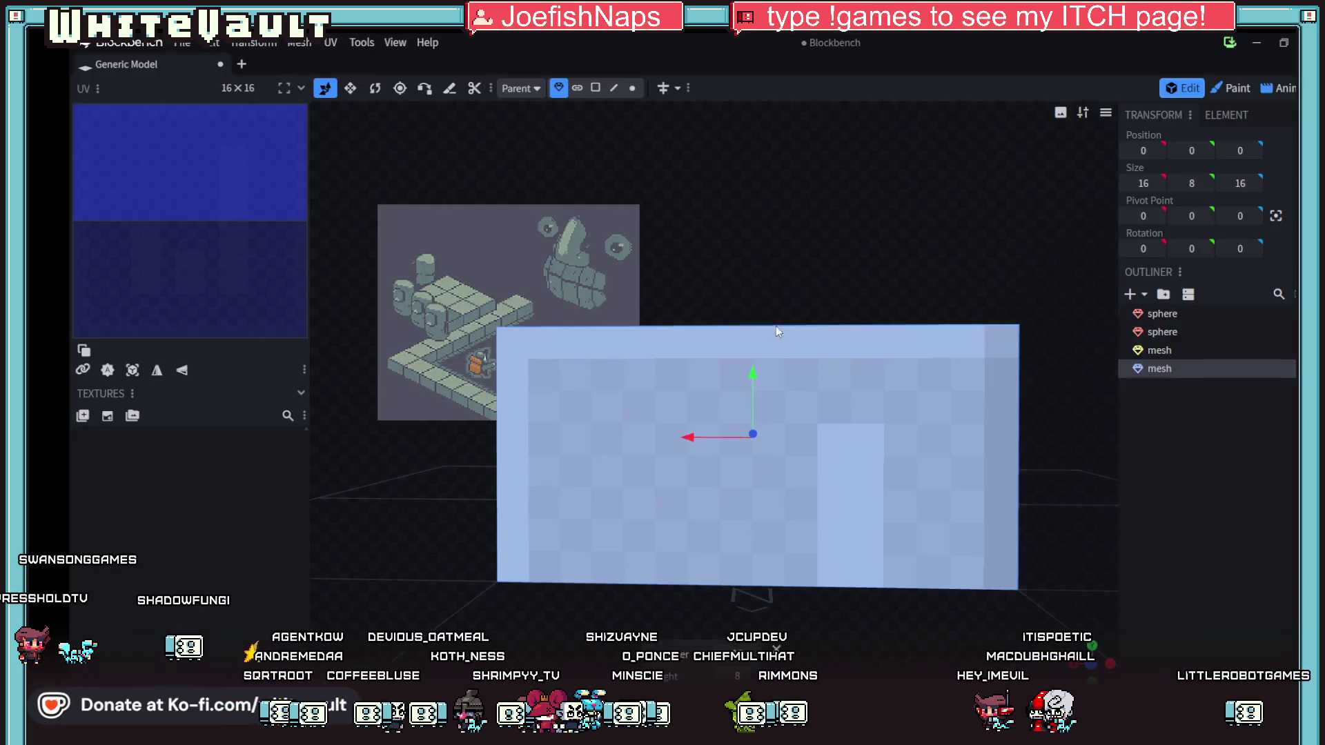
- Push the cuboid's faces in face mode to flatten it into a 6 × 2 × 1 slab
{"action": "left_click_drag", "start_coordinate": [814, 642], "coordinate": [632, 611]}
{"action": "double_click", "coordinate": [759, 470]}
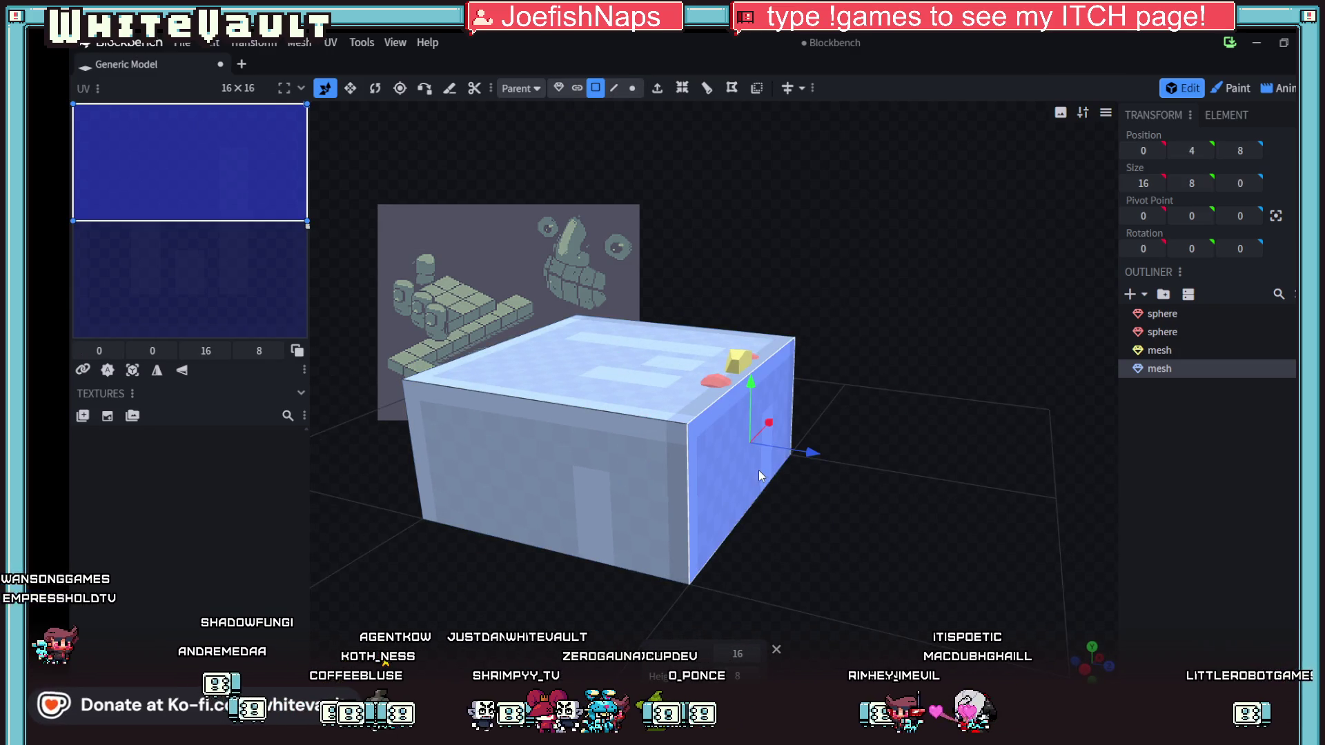
{"action": "left_click_drag", "start_coordinate": [803, 453], "coordinate": [551, 434]}
{"action": "left_click_drag", "start_coordinate": [564, 436], "coordinate": [564, 436]}
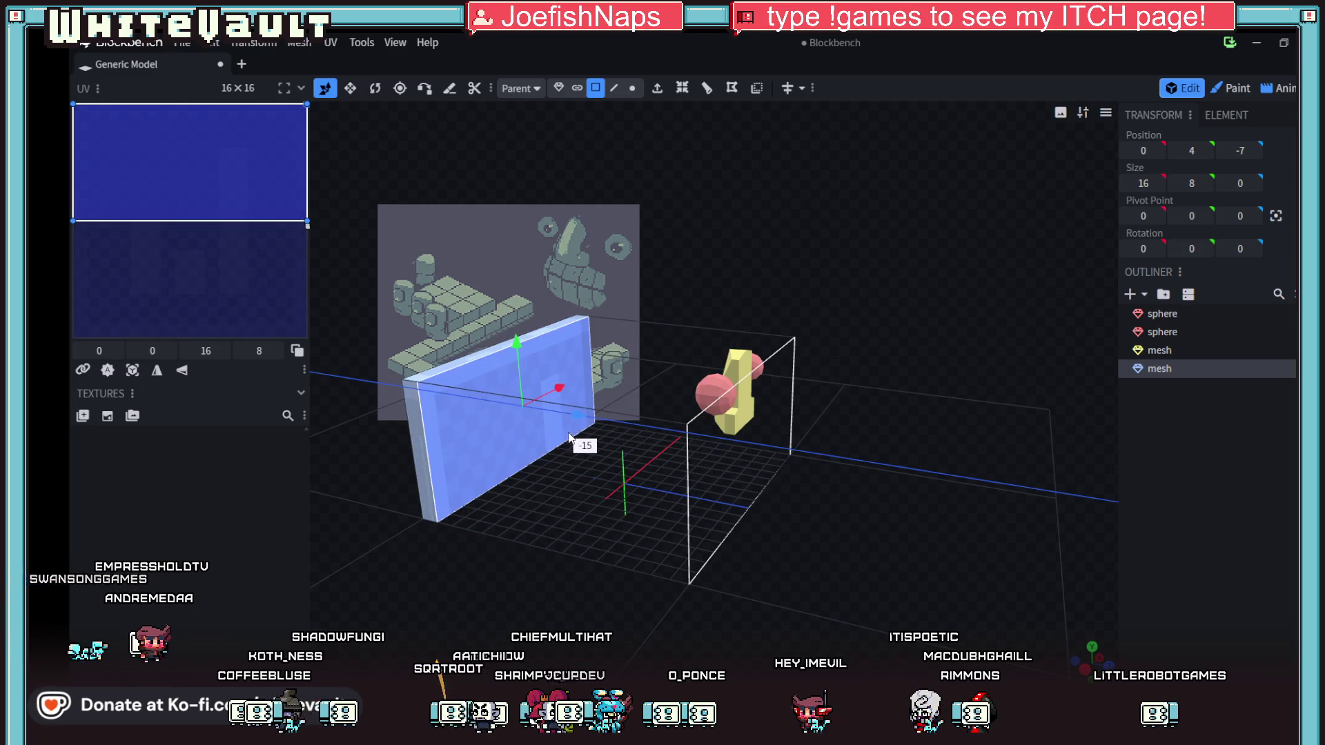
{"action": "left_click", "coordinate": [472, 358]}
{"action": "left_click_drag", "start_coordinate": [504, 277], "coordinate": [526, 397]}
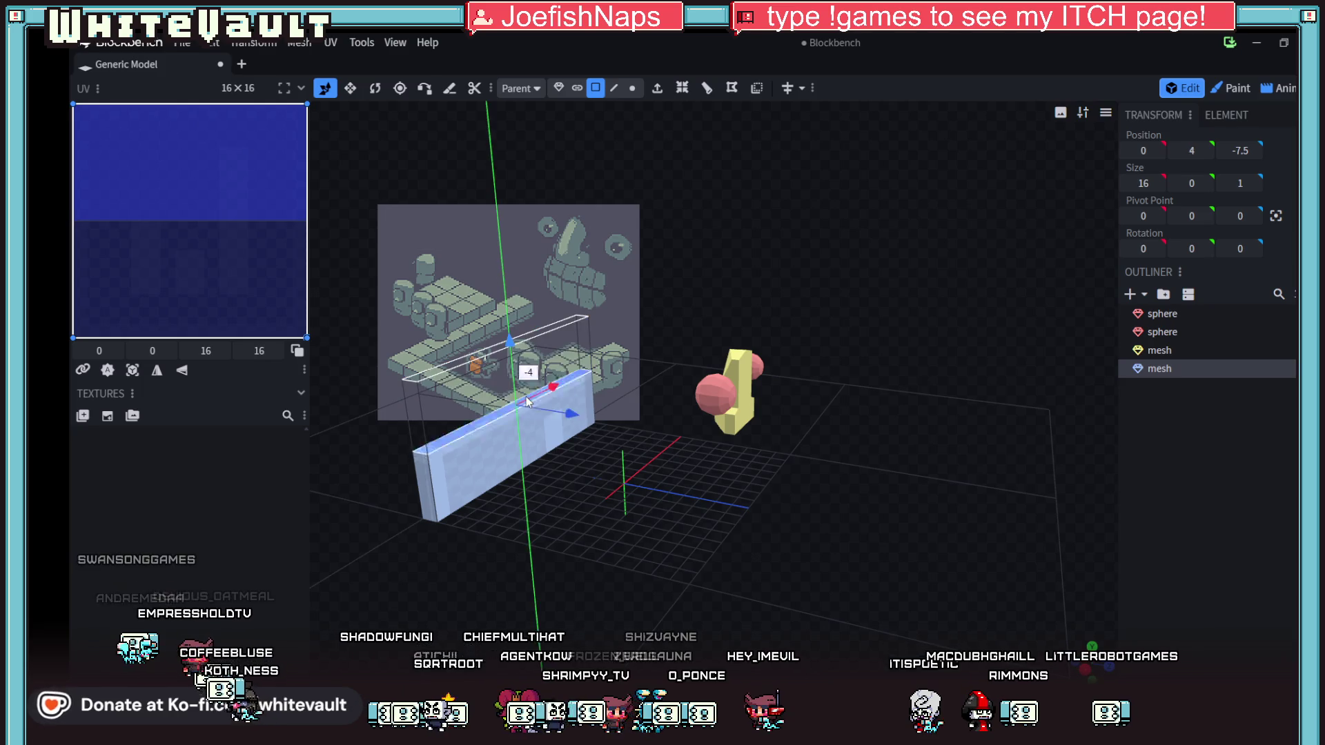
{"action": "mouse_move", "coordinate": [730, 537]}
{"action": "left_mouse_down"}
{"action": "mouse_move", "coordinate": [792, 528]}
{"action": "mouse_move", "coordinate": [769, 491]}
{"action": "mouse_move", "coordinate": [759, 516]}
{"action": "mouse_move", "coordinate": [600, 542]}
{"action": "mouse_move", "coordinate": [536, 519]}
{"action": "left_mouse_up"}
{"action": "left_click", "coordinate": [787, 558]}
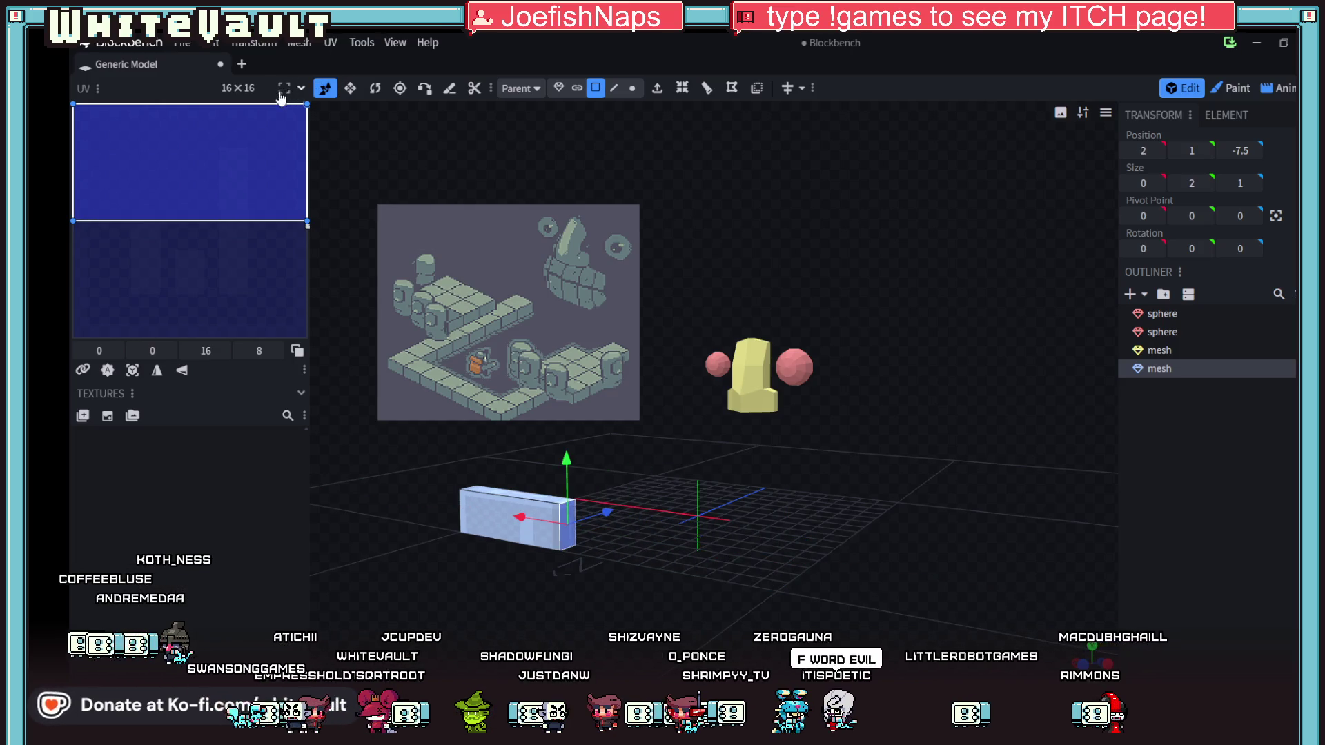
- Move the slab in object mode to position -4.5, 2, 15 beneath the pillar
{"action": "left_click", "coordinate": [560, 88]}
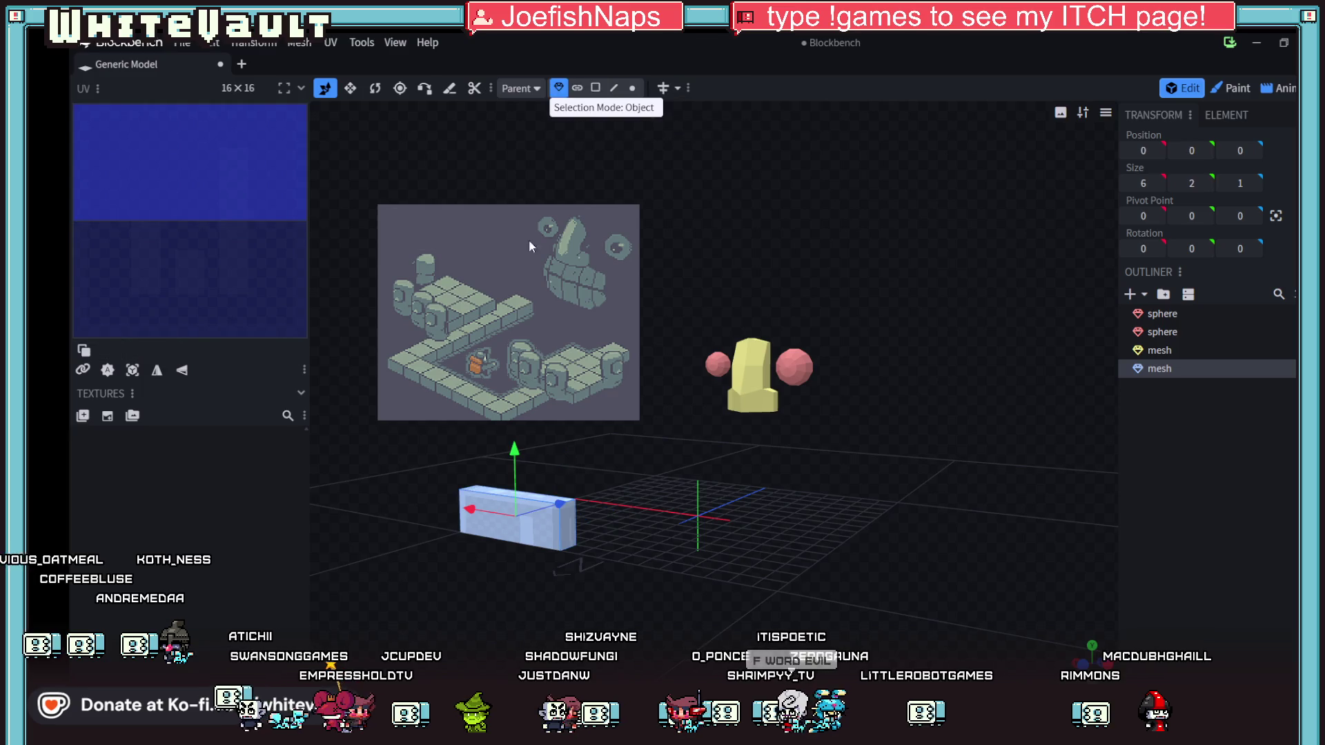
{"action": "mouse_move", "coordinate": [716, 519]}
{"action": "left_mouse_down"}
{"action": "mouse_move", "coordinate": [630, 586]}
{"action": "mouse_move", "coordinate": [579, 467]}
{"action": "left_mouse_up"}
{"action": "mouse_move", "coordinate": [495, 476]}
{"action": "left_mouse_down"}
{"action": "mouse_move", "coordinate": [796, 438]}
{"action": "mouse_move", "coordinate": [739, 432]}
{"action": "mouse_move", "coordinate": [726, 490]}
{"action": "mouse_move", "coordinate": [850, 481]}
{"action": "left_mouse_up"}
{"action": "left_click_drag", "start_coordinate": [746, 412], "coordinate": [749, 381]}
{"action": "scroll", "coordinate": [811, 515], "scroll_direction": "up", "scroll_amount": 3}
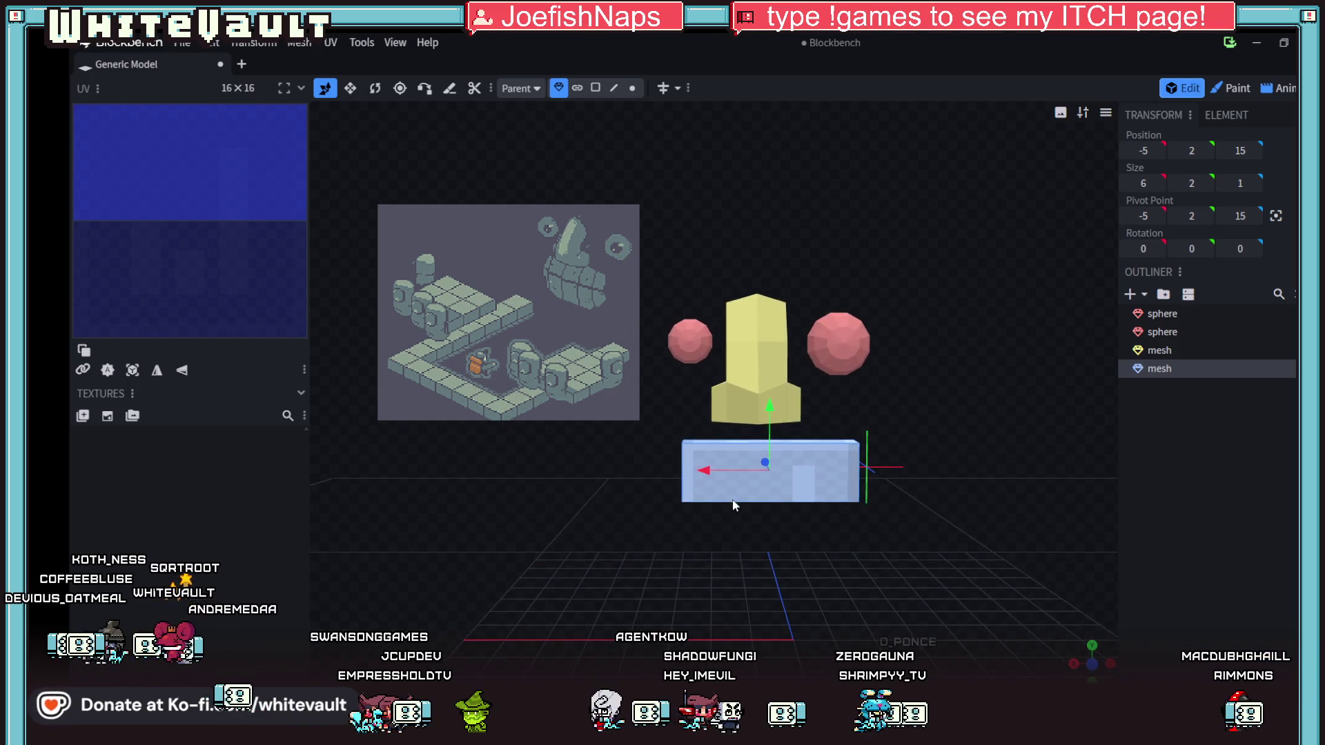
{"action": "left_click_drag", "start_coordinate": [713, 469], "coordinate": [701, 468]}
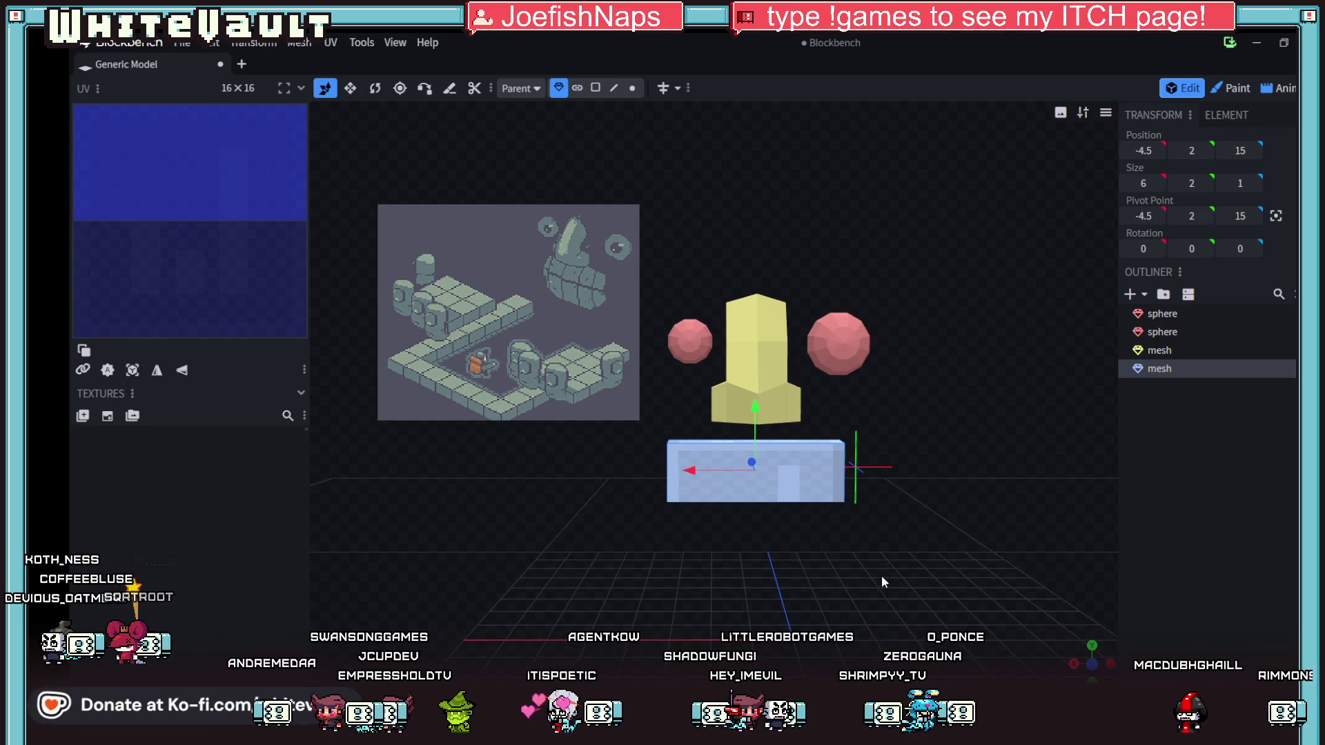
{"action": "left_click_drag", "start_coordinate": [883, 582], "coordinate": [865, 578]}
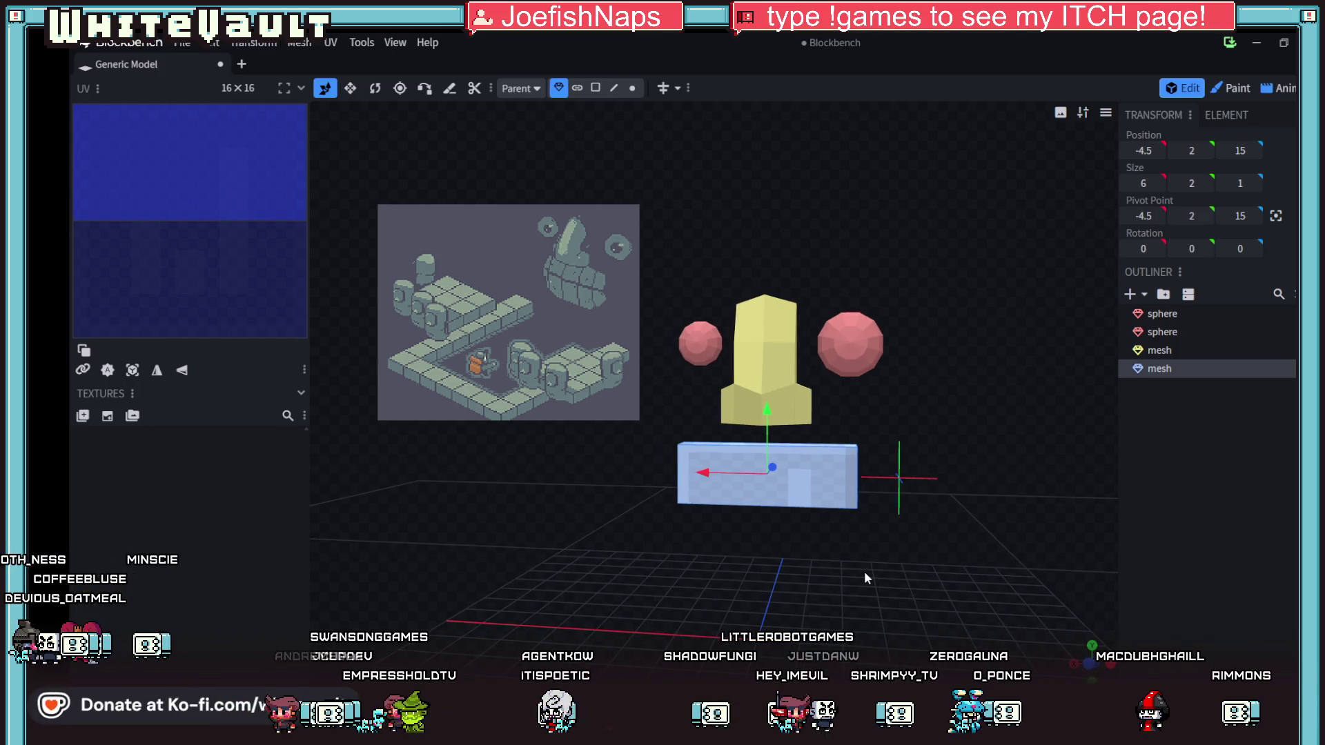
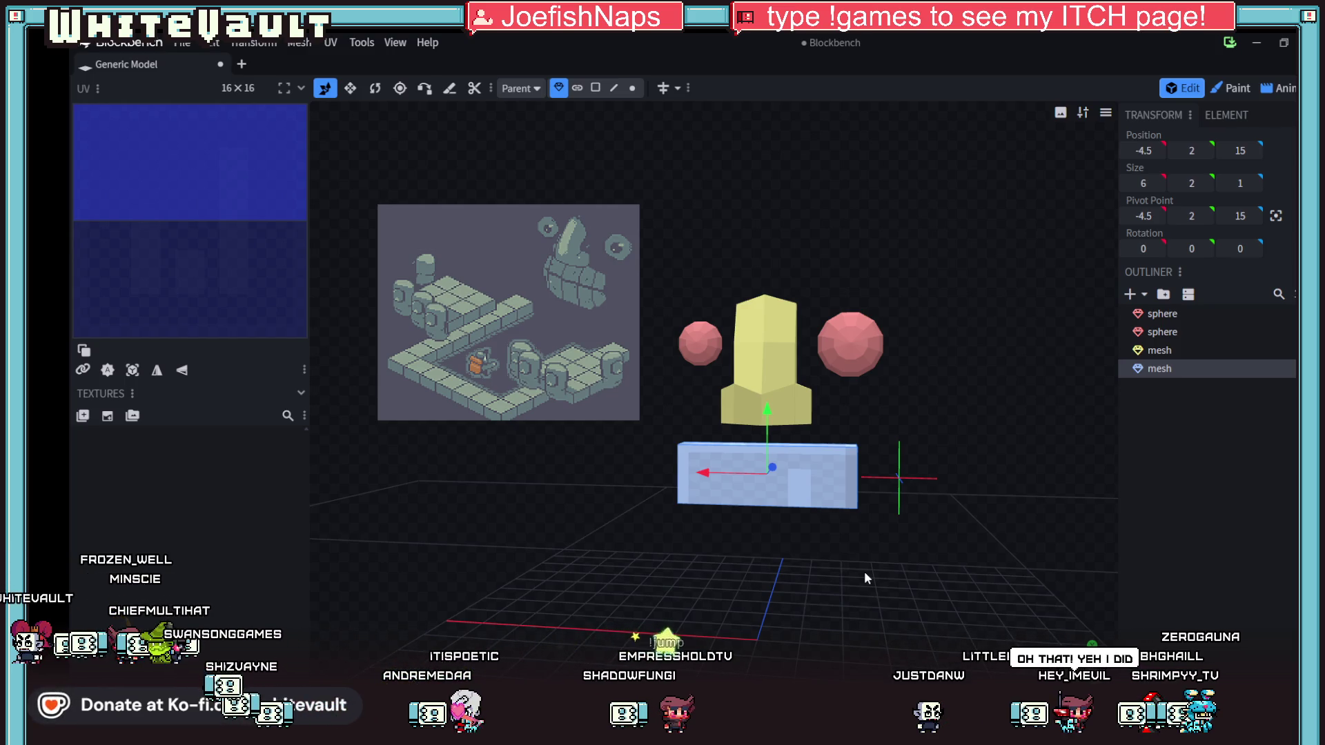
- Nudge the blue box up along Y and pull the yellow pillar's top up 0.325
{"action": "mouse_move", "coordinate": [950, 573]}
{"action": "left_mouse_down"}
{"action": "mouse_move", "coordinate": [888, 522]}
{"action": "mouse_move", "coordinate": [910, 569]}
{"action": "left_mouse_up"}
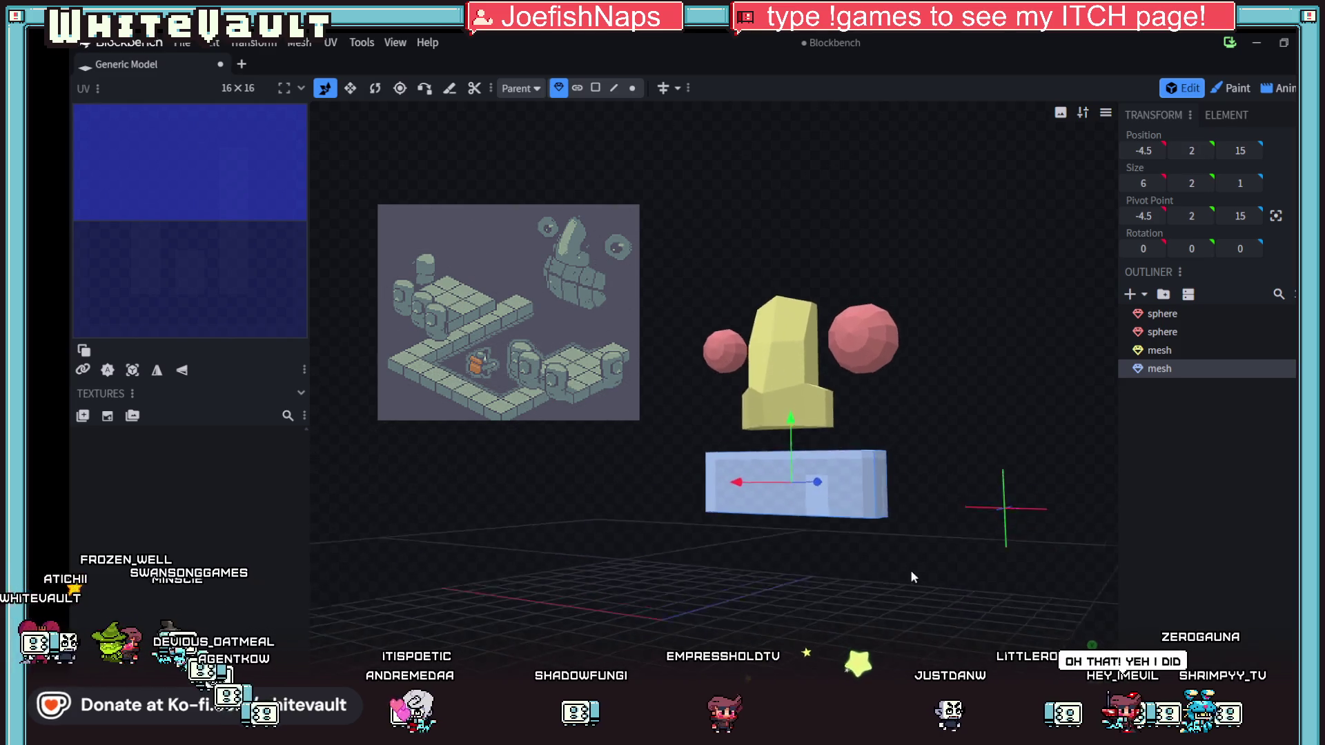
{"action": "scroll", "coordinate": [808, 428], "scroll_direction": "up", "scroll_amount": 2}
{"action": "left_click_drag", "start_coordinate": [808, 424], "coordinate": [813, 436]}
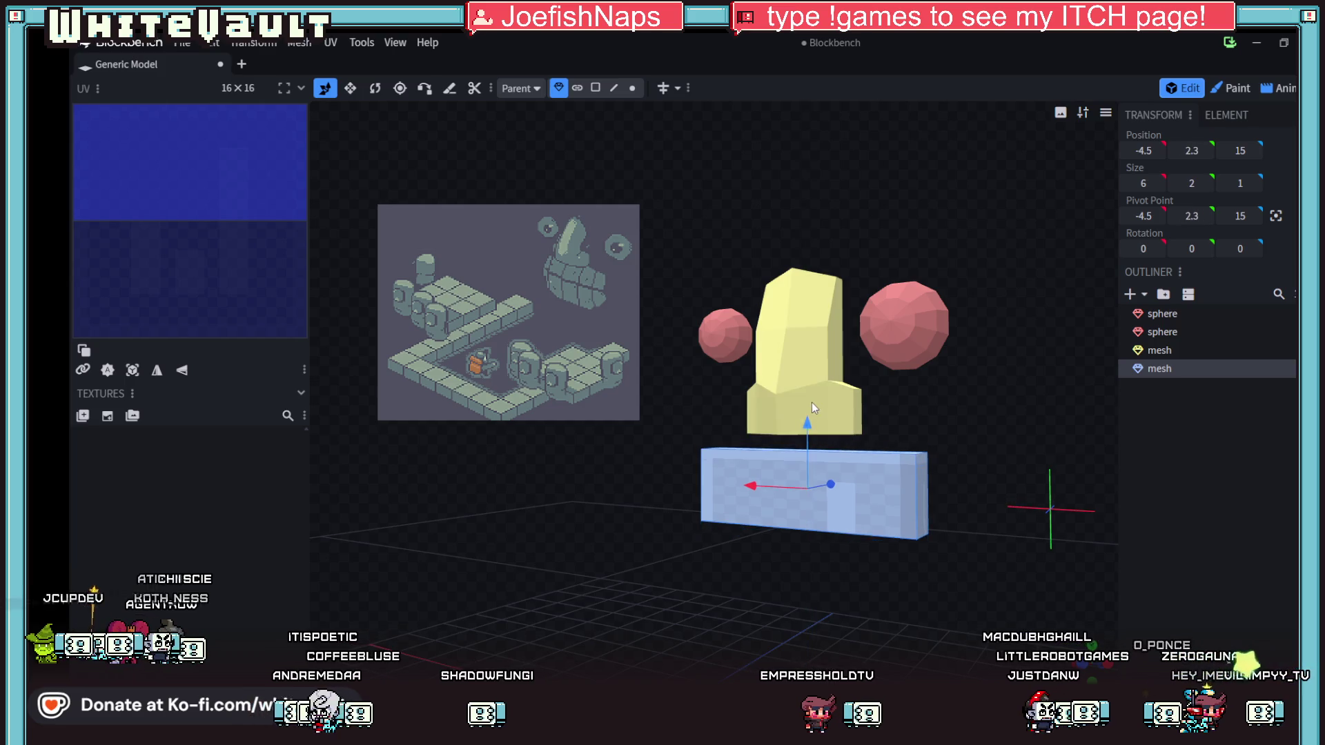
{"action": "left_click", "coordinate": [813, 408]}
{"action": "left_click_drag", "start_coordinate": [804, 321], "coordinate": [804, 308]}
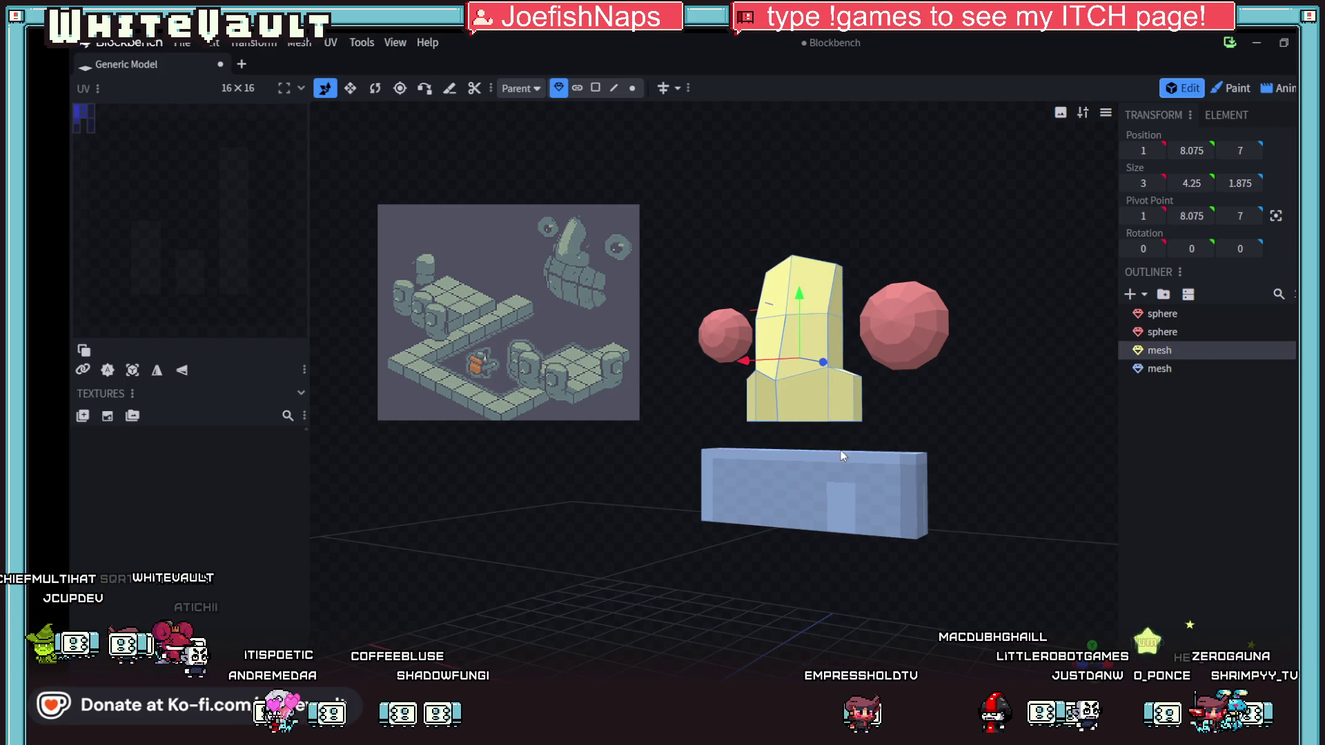
- Lift the blue box to about Y 2.925, just beneath the yellow pillar
{"action": "left_click", "coordinate": [841, 452]}
{"action": "left_click_drag", "start_coordinate": [811, 438], "coordinate": [812, 404]}
{"action": "mouse_move", "coordinate": [849, 514]}
{"action": "left_mouse_down"}
{"action": "mouse_move", "coordinate": [957, 583]}
{"action": "mouse_move", "coordinate": [761, 581]}
{"action": "mouse_move", "coordinate": [843, 481]}
{"action": "mouse_move", "coordinate": [861, 479]}
{"action": "left_mouse_up"}
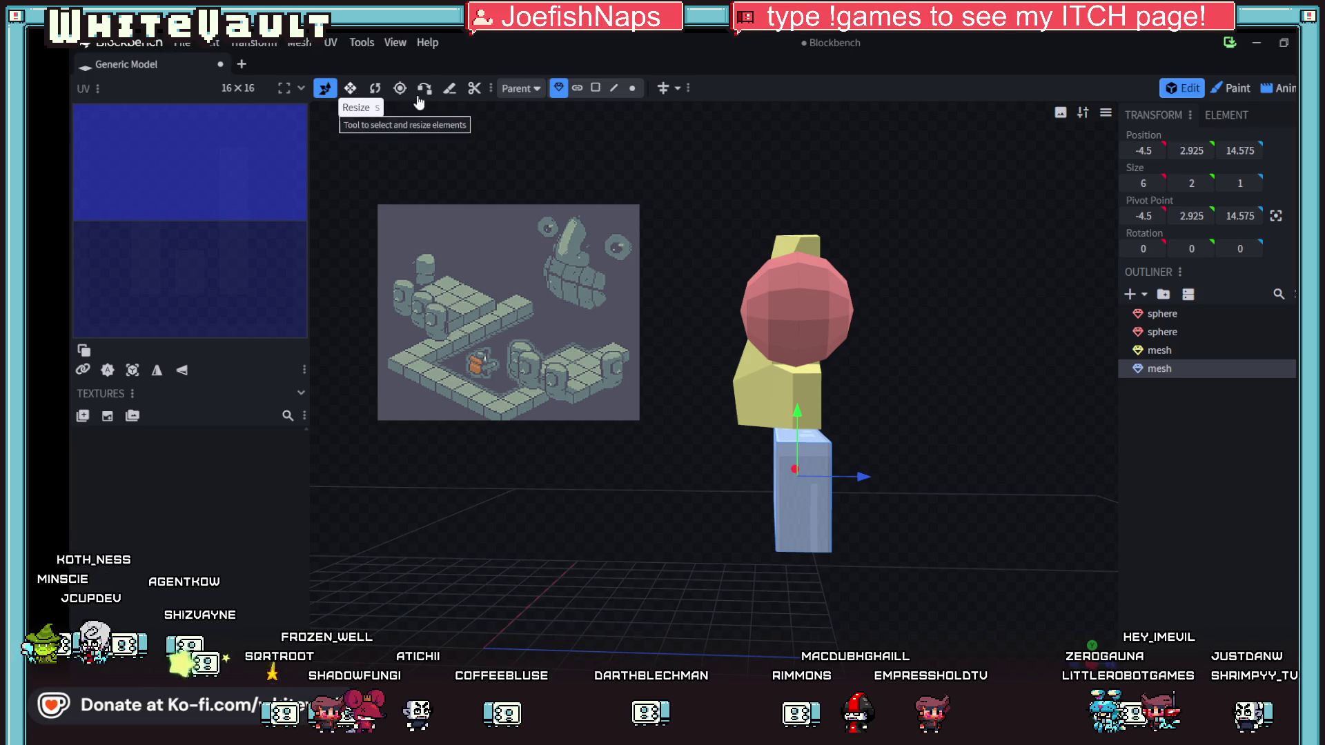
{"action": "mouse_move", "coordinate": [701, 333]}
{"action": "left_mouse_down"}
{"action": "mouse_move", "coordinate": [773, 483]}
{"action": "mouse_move", "coordinate": [871, 469]}
{"action": "mouse_move", "coordinate": [856, 468]}
{"action": "left_mouse_up"}
{"action": "left_click", "coordinate": [781, 487]}
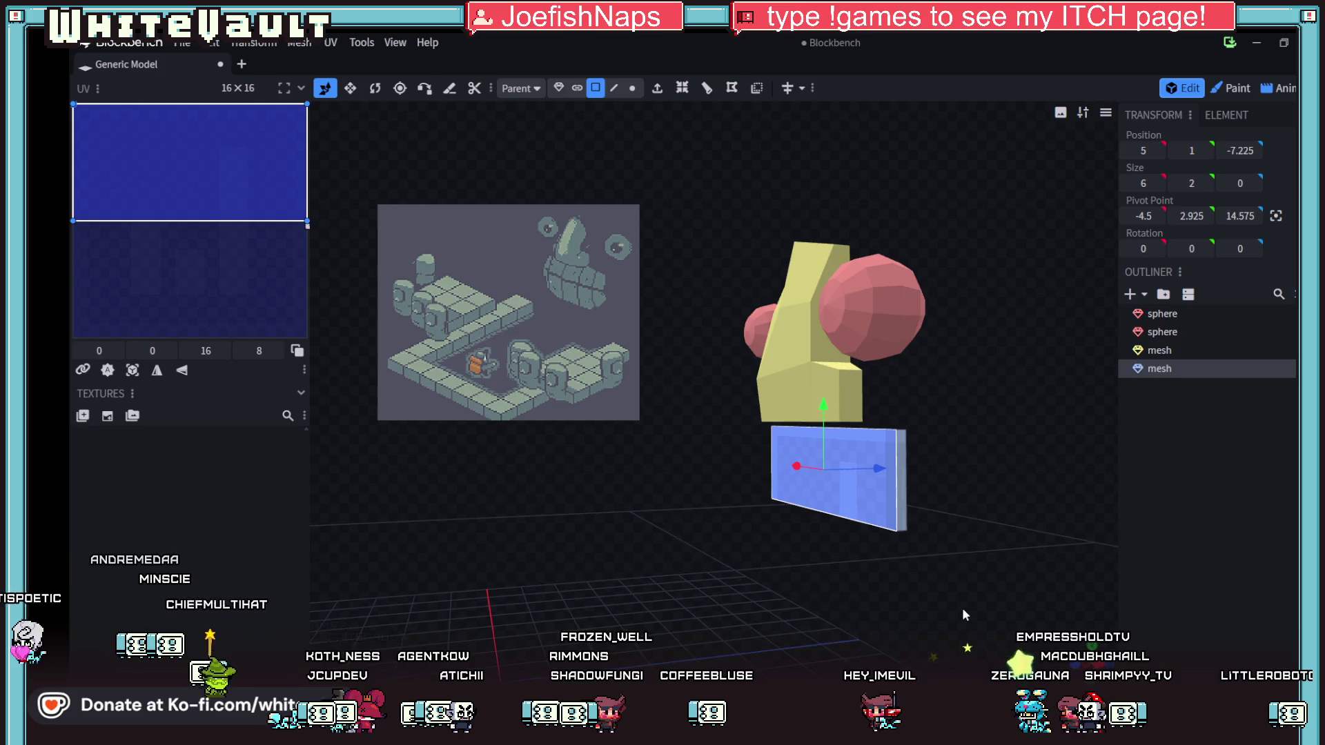
{"action": "scroll", "coordinate": [964, 614], "scroll_direction": "down", "scroll_amount": 1}
{"action": "mouse_move", "coordinate": [532, 293]}
{"action": "left_mouse_down"}
{"action": "mouse_move", "coordinate": [772, 543]}
{"action": "mouse_move", "coordinate": [762, 625]}
{"action": "left_mouse_up"}
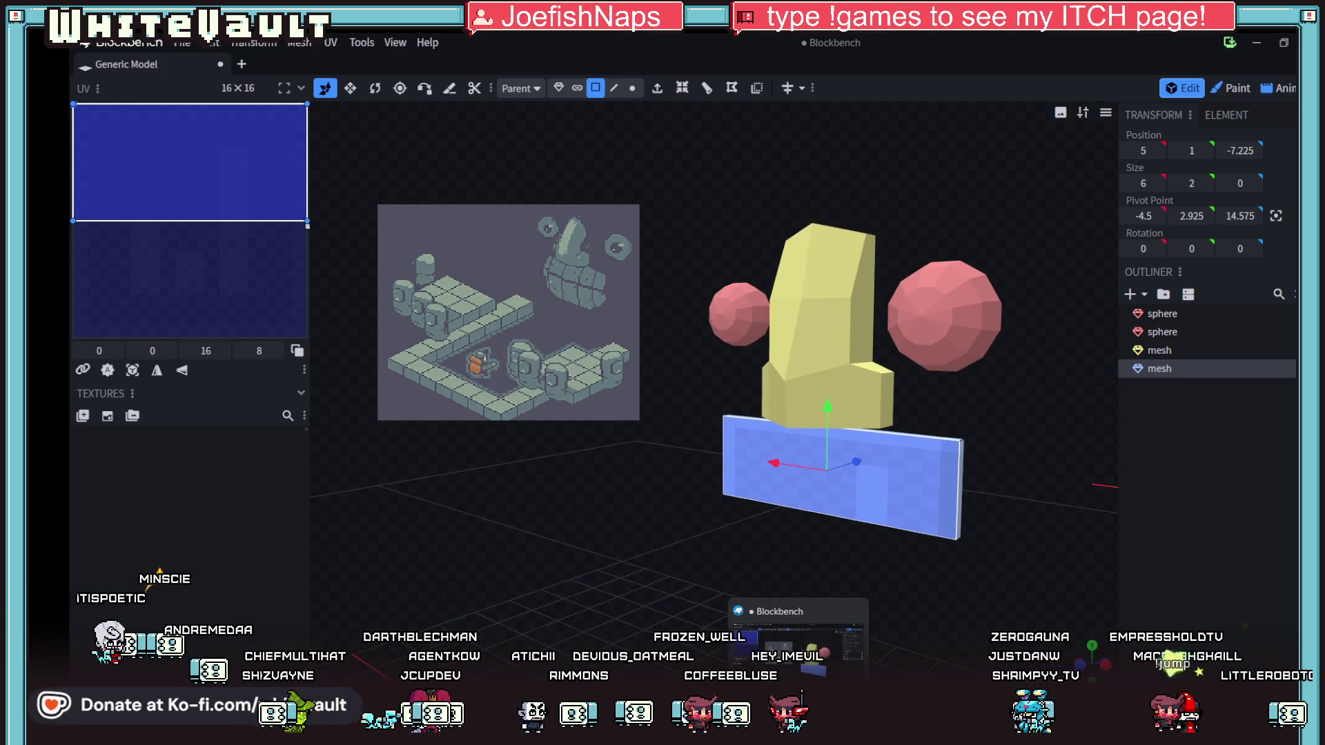
- Switch windows and orbit back to a front view of the model
{"action": "key", "text": "alt+Tab"}
{"action": "mouse_move", "coordinate": [754, 444]}
{"action": "right_mouse_down"}
{"action": "mouse_move", "coordinate": [794, 483]}
{"action": "mouse_move", "coordinate": [816, 545]}
{"action": "mouse_move", "coordinate": [793, 539]}
{"action": "right_mouse_up"}
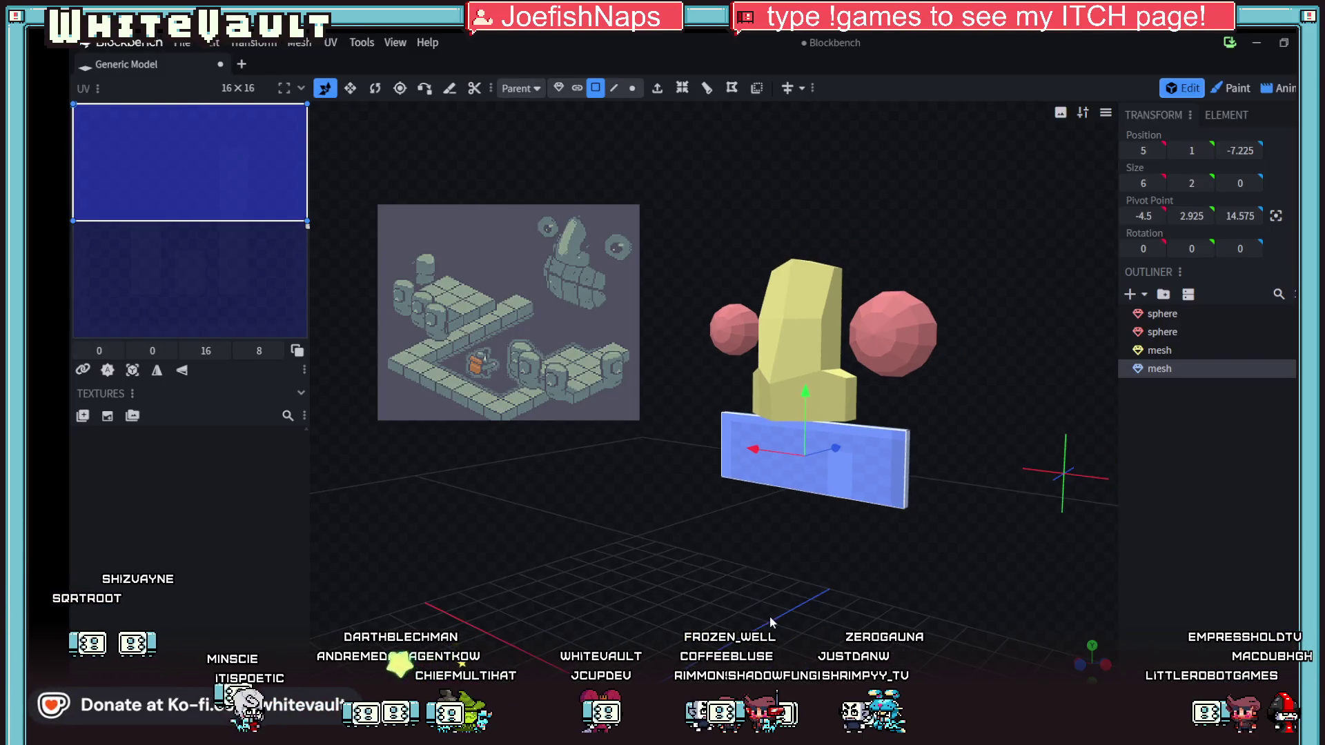
{"action": "mouse_move", "coordinate": [690, 614]}
{"action": "left_mouse_down"}
{"action": "mouse_move", "coordinate": [607, 598]}
{"action": "mouse_move", "coordinate": [718, 607]}
{"action": "left_mouse_up"}
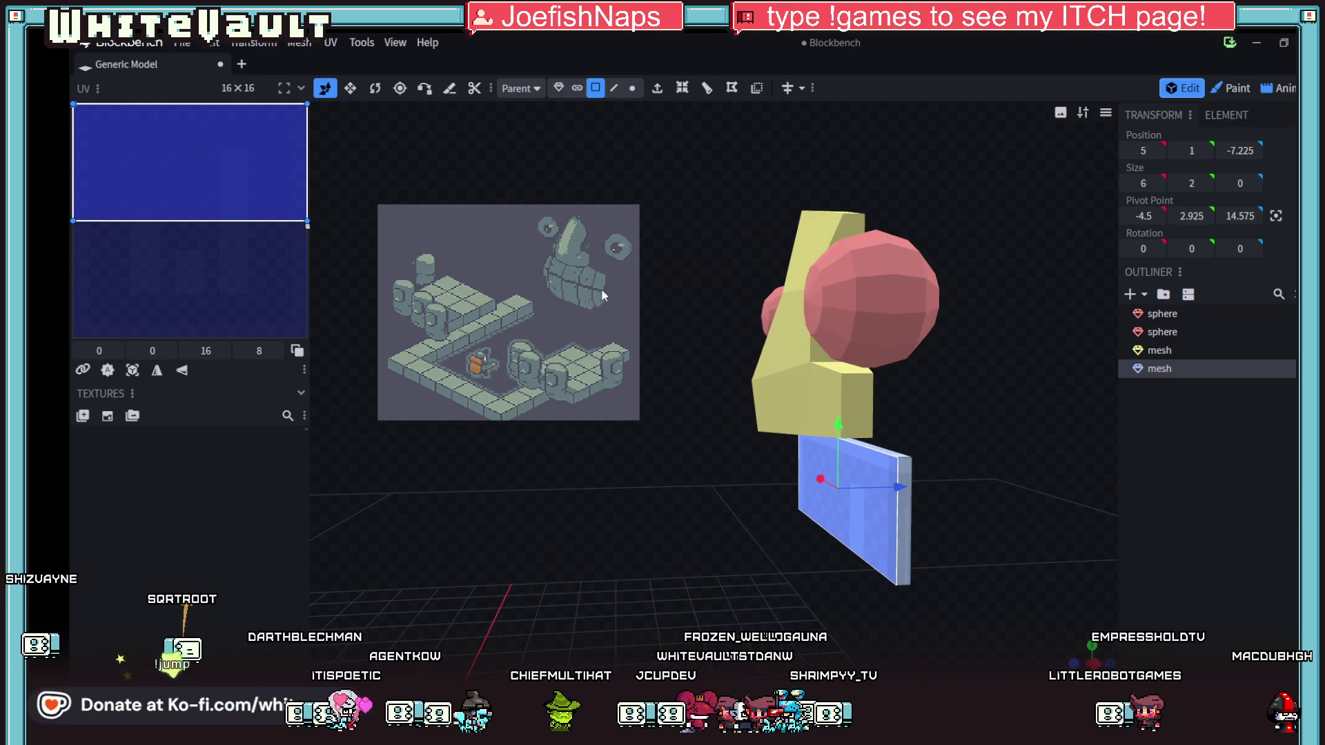
{"action": "mouse_move", "coordinate": [785, 569]}
{"action": "left_mouse_down"}
{"action": "mouse_move", "coordinate": [886, 537]}
{"action": "mouse_move", "coordinate": [914, 552]}
{"action": "left_mouse_up"}
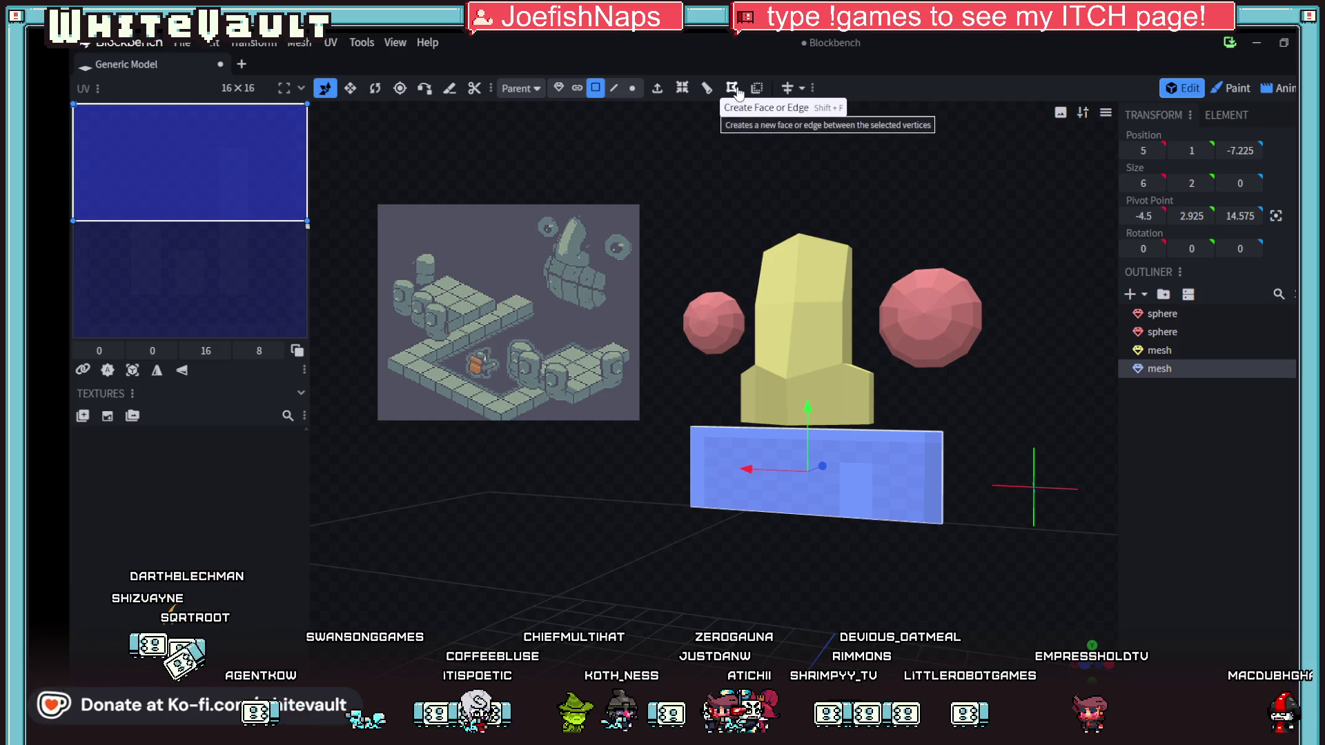
- Loop-cut the blue wall with Cuts set to 5, then switch to Edge selection mode
{"action": "left_click", "coordinate": [708, 93]}
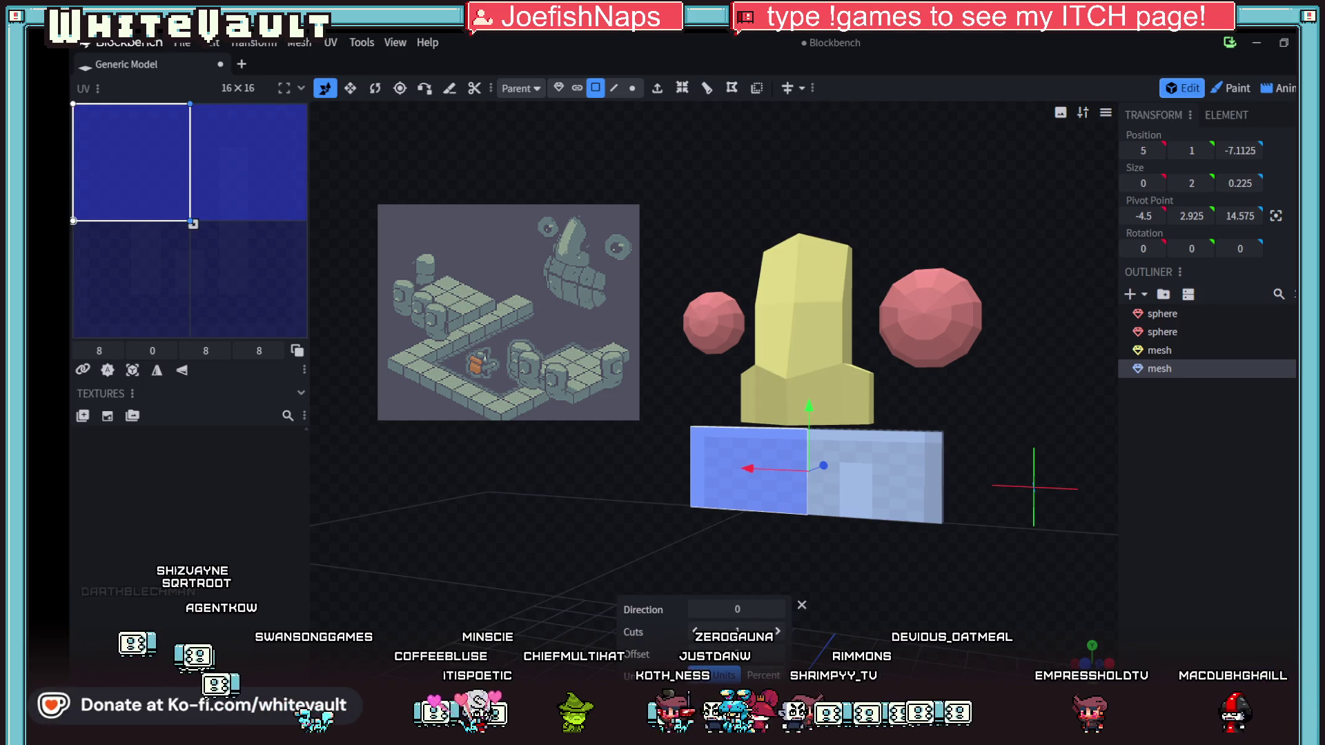
{"action": "left_click", "coordinate": [779, 632]}
{"action": "left_click", "coordinate": [779, 632]}
{"action": "left_click", "coordinate": [778, 632]}
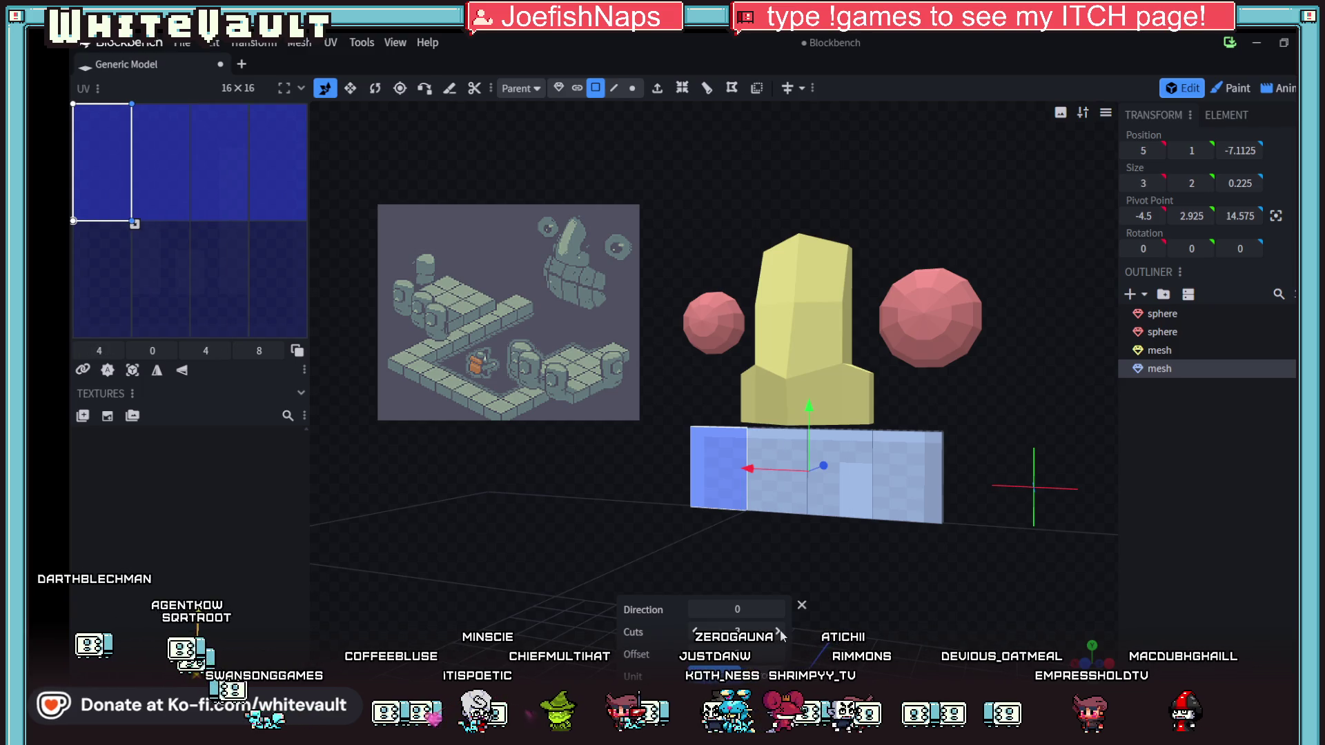
{"action": "left_click", "coordinate": [780, 629]}
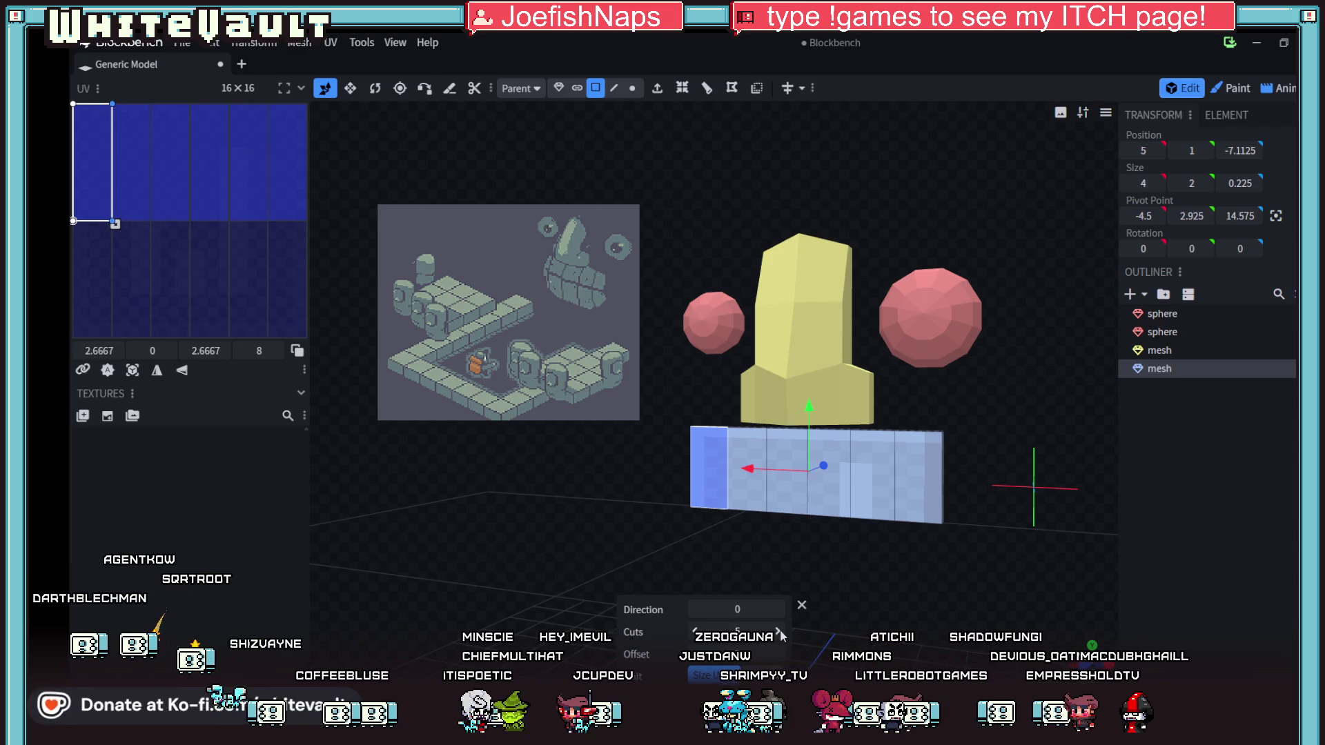
{"action": "mouse_move", "coordinate": [945, 604]}
{"action": "left_mouse_down"}
{"action": "mouse_move", "coordinate": [978, 606]}
{"action": "mouse_move", "coordinate": [867, 611]}
{"action": "mouse_move", "coordinate": [839, 599]}
{"action": "left_mouse_up"}
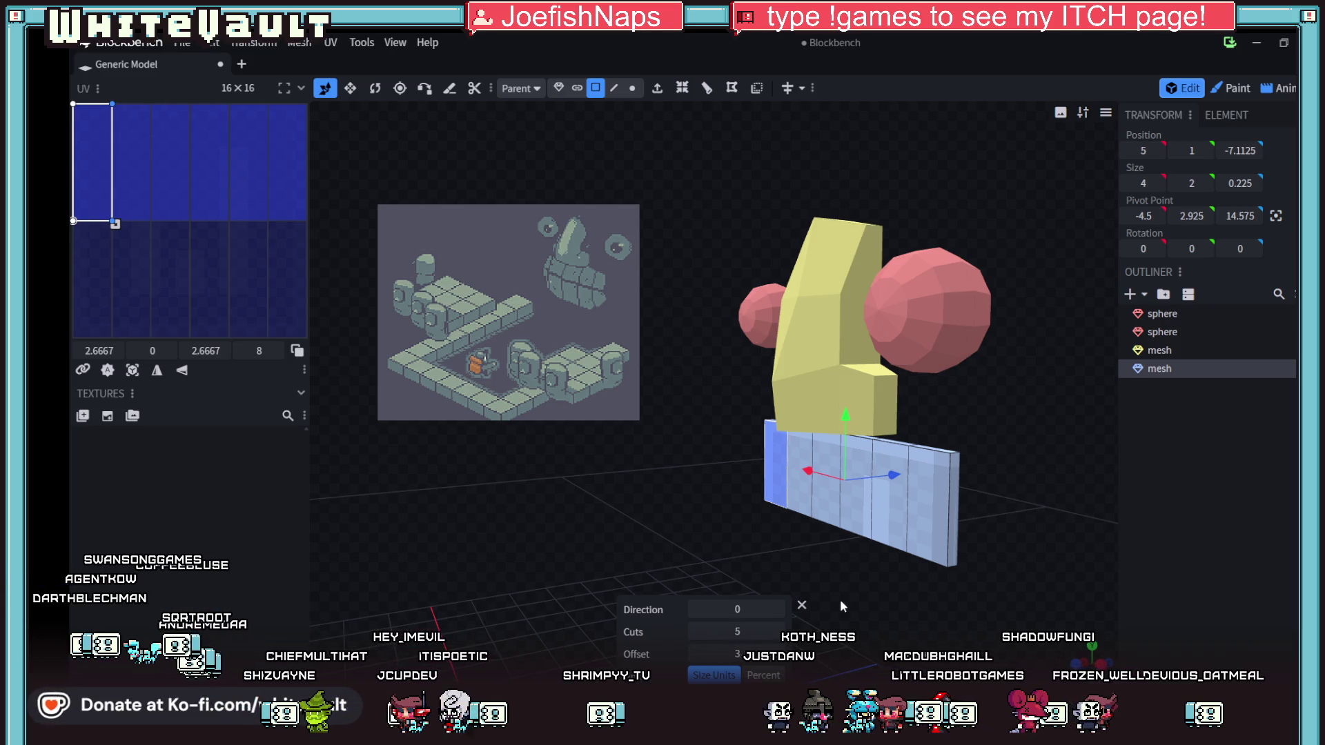
{"action": "mouse_move", "coordinate": [1032, 556]}
{"action": "left_mouse_down"}
{"action": "mouse_move", "coordinate": [949, 562]}
{"action": "mouse_move", "coordinate": [977, 508]}
{"action": "mouse_move", "coordinate": [1042, 479]}
{"action": "left_mouse_up"}
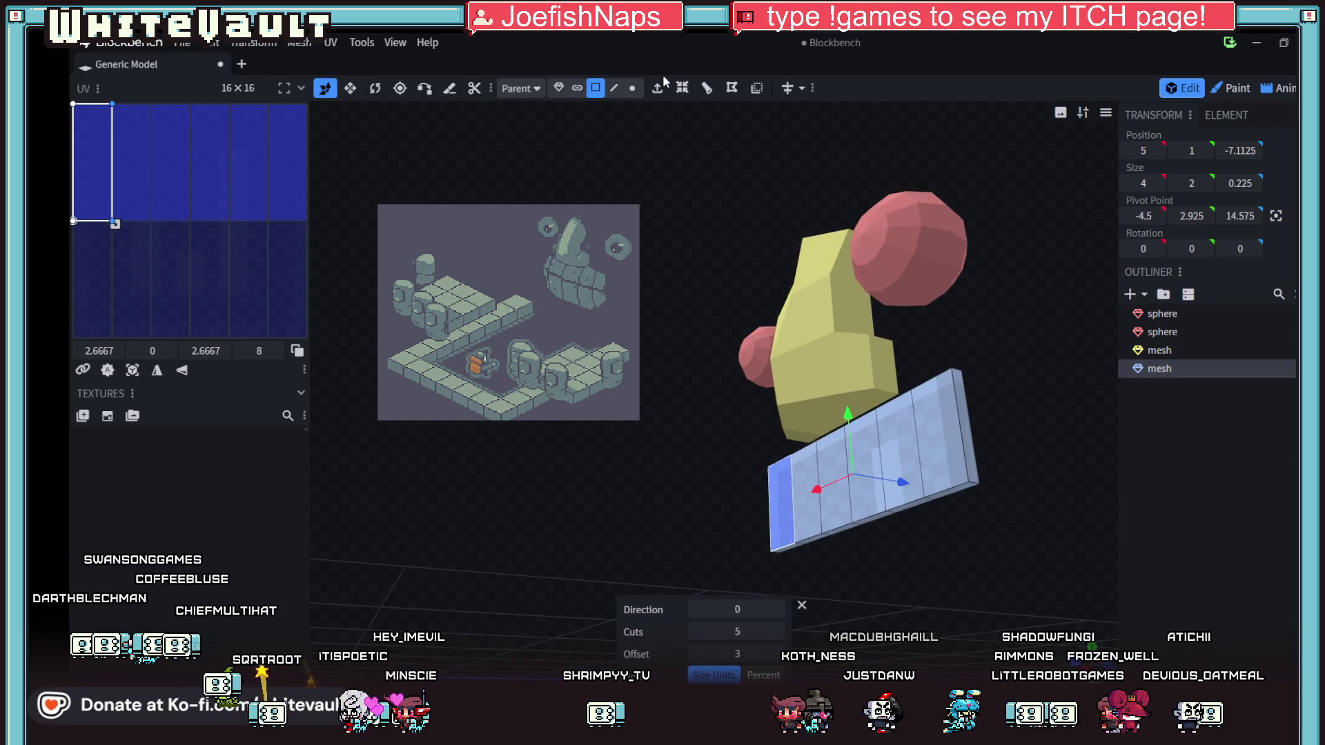
{"action": "left_click", "coordinate": [610, 88]}
{"action": "scroll", "coordinate": [838, 510], "scroll_direction": "up", "scroll_amount": 3}
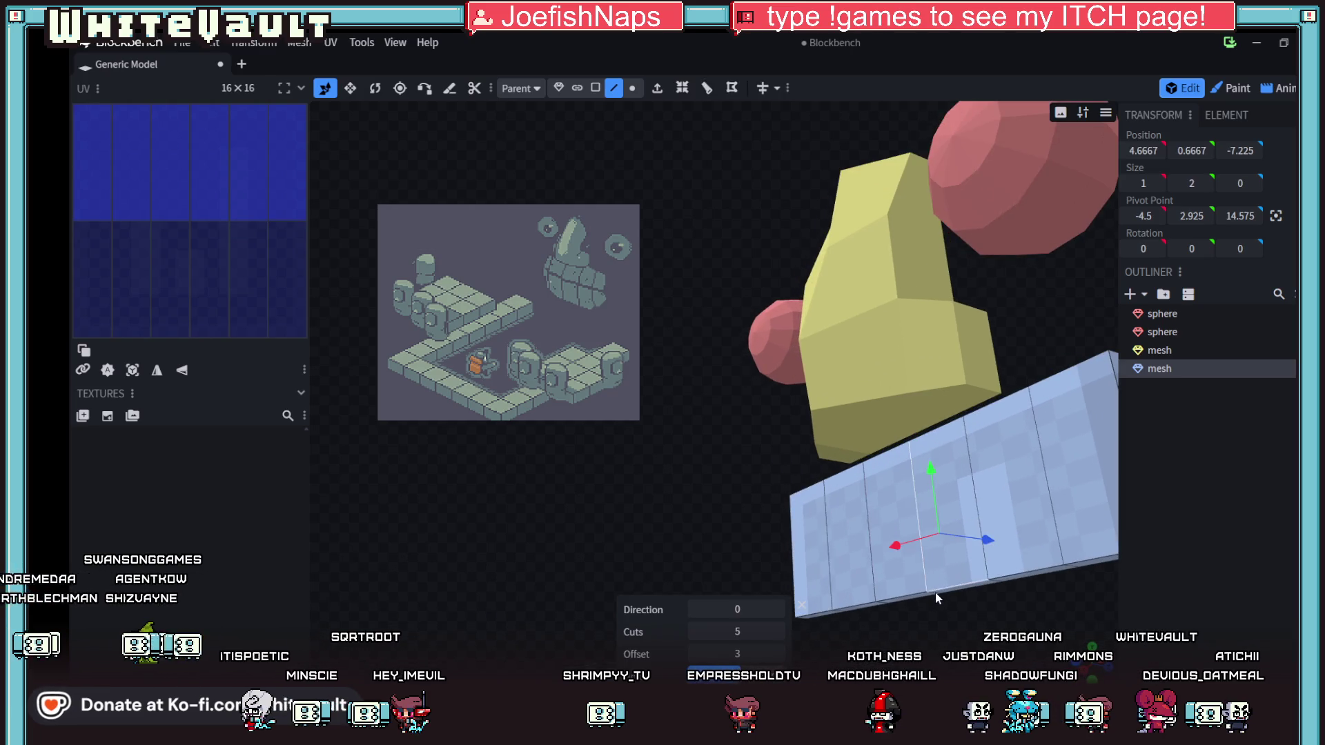
{"action": "left_click", "coordinate": [970, 621]}
{"action": "scroll", "coordinate": [986, 628], "scroll_direction": "up", "scroll_amount": 2}
{"action": "right_click_drag", "start_coordinate": [987, 626], "coordinate": [889, 410]}
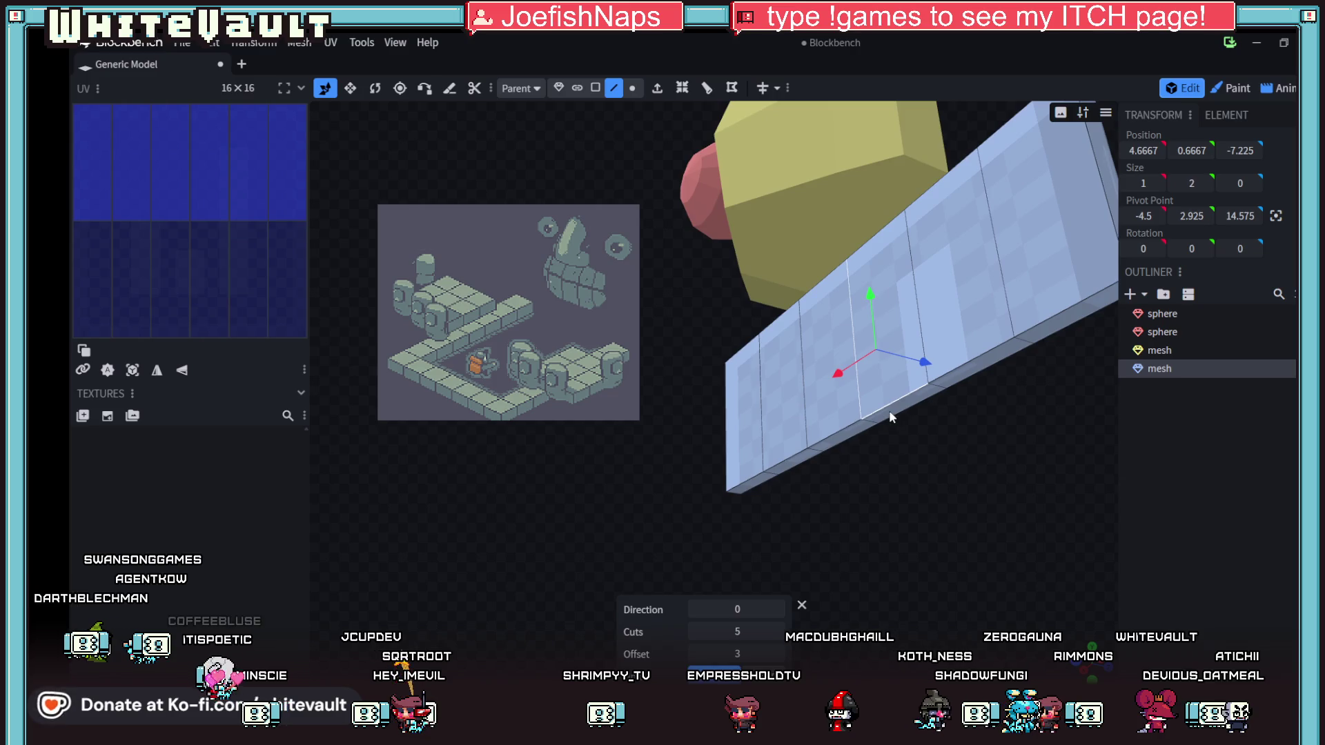
{"action": "left_click", "coordinate": [872, 423]}
{"action": "mouse_move", "coordinate": [925, 481]}
{"action": "left_mouse_down"}
{"action": "mouse_move", "coordinate": [858, 494]}
{"action": "mouse_move", "coordinate": [826, 517]}
{"action": "mouse_move", "coordinate": [815, 586]}
{"action": "left_mouse_up"}
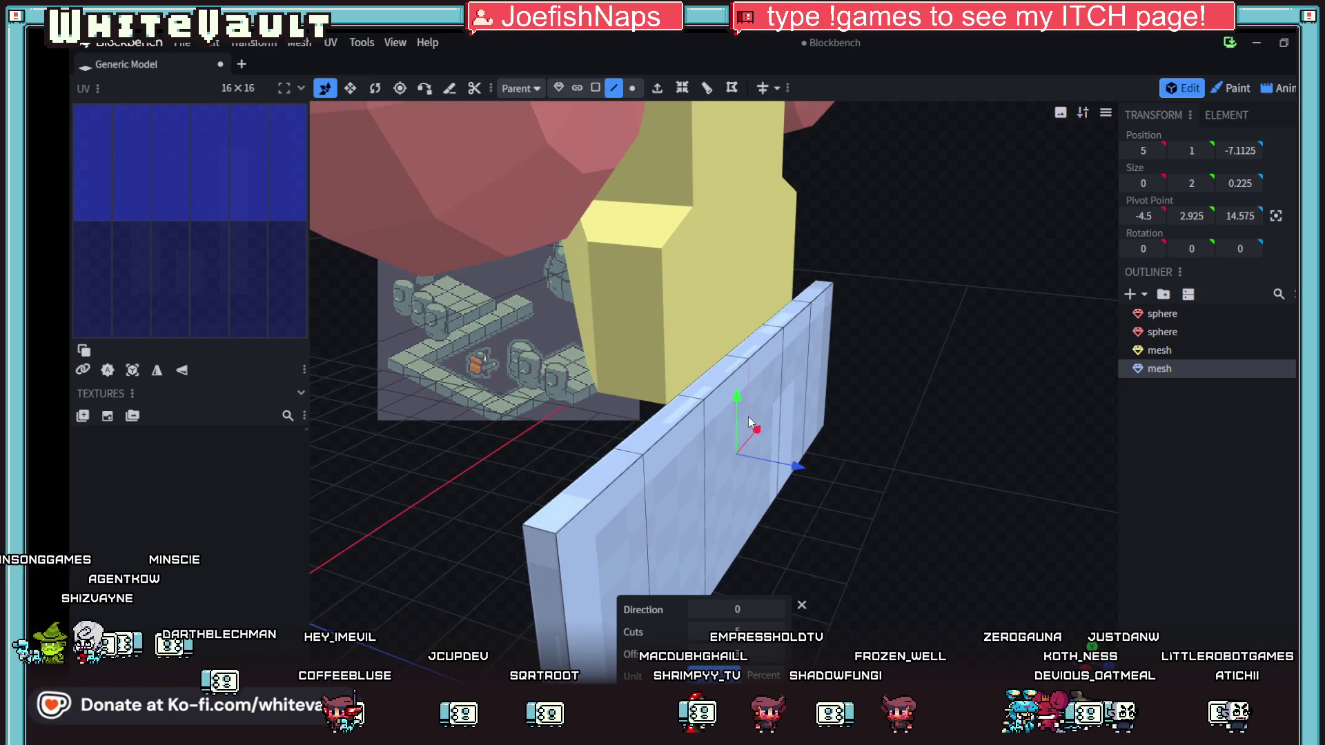
{"action": "left_click", "coordinate": [748, 385]}
{"action": "key", "text": "v"}
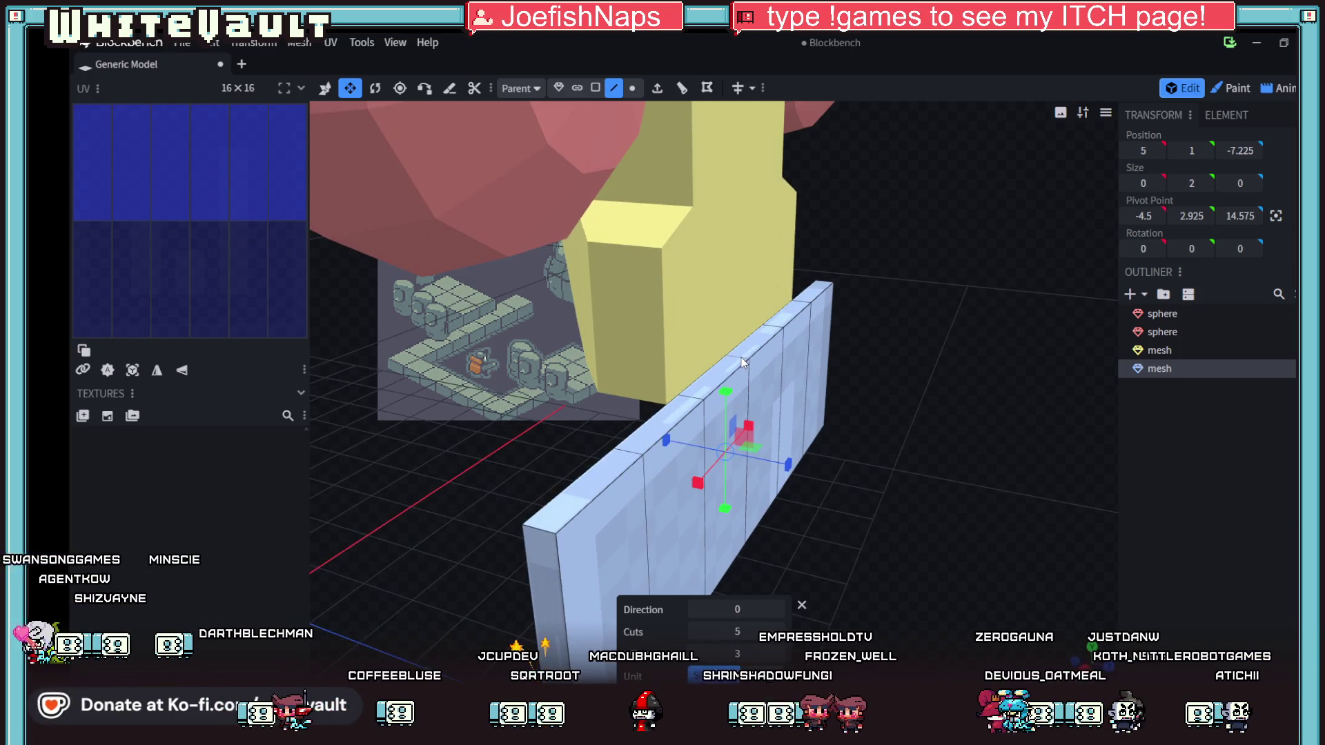
{"action": "left_click", "coordinate": [741, 357]}
{"action": "left_click_drag", "start_coordinate": [763, 424], "coordinate": [380, 112]}
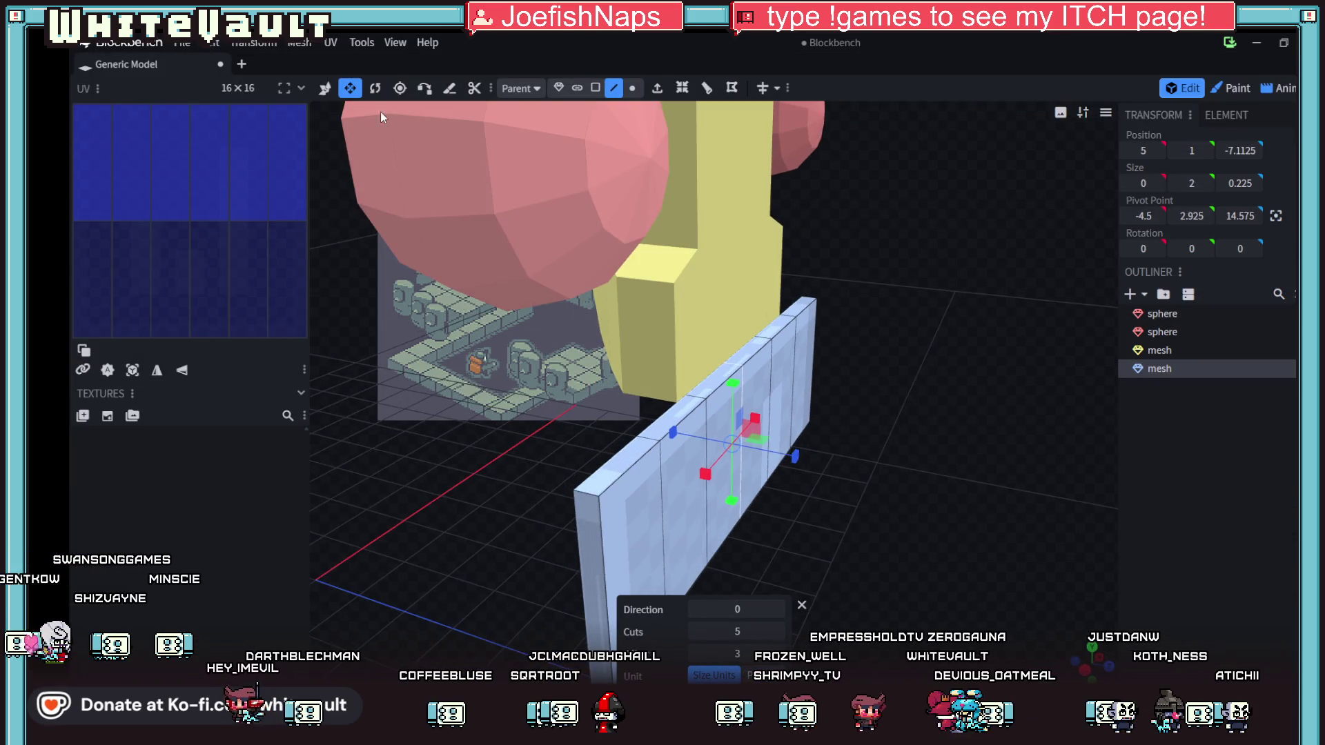
{"action": "left_click", "coordinate": [325, 87]}
{"action": "mouse_move", "coordinate": [690, 449]}
{"action": "left_mouse_down"}
{"action": "mouse_move", "coordinate": [850, 467]}
{"action": "mouse_move", "coordinate": [915, 450]}
{"action": "mouse_move", "coordinate": [880, 425]}
{"action": "mouse_move", "coordinate": [814, 419]}
{"action": "mouse_move", "coordinate": [831, 424]}
{"action": "left_mouse_up"}
{"action": "mouse_move", "coordinate": [913, 437]}
{"action": "left_mouse_down"}
{"action": "mouse_move", "coordinate": [1090, 474]}
{"action": "mouse_move", "coordinate": [1077, 558]}
{"action": "left_mouse_up"}
{"action": "mouse_move", "coordinate": [941, 571]}
{"action": "left_mouse_down"}
{"action": "mouse_move", "coordinate": [987, 541]}
{"action": "mouse_move", "coordinate": [981, 525]}
{"action": "mouse_move", "coordinate": [968, 544]}
{"action": "mouse_move", "coordinate": [931, 503]}
{"action": "mouse_move", "coordinate": [955, 538]}
{"action": "mouse_move", "coordinate": [793, 552]}
{"action": "mouse_move", "coordinate": [830, 562]}
{"action": "mouse_move", "coordinate": [947, 524]}
{"action": "mouse_move", "coordinate": [958, 573]}
{"action": "mouse_move", "coordinate": [925, 552]}
{"action": "left_mouse_up"}
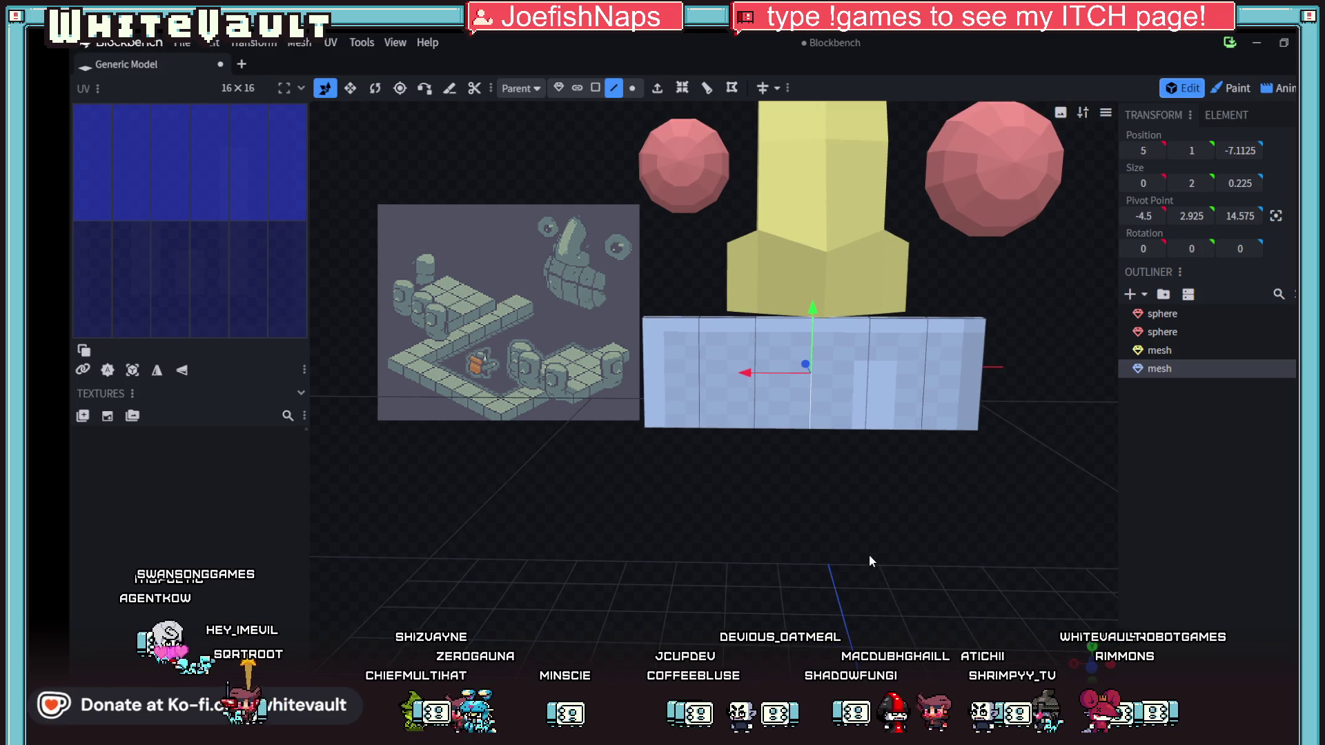
{"action": "left_click_drag", "start_coordinate": [837, 562], "coordinate": [864, 552]}
{"action": "left_click", "coordinate": [664, 355]}
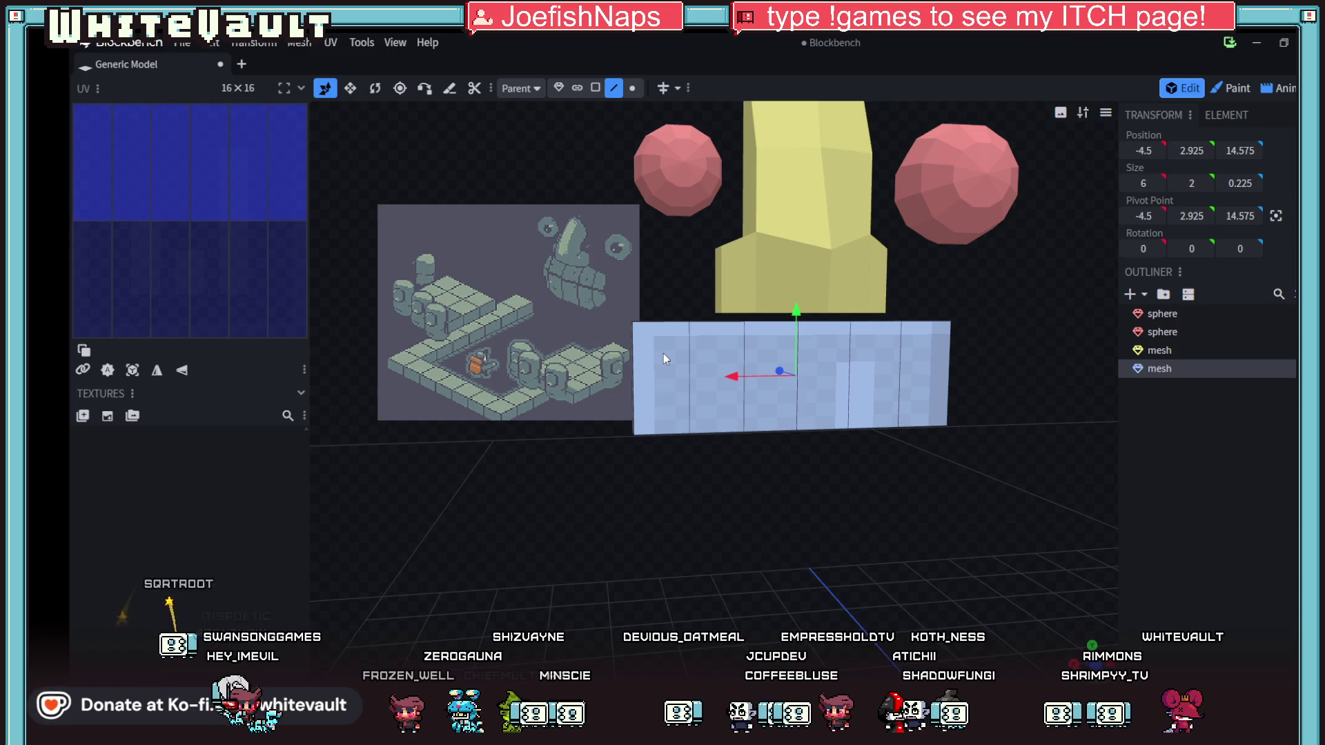
{"action": "left_click", "coordinate": [595, 88]}
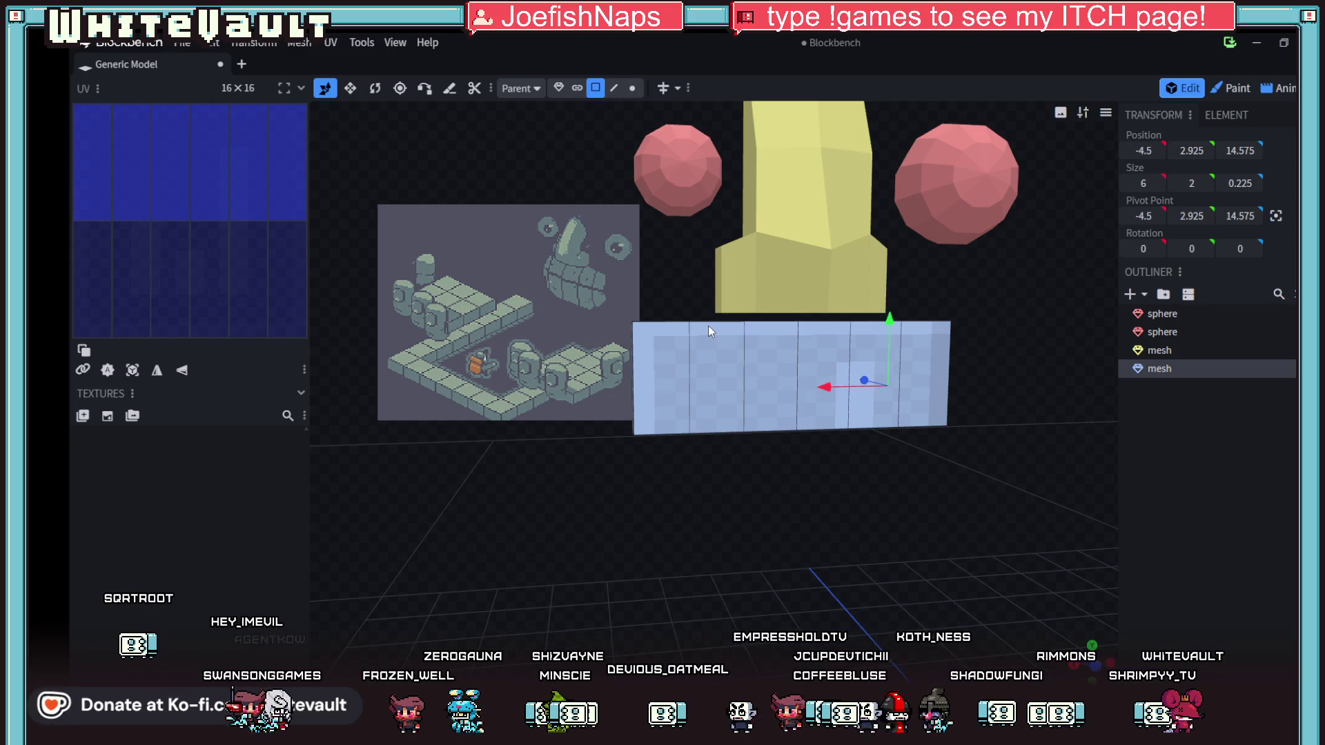
- Select four wall faces plus the narrow end face and push them back by 1
{"action": "left_click", "coordinate": [721, 354]}
{"action": "left_click", "coordinate": [788, 383], "text": "shift"}
{"action": "left_click", "coordinate": [832, 394], "text": "shift"}
{"action": "left_click", "coordinate": [879, 389], "text": "shift"}
{"action": "mouse_move", "coordinate": [854, 486]}
{"action": "left_mouse_down"}
{"action": "mouse_move", "coordinate": [958, 411]}
{"action": "mouse_move", "coordinate": [1092, 451]}
{"action": "mouse_move", "coordinate": [1055, 426]}
{"action": "mouse_move", "coordinate": [1021, 431]}
{"action": "left_mouse_up"}
{"action": "left_click", "coordinate": [649, 450], "text": "shift"}
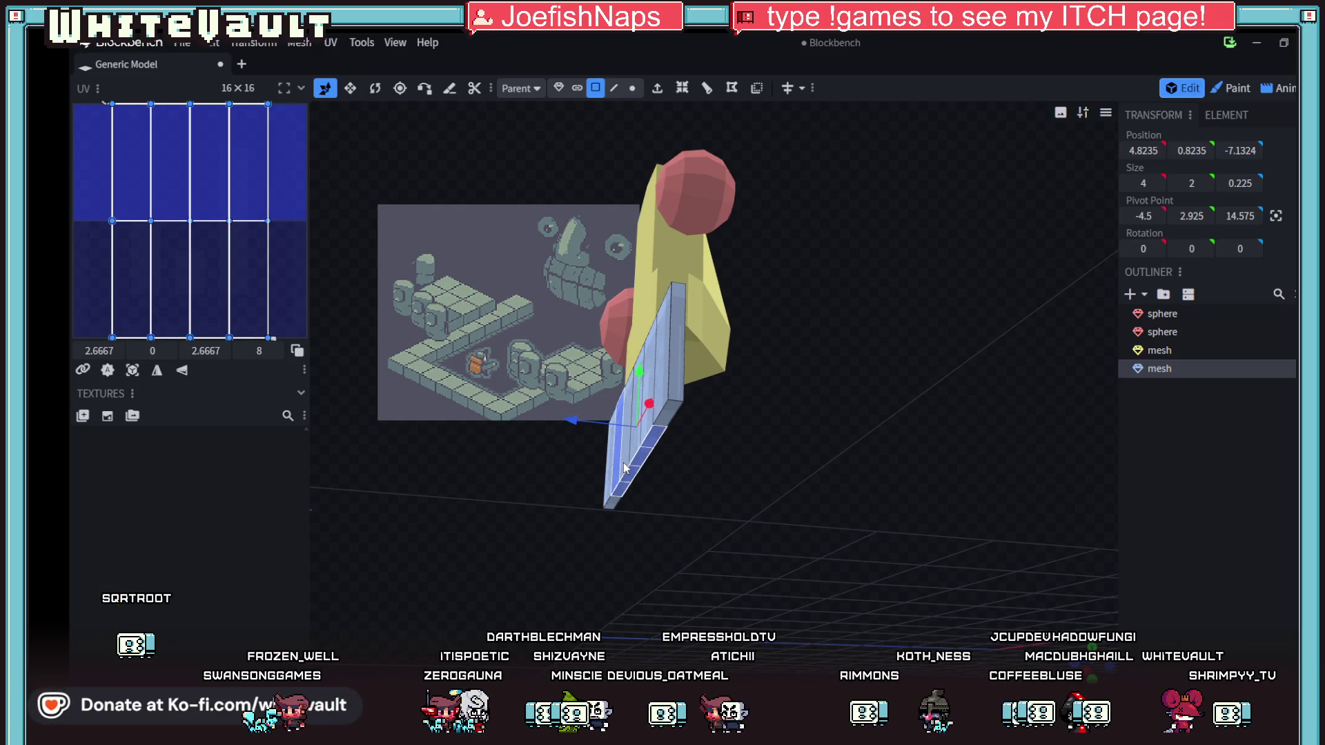
{"action": "mouse_move", "coordinate": [720, 509]}
{"action": "left_mouse_down"}
{"action": "mouse_move", "coordinate": [815, 573]}
{"action": "mouse_move", "coordinate": [666, 375]}
{"action": "left_mouse_up"}
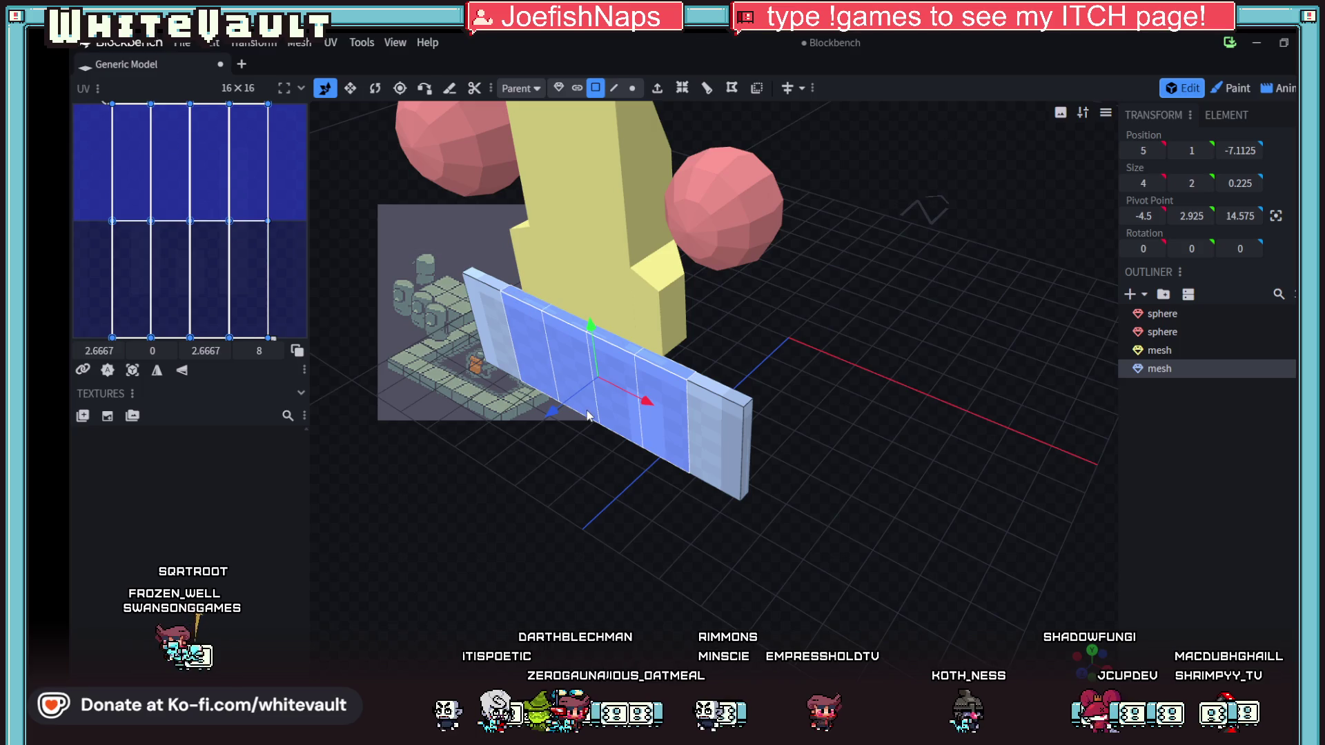
{"action": "mouse_move", "coordinate": [805, 530]}
{"action": "left_mouse_down"}
{"action": "mouse_move", "coordinate": [933, 543]}
{"action": "mouse_move", "coordinate": [861, 535]}
{"action": "mouse_move", "coordinate": [784, 490]}
{"action": "left_mouse_up"}
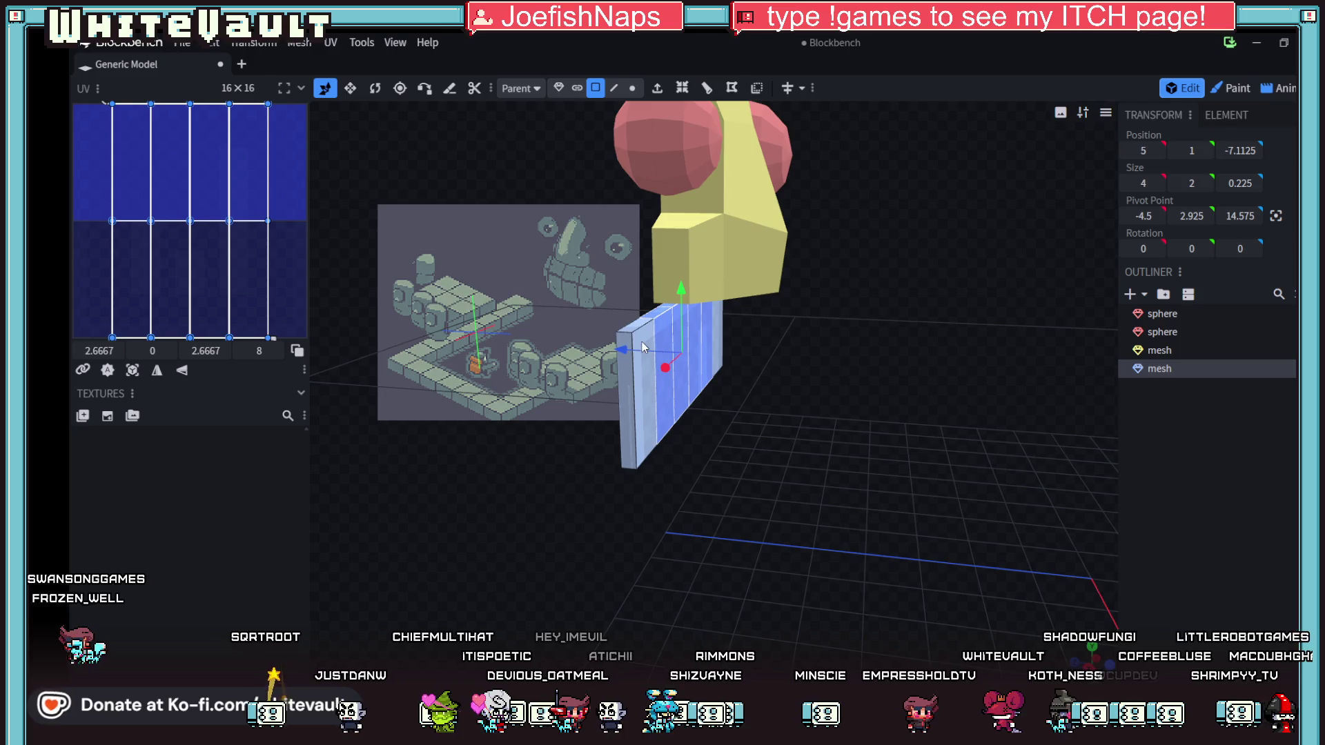
{"action": "mouse_move", "coordinate": [621, 350]}
{"action": "left_mouse_down"}
{"action": "mouse_move", "coordinate": [672, 357]}
{"action": "mouse_move", "coordinate": [647, 348]}
{"action": "left_mouse_up"}
- Bend the wall by pushing its middle column of faces back 0.3
{"action": "mouse_move", "coordinate": [823, 506]}
{"action": "left_mouse_down"}
{"action": "mouse_move", "coordinate": [637, 361]}
{"action": "mouse_move", "coordinate": [690, 386]}
{"action": "left_mouse_up"}
{"action": "left_click", "coordinate": [795, 404]}
{"action": "left_click", "coordinate": [871, 421], "text": "shift"}
{"action": "mouse_move", "coordinate": [899, 528]}
{"action": "left_mouse_down"}
{"action": "mouse_move", "coordinate": [1006, 613]}
{"action": "mouse_move", "coordinate": [904, 577]}
{"action": "left_mouse_up"}
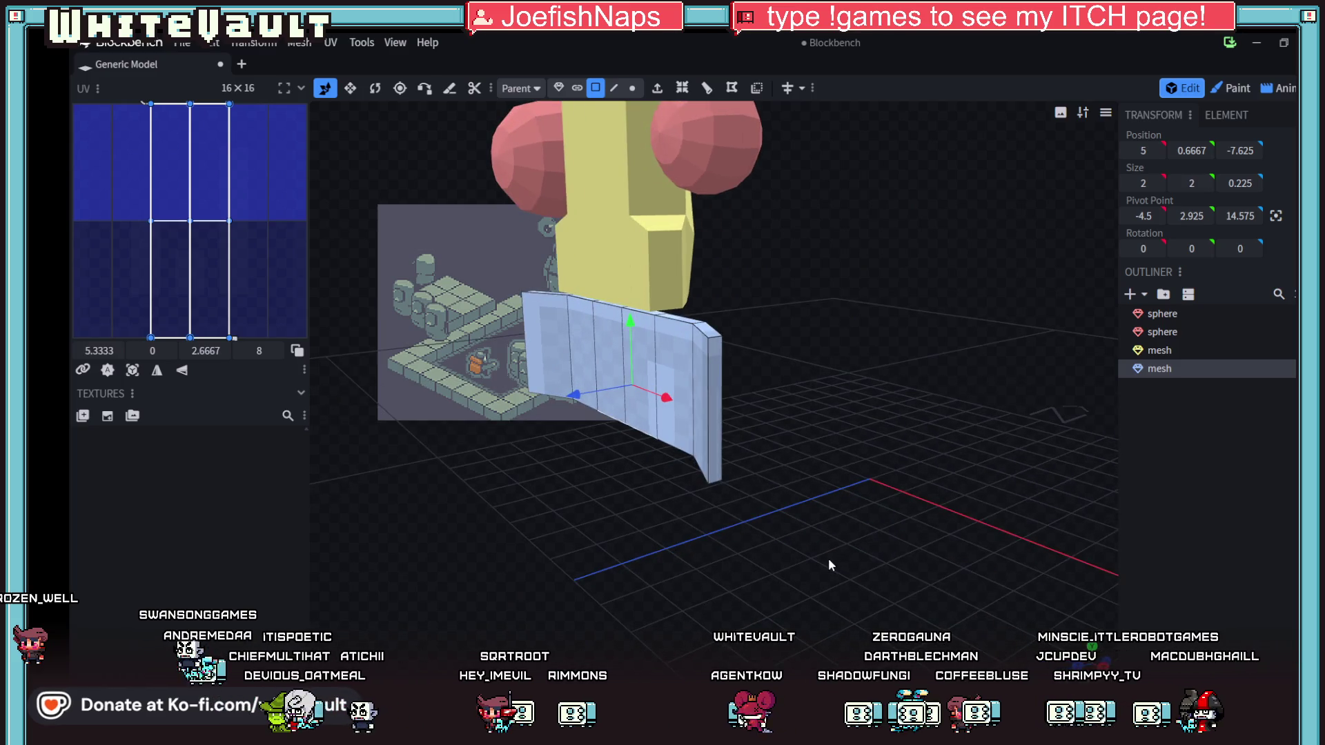
{"action": "left_click", "coordinate": [649, 362]}
{"action": "mouse_move", "coordinate": [617, 389]}
{"action": "left_mouse_down"}
{"action": "mouse_move", "coordinate": [644, 456]}
{"action": "mouse_move", "coordinate": [656, 390]}
{"action": "mouse_move", "coordinate": [703, 512]}
{"action": "mouse_move", "coordinate": [739, 532]}
{"action": "mouse_move", "coordinate": [577, 379]}
{"action": "left_mouse_up"}
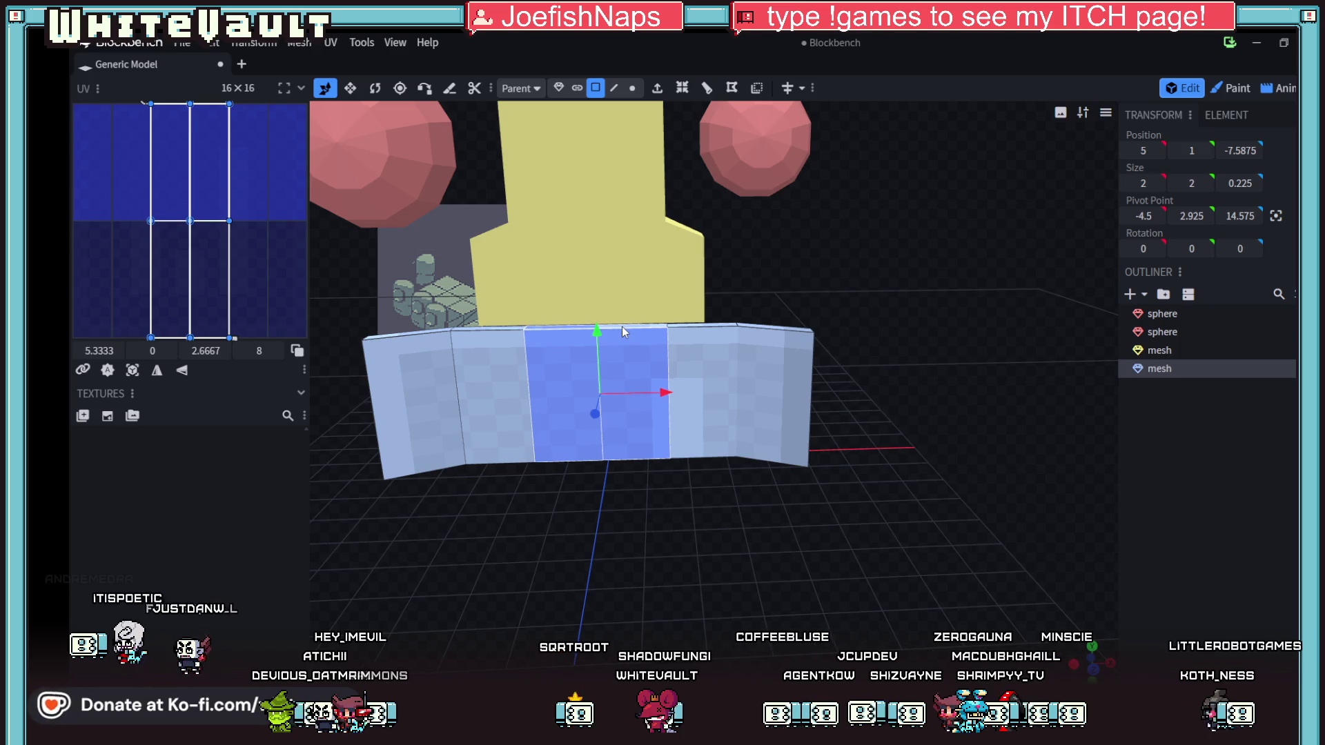
{"action": "mouse_move", "coordinate": [624, 329]}
{"action": "left_mouse_down"}
{"action": "mouse_move", "coordinate": [574, 530]}
{"action": "mouse_move", "coordinate": [455, 537]}
{"action": "left_mouse_up"}
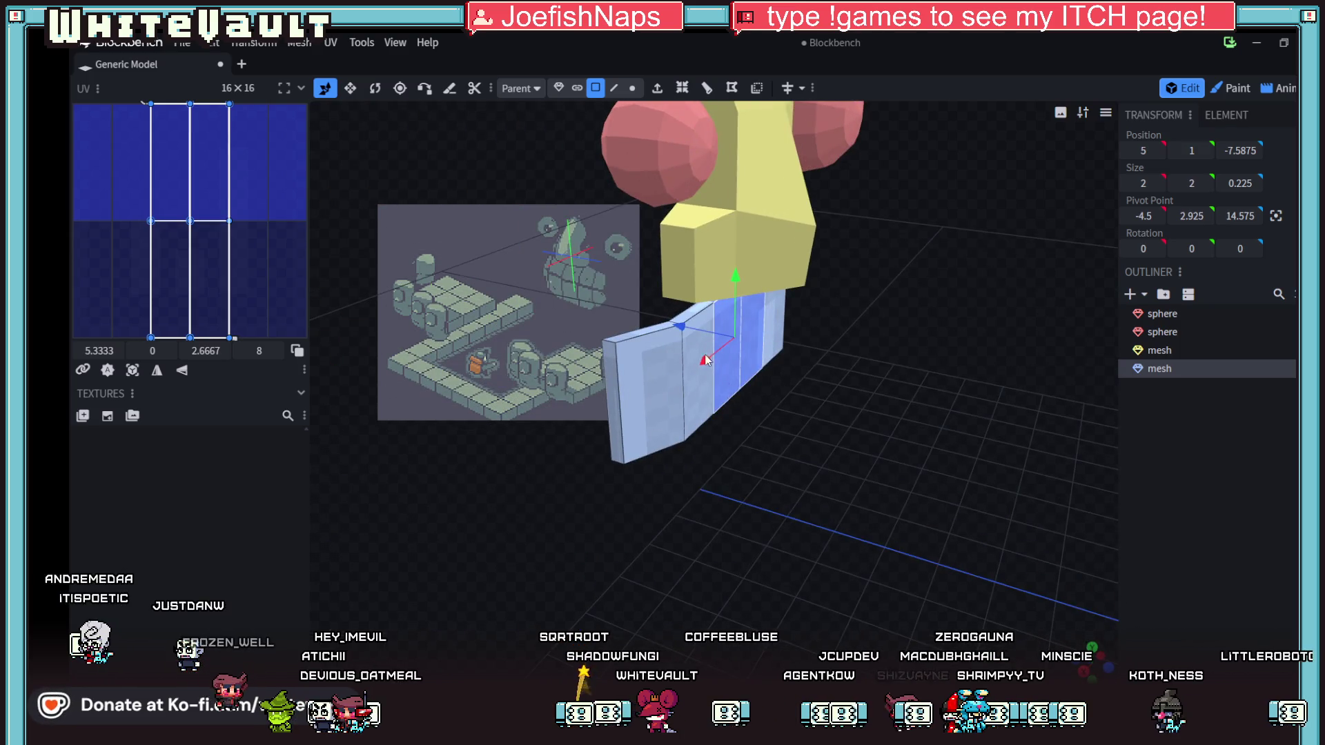
{"action": "left_click_drag", "start_coordinate": [684, 329], "coordinate": [697, 329]}
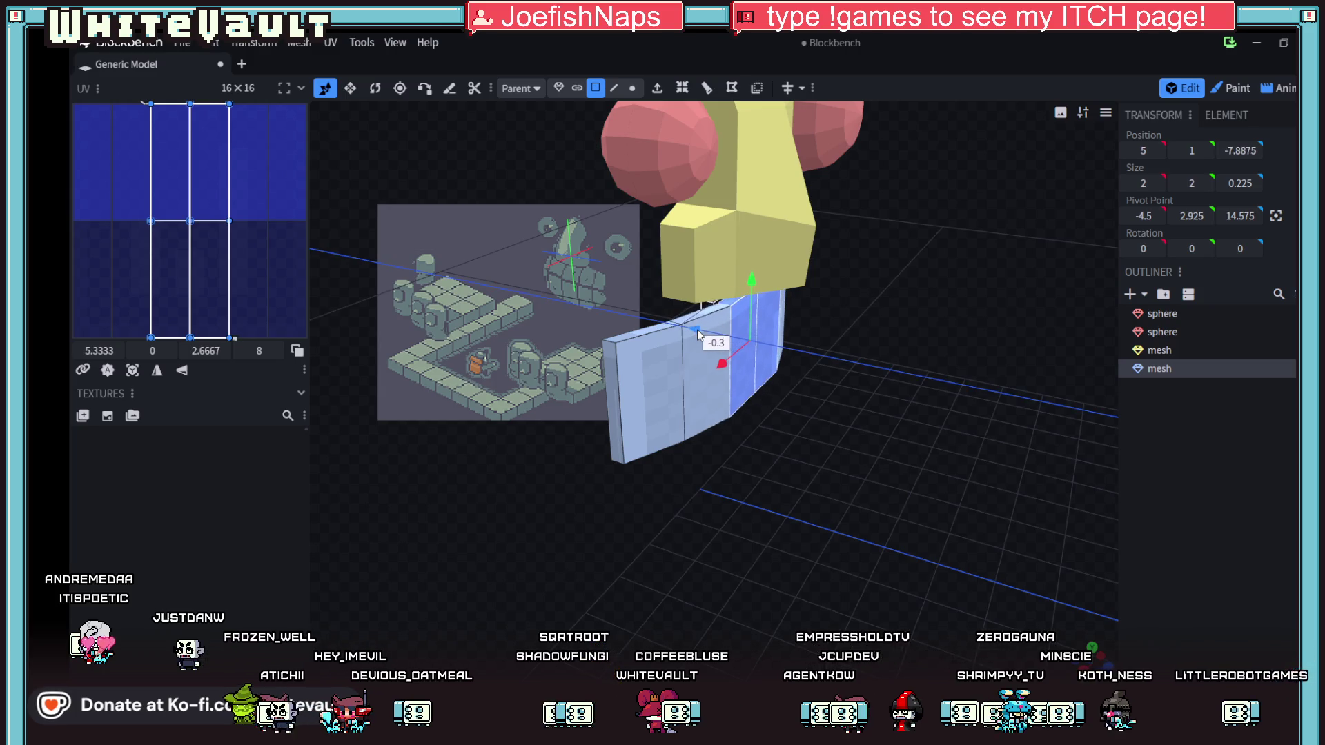
- From a front view, pick the wall's left end edge and switch to Edge mode
{"action": "mouse_move", "coordinate": [737, 412]}
{"action": "left_mouse_down"}
{"action": "mouse_move", "coordinate": [728, 450]}
{"action": "mouse_move", "coordinate": [672, 440]}
{"action": "mouse_move", "coordinate": [573, 482]}
{"action": "mouse_move", "coordinate": [526, 465]}
{"action": "mouse_move", "coordinate": [798, 395]}
{"action": "mouse_move", "coordinate": [805, 408]}
{"action": "mouse_move", "coordinate": [792, 408]}
{"action": "left_mouse_up"}
{"action": "mouse_move", "coordinate": [720, 563]}
{"action": "left_mouse_down"}
{"action": "mouse_move", "coordinate": [842, 537]}
{"action": "mouse_move", "coordinate": [918, 552]}
{"action": "mouse_move", "coordinate": [900, 556]}
{"action": "mouse_move", "coordinate": [958, 579]}
{"action": "mouse_move", "coordinate": [664, 371]}
{"action": "left_mouse_up"}
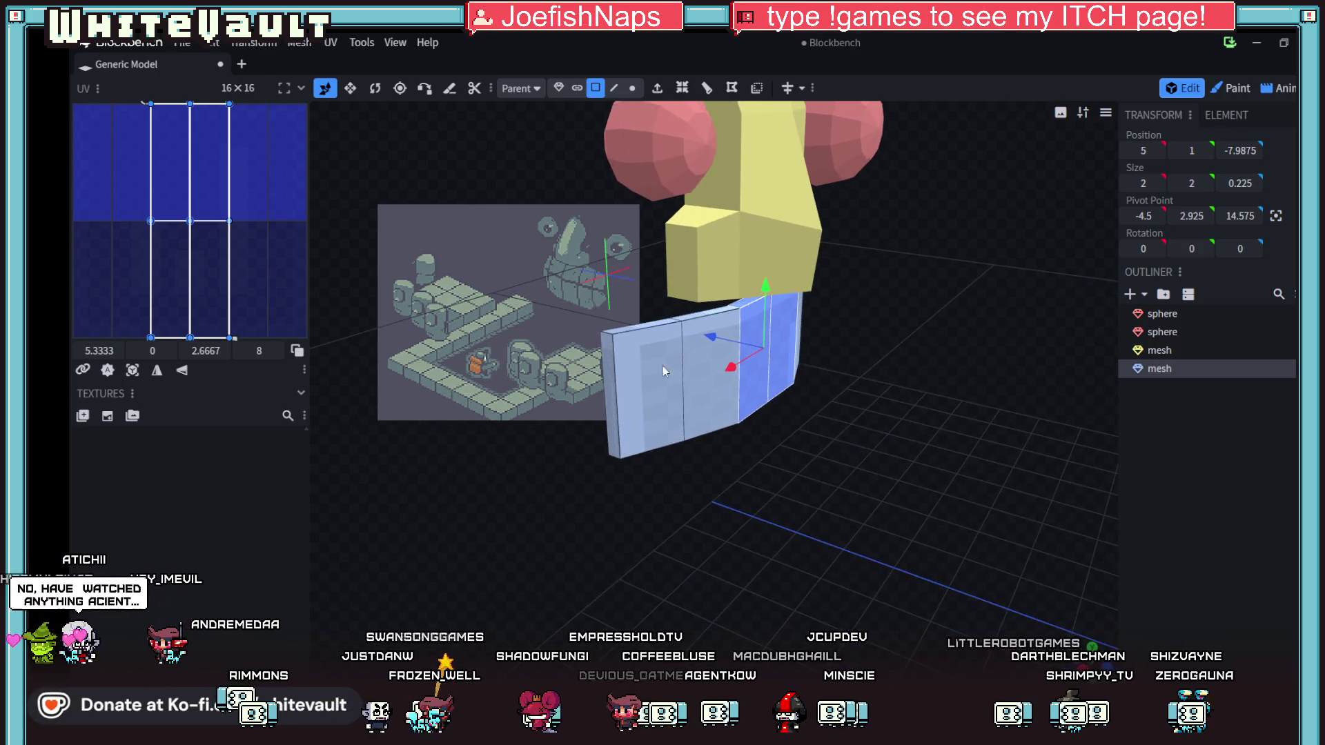
{"action": "left_click", "coordinate": [611, 336]}
{"action": "left_click", "coordinate": [614, 87]}
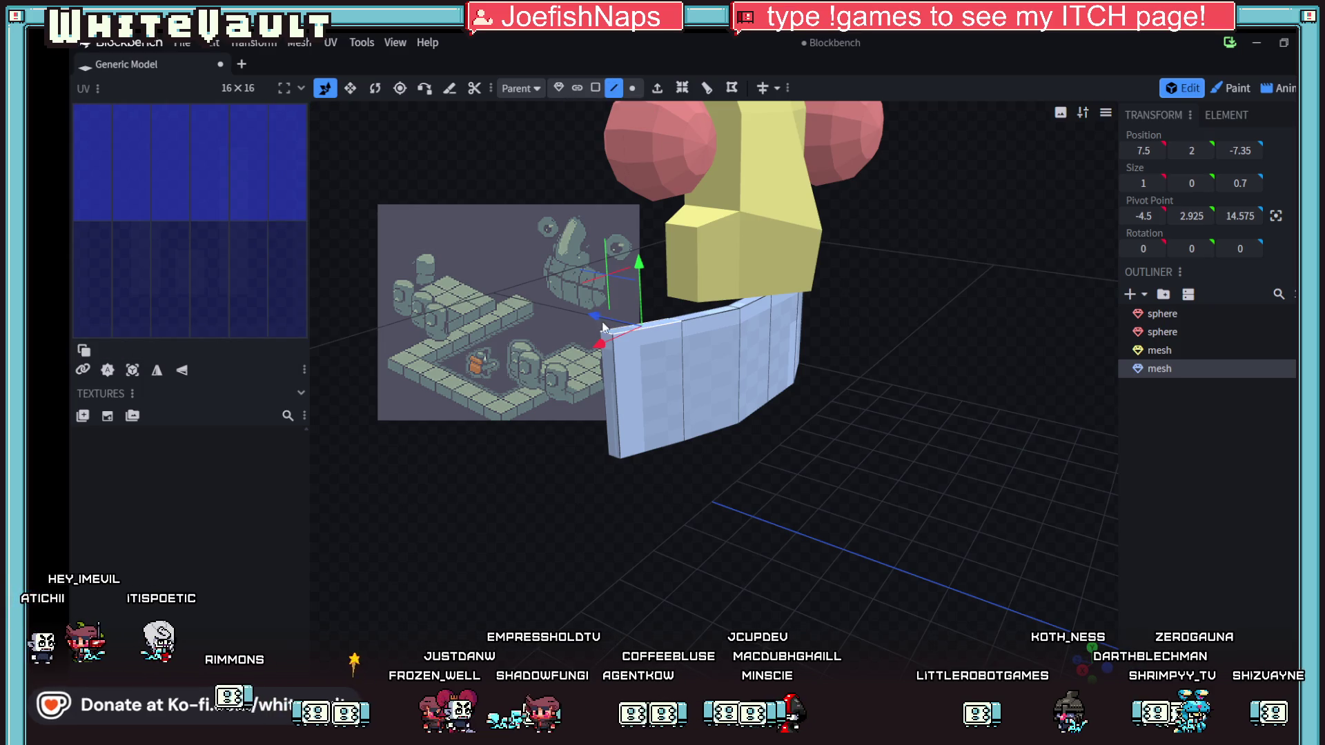
- Lower the selected end edge to about Y 1.45, nudging it slightly along X
{"action": "left_click_drag", "start_coordinate": [605, 279], "coordinate": [609, 297]}
{"action": "mouse_move", "coordinate": [779, 466]}
{"action": "left_mouse_down"}
{"action": "mouse_move", "coordinate": [673, 452]}
{"action": "mouse_move", "coordinate": [737, 451]}
{"action": "mouse_move", "coordinate": [704, 521]}
{"action": "mouse_move", "coordinate": [712, 559]}
{"action": "mouse_move", "coordinate": [688, 366]}
{"action": "left_mouse_up"}
{"action": "key", "text": "ctrl+z"}
{"action": "key", "text": "ctrl+z"}
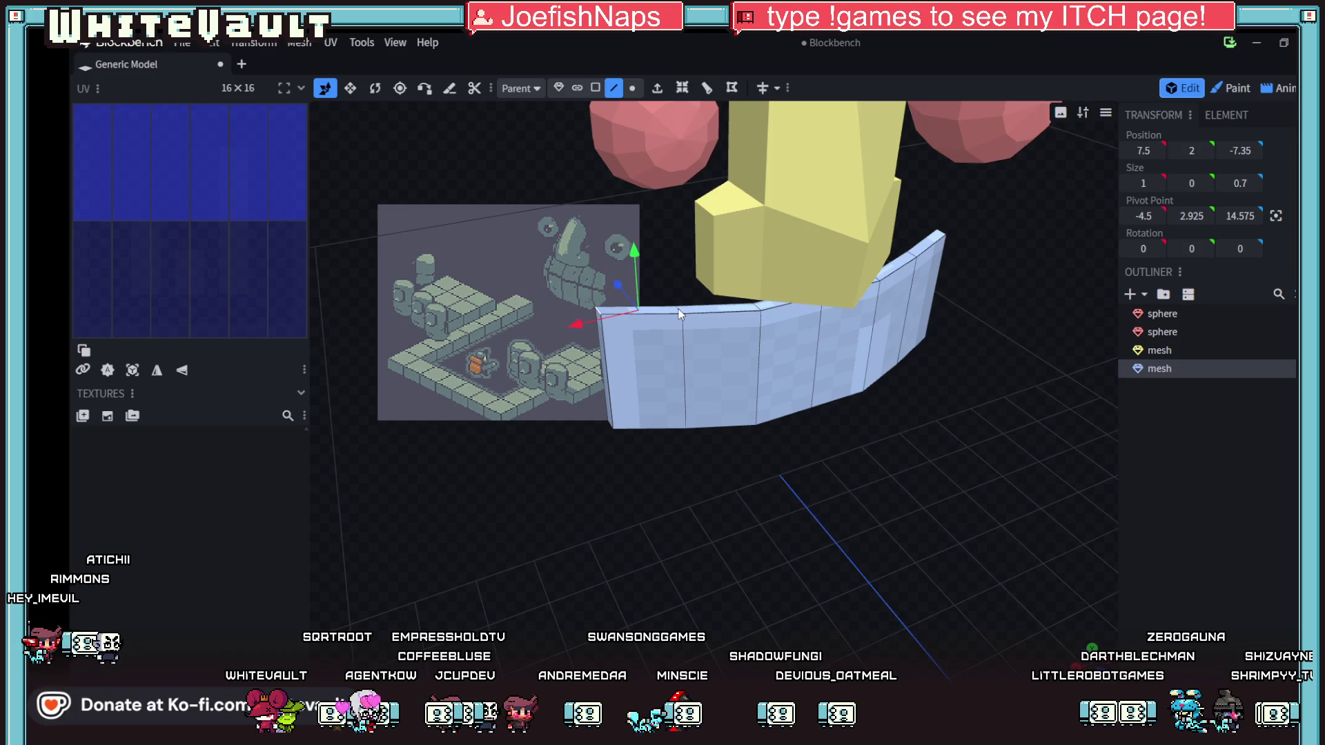
{"action": "mouse_move", "coordinate": [632, 250]}
{"action": "left_mouse_down"}
{"action": "mouse_move", "coordinate": [668, 466]}
{"action": "mouse_move", "coordinate": [657, 417]}
{"action": "mouse_move", "coordinate": [711, 438]}
{"action": "mouse_move", "coordinate": [594, 338]}
{"action": "left_mouse_up"}
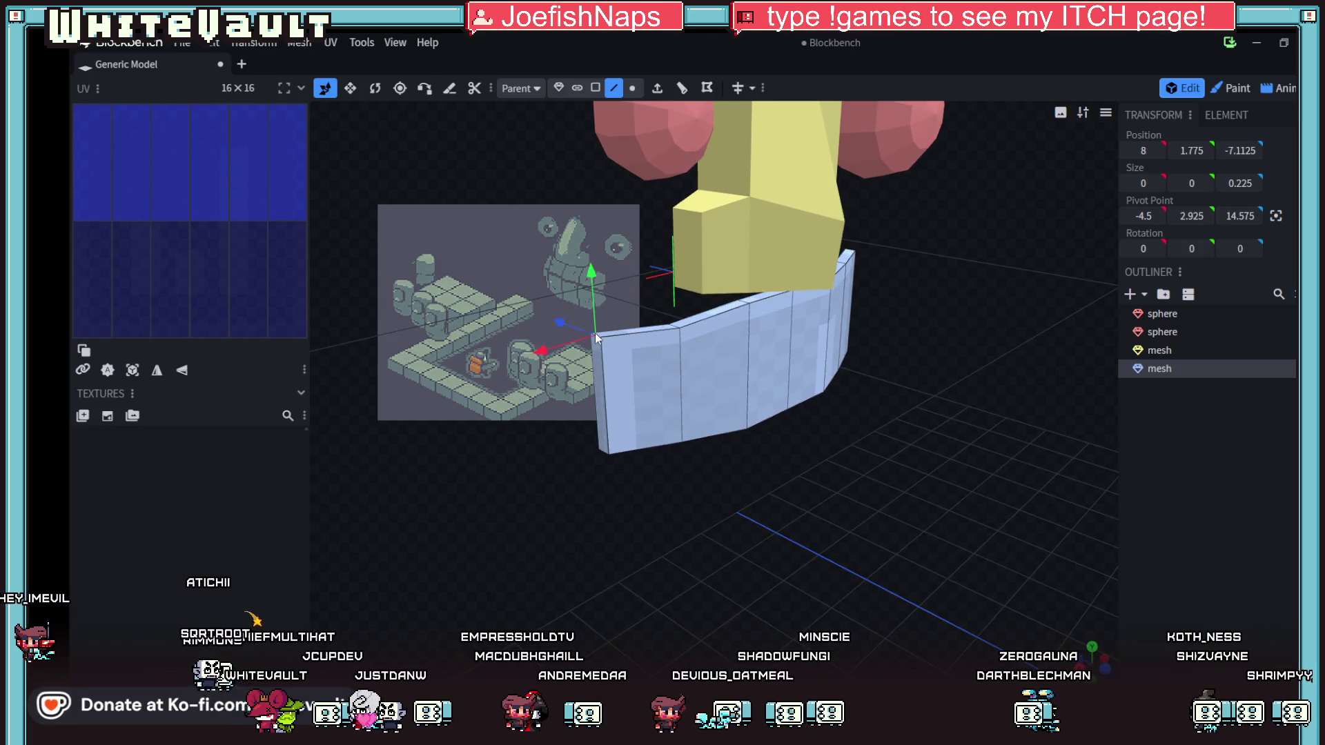
{"action": "left_click_drag", "start_coordinate": [594, 287], "coordinate": [607, 325]}
{"action": "left_click_drag", "start_coordinate": [552, 380], "coordinate": [559, 377]}
{"action": "left_click_drag", "start_coordinate": [600, 299], "coordinate": [602, 317]}
- Orbit to a frontal view of the wall and cancel the texture Open dialog
{"action": "mouse_move", "coordinate": [663, 477]}
{"action": "left_mouse_down"}
{"action": "mouse_move", "coordinate": [776, 463]}
{"action": "mouse_move", "coordinate": [829, 474]}
{"action": "left_mouse_up"}
{"action": "mouse_move", "coordinate": [919, 510]}
{"action": "left_mouse_down"}
{"action": "mouse_move", "coordinate": [910, 492]}
{"action": "mouse_move", "coordinate": [879, 506]}
{"action": "mouse_move", "coordinate": [865, 495]}
{"action": "mouse_move", "coordinate": [907, 508]}
{"action": "left_mouse_up"}
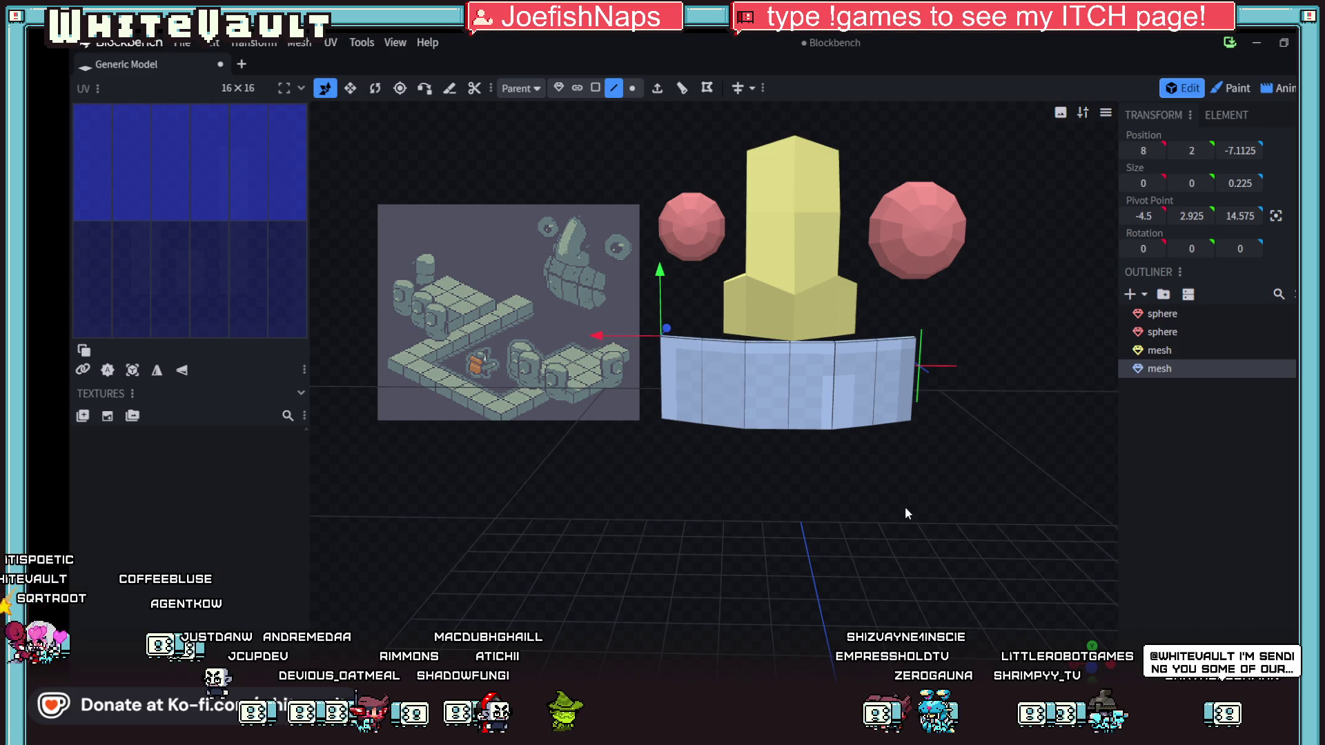
{"action": "left_click_drag", "start_coordinate": [905, 509], "coordinate": [897, 497]}
{"action": "key", "text": "ctrl+t"}
{"action": "left_click", "coordinate": [674, 363]}
{"action": "mouse_move", "coordinate": [690, 442]}
{"action": "left_mouse_down"}
{"action": "mouse_move", "coordinate": [828, 386]}
{"action": "mouse_move", "coordinate": [1136, 414]}
{"action": "mouse_move", "coordinate": [629, 271]}
{"action": "mouse_move", "coordinate": [606, 313]}
{"action": "mouse_move", "coordinate": [875, 263]}
{"action": "mouse_move", "coordinate": [930, 288]}
{"action": "mouse_move", "coordinate": [918, 290]}
{"action": "left_mouse_up"}
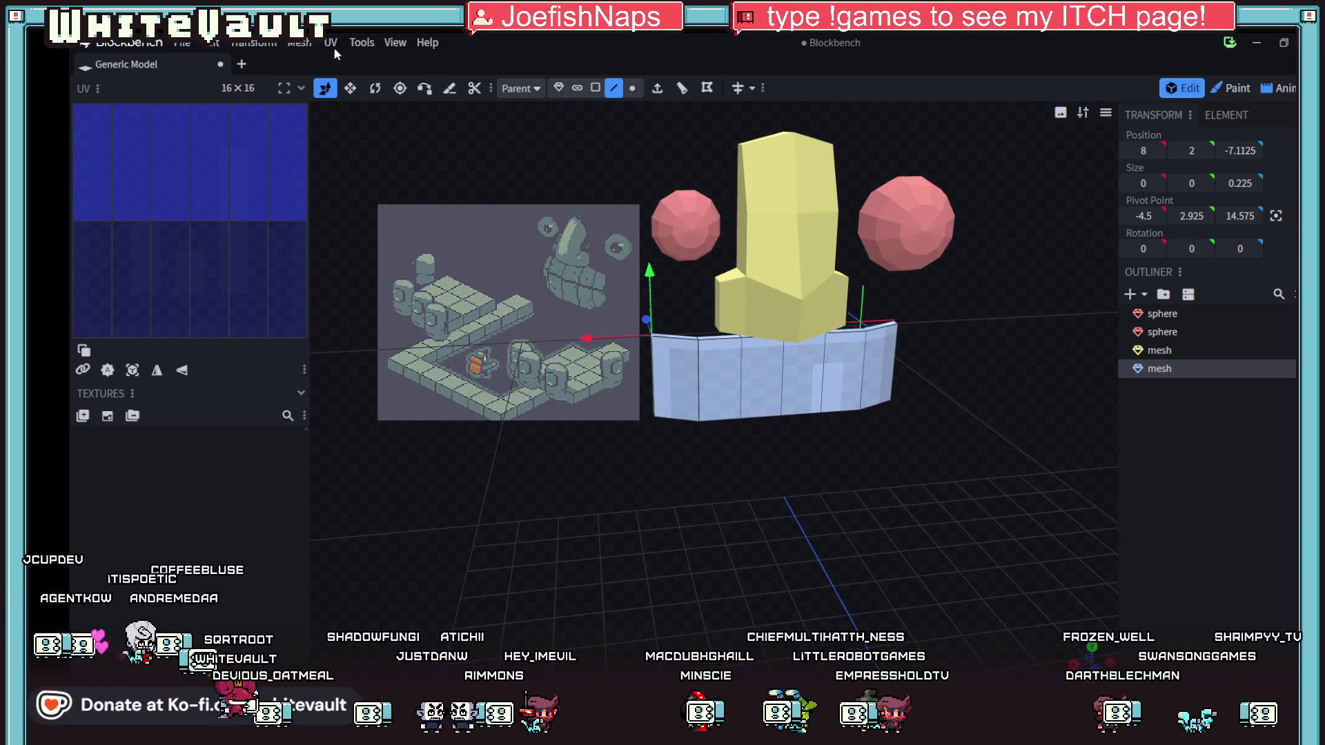
- Step through Edit undo and redo, returning the edge to position 2
{"action": "left_click", "coordinate": [245, 44]}
{"action": "mouse_move", "coordinate": [211, 43]}
{"action": "left_click", "coordinate": [231, 86]}
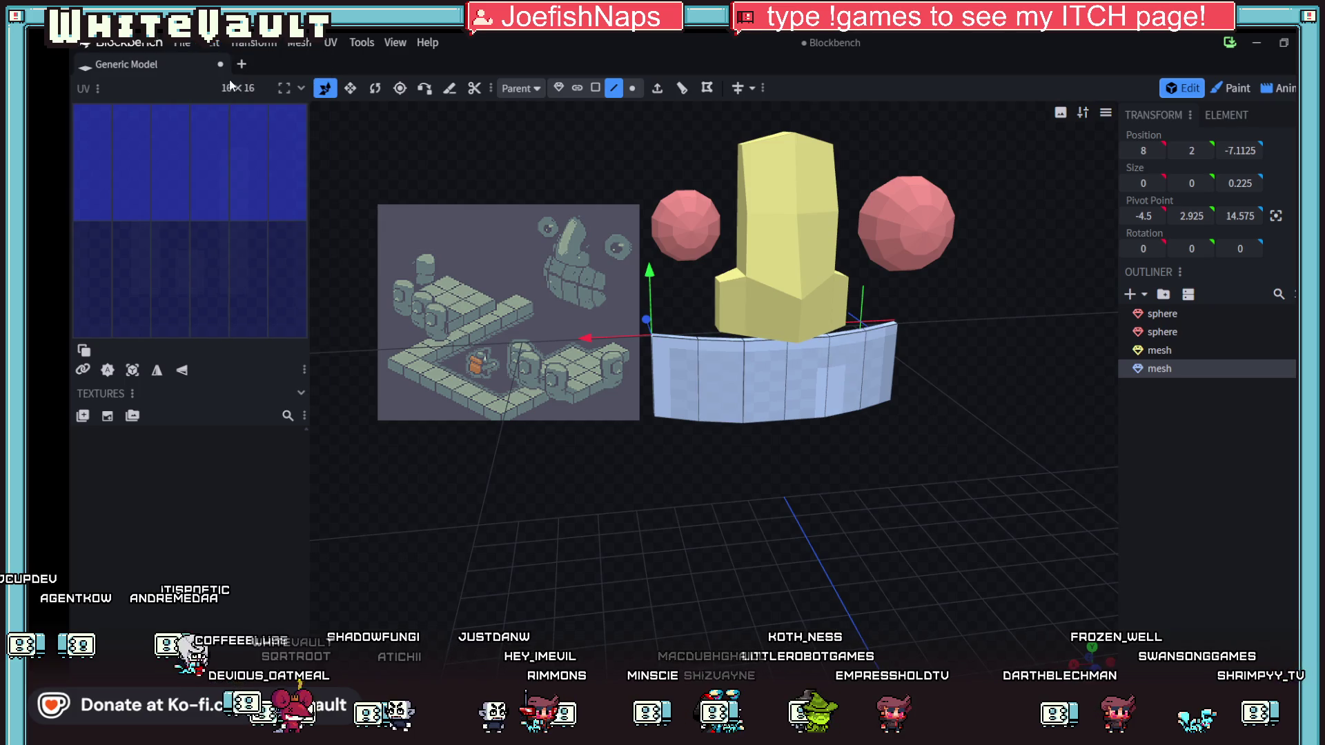
{"action": "left_click", "coordinate": [212, 45]}
{"action": "left_click", "coordinate": [238, 89]}
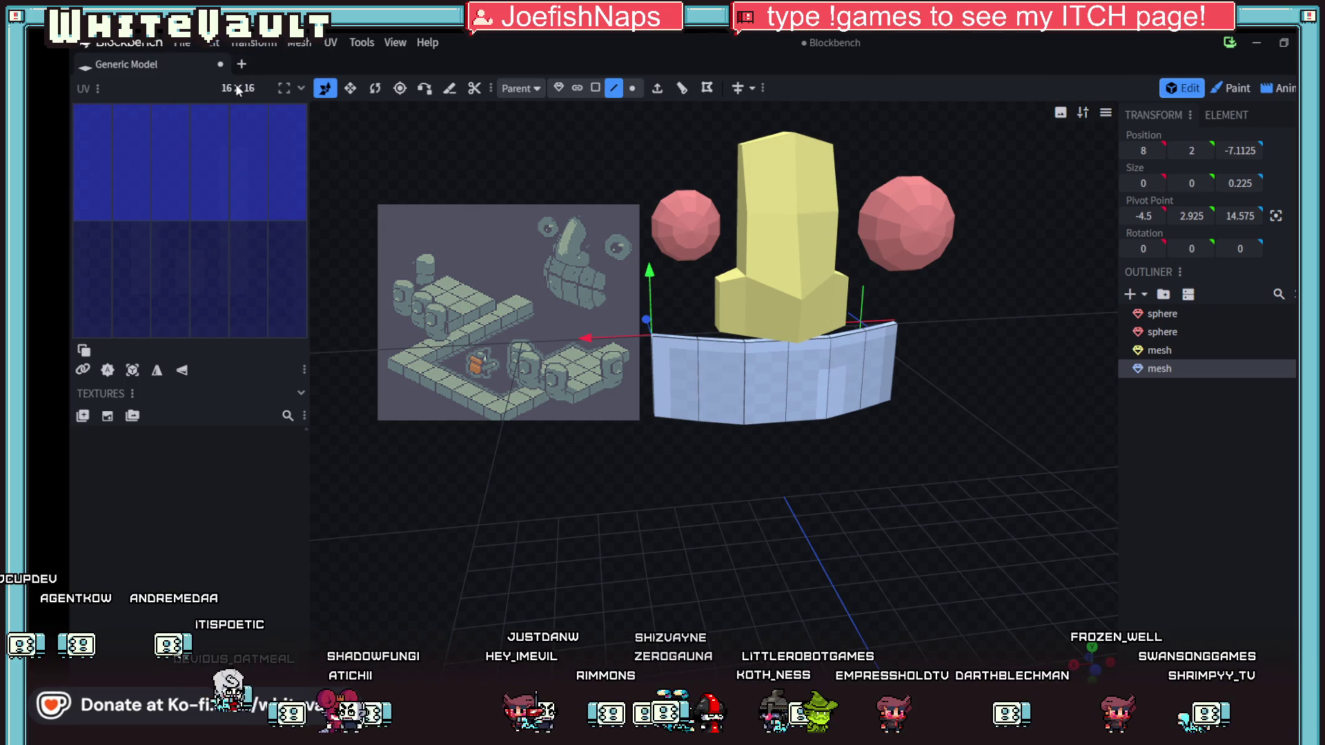
{"action": "left_click", "coordinate": [221, 45]}
{"action": "left_click", "coordinate": [228, 86]}
{"action": "left_click", "coordinate": [219, 44]}
{"action": "left_click", "coordinate": [219, 89]}
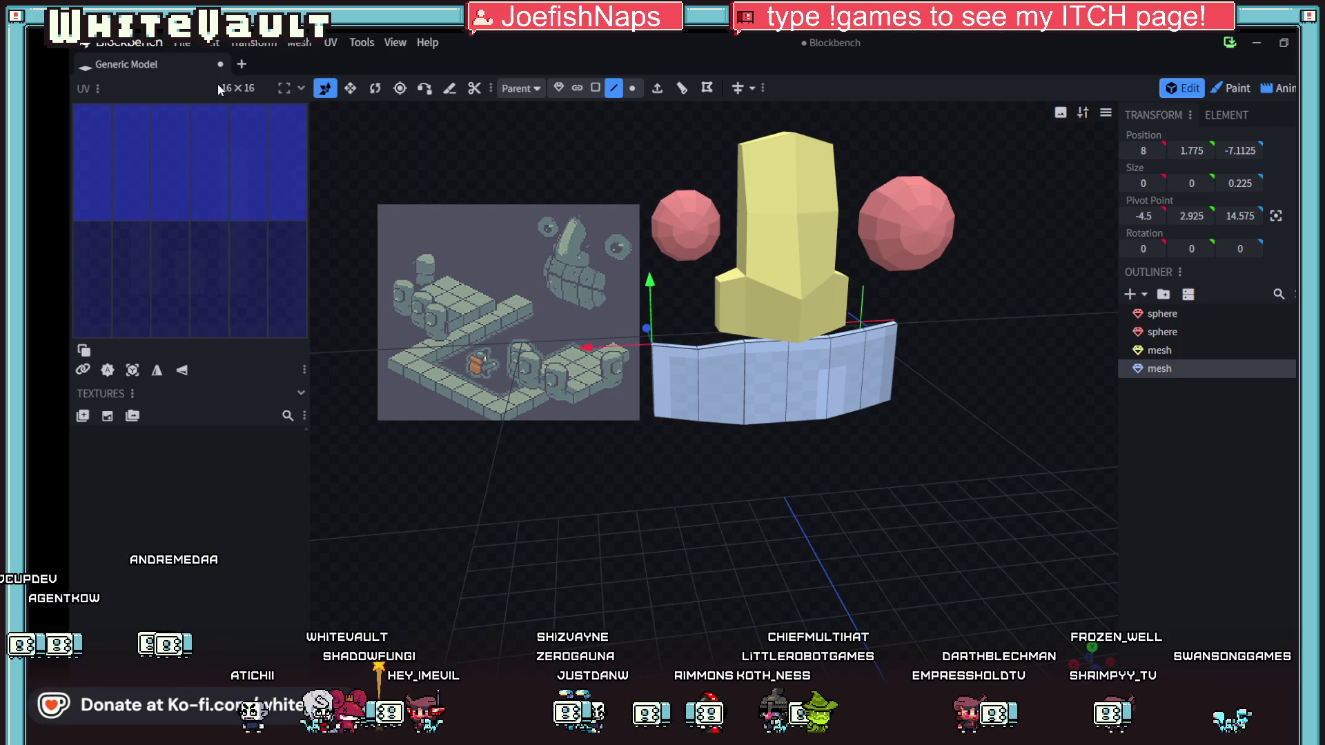
{"action": "key", "text": "ctrl+z"}
- Select the wall's full top edge and lower it to 1.75
{"action": "left_click_drag", "start_coordinate": [789, 511], "coordinate": [787, 524]}
{"action": "mouse_move", "coordinate": [916, 448]}
{"action": "left_mouse_down"}
{"action": "mouse_move", "coordinate": [913, 546]}
{"action": "mouse_move", "coordinate": [933, 365]}
{"action": "left_mouse_up"}
{"action": "left_click", "coordinate": [934, 346]}
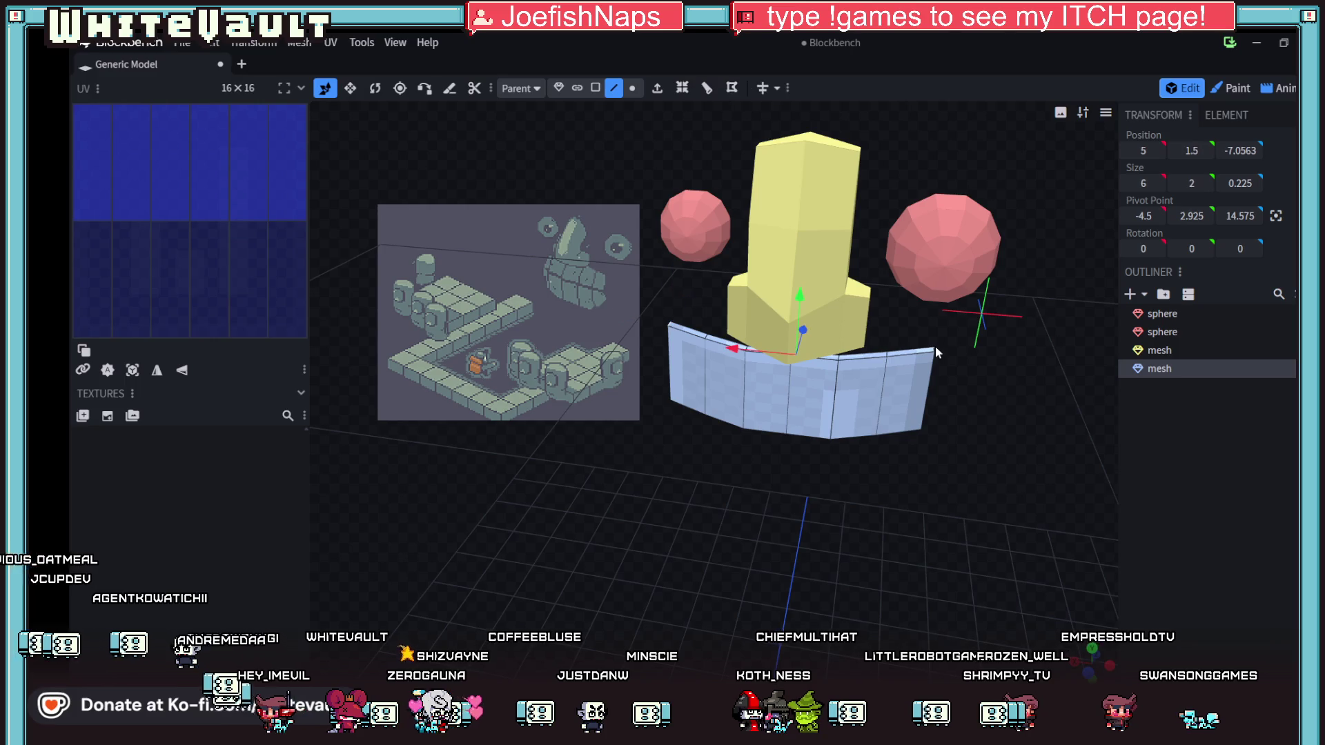
{"action": "mouse_move", "coordinate": [953, 454]}
{"action": "left_mouse_down"}
{"action": "mouse_move", "coordinate": [984, 428]}
{"action": "mouse_move", "coordinate": [976, 440]}
{"action": "mouse_move", "coordinate": [890, 428]}
{"action": "mouse_move", "coordinate": [862, 452]}
{"action": "left_mouse_up"}
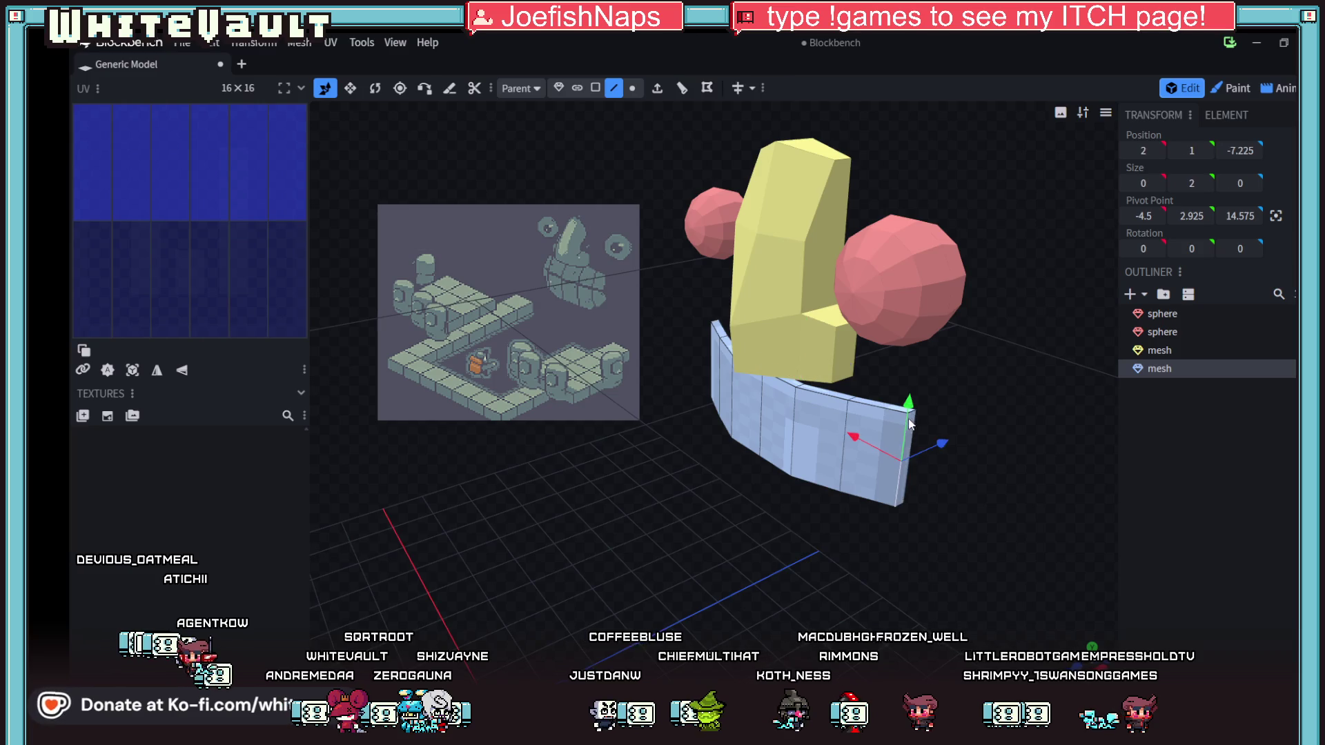
{"action": "mouse_move", "coordinate": [915, 414]}
{"action": "left_mouse_down"}
{"action": "mouse_move", "coordinate": [821, 455]}
{"action": "mouse_move", "coordinate": [922, 539]}
{"action": "mouse_move", "coordinate": [1001, 524]}
{"action": "mouse_move", "coordinate": [679, 367]}
{"action": "left_mouse_up"}
{"action": "scroll", "coordinate": [828, 452], "scroll_direction": "up", "scroll_amount": 2}
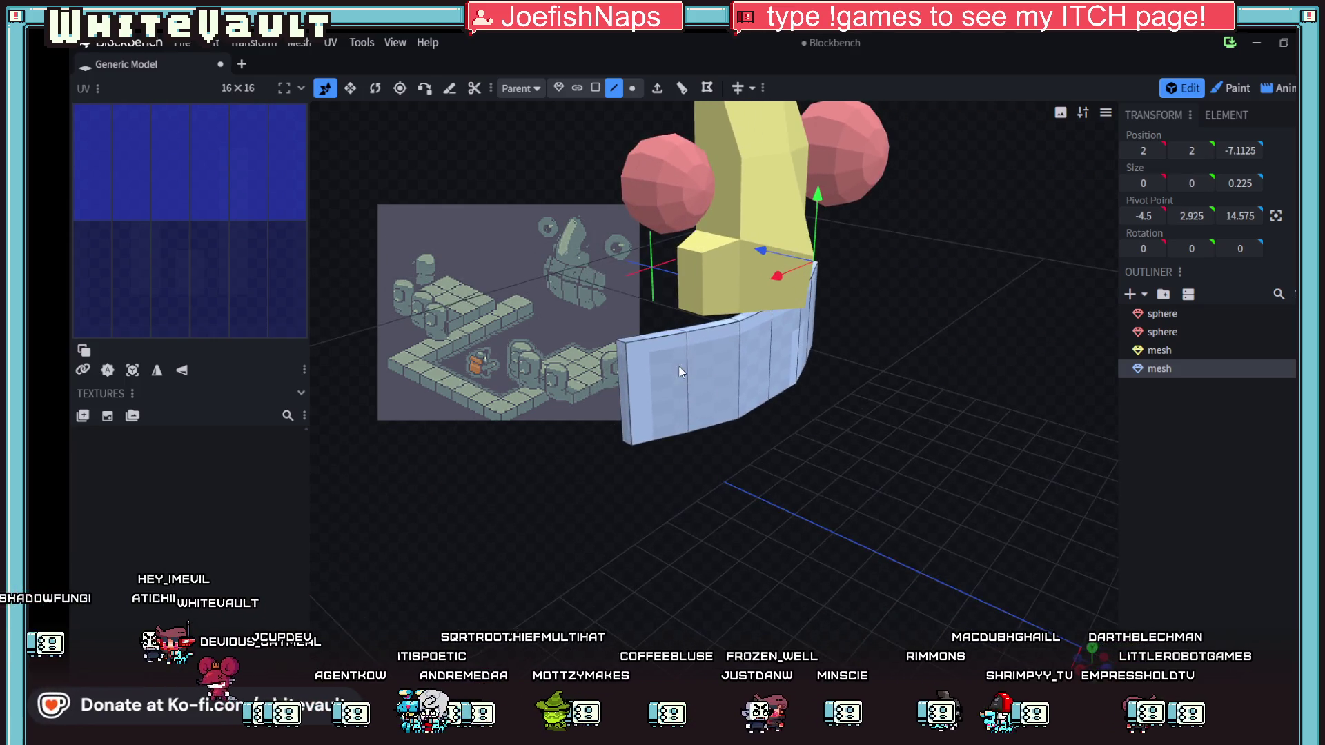
{"action": "left_click", "coordinate": [619, 341]}
{"action": "left_click_drag", "start_coordinate": [798, 491], "coordinate": [690, 455]}
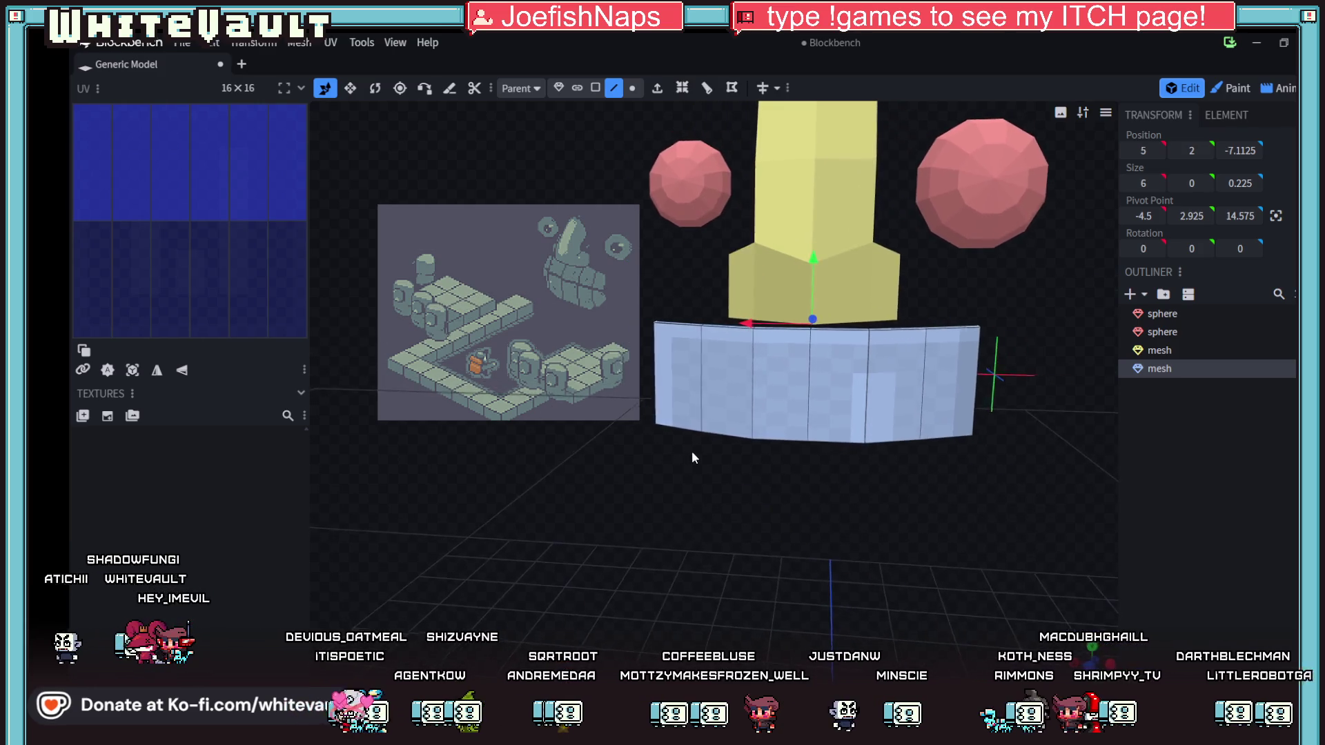
{"action": "left_click_drag", "start_coordinate": [810, 256], "coordinate": [819, 273]}
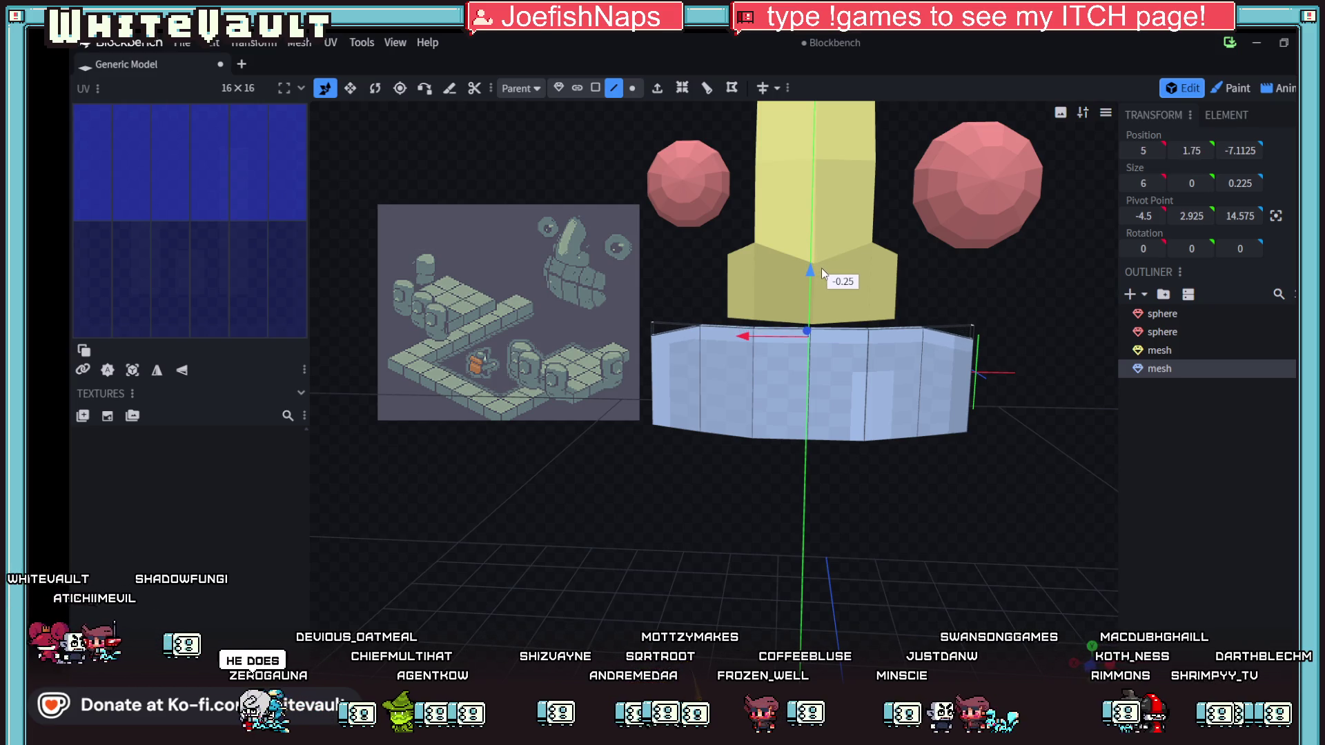
{"action": "left_click_drag", "start_coordinate": [747, 519], "coordinate": [741, 457]}
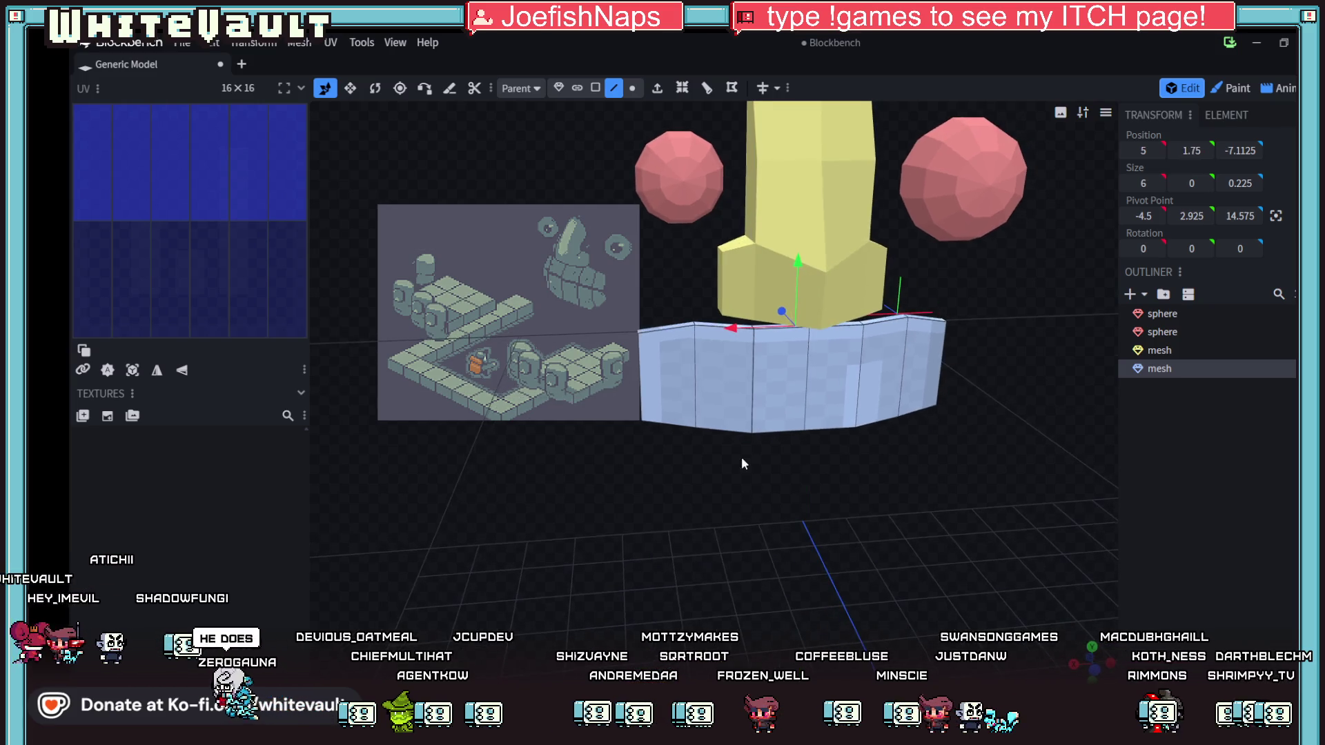
- Select the wall's top faces and lower them, redoing the move after an undo
{"action": "left_click", "coordinate": [693, 323]}
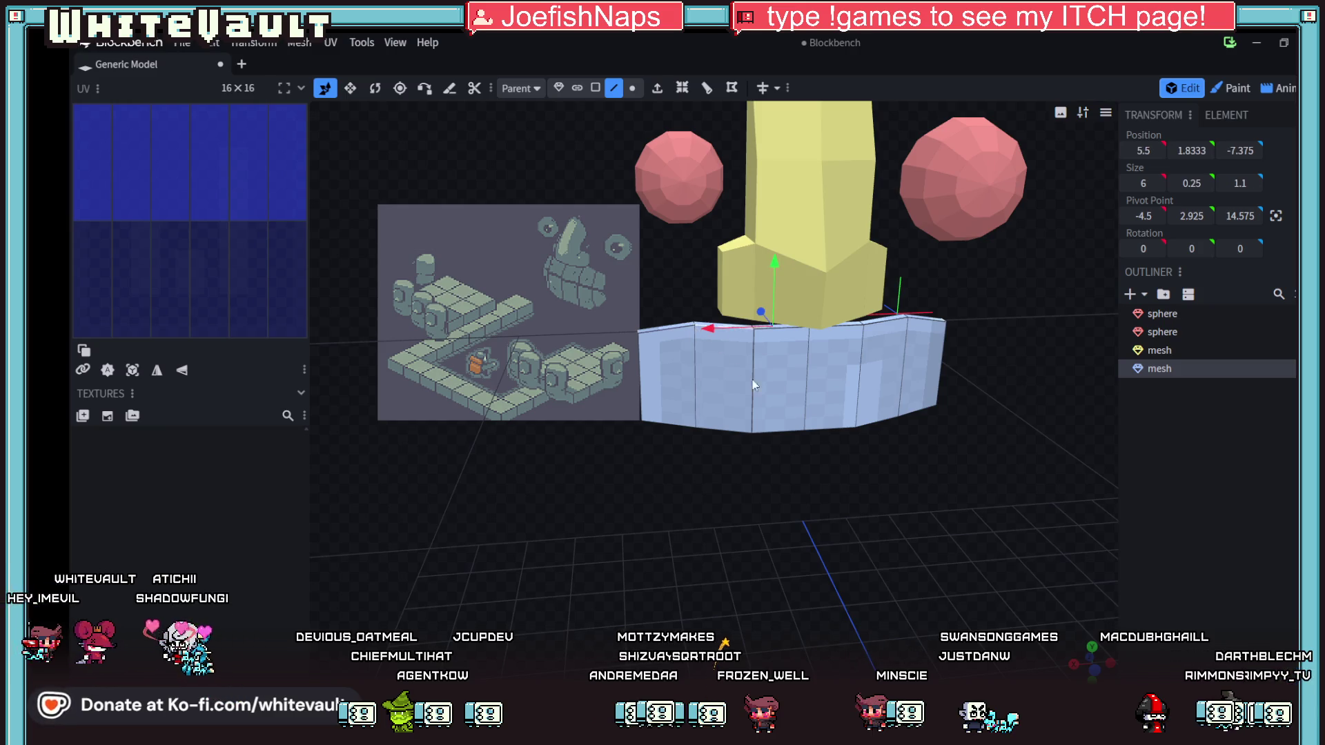
{"action": "mouse_move", "coordinate": [762, 473]}
{"action": "left_mouse_down"}
{"action": "mouse_move", "coordinate": [801, 545]}
{"action": "mouse_move", "coordinate": [677, 323]}
{"action": "mouse_move", "coordinate": [718, 490]}
{"action": "mouse_move", "coordinate": [759, 483]}
{"action": "mouse_move", "coordinate": [608, 387]}
{"action": "mouse_move", "coordinate": [789, 475]}
{"action": "mouse_move", "coordinate": [624, 476]}
{"action": "mouse_move", "coordinate": [1029, 557]}
{"action": "mouse_move", "coordinate": [1022, 519]}
{"action": "mouse_move", "coordinate": [980, 508]}
{"action": "left_mouse_up"}
{"action": "left_click", "coordinate": [686, 329]}
{"action": "left_click", "coordinate": [628, 398]}
{"action": "left_click", "coordinate": [936, 492]}
{"action": "mouse_move", "coordinate": [860, 443]}
{"action": "left_mouse_down"}
{"action": "mouse_move", "coordinate": [885, 486]}
{"action": "mouse_move", "coordinate": [895, 478]}
{"action": "left_mouse_up"}
{"action": "left_click_drag", "start_coordinate": [794, 266], "coordinate": [800, 285]}
{"action": "mouse_move", "coordinate": [911, 478]}
{"action": "left_mouse_down"}
{"action": "mouse_move", "coordinate": [799, 507]}
{"action": "mouse_move", "coordinate": [739, 499]}
{"action": "mouse_move", "coordinate": [794, 458]}
{"action": "left_mouse_up"}
{"action": "key", "text": "ctrl+z"}
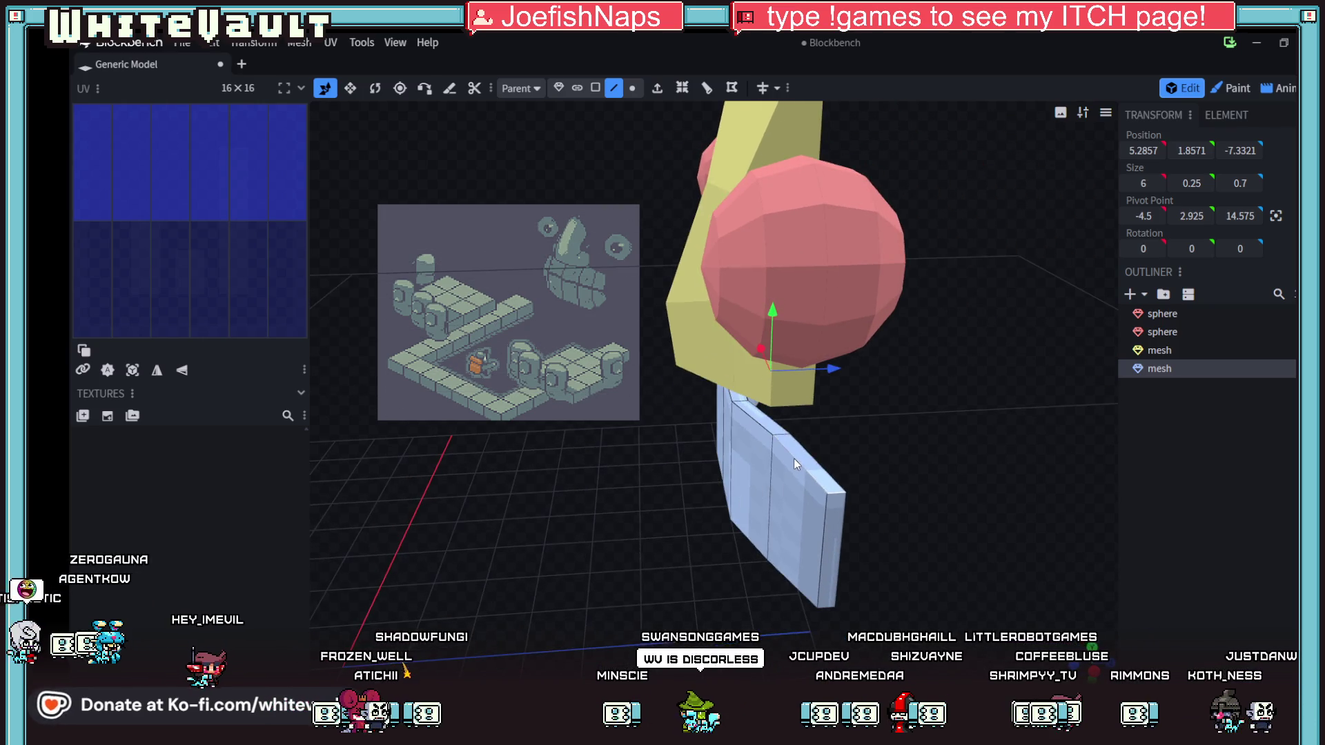
{"action": "left_click_drag", "start_coordinate": [734, 510], "coordinate": [884, 500]}
{"action": "left_click_drag", "start_coordinate": [787, 272], "coordinate": [796, 278]}
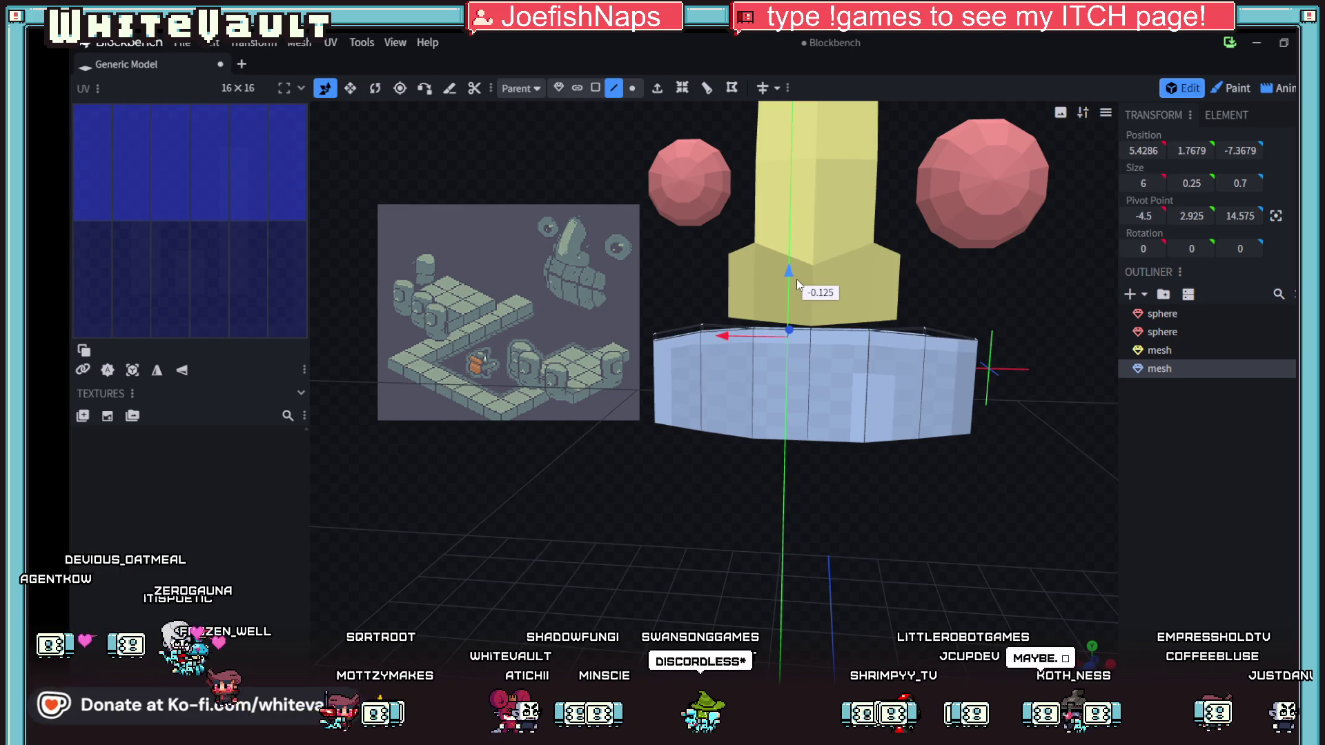
- Reselect the wall's top edge and lower it a little more
{"action": "mouse_move", "coordinate": [908, 495]}
{"action": "left_mouse_down"}
{"action": "mouse_move", "coordinate": [867, 517]}
{"action": "mouse_move", "coordinate": [917, 575]}
{"action": "mouse_move", "coordinate": [864, 566]}
{"action": "mouse_move", "coordinate": [934, 476]}
{"action": "left_mouse_up"}
{"action": "left_click", "coordinate": [931, 454]}
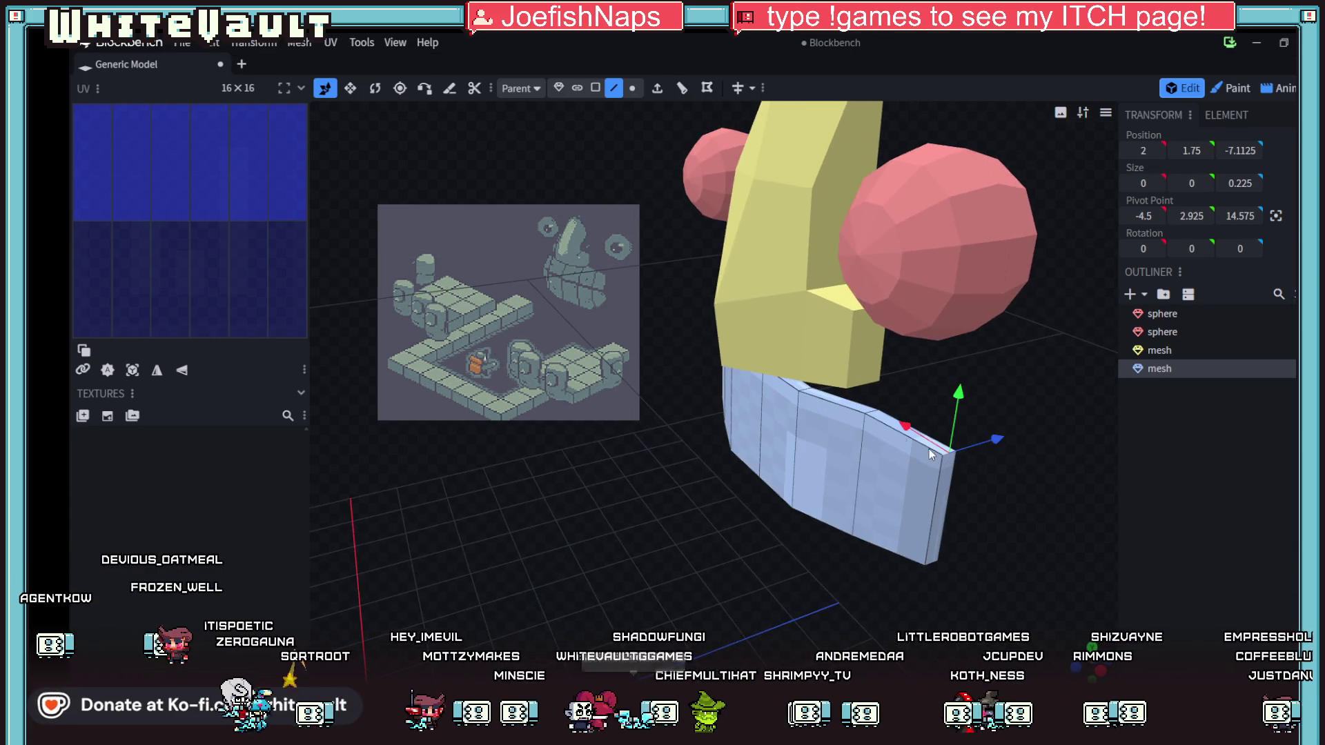
{"action": "left_click", "coordinate": [872, 410]}
{"action": "mouse_move", "coordinate": [831, 549]}
{"action": "left_mouse_down"}
{"action": "mouse_move", "coordinate": [1031, 554]}
{"action": "mouse_move", "coordinate": [714, 371]}
{"action": "left_mouse_up"}
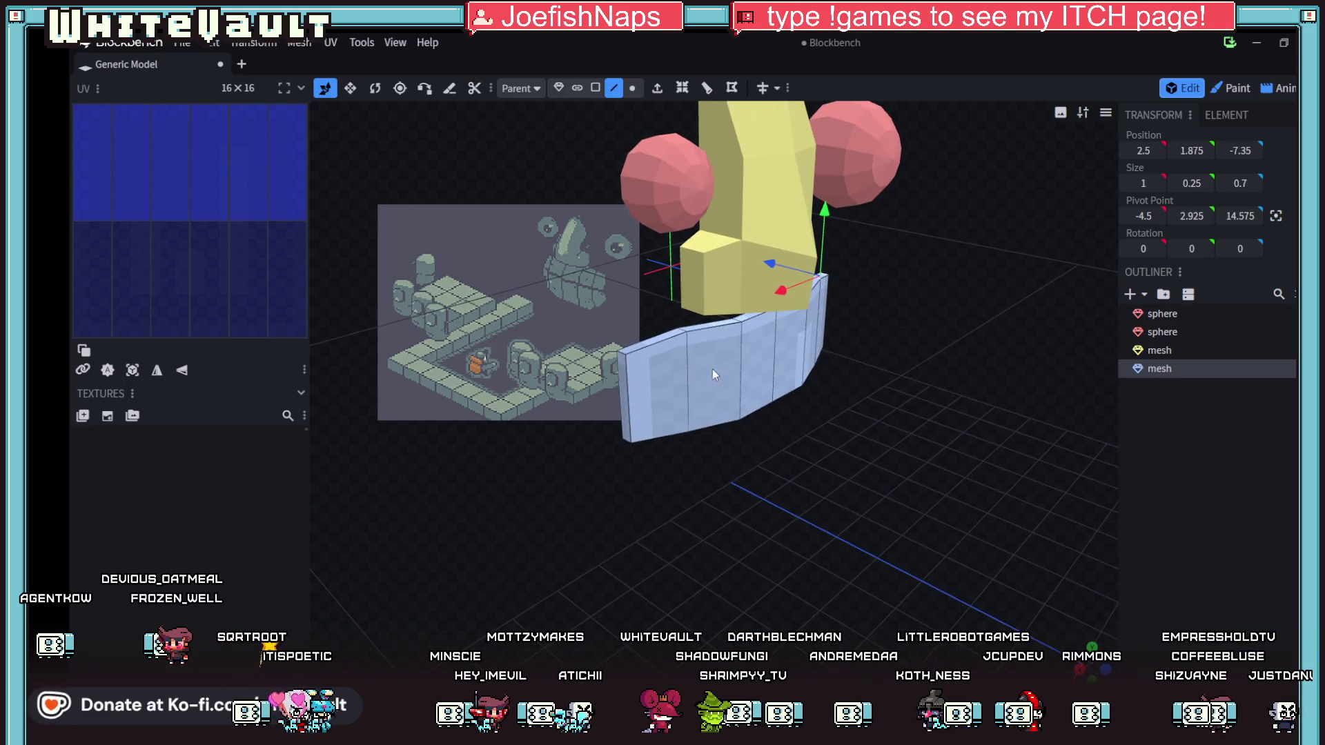
{"action": "mouse_move", "coordinate": [680, 329]}
{"action": "left_mouse_down"}
{"action": "mouse_move", "coordinate": [748, 503]}
{"action": "mouse_move", "coordinate": [677, 372]}
{"action": "mouse_move", "coordinate": [672, 320]}
{"action": "left_mouse_up"}
{"action": "left_click", "coordinate": [672, 321]}
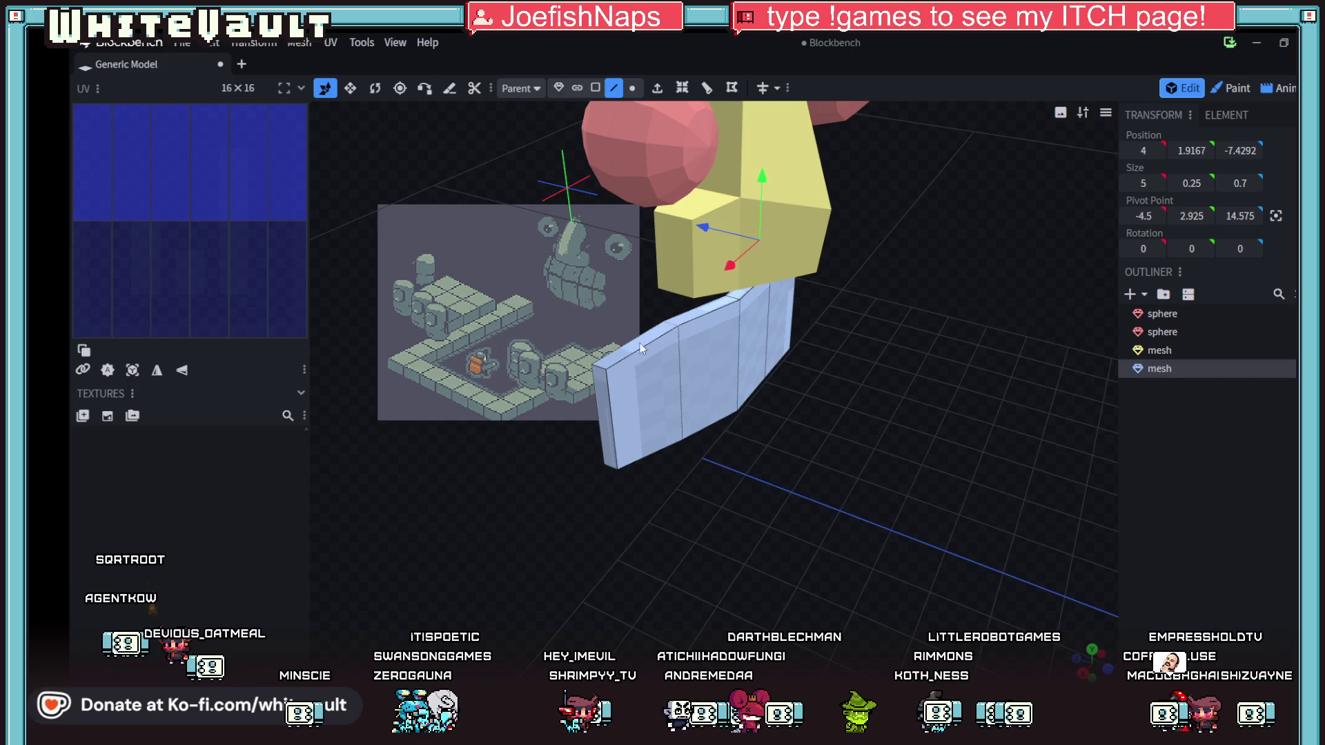
{"action": "left_click", "coordinate": [602, 366], "text": "shift"}
{"action": "mouse_move", "coordinate": [603, 368]}
{"action": "left_mouse_down"}
{"action": "mouse_move", "coordinate": [752, 486]}
{"action": "mouse_move", "coordinate": [704, 445]}
{"action": "mouse_move", "coordinate": [754, 416]}
{"action": "mouse_move", "coordinate": [817, 260]}
{"action": "mouse_move", "coordinate": [836, 279]}
{"action": "left_mouse_up"}
{"action": "mouse_move", "coordinate": [797, 498]}
{"action": "left_mouse_down"}
{"action": "mouse_move", "coordinate": [706, 392]}
{"action": "mouse_move", "coordinate": [746, 539]}
{"action": "mouse_move", "coordinate": [627, 378]}
{"action": "mouse_move", "coordinate": [726, 486]}
{"action": "mouse_move", "coordinate": [966, 421]}
{"action": "left_mouse_up"}
- Select the top edge, then inspect it in orthographic front view before orbiting back
{"action": "left_click", "coordinate": [648, 375]}
{"action": "left_click", "coordinate": [1052, 390]}
{"action": "mouse_move", "coordinate": [985, 557]}
{"action": "left_mouse_down"}
{"action": "mouse_move", "coordinate": [1010, 482]}
{"action": "mouse_move", "coordinate": [1001, 448]}
{"action": "left_mouse_up"}
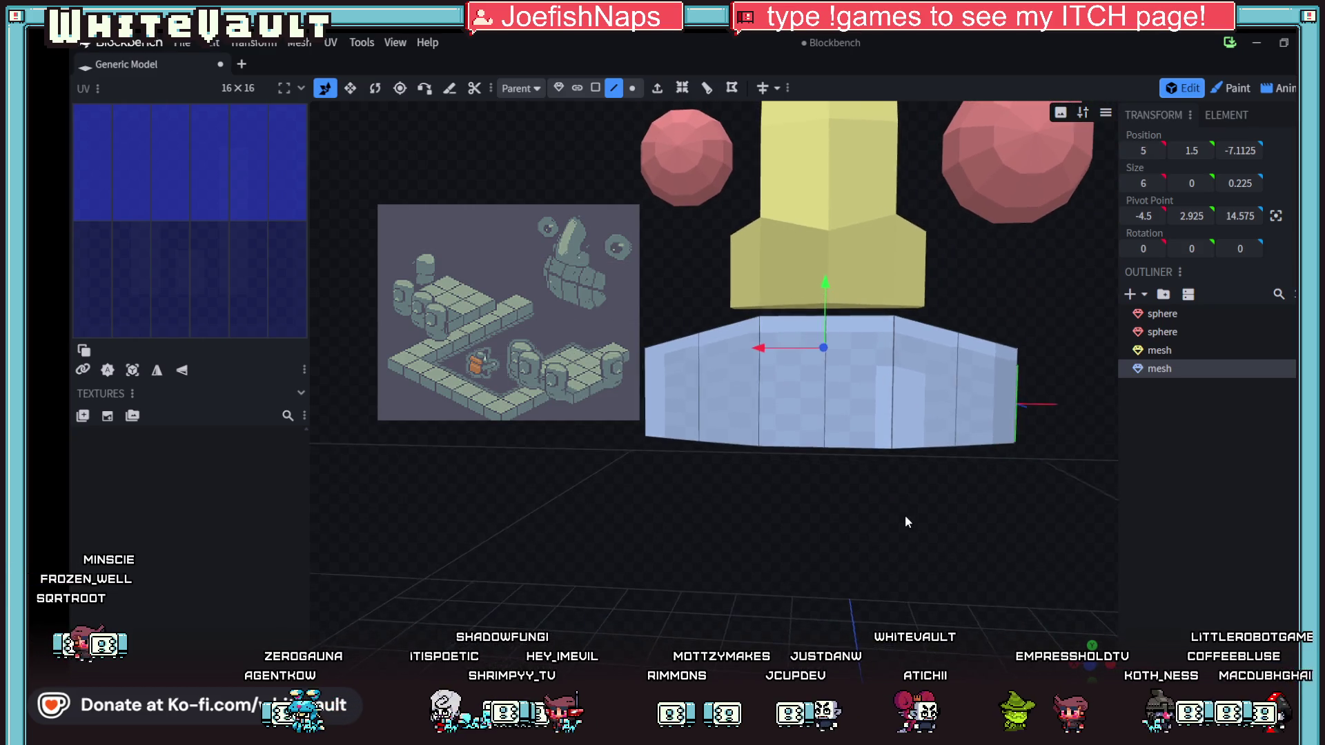
{"action": "scroll", "coordinate": [906, 512], "scroll_direction": "down", "scroll_amount": 5}
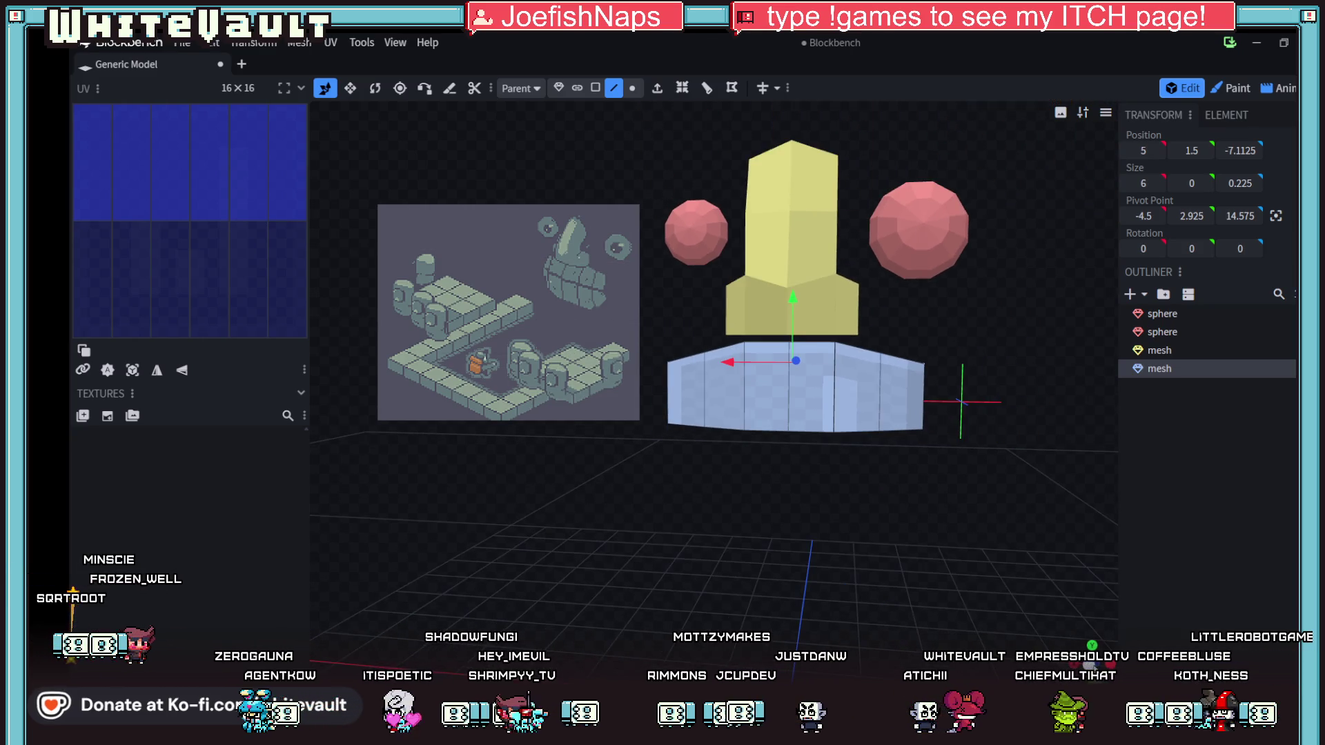
{"action": "key", "text": "KP_1"}
{"action": "scroll", "coordinate": [697, 349], "scroll_direction": "up", "scroll_amount": 3}
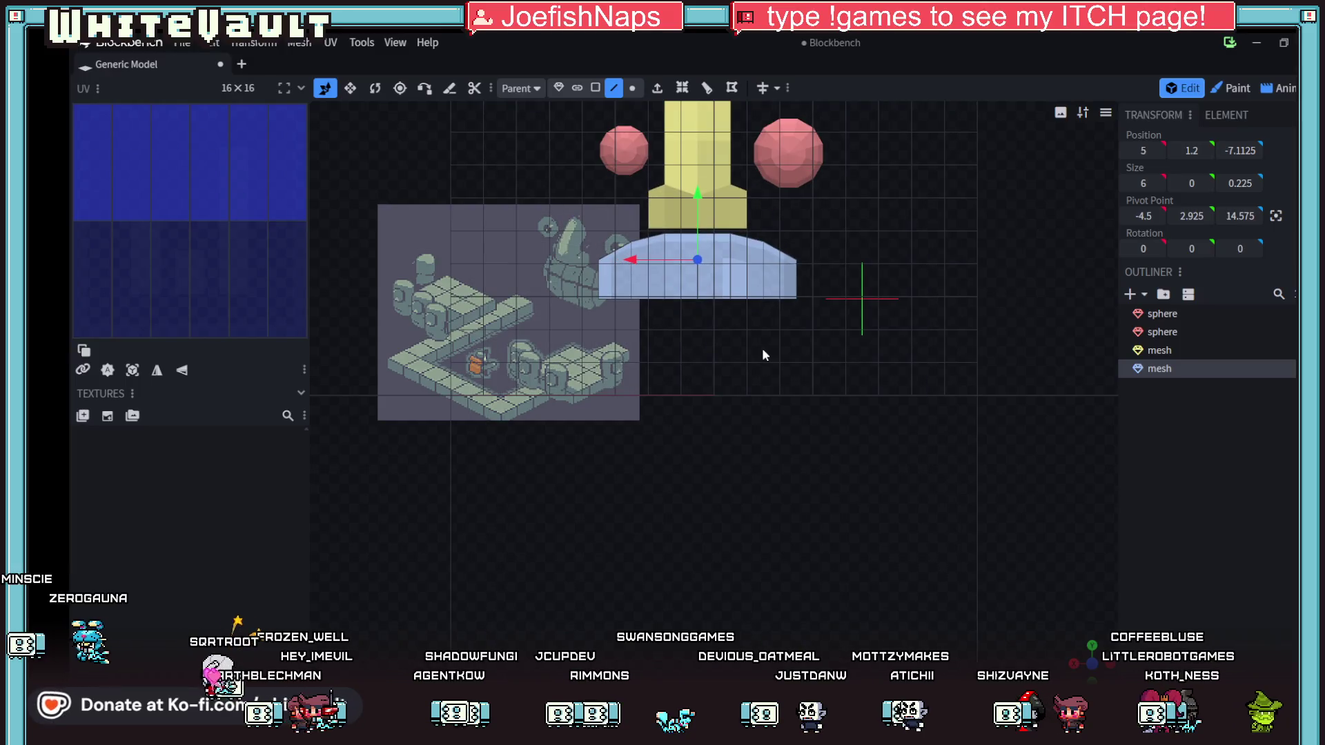
{"action": "mouse_move", "coordinate": [1028, 596]}
{"action": "left_mouse_down"}
{"action": "mouse_move", "coordinate": [959, 635]}
{"action": "mouse_move", "coordinate": [992, 590]}
{"action": "mouse_move", "coordinate": [673, 432]}
{"action": "mouse_move", "coordinate": [1078, 666]}
{"action": "left_mouse_up"}
{"action": "mouse_move", "coordinate": [797, 350]}
{"action": "left_mouse_down"}
{"action": "mouse_move", "coordinate": [825, 362]}
{"action": "mouse_move", "coordinate": [779, 388]}
{"action": "mouse_move", "coordinate": [755, 373]}
{"action": "left_mouse_up"}
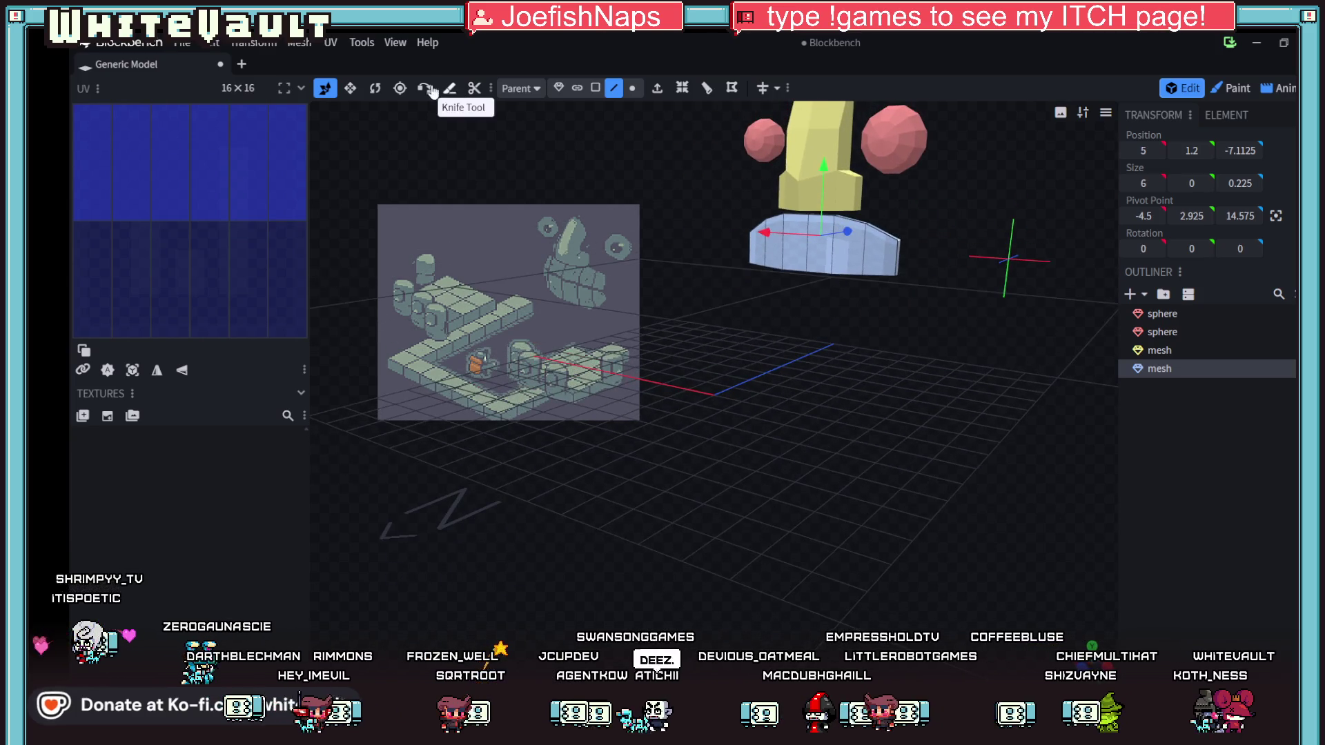
- Scale the blue wall to 0.93 using the Edit menu's scale settings
{"action": "left_click", "coordinate": [216, 42]}
{"action": "mouse_move", "coordinate": [253, 43]}
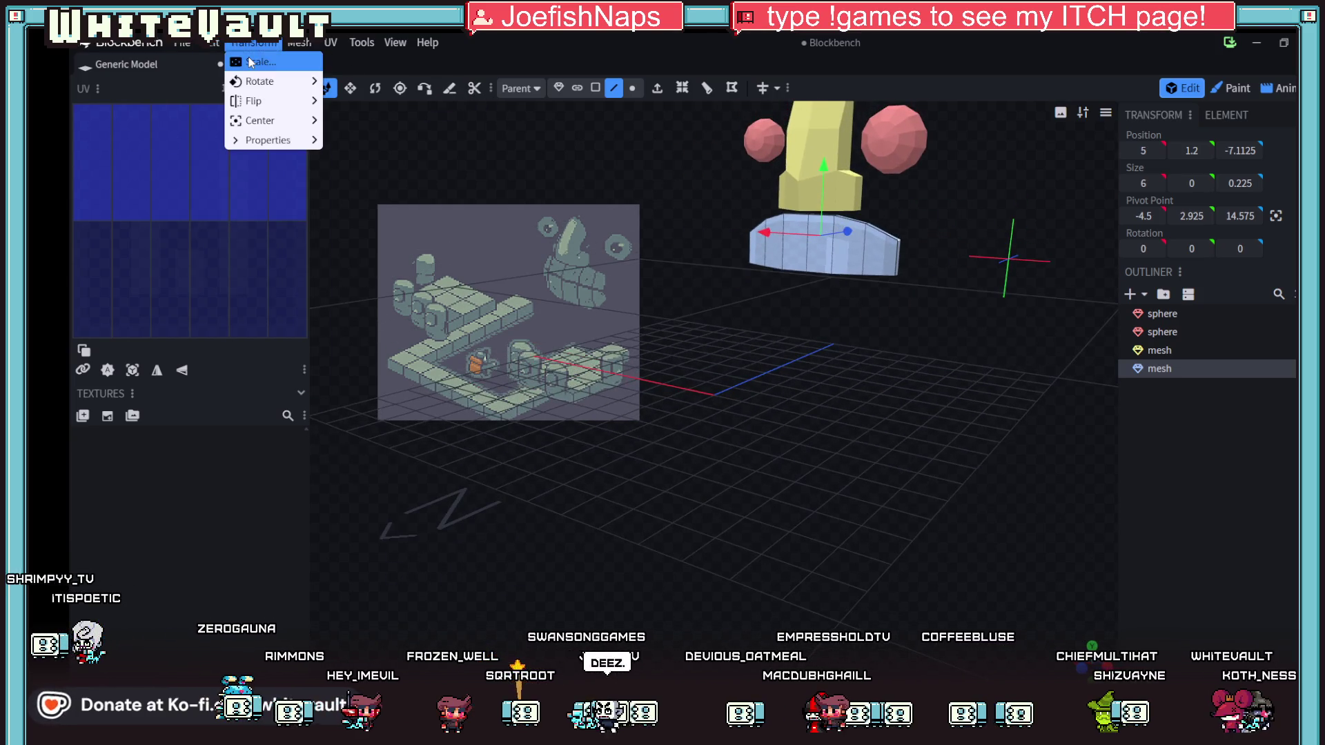
{"action": "left_click", "coordinate": [272, 81]}
{"action": "left_click_drag", "start_coordinate": [608, 166], "coordinate": [588, 166]}
{"action": "left_click", "coordinate": [755, 207]}
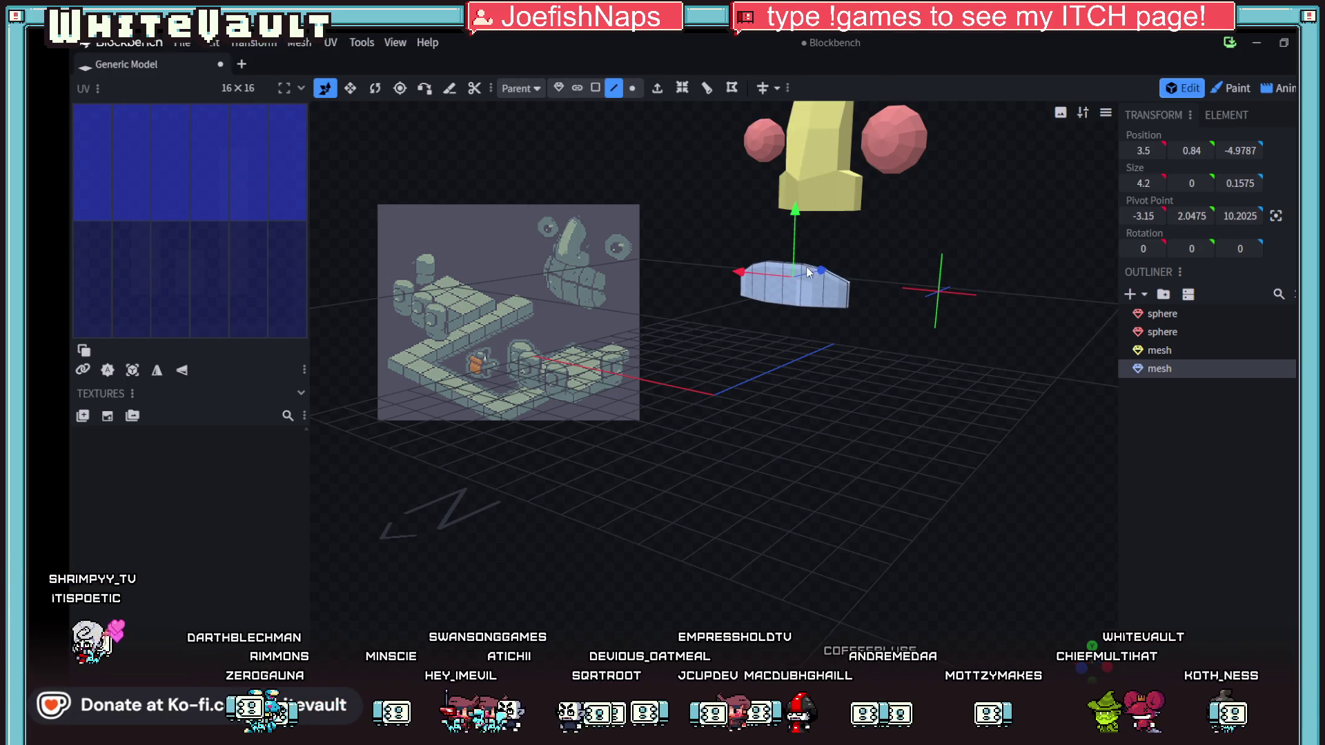
- In object selection mode, move the blue wall along Z and Y with the gizmo
{"action": "left_click_drag", "start_coordinate": [821, 270], "coordinate": [856, 281]}
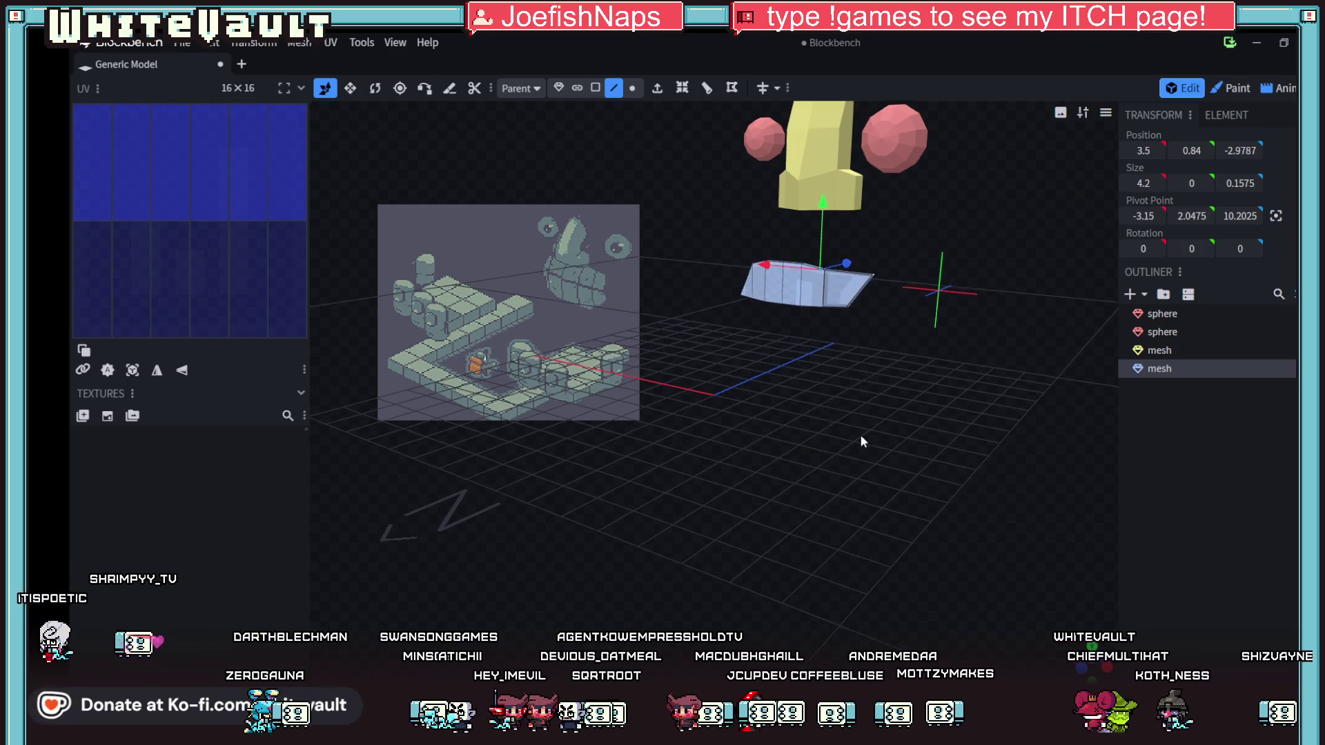
{"action": "left_click_drag", "start_coordinate": [858, 432], "coordinate": [608, 135]}
{"action": "left_click", "coordinate": [559, 88]}
{"action": "left_click_drag", "start_coordinate": [644, 241], "coordinate": [640, 243]}
{"action": "left_click_drag", "start_coordinate": [702, 131], "coordinate": [700, 110]}
{"action": "mouse_move", "coordinate": [782, 258]}
{"action": "left_mouse_down"}
{"action": "mouse_move", "coordinate": [620, 225]}
{"action": "mouse_move", "coordinate": [599, 244]}
{"action": "left_mouse_up"}
{"action": "left_click_drag", "start_coordinate": [935, 287], "coordinate": [966, 290]}
{"action": "left_click_drag", "start_coordinate": [907, 214], "coordinate": [908, 222]}
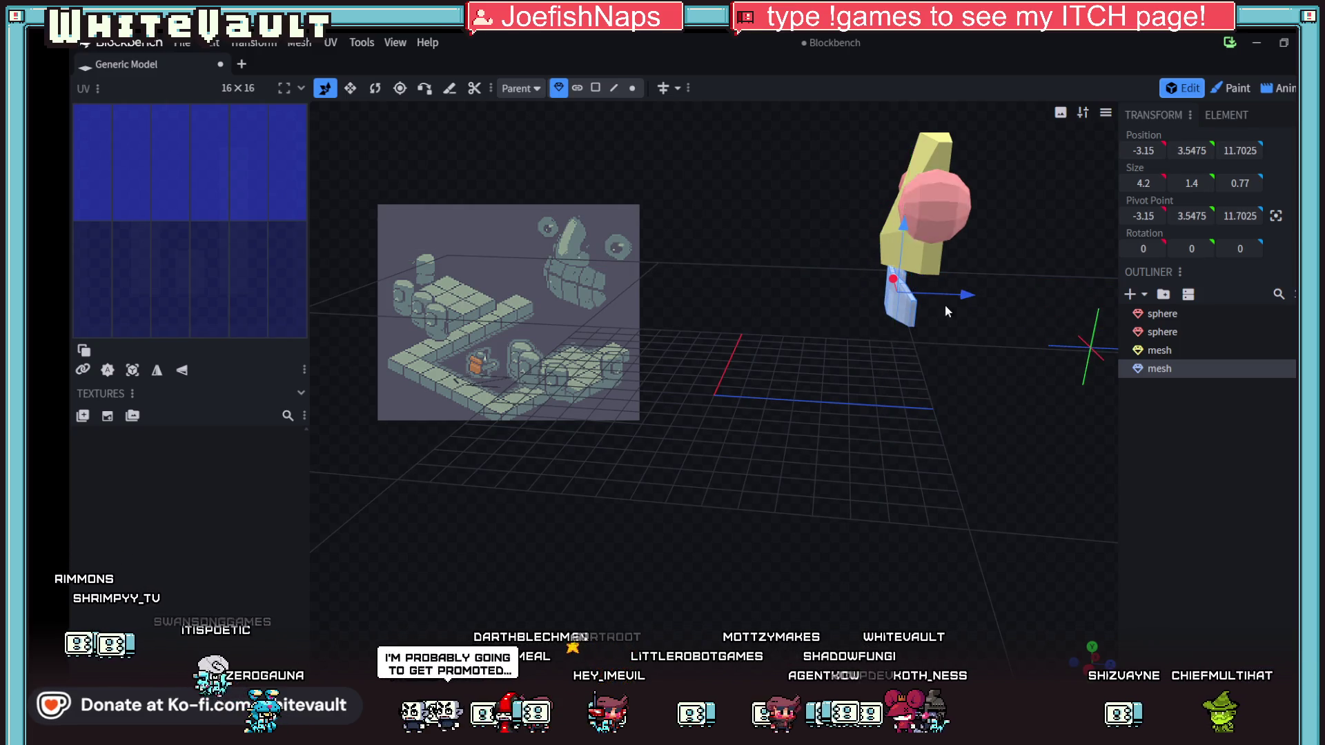
{"action": "left_click_drag", "start_coordinate": [967, 296], "coordinate": [972, 299]}
- Undo two stray moves, place the wall at Y 0.925, Z 14.325, and copy it
{"action": "mouse_move", "coordinate": [933, 371]}
{"action": "left_mouse_down"}
{"action": "mouse_move", "coordinate": [964, 391]}
{"action": "mouse_move", "coordinate": [1050, 401]}
{"action": "mouse_move", "coordinate": [974, 403]}
{"action": "mouse_move", "coordinate": [1031, 388]}
{"action": "mouse_move", "coordinate": [1100, 404]}
{"action": "mouse_move", "coordinate": [777, 353]}
{"action": "left_mouse_up"}
{"action": "key", "text": "ctrl+z"}
{"action": "key", "text": "ctrl+z"}
{"action": "key", "text": "ctrl+z"}
{"action": "key", "text": "ctrl+z"}
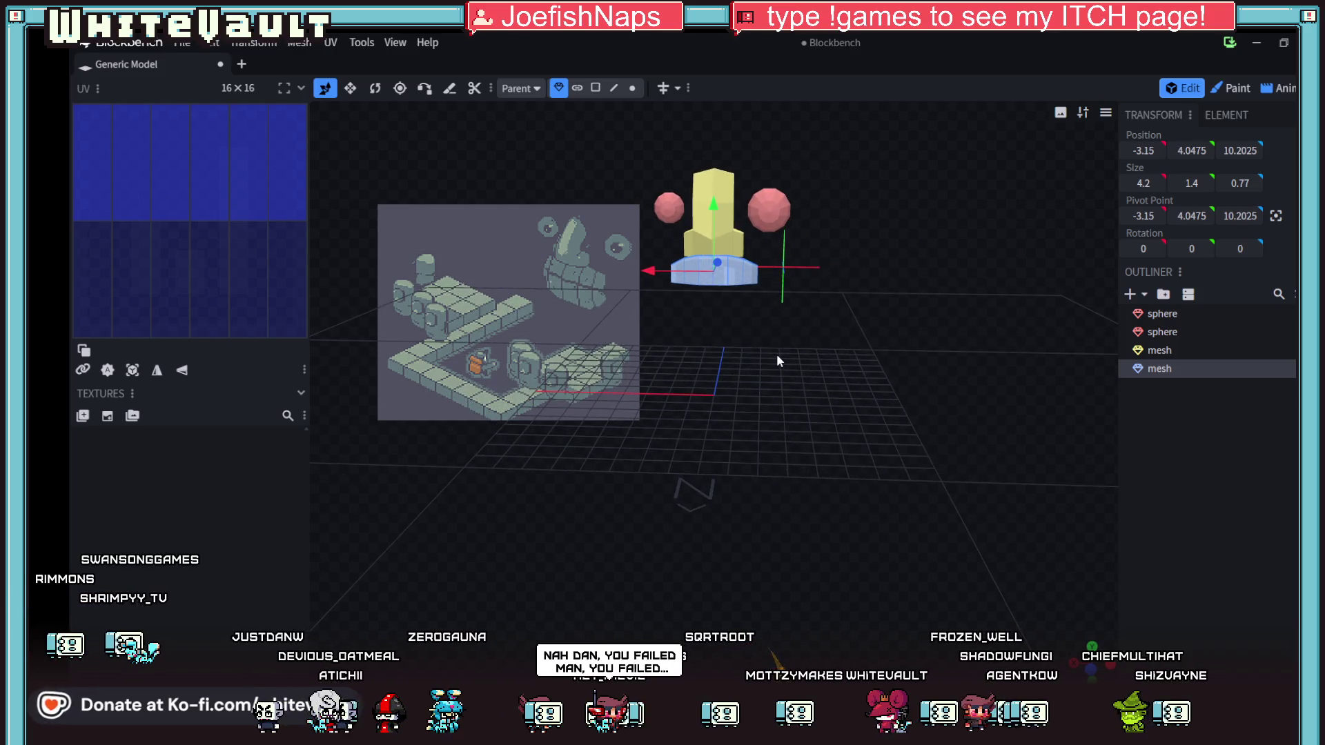
{"action": "key", "text": "ctrl+z"}
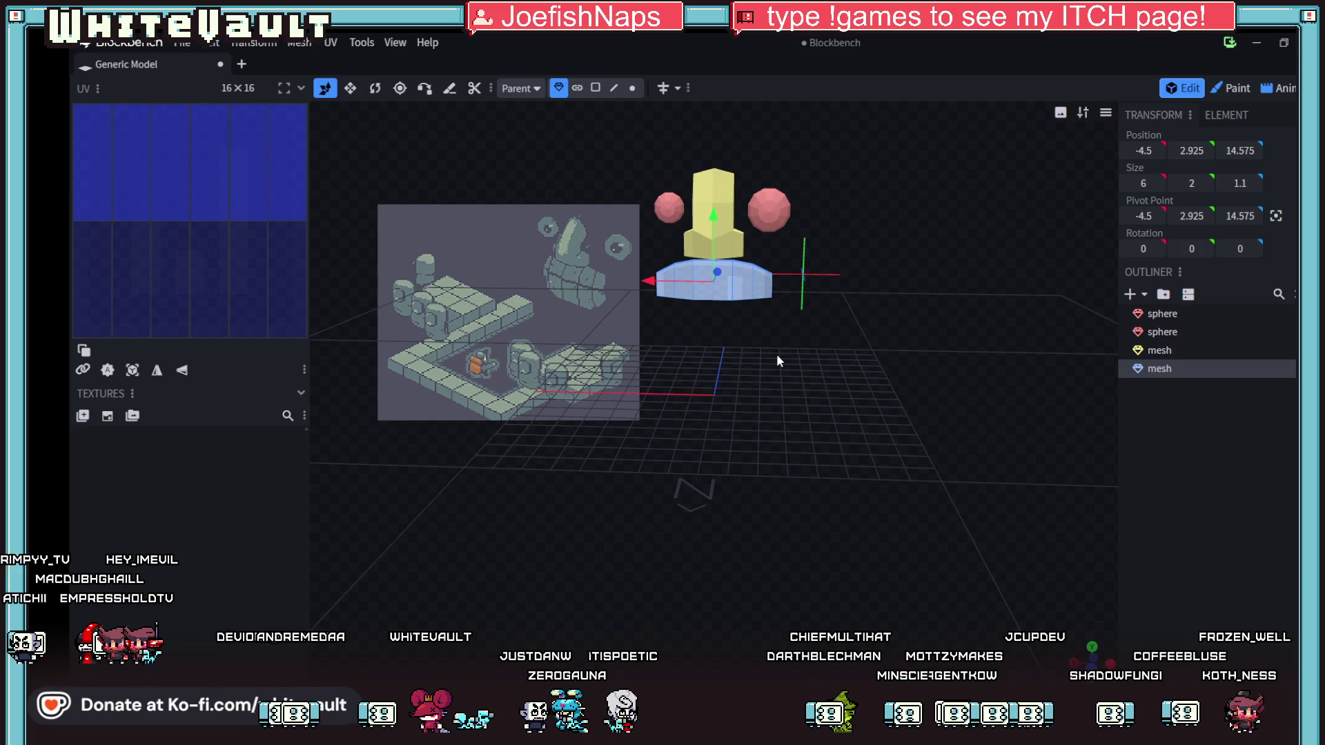
{"action": "mouse_move", "coordinate": [760, 351]}
{"action": "left_mouse_down"}
{"action": "mouse_move", "coordinate": [736, 430]}
{"action": "mouse_move", "coordinate": [545, 446]}
{"action": "left_mouse_up"}
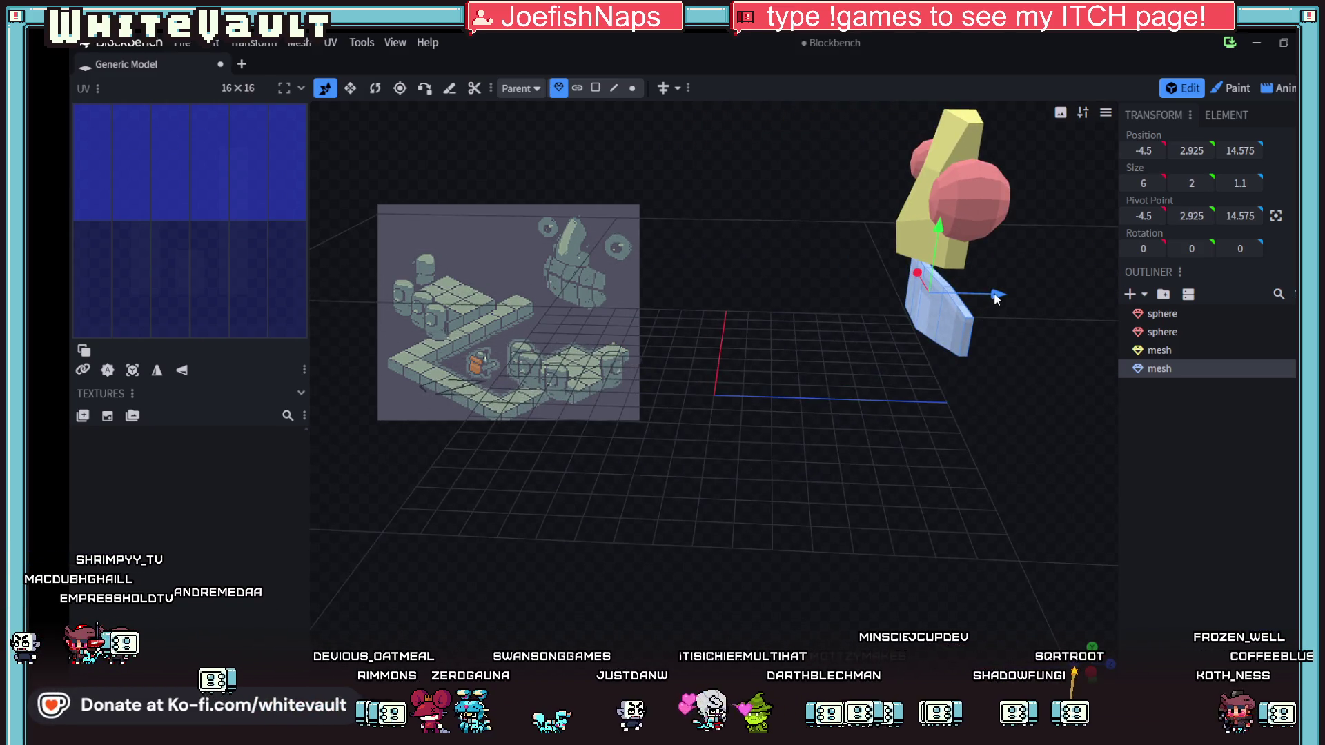
{"action": "mouse_move", "coordinate": [999, 300]}
{"action": "left_mouse_down"}
{"action": "mouse_move", "coordinate": [986, 292]}
{"action": "mouse_move", "coordinate": [921, 440]}
{"action": "mouse_move", "coordinate": [1012, 399]}
{"action": "mouse_move", "coordinate": [1023, 439]}
{"action": "left_mouse_up"}
{"action": "left_click_drag", "start_coordinate": [741, 210], "coordinate": [775, 353]}
{"action": "left_click_drag", "start_coordinate": [697, 440], "coordinate": [814, 362]}
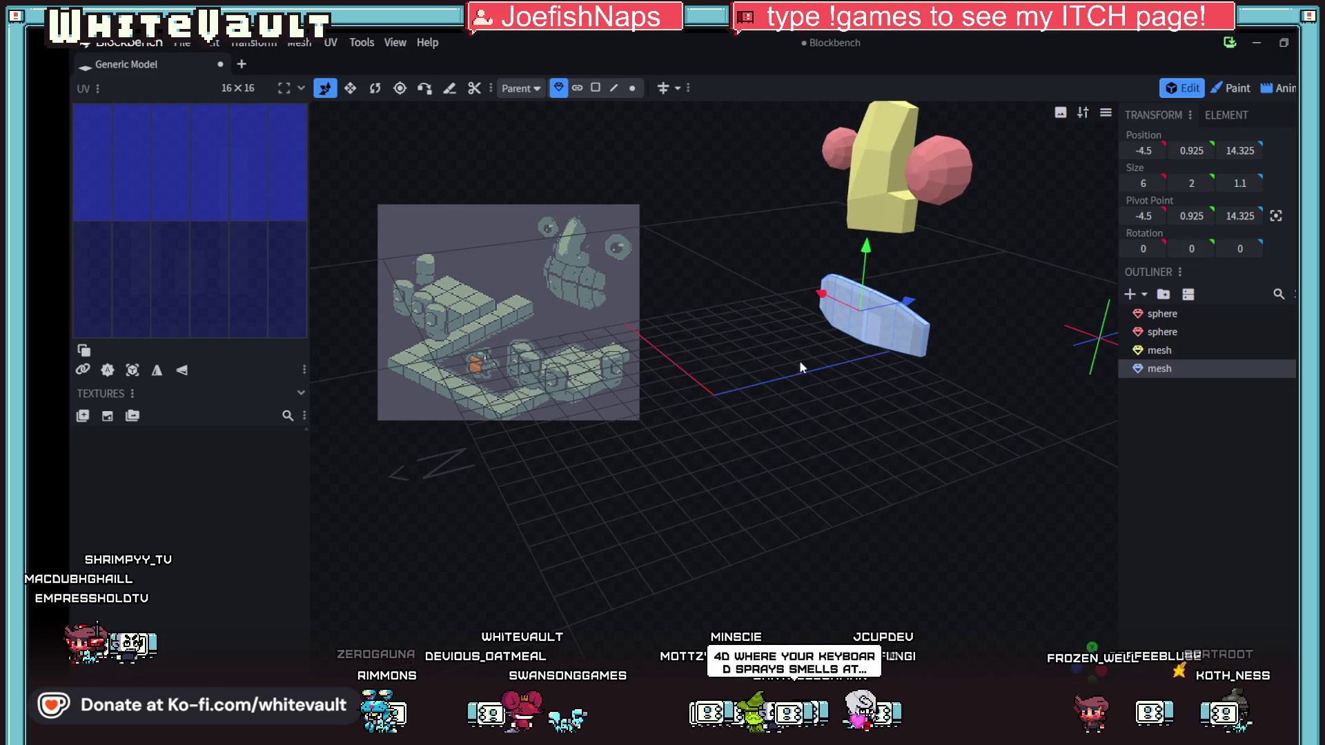
{"action": "key", "text": "ctrl+c"}
- Paste a copy of the blue curved wall and flip it along Y
{"action": "key", "text": "ctrl+v"}
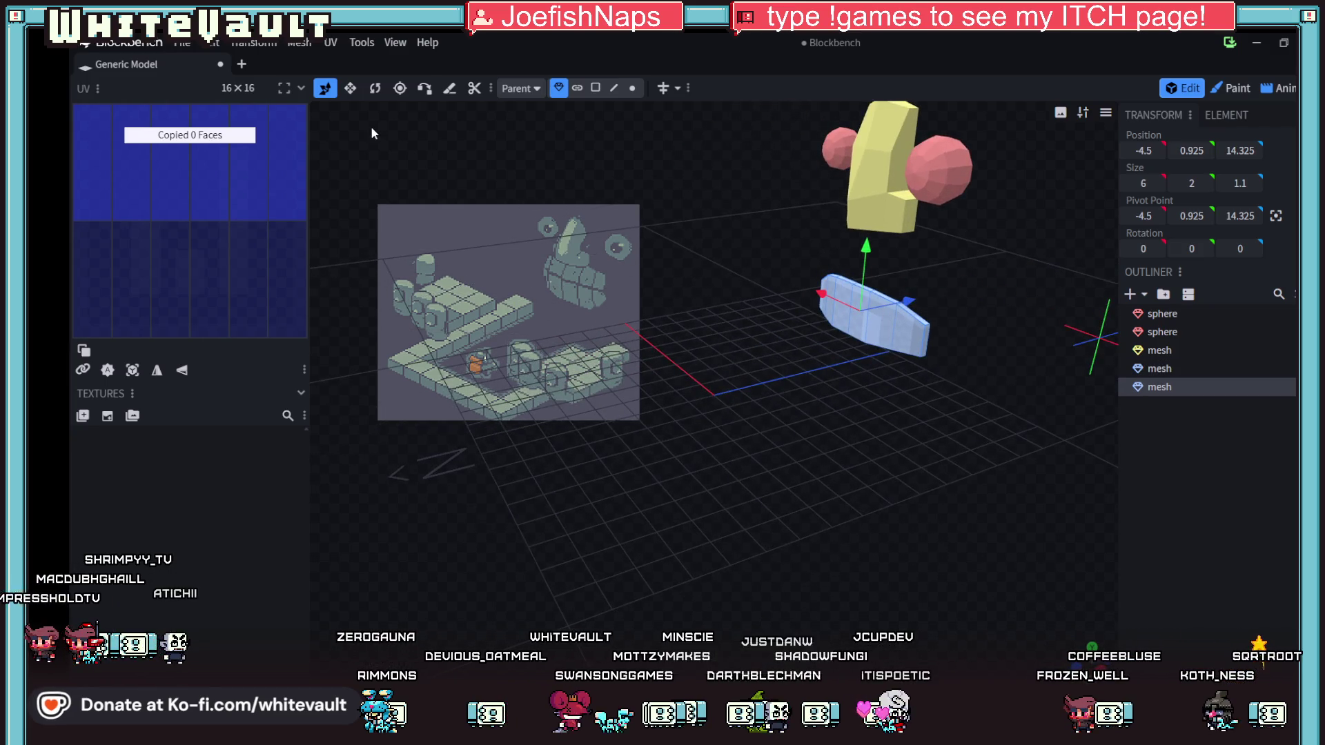
{"action": "left_click", "coordinate": [253, 43]}
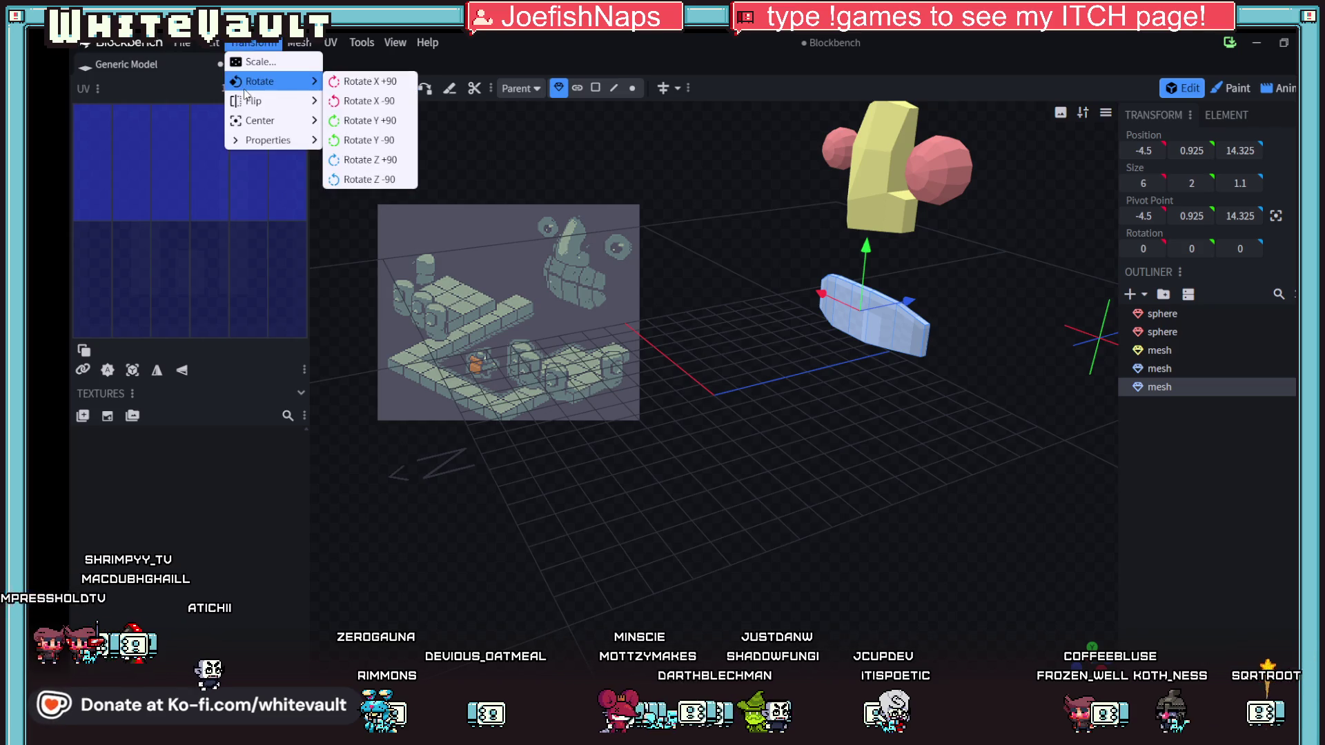
{"action": "mouse_move", "coordinate": [262, 101]}
{"action": "left_click", "coordinate": [352, 120]}
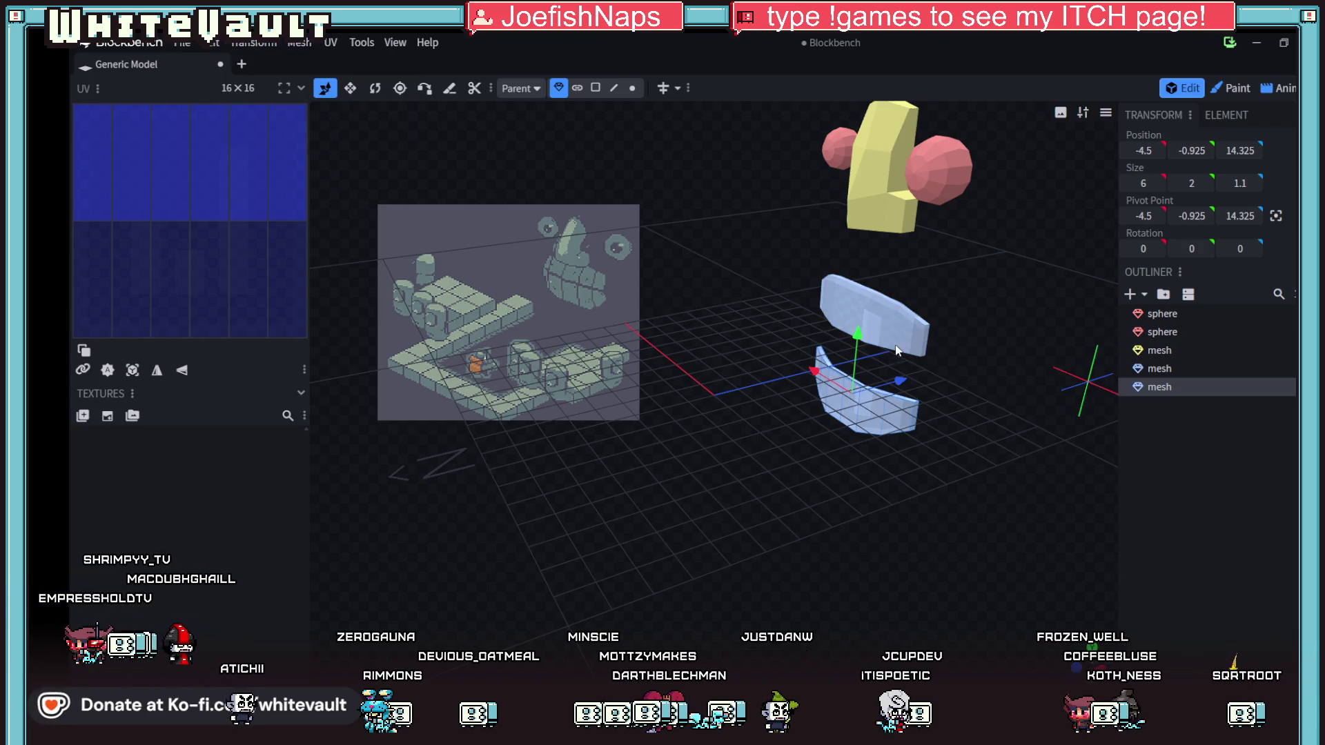
- Move both blue pieces along Y so the flipped copy sits below the original at Y 2.075
{"action": "left_click_drag", "start_coordinate": [856, 339], "coordinate": [863, 193]}
{"action": "mouse_move", "coordinate": [834, 408]}
{"action": "left_mouse_down"}
{"action": "mouse_move", "coordinate": [889, 376]}
{"action": "mouse_move", "coordinate": [904, 400]}
{"action": "mouse_move", "coordinate": [778, 406]}
{"action": "mouse_move", "coordinate": [867, 457]}
{"action": "mouse_move", "coordinate": [822, 359]}
{"action": "left_mouse_up"}
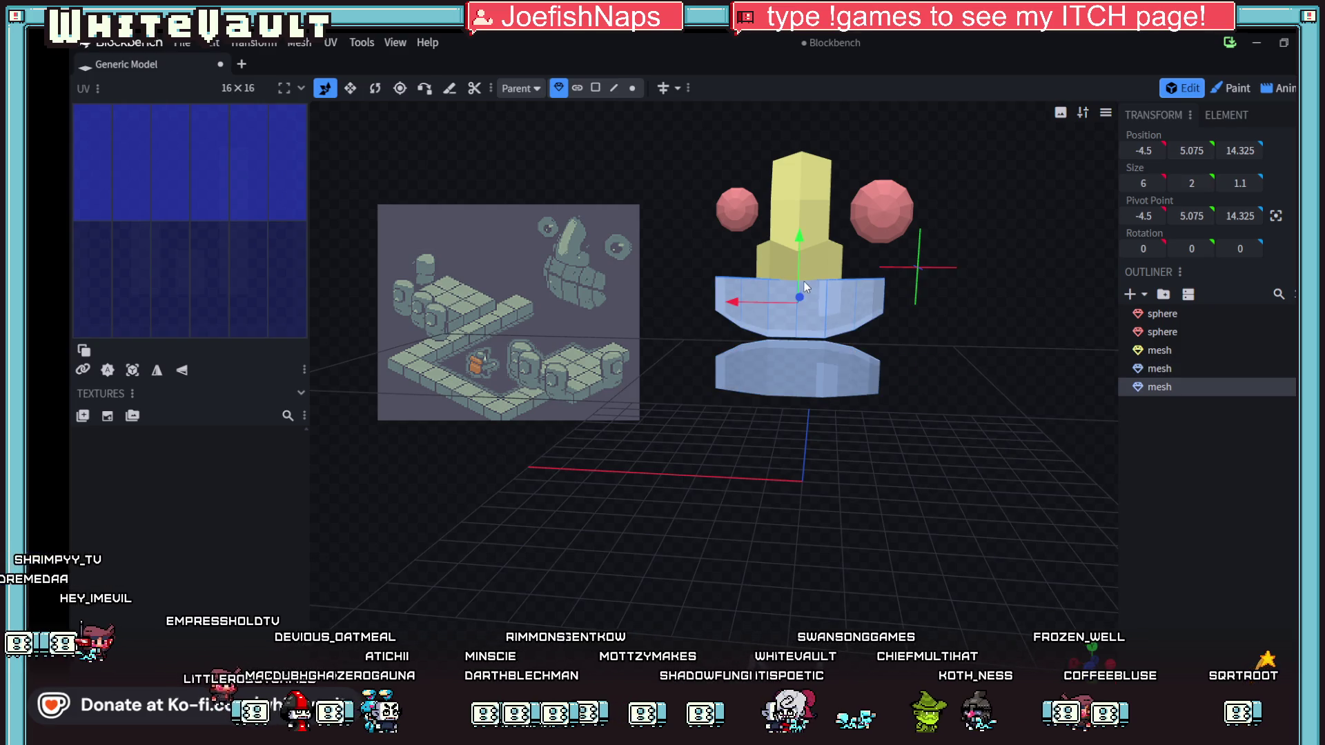
{"action": "left_click_drag", "start_coordinate": [800, 269], "coordinate": [809, 414]}
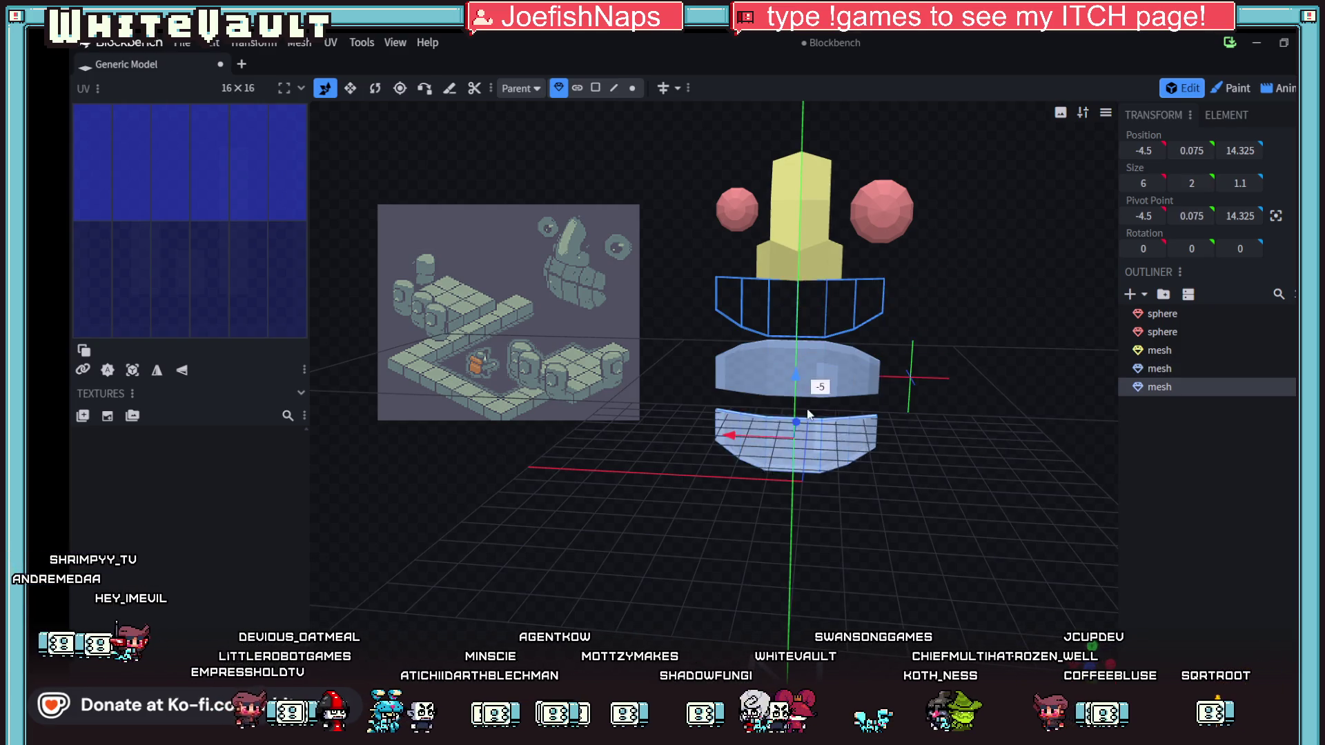
{"action": "left_click", "coordinate": [806, 351]}
{"action": "left_click_drag", "start_coordinate": [795, 331], "coordinate": [793, 262]}
{"action": "left_click", "coordinate": [810, 466]}
{"action": "left_click_drag", "start_coordinate": [803, 425], "coordinate": [795, 314]}
{"action": "mouse_move", "coordinate": [887, 488]}
{"action": "left_mouse_down"}
{"action": "mouse_move", "coordinate": [849, 539]}
{"action": "mouse_move", "coordinate": [691, 516]}
{"action": "mouse_move", "coordinate": [802, 511]}
{"action": "mouse_move", "coordinate": [955, 354]}
{"action": "left_mouse_up"}
{"action": "left_click", "coordinate": [936, 329]}
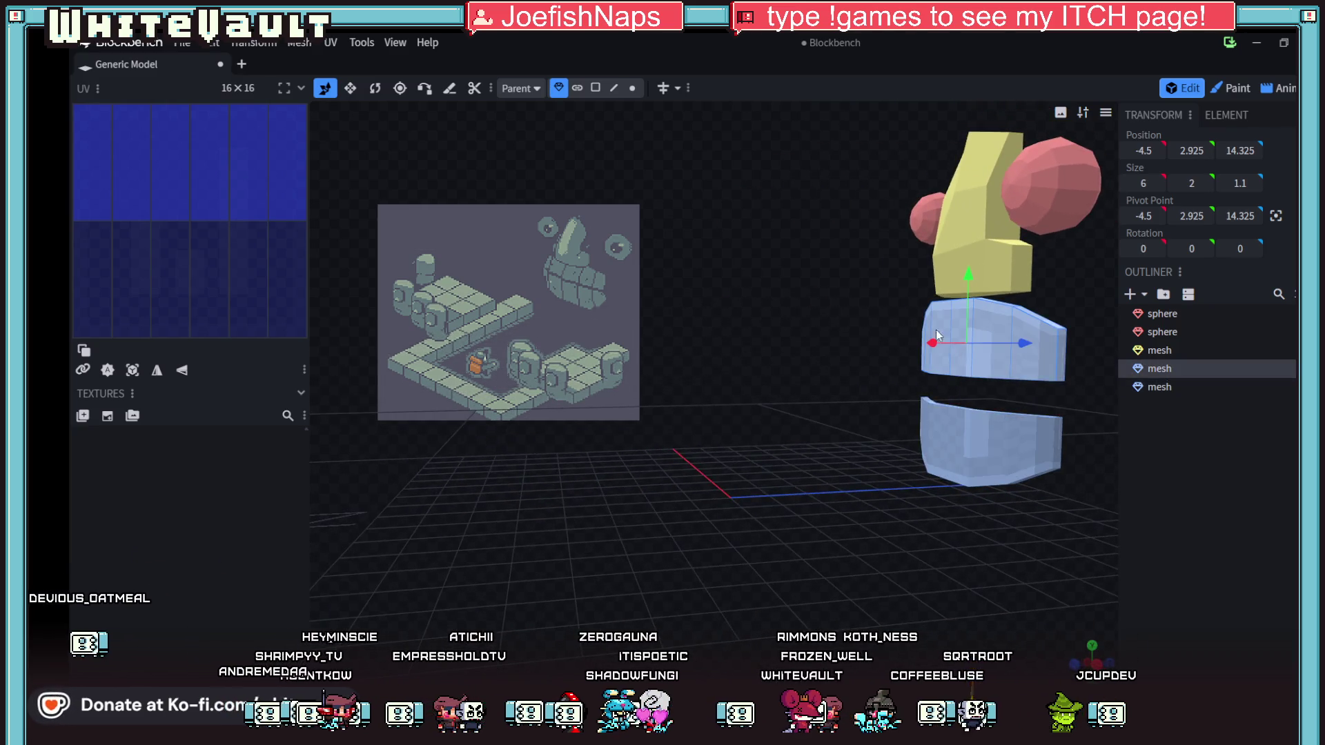
- Tilt the upper blue piece +7.5° and the lower piece -7.5° on X
{"action": "left_click", "coordinate": [373, 90]}
{"action": "mouse_move", "coordinate": [813, 277]}
{"action": "left_mouse_down"}
{"action": "mouse_move", "coordinate": [784, 290]}
{"action": "mouse_move", "coordinate": [993, 355]}
{"action": "left_mouse_up"}
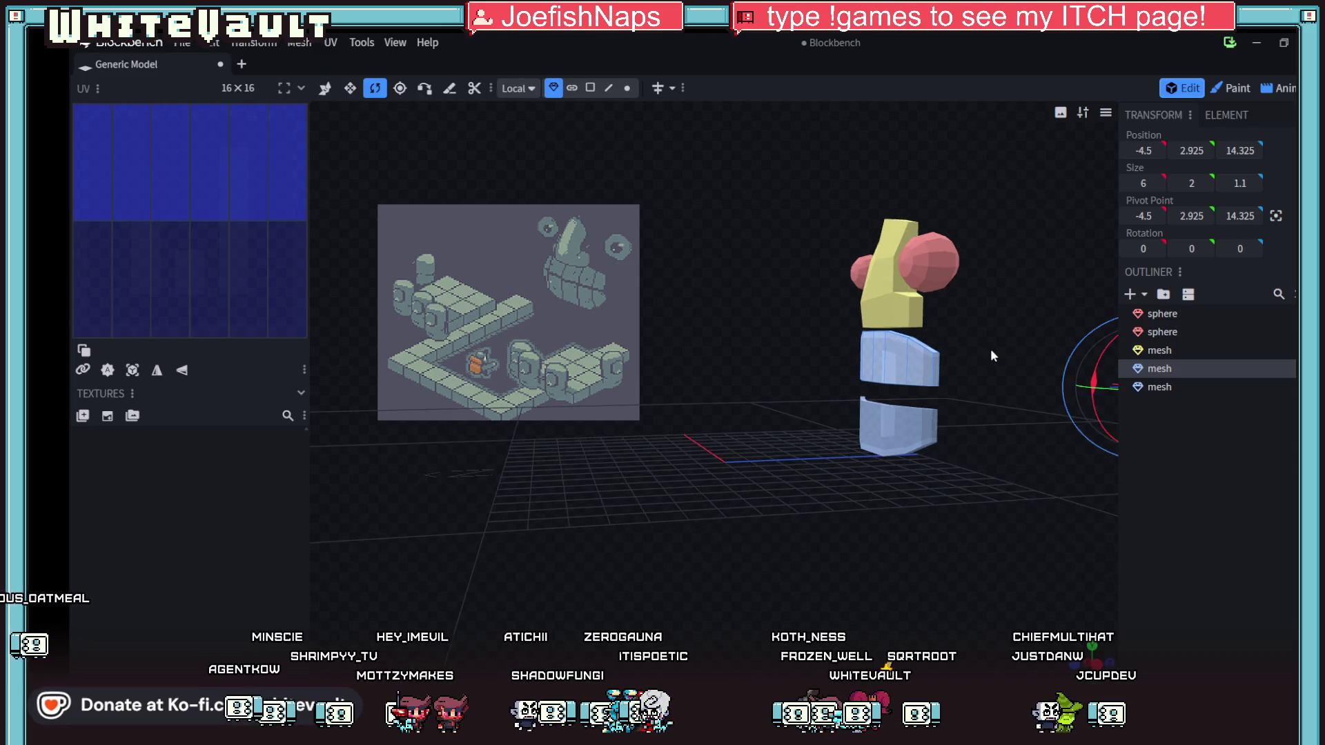
{"action": "left_click_drag", "start_coordinate": [1091, 373], "coordinate": [1102, 373]}
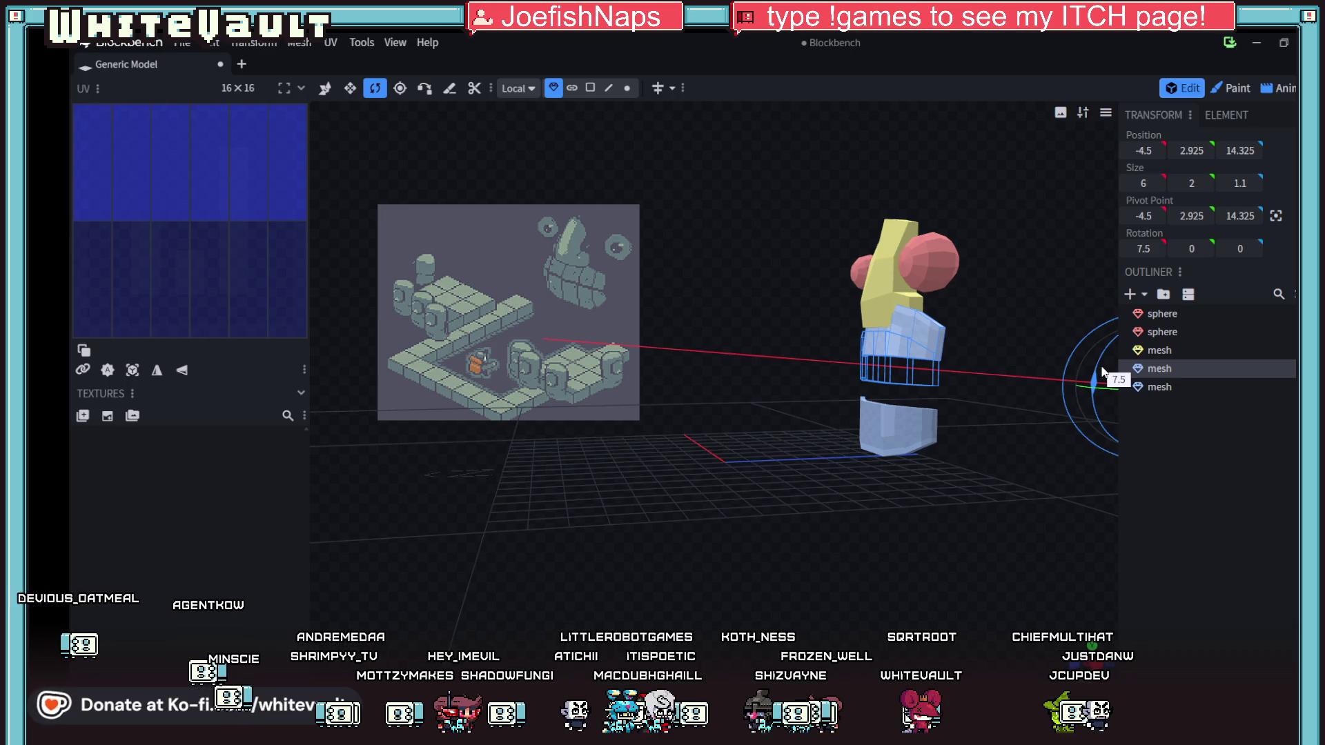
{"action": "left_click", "coordinate": [909, 419]}
{"action": "left_click_drag", "start_coordinate": [909, 418], "coordinate": [1025, 407]}
- Move the two tilted blue pieces vertically together into one rounded drum
{"action": "left_click", "coordinate": [872, 338]}
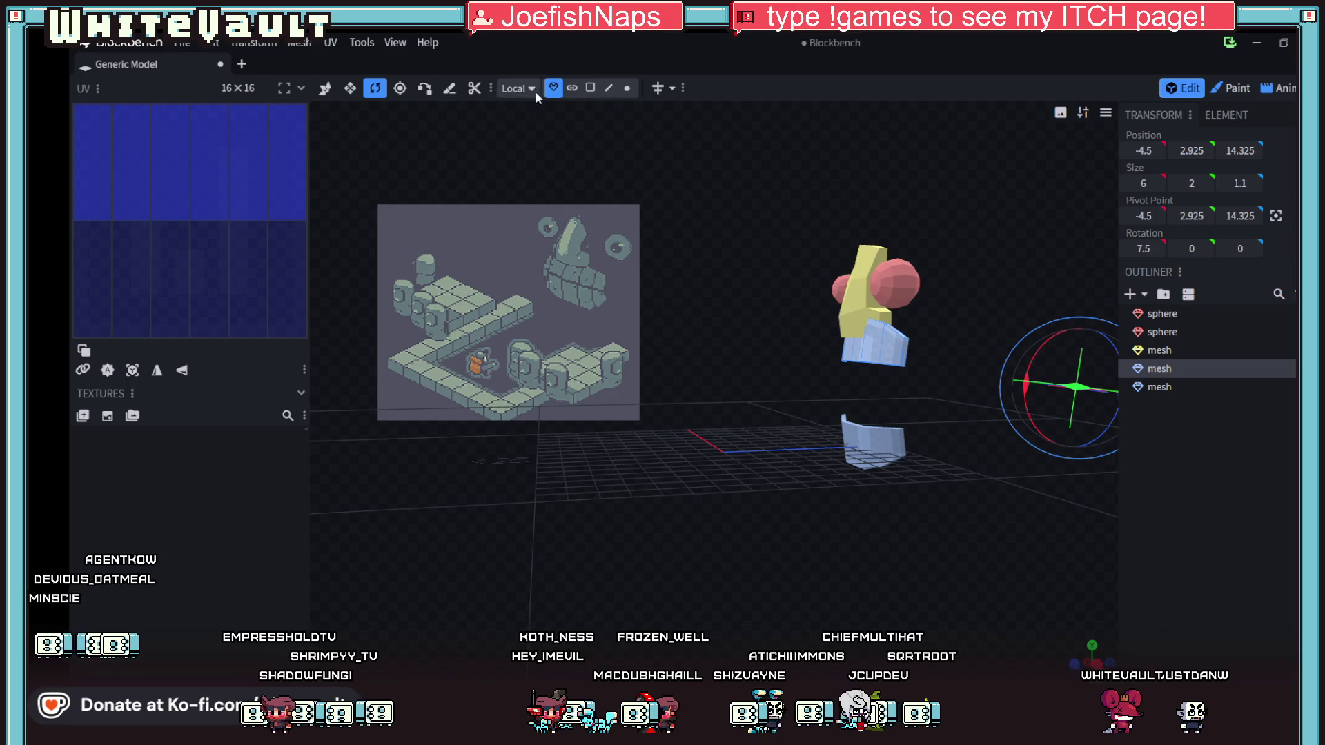
{"action": "left_click", "coordinate": [325, 88]}
{"action": "left_click_drag", "start_coordinate": [863, 290], "coordinate": [868, 312]}
{"action": "left_click_drag", "start_coordinate": [966, 512], "coordinate": [910, 511]}
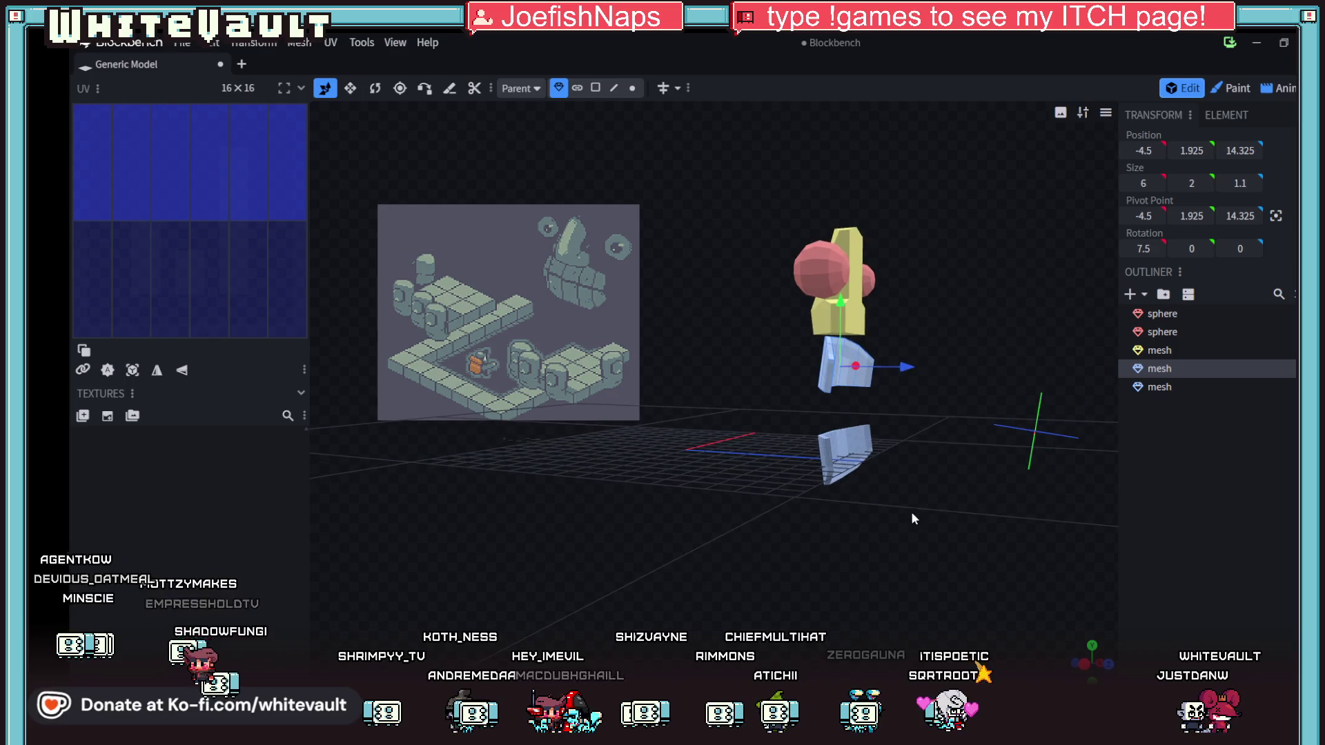
{"action": "left_click", "coordinate": [847, 452]}
{"action": "mouse_move", "coordinate": [841, 397]}
{"action": "left_mouse_down"}
{"action": "mouse_move", "coordinate": [840, 351]}
{"action": "mouse_move", "coordinate": [841, 366]}
{"action": "left_mouse_up"}
{"action": "mouse_move", "coordinate": [798, 465]}
{"action": "left_mouse_down"}
{"action": "mouse_move", "coordinate": [986, 503]}
{"action": "mouse_move", "coordinate": [872, 400]}
{"action": "mouse_move", "coordinate": [888, 450]}
{"action": "mouse_move", "coordinate": [821, 383]}
{"action": "left_mouse_up"}
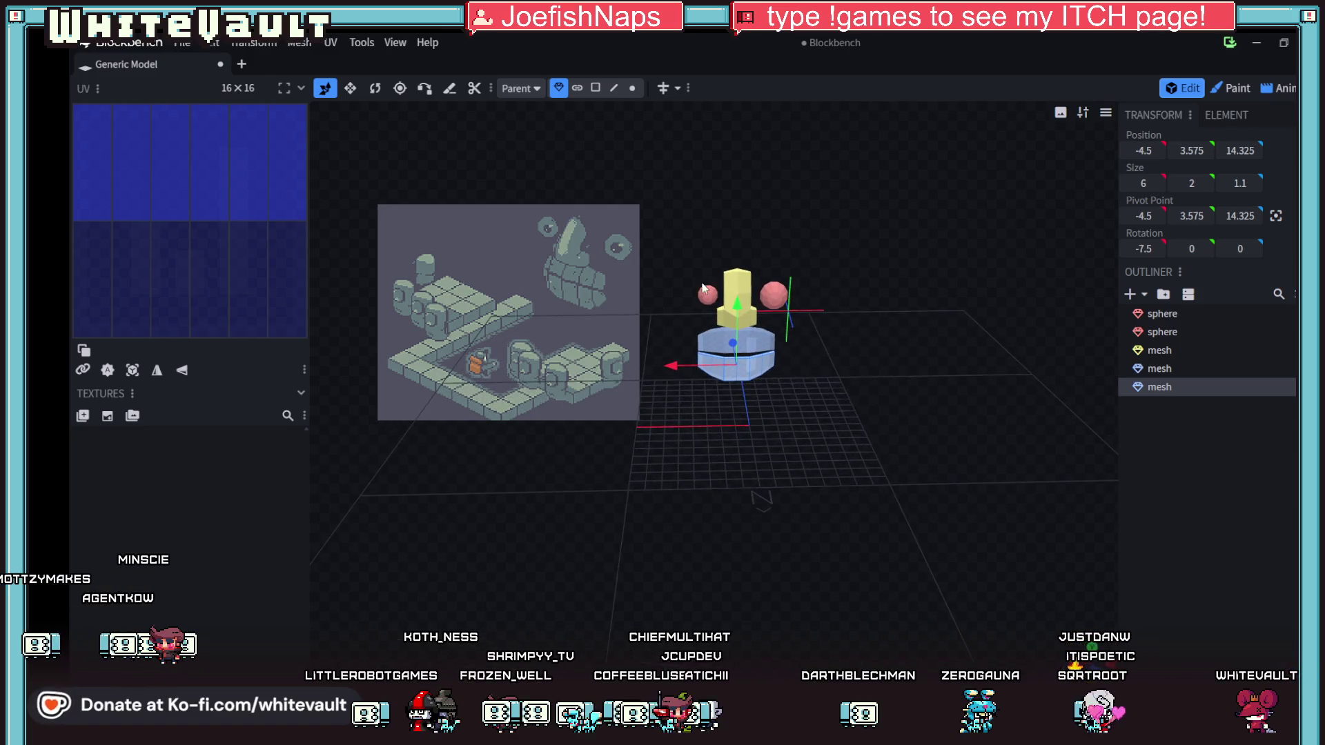
- Scale the yellow pillar and both pink spheres by a factor of 1.26
{"action": "left_click", "coordinate": [728, 283]}
{"action": "left_click", "coordinate": [707, 296], "text": "shift"}
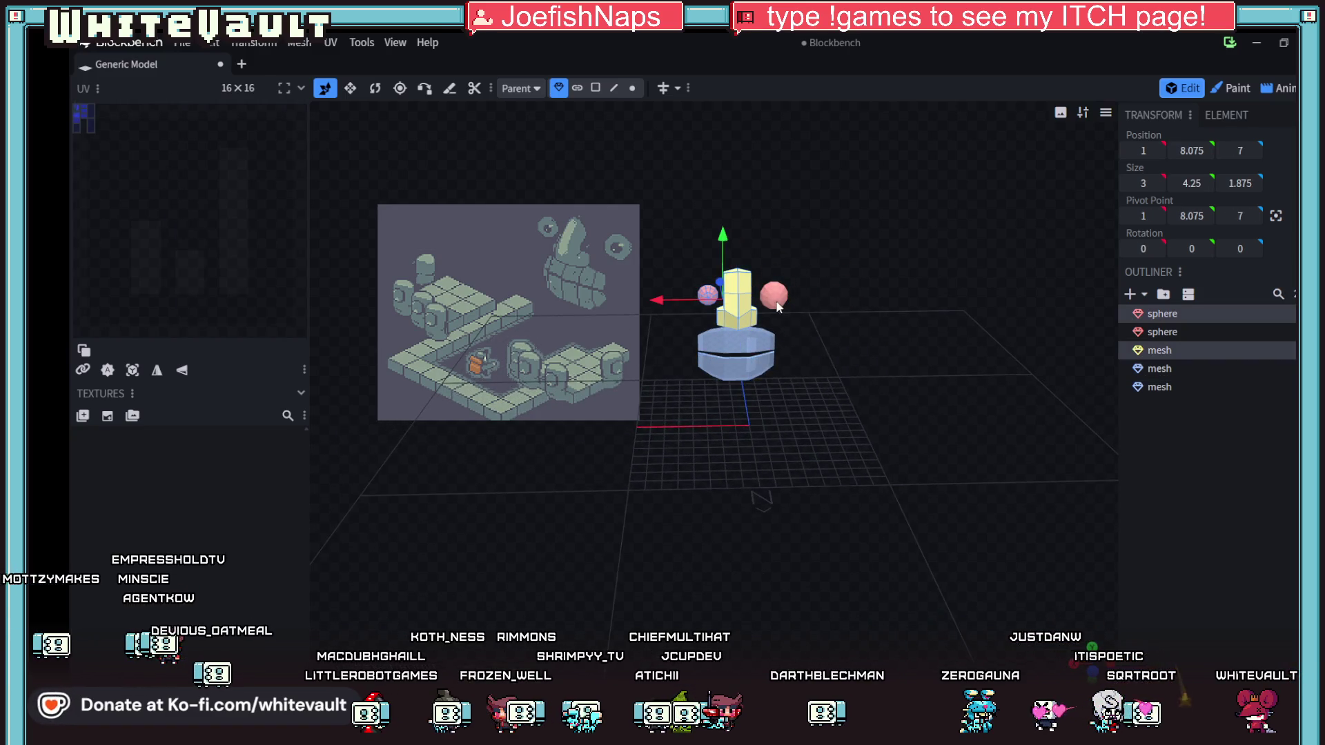
{"action": "left_click", "coordinate": [773, 295], "text": "shift"}
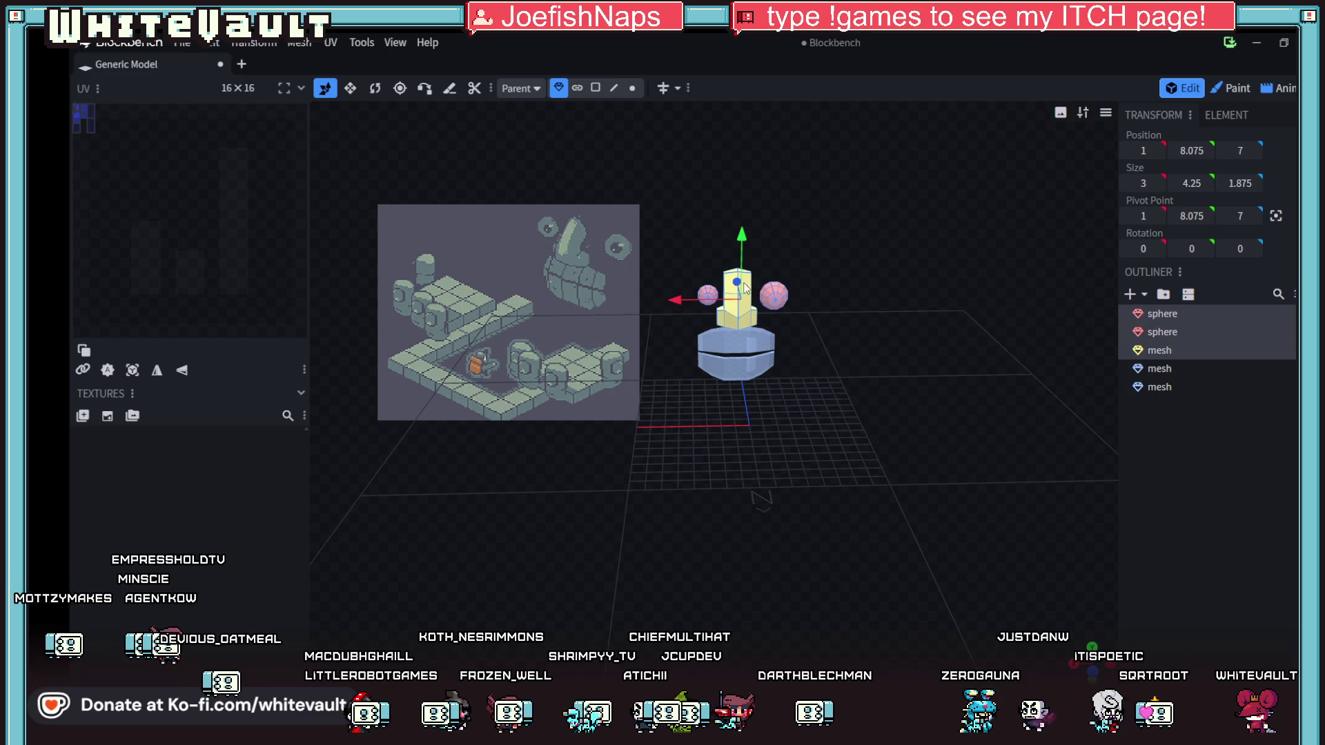
{"action": "left_click", "coordinate": [238, 44]}
{"action": "left_click", "coordinate": [256, 62]}
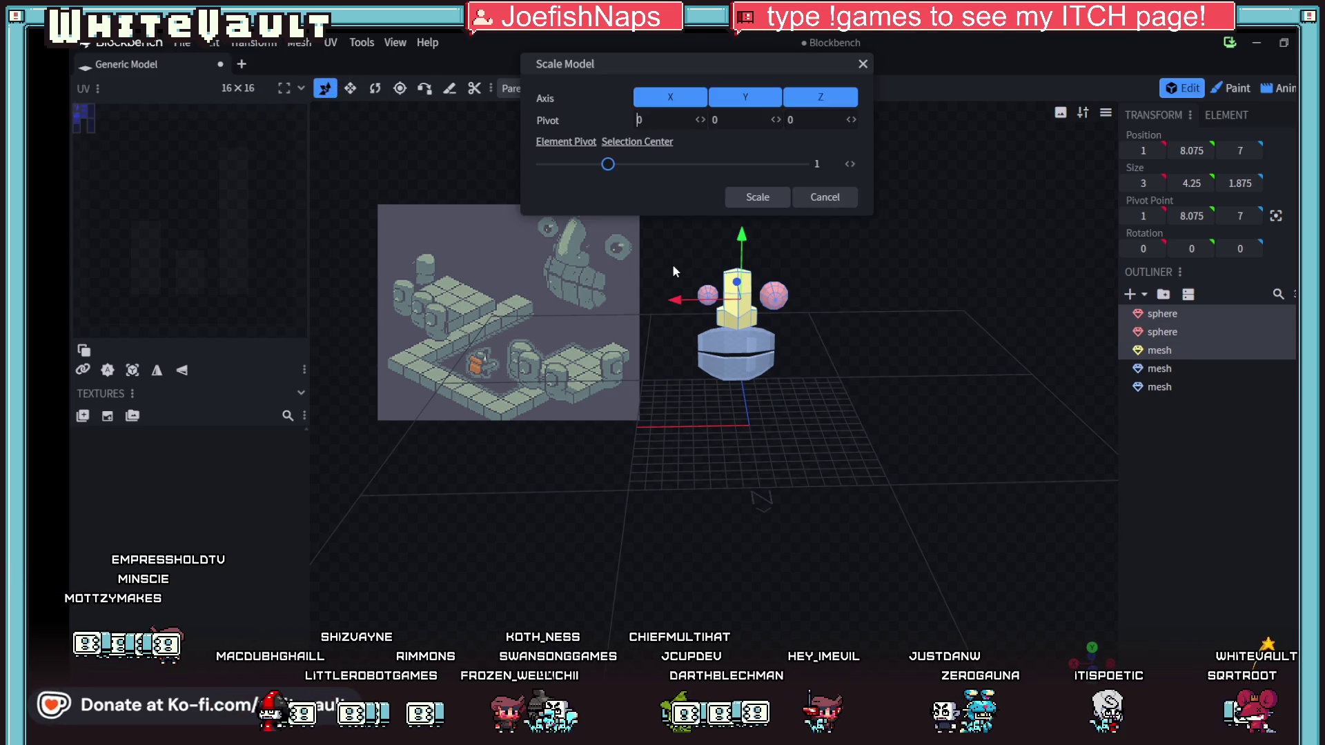
{"action": "left_click_drag", "start_coordinate": [610, 168], "coordinate": [625, 169]}
{"action": "left_click", "coordinate": [758, 197]}
- Shift the scaled pillar and spheres one unit along Z and one unit lower
{"action": "left_click_drag", "start_coordinate": [845, 424], "coordinate": [651, 386]}
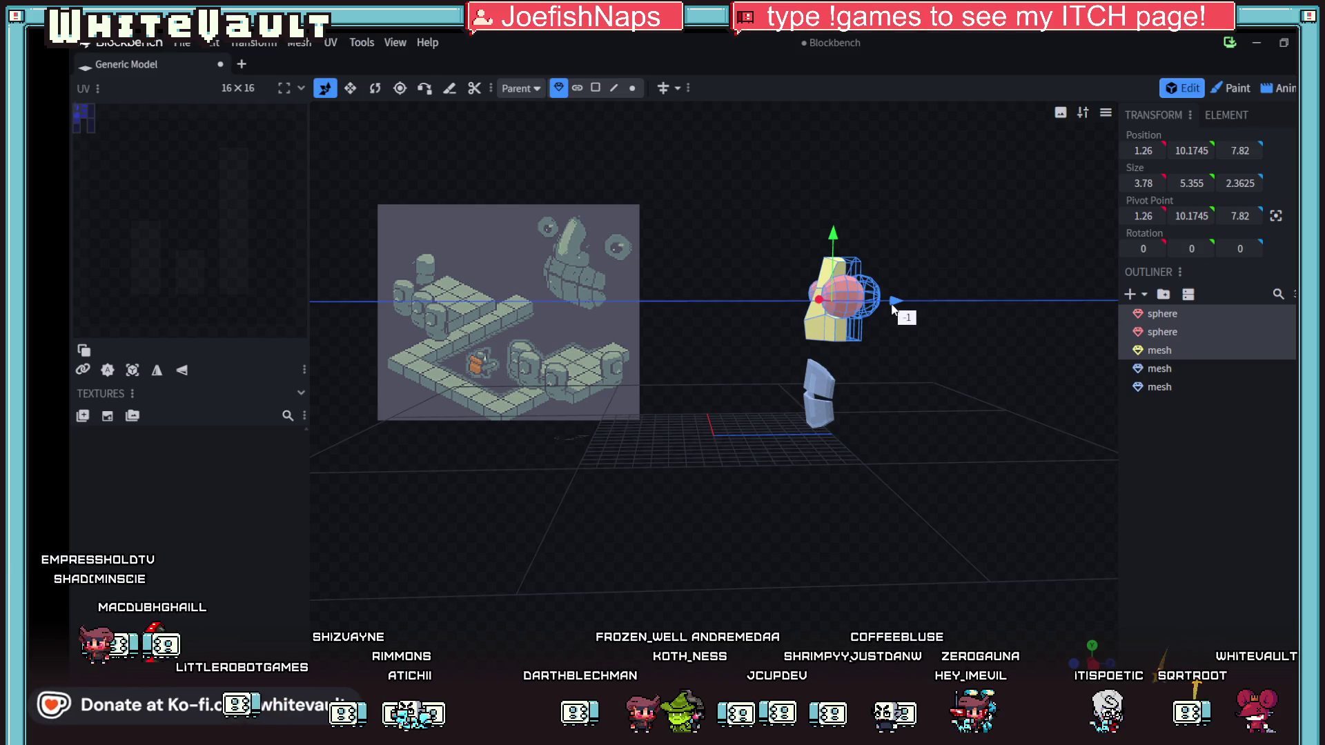
{"action": "left_click_drag", "start_coordinate": [901, 308], "coordinate": [887, 304]}
{"action": "mouse_move", "coordinate": [832, 242]}
{"action": "left_mouse_down"}
{"action": "mouse_move", "coordinate": [855, 276]}
{"action": "mouse_move", "coordinate": [887, 429]}
{"action": "mouse_move", "coordinate": [976, 447]}
{"action": "mouse_move", "coordinate": [1061, 425]}
{"action": "mouse_move", "coordinate": [824, 395]}
{"action": "mouse_move", "coordinate": [747, 403]}
{"action": "mouse_move", "coordinate": [830, 412]}
{"action": "mouse_move", "coordinate": [738, 378]}
{"action": "mouse_move", "coordinate": [731, 408]}
{"action": "mouse_move", "coordinate": [630, 428]}
{"action": "mouse_move", "coordinate": [915, 438]}
{"action": "mouse_move", "coordinate": [877, 514]}
{"action": "mouse_move", "coordinate": [772, 477]}
{"action": "mouse_move", "coordinate": [805, 494]}
{"action": "mouse_move", "coordinate": [927, 441]}
{"action": "left_mouse_up"}
{"action": "left_click", "coordinate": [928, 441]}
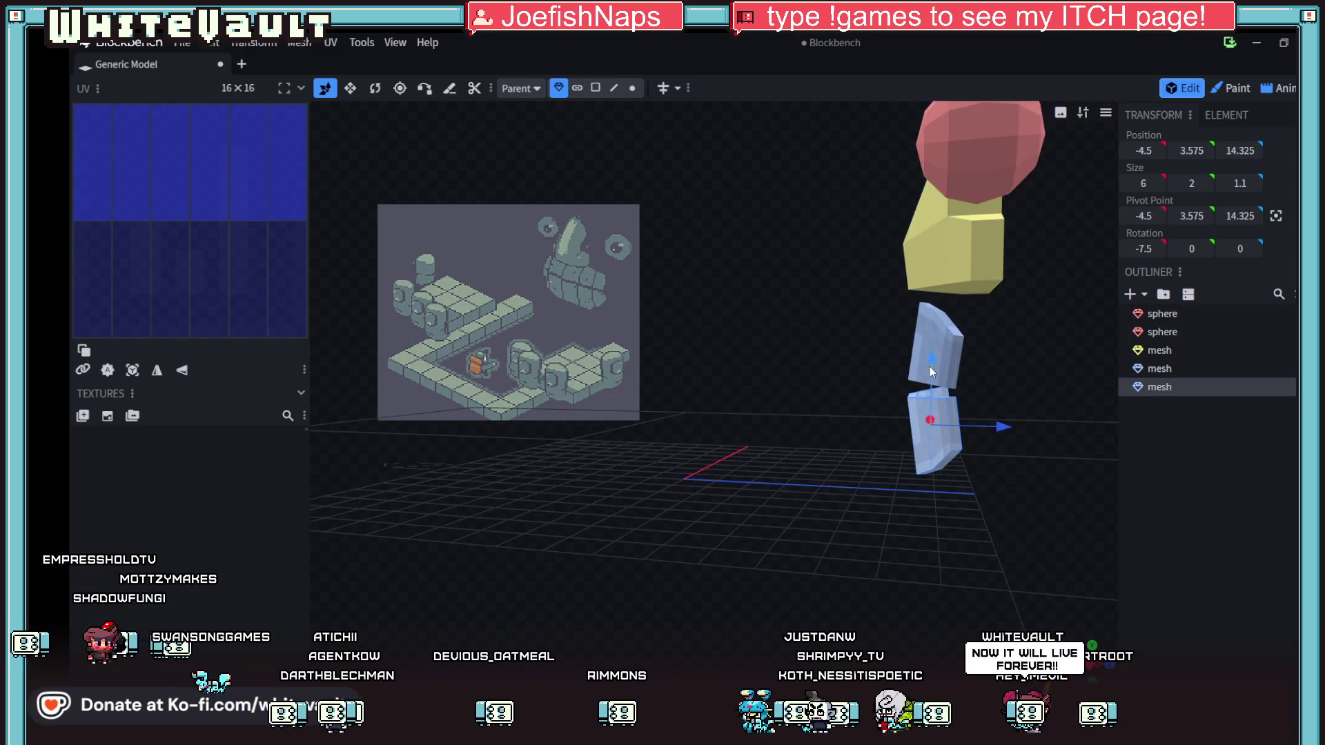
- Move both selected blue drum pieces along Z to 14.825
{"action": "left_click", "coordinate": [951, 364], "text": "shift"}
{"action": "mouse_move", "coordinate": [991, 387]}
{"action": "left_mouse_down"}
{"action": "mouse_move", "coordinate": [1012, 395]}
{"action": "mouse_move", "coordinate": [957, 483]}
{"action": "mouse_move", "coordinate": [1000, 501]}
{"action": "left_mouse_up"}
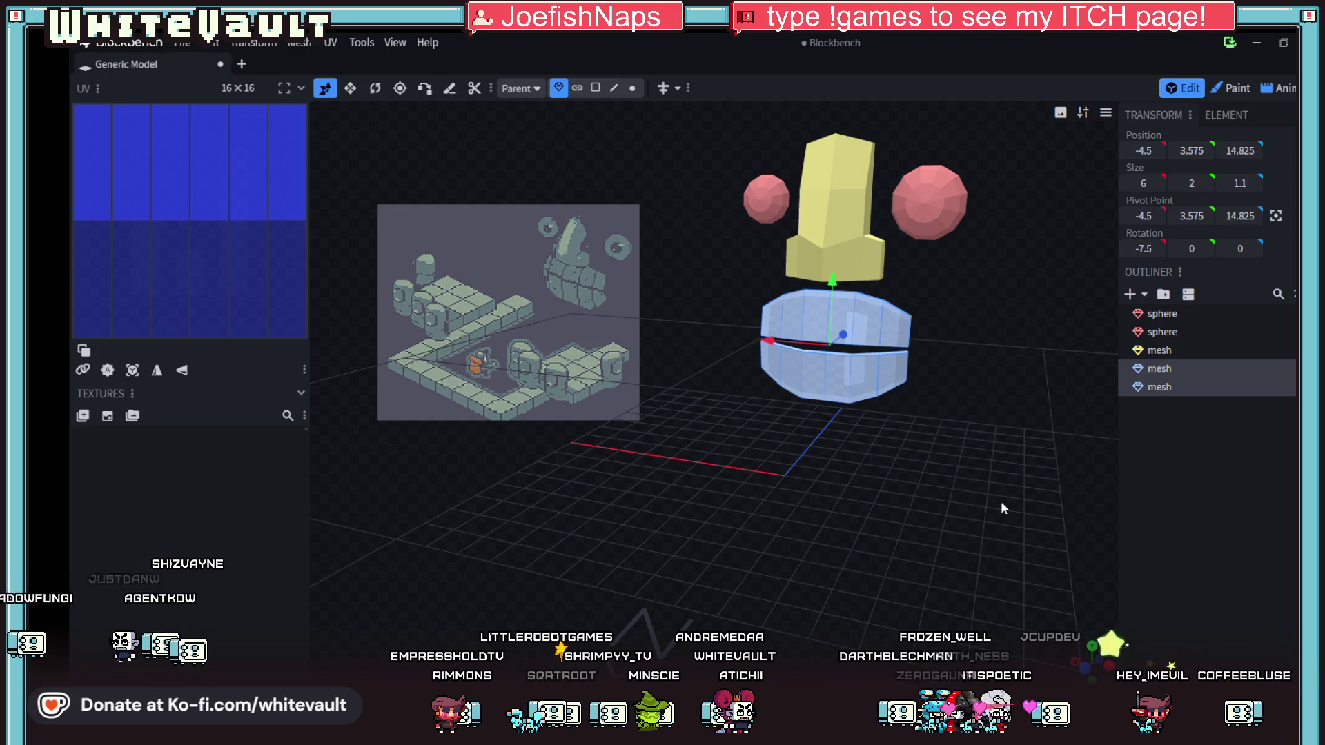
{"action": "scroll", "coordinate": [877, 469], "scroll_direction": "down", "scroll_amount": 2}
{"action": "mouse_move", "coordinate": [879, 468]}
{"action": "left_mouse_down"}
{"action": "mouse_move", "coordinate": [787, 494]}
{"action": "mouse_move", "coordinate": [719, 450]}
{"action": "mouse_move", "coordinate": [704, 468]}
{"action": "mouse_move", "coordinate": [715, 464]}
{"action": "left_mouse_up"}
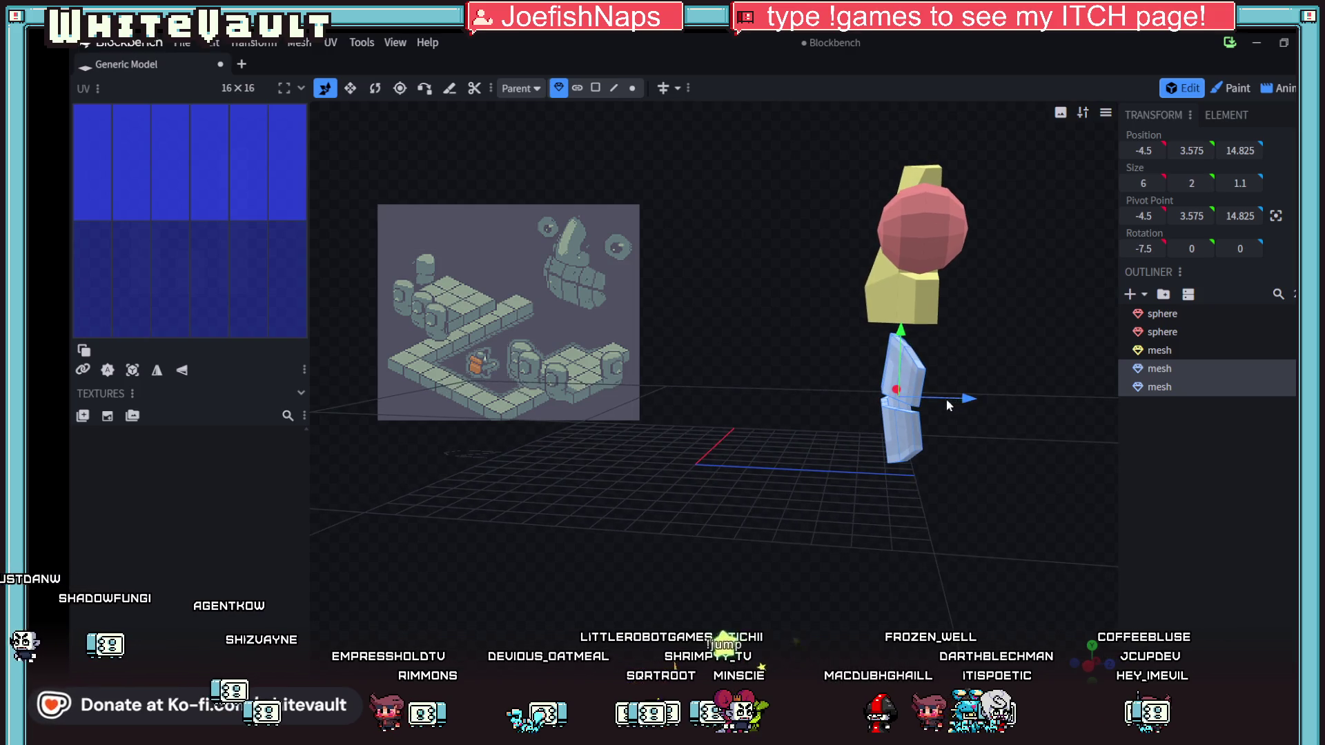
{"action": "left_click_drag", "start_coordinate": [902, 338], "coordinate": [903, 327]}
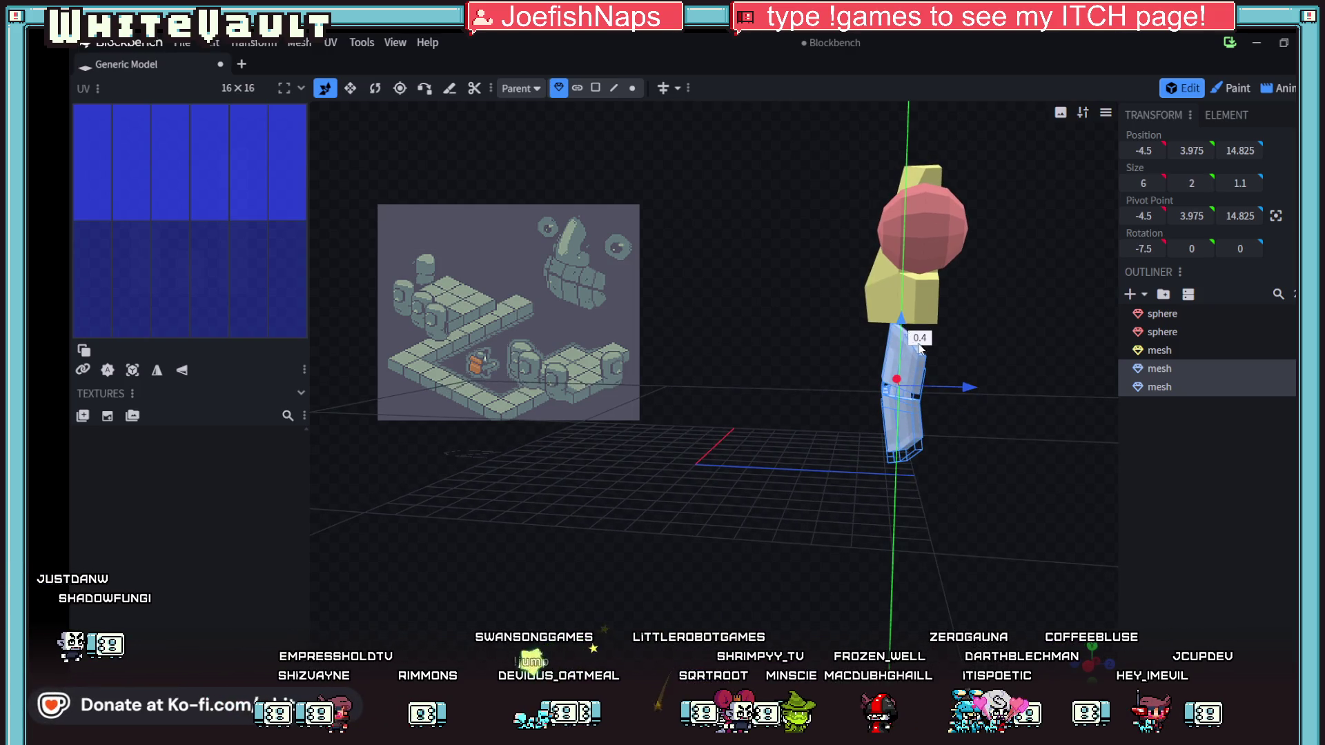
{"action": "left_click", "coordinate": [374, 89]}
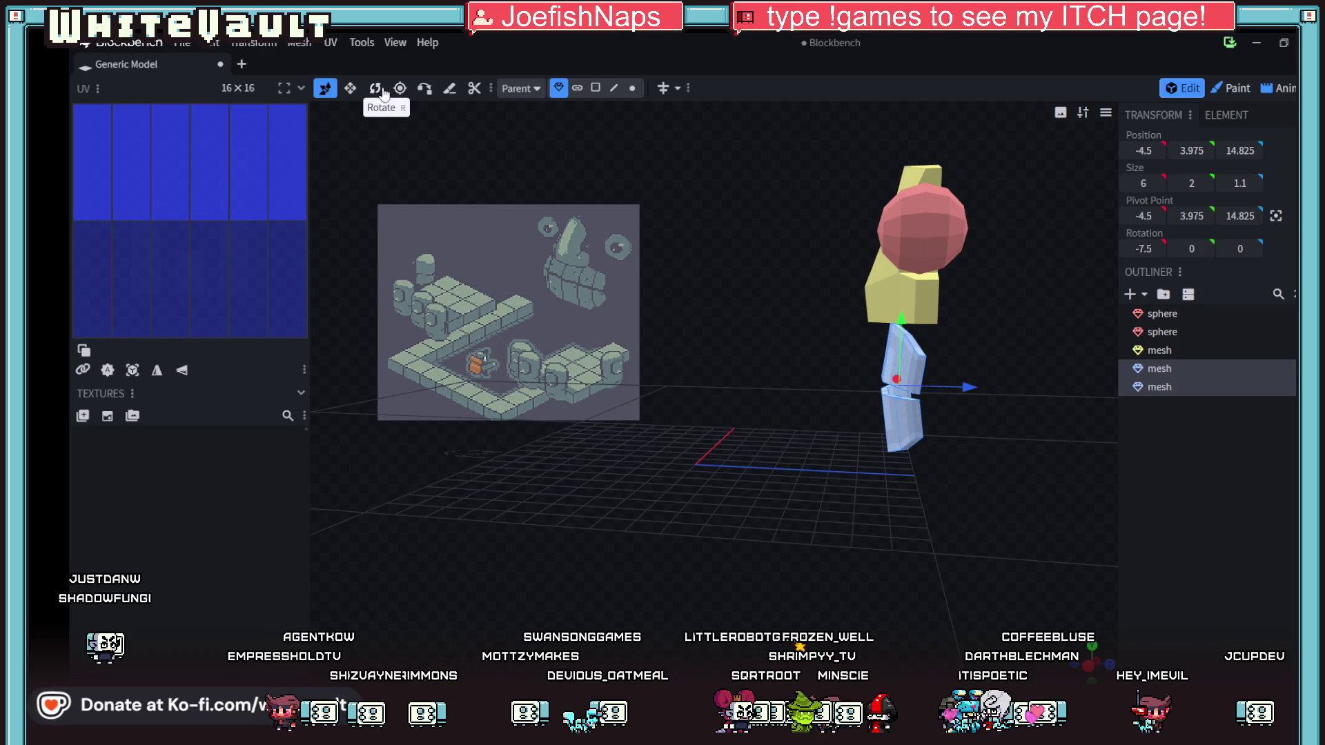
{"action": "scroll", "coordinate": [1024, 395], "scroll_direction": "down", "scroll_amount": 3}
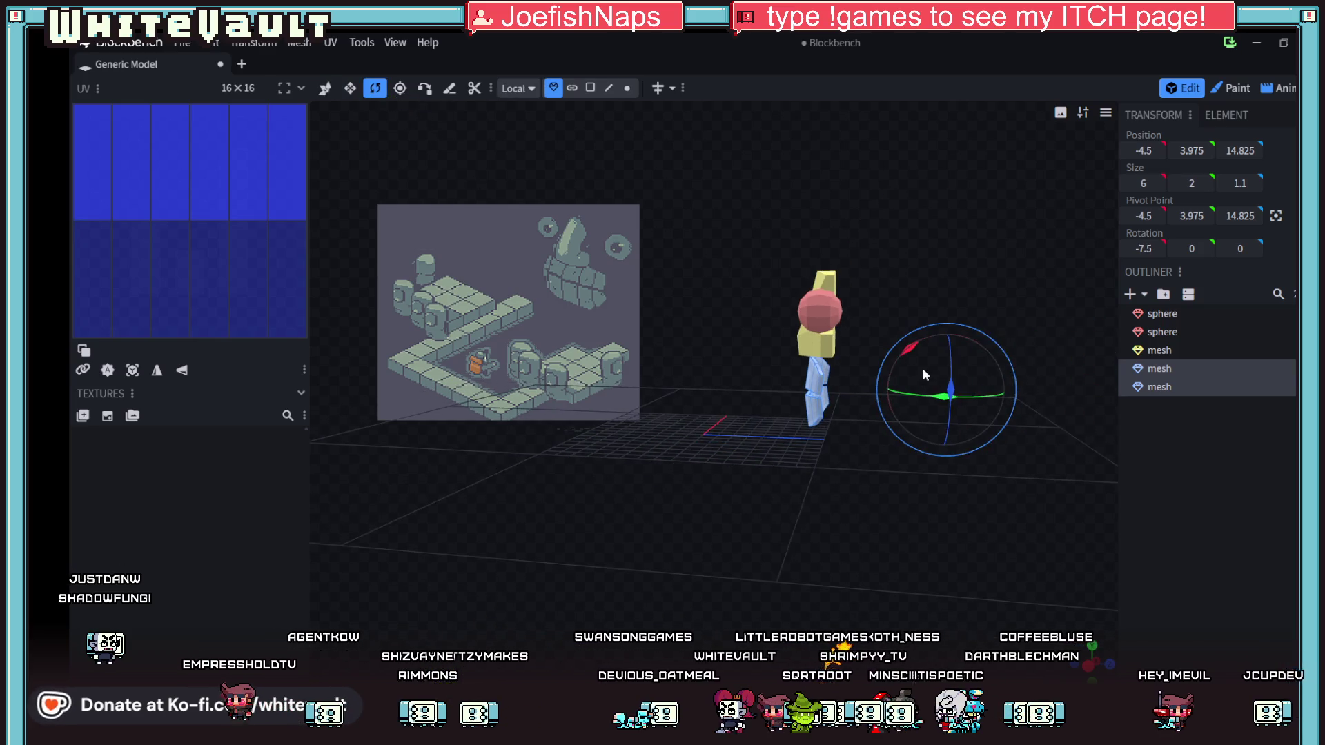
{"action": "left_click_drag", "start_coordinate": [913, 348], "coordinate": [904, 357]}
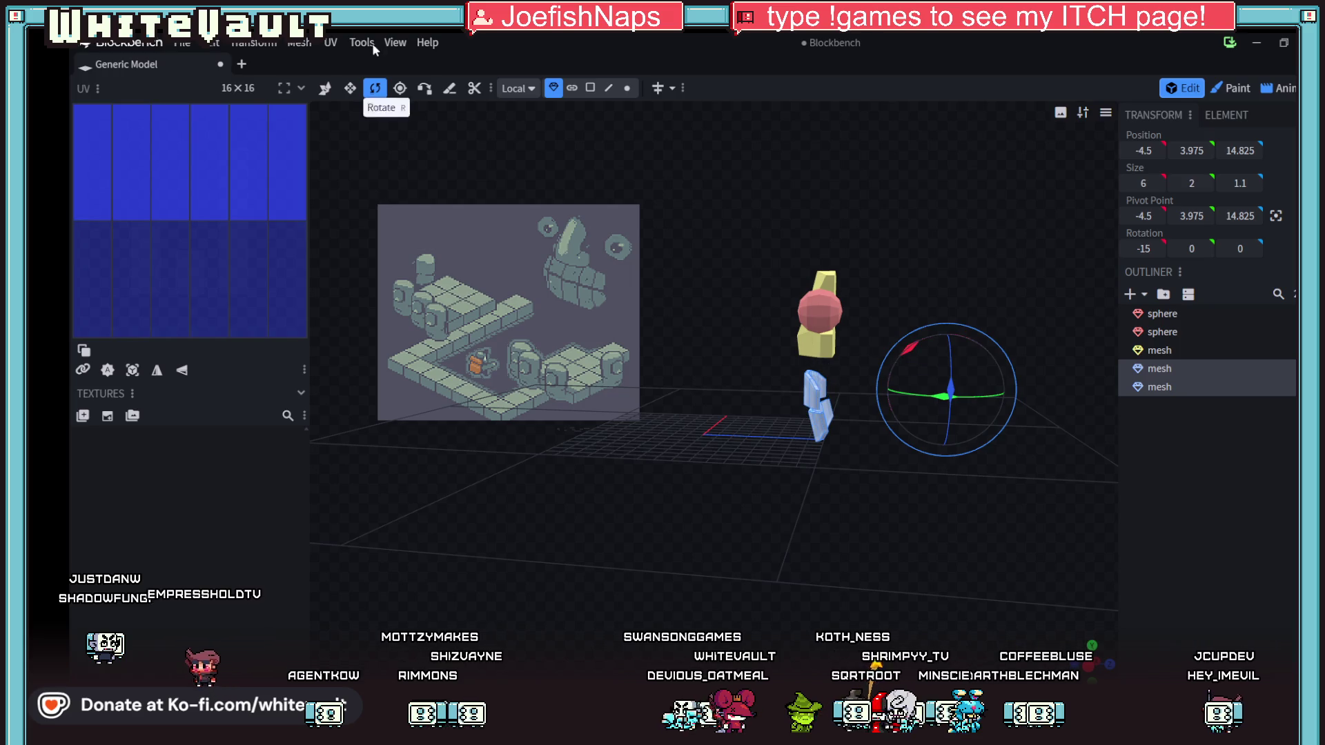
{"action": "left_click", "coordinate": [325, 88]}
{"action": "scroll", "coordinate": [847, 375], "scroll_direction": "up", "scroll_amount": 3}
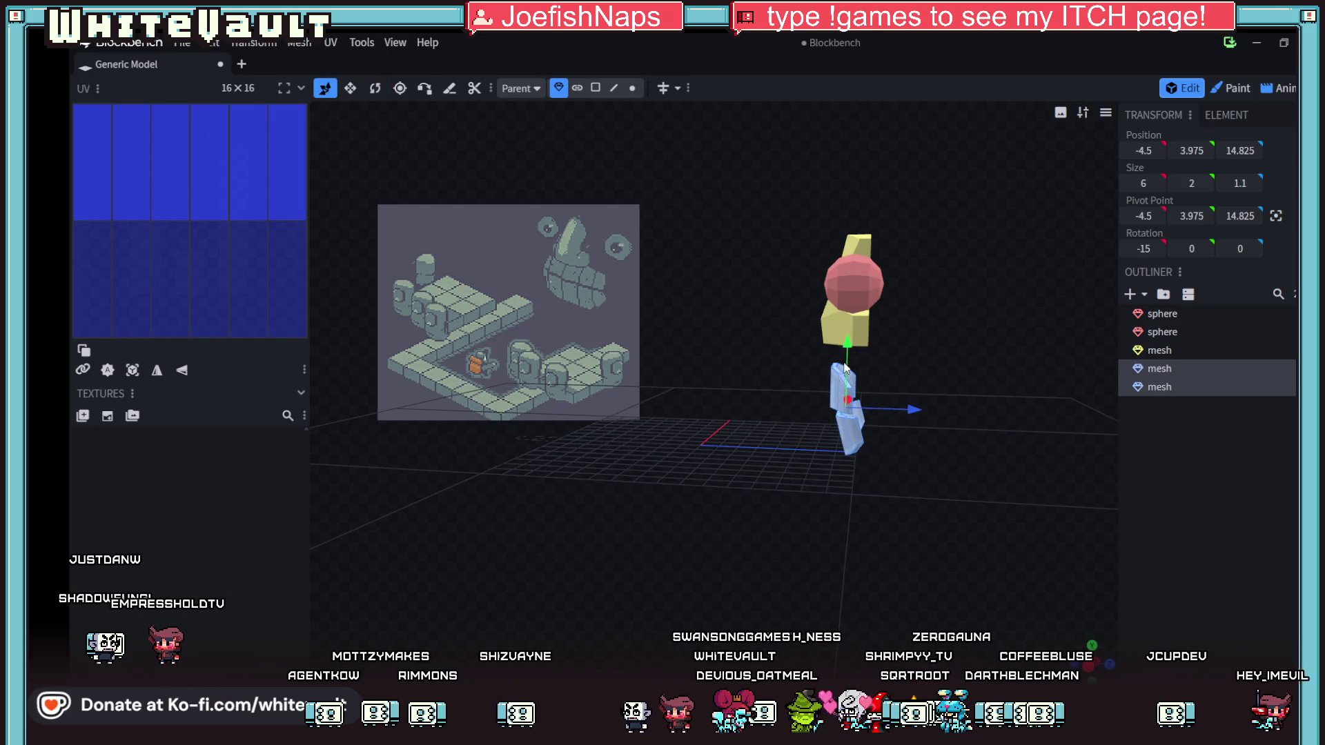
{"action": "left_click_drag", "start_coordinate": [869, 355], "coordinate": [871, 335]}
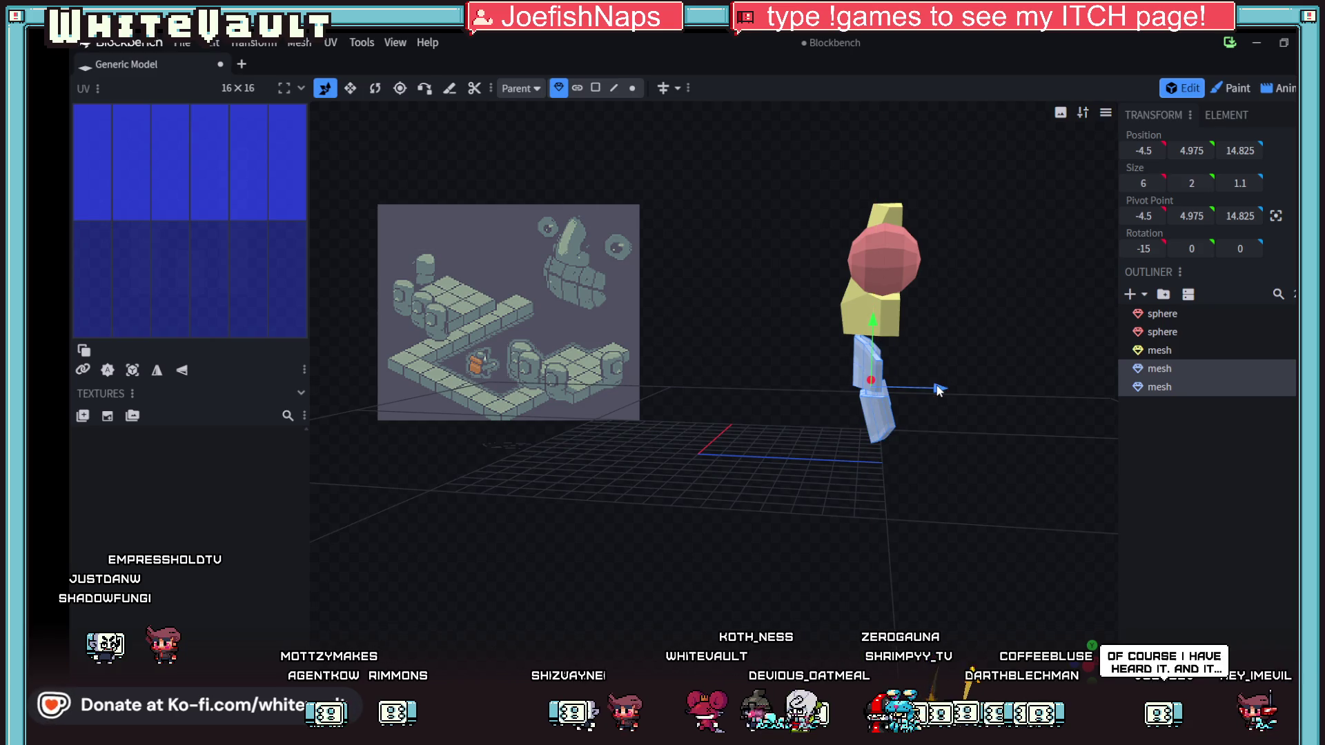
{"action": "mouse_move", "coordinate": [751, 528]}
{"action": "left_mouse_down"}
{"action": "mouse_move", "coordinate": [931, 508]}
{"action": "mouse_move", "coordinate": [958, 527]}
{"action": "left_mouse_up"}
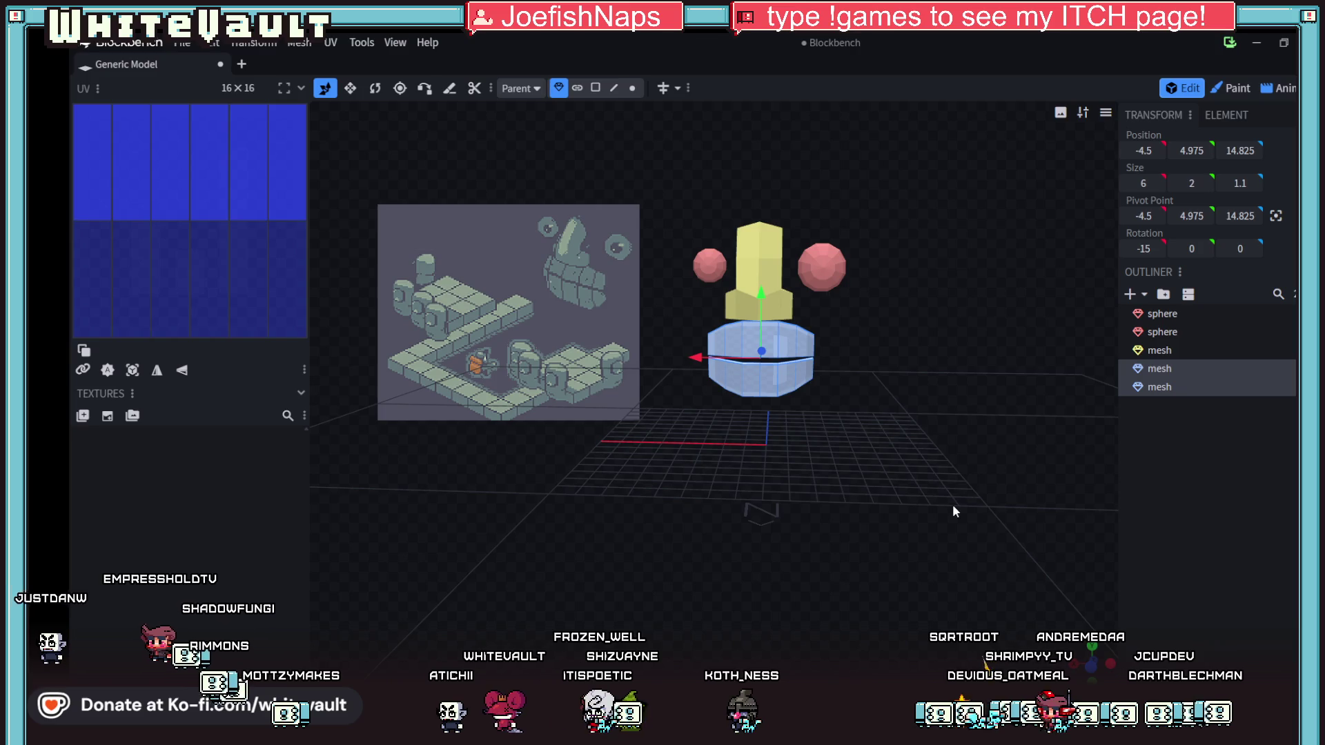
{"action": "left_click_drag", "start_coordinate": [964, 416], "coordinate": [918, 414]}
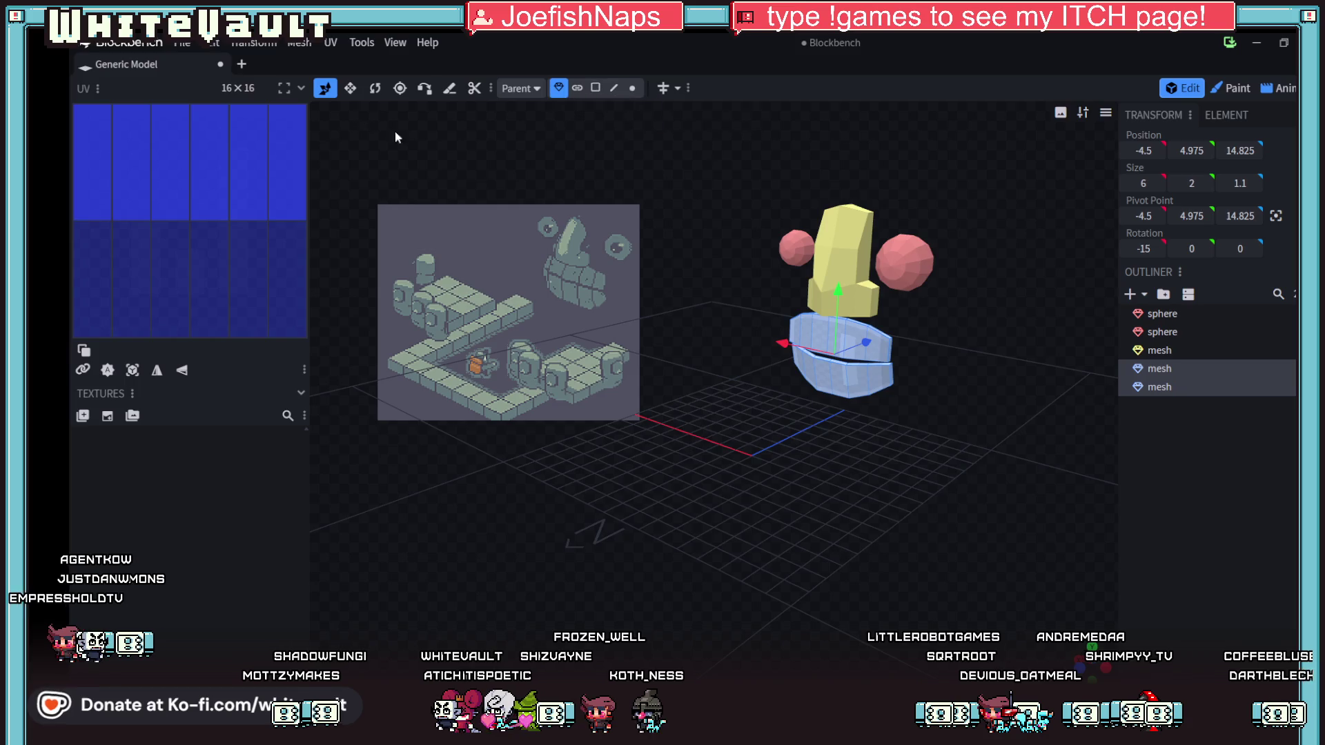
{"action": "left_click", "coordinate": [1144, 295]}
- Add a new 16 by 8 cuboid mesh to the scene
{"action": "left_click", "coordinate": [1159, 328]}
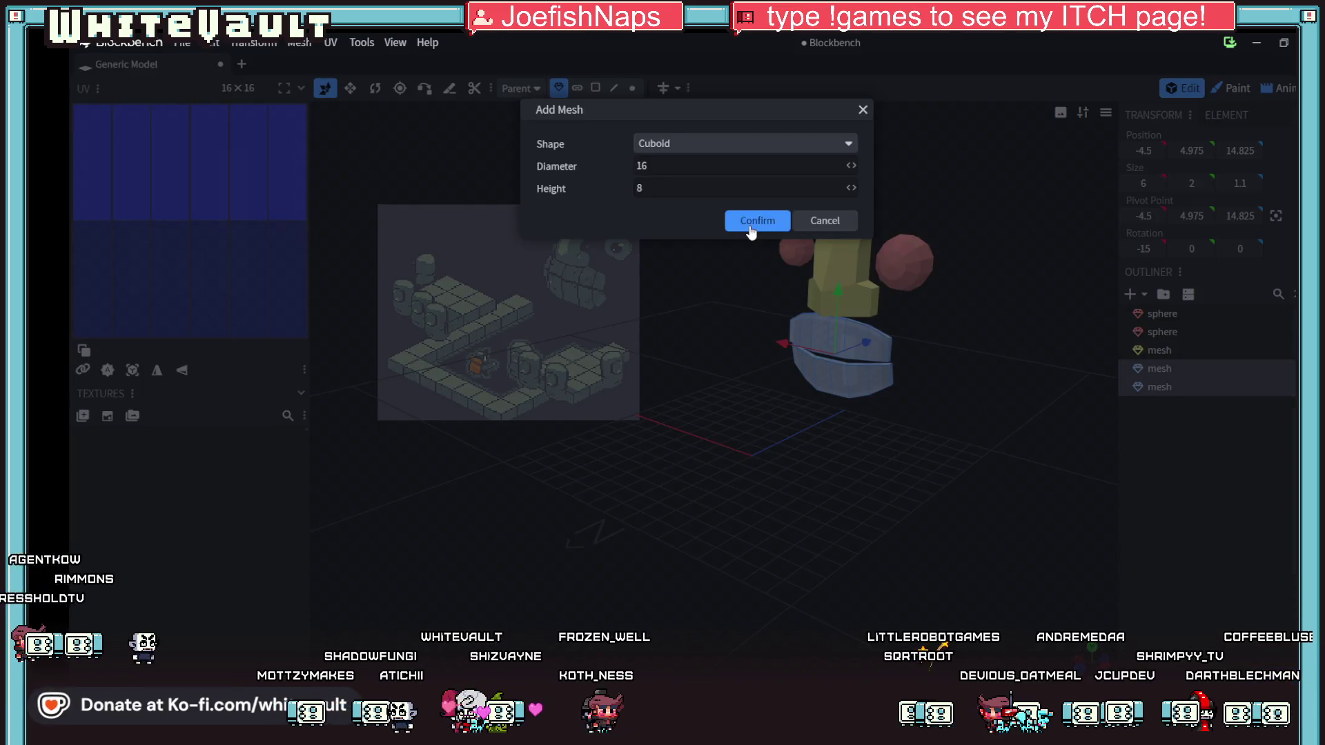
{"action": "left_click", "coordinate": [755, 218]}
{"action": "mouse_move", "coordinate": [1006, 527]}
{"action": "left_mouse_down"}
{"action": "mouse_move", "coordinate": [788, 305]}
{"action": "mouse_move", "coordinate": [772, 399]}
{"action": "mouse_move", "coordinate": [797, 445]}
{"action": "left_mouse_up"}
- Pull the cuboid's side faces inward to shape a 5×1×5 plate
{"action": "left_click", "coordinate": [598, 90]}
{"action": "left_click_drag", "start_coordinate": [963, 594], "coordinate": [975, 544]}
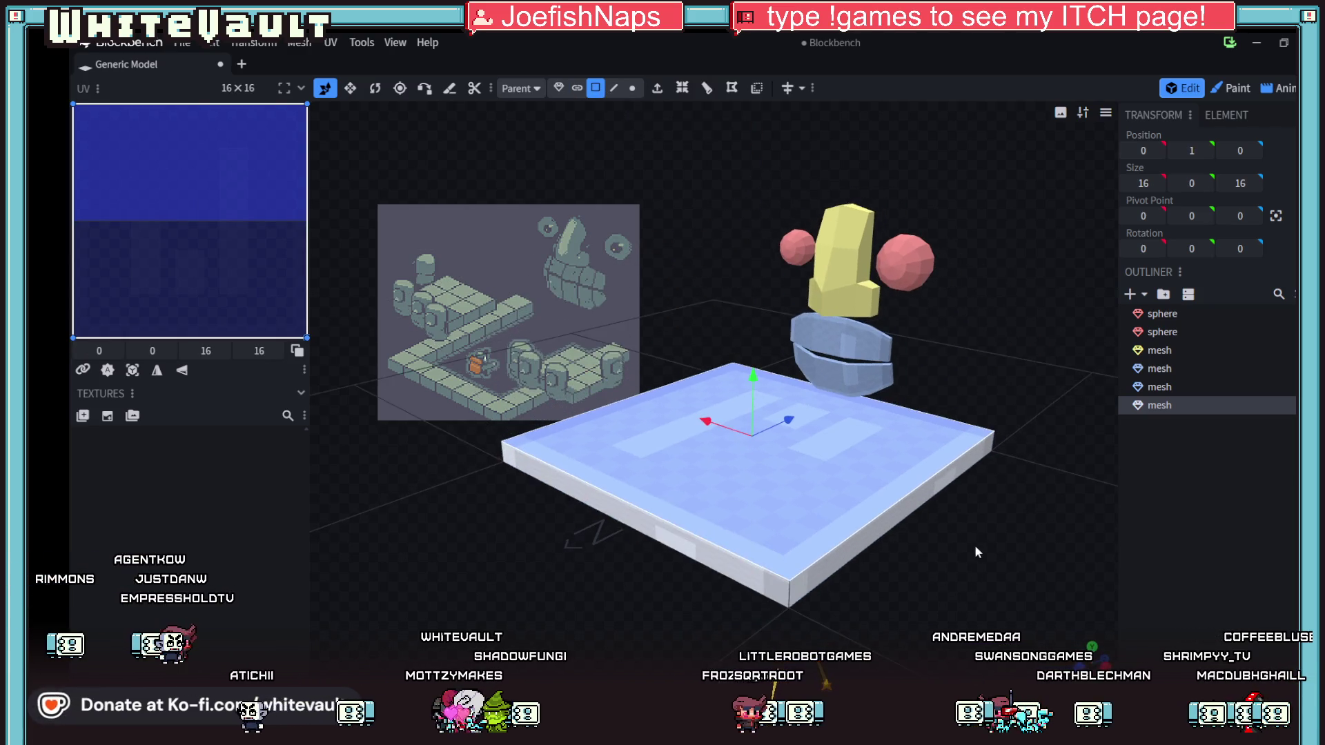
{"action": "left_click", "coordinate": [912, 507]}
{"action": "mouse_move", "coordinate": [860, 487]}
{"action": "left_mouse_down"}
{"action": "mouse_move", "coordinate": [541, 479]}
{"action": "mouse_move", "coordinate": [721, 379]}
{"action": "mouse_move", "coordinate": [942, 548]}
{"action": "mouse_move", "coordinate": [717, 368]}
{"action": "mouse_move", "coordinate": [775, 435]}
{"action": "mouse_move", "coordinate": [750, 428]}
{"action": "left_mouse_up"}
{"action": "left_click", "coordinate": [540, 478]}
{"action": "left_click", "coordinate": [726, 334]}
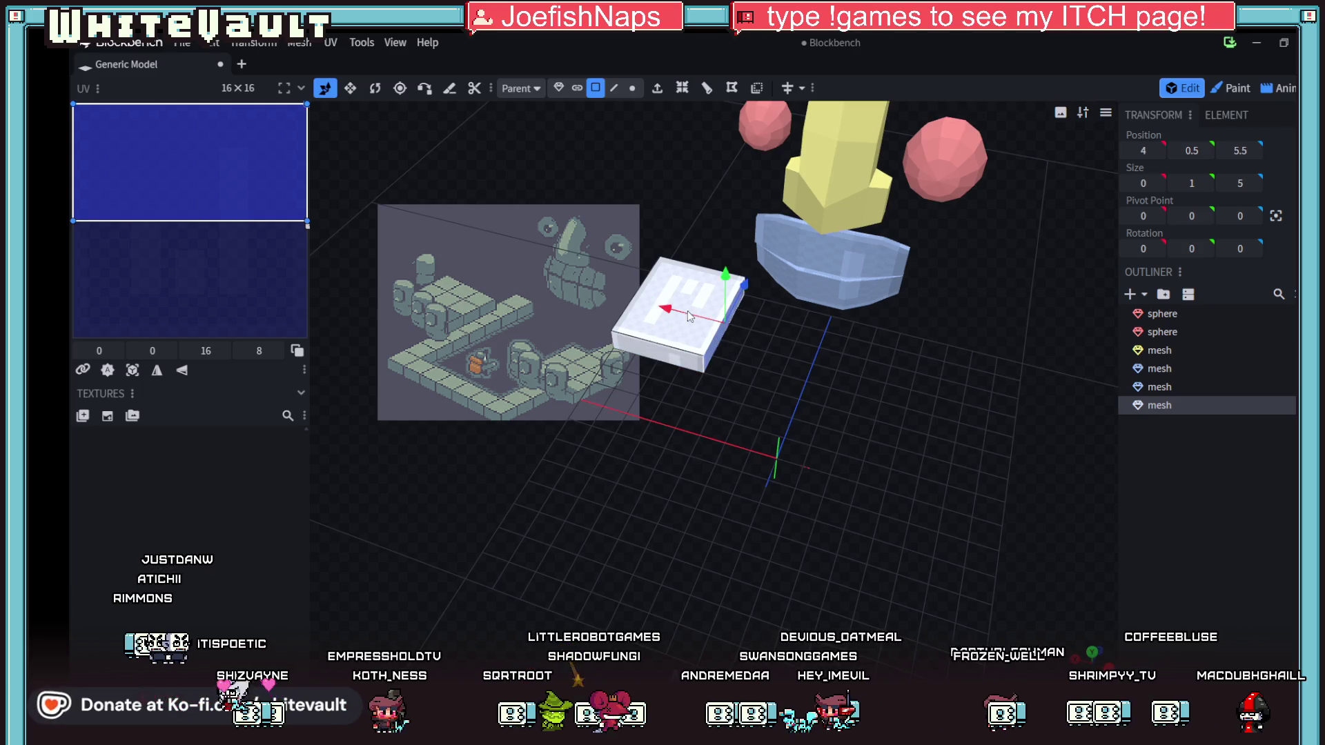
{"action": "left_click_drag", "start_coordinate": [689, 316], "coordinate": [676, 312]}
- Move the plate along Z to -3
{"action": "mouse_move", "coordinate": [805, 478]}
{"action": "left_mouse_down"}
{"action": "mouse_move", "coordinate": [715, 433]}
{"action": "mouse_move", "coordinate": [772, 309]}
{"action": "left_mouse_up"}
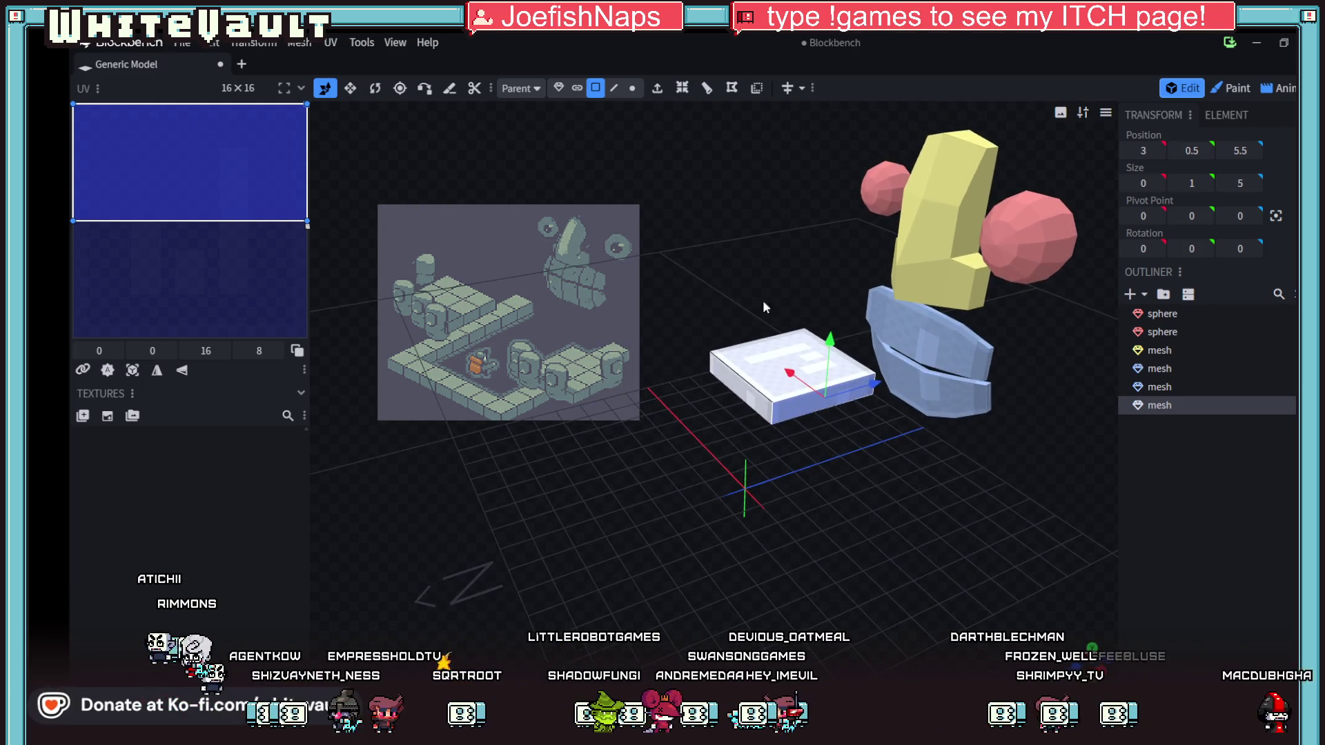
{"action": "left_click", "coordinate": [559, 87]}
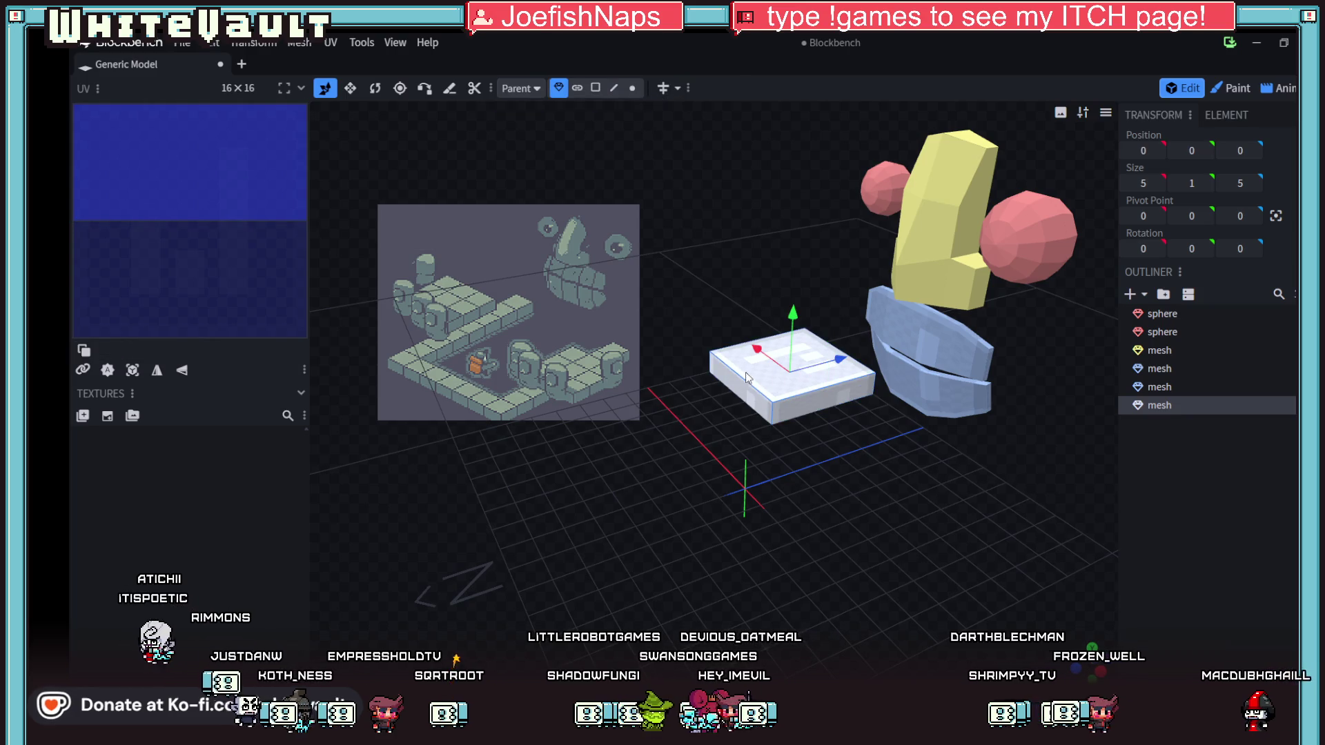
{"action": "mouse_move", "coordinate": [826, 362]}
{"action": "left_mouse_down"}
{"action": "mouse_move", "coordinate": [749, 392]}
{"action": "mouse_move", "coordinate": [759, 387]}
{"action": "left_mouse_up"}
{"action": "mouse_move", "coordinate": [759, 483]}
{"action": "left_mouse_down"}
{"action": "mouse_move", "coordinate": [715, 539]}
{"action": "mouse_move", "coordinate": [1024, 539]}
{"action": "mouse_move", "coordinate": [831, 538]}
{"action": "mouse_move", "coordinate": [839, 425]}
{"action": "mouse_move", "coordinate": [759, 547]}
{"action": "mouse_move", "coordinate": [659, 360]}
{"action": "mouse_move", "coordinate": [620, 356]}
{"action": "mouse_move", "coordinate": [663, 444]}
{"action": "mouse_move", "coordinate": [659, 431]}
{"action": "mouse_move", "coordinate": [719, 441]}
{"action": "mouse_move", "coordinate": [654, 320]}
{"action": "left_mouse_up"}
- Duplicate the square plate and stretch the copy into a long bar
{"action": "key", "text": "ctrl+c"}
{"action": "key", "text": "ctrl+v"}
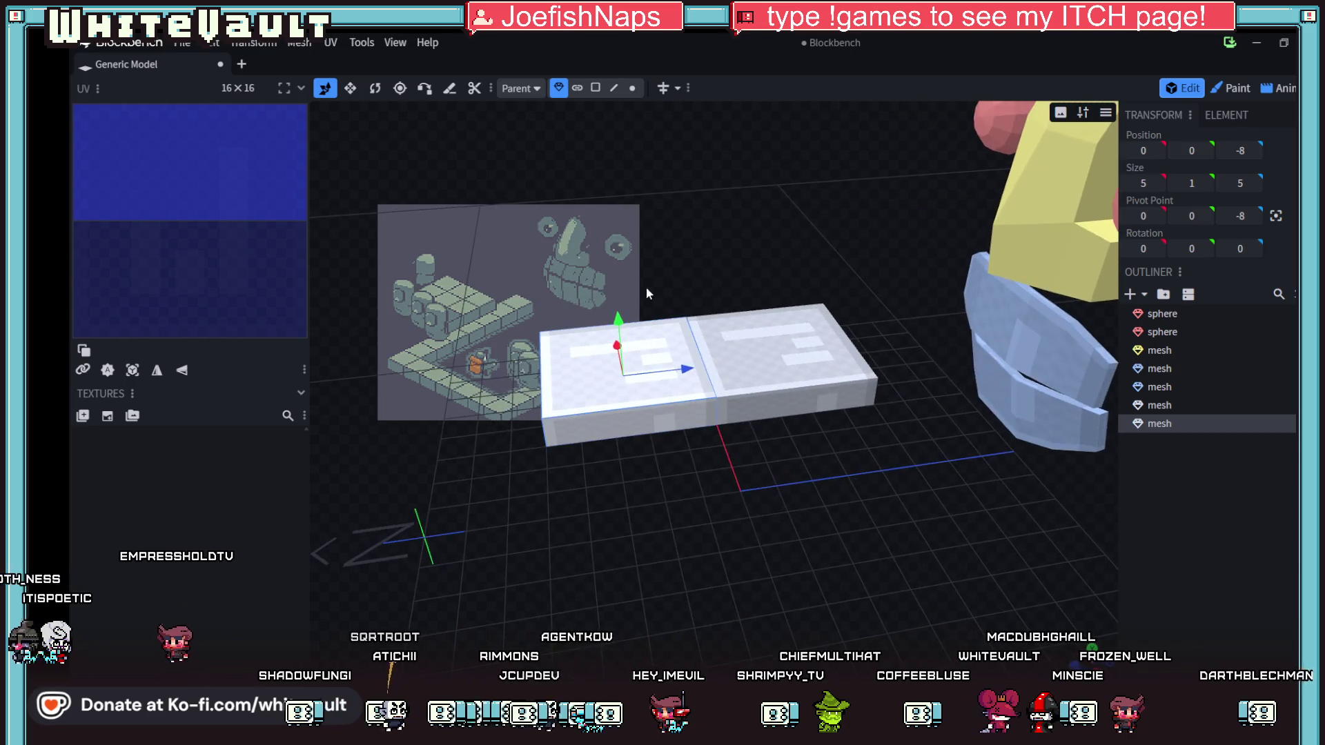
{"action": "left_click", "coordinate": [595, 88]}
{"action": "left_click_drag", "start_coordinate": [766, 483], "coordinate": [687, 452]}
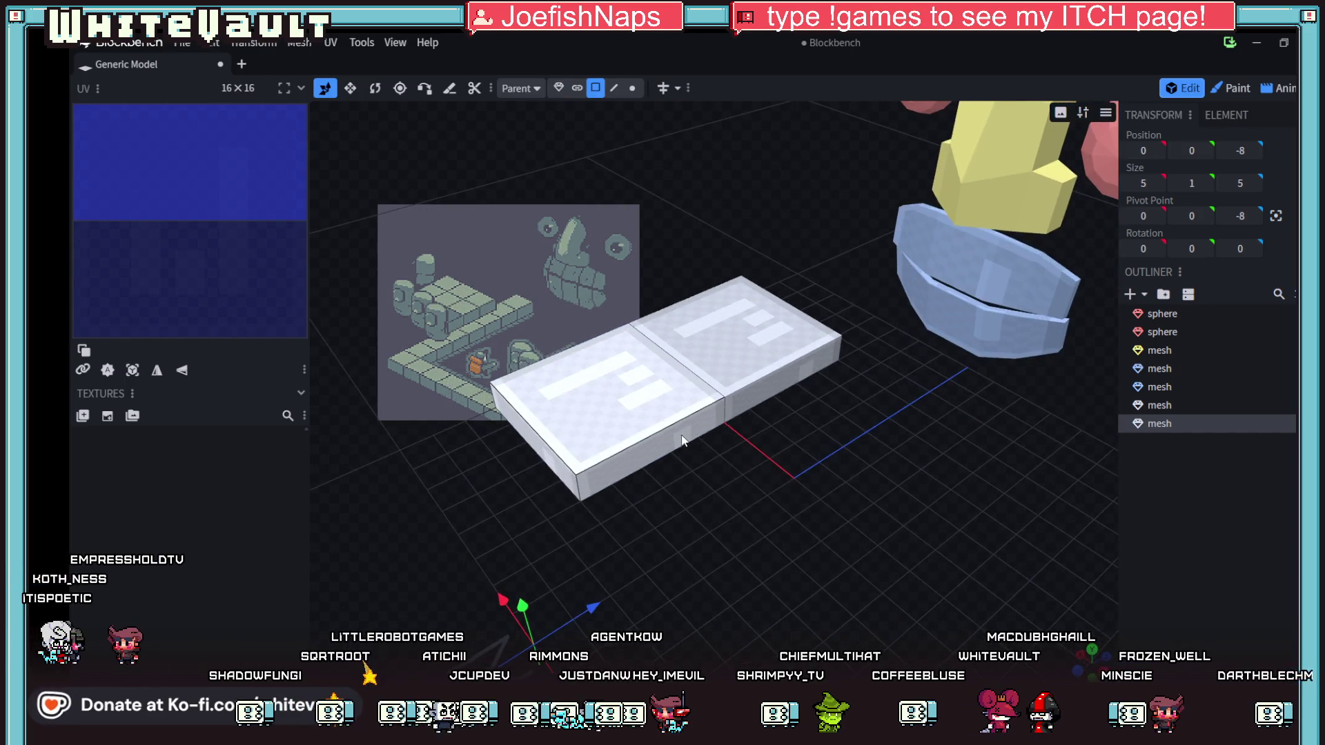
{"action": "left_click", "coordinate": [687, 450]}
{"action": "left_click_drag", "start_coordinate": [627, 420], "coordinate": [548, 360]}
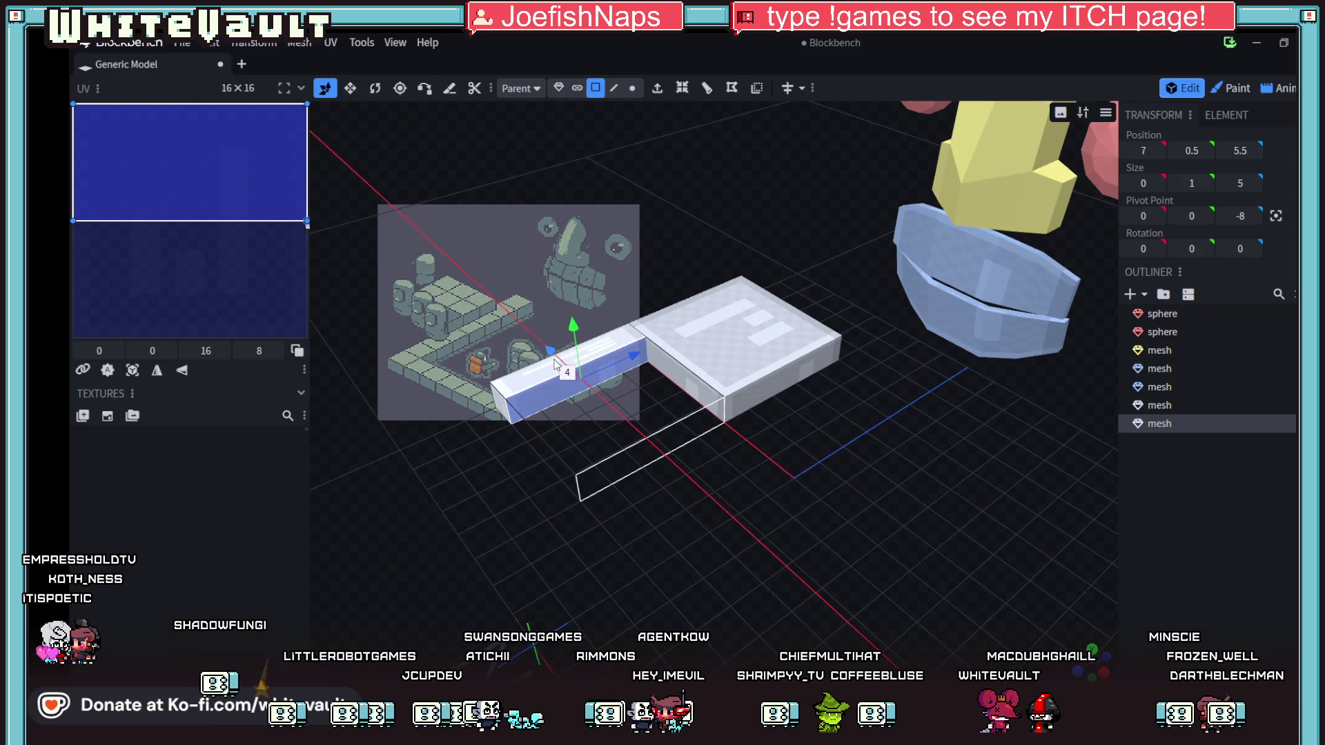
- Extend the bar's end face two units along Z
{"action": "left_click_drag", "start_coordinate": [624, 529], "coordinate": [745, 503]}
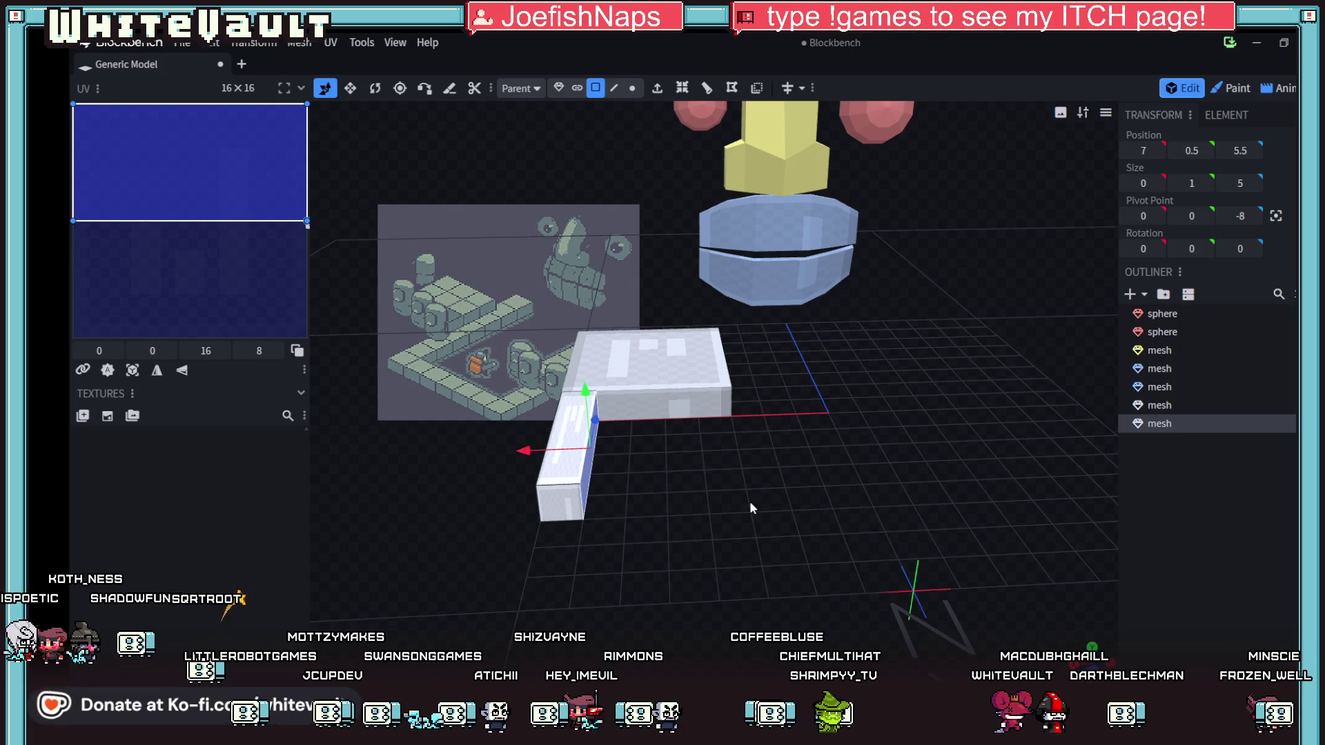
{"action": "mouse_move", "coordinate": [647, 489]}
{"action": "left_mouse_down"}
{"action": "mouse_move", "coordinate": [661, 538]}
{"action": "mouse_move", "coordinate": [569, 528]}
{"action": "mouse_move", "coordinate": [582, 545]}
{"action": "mouse_move", "coordinate": [539, 483]}
{"action": "left_mouse_up"}
{"action": "left_click", "coordinate": [488, 439]}
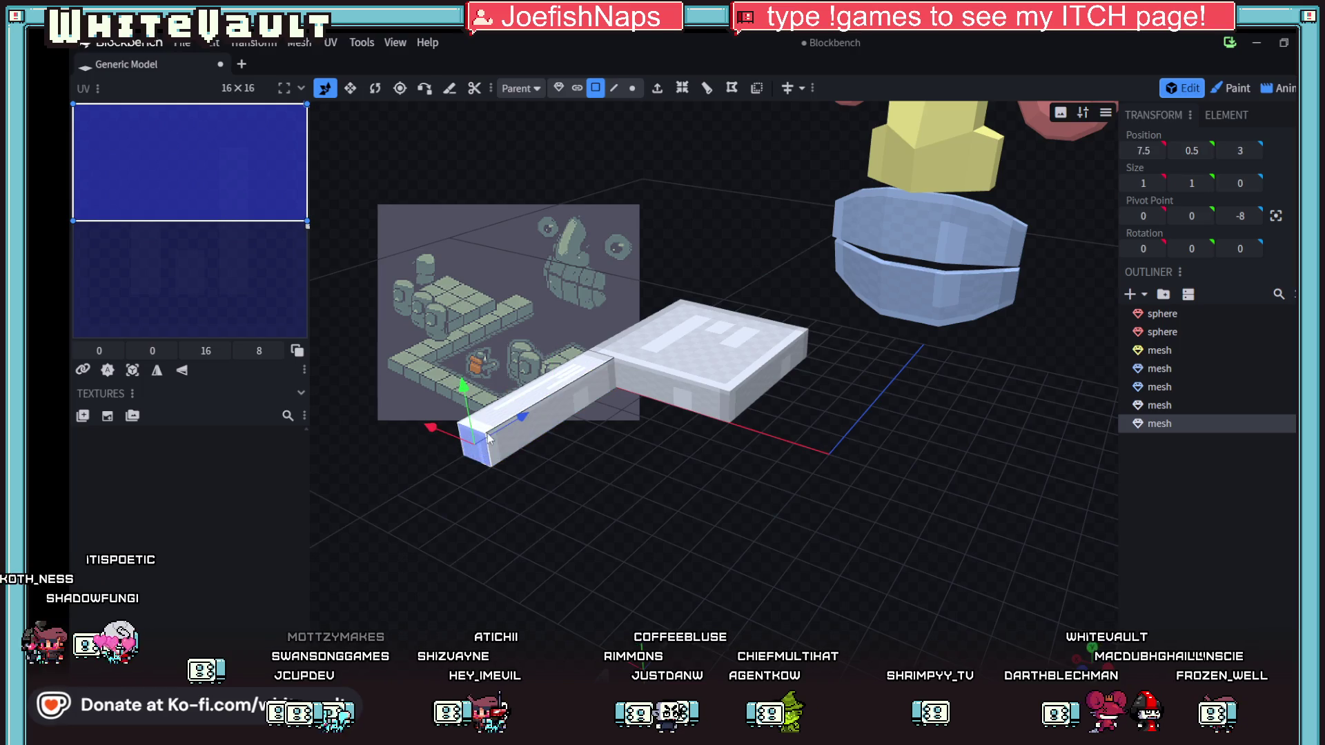
{"action": "mouse_move", "coordinate": [524, 418]}
{"action": "left_mouse_down"}
{"action": "mouse_move", "coordinate": [568, 388]}
{"action": "mouse_move", "coordinate": [722, 446]}
{"action": "mouse_move", "coordinate": [762, 431]}
{"action": "mouse_move", "coordinate": [784, 541]}
{"action": "mouse_move", "coordinate": [606, 544]}
{"action": "mouse_move", "coordinate": [637, 473]}
{"action": "mouse_move", "coordinate": [689, 454]}
{"action": "mouse_move", "coordinate": [706, 526]}
{"action": "mouse_move", "coordinate": [711, 512]}
{"action": "left_mouse_up"}
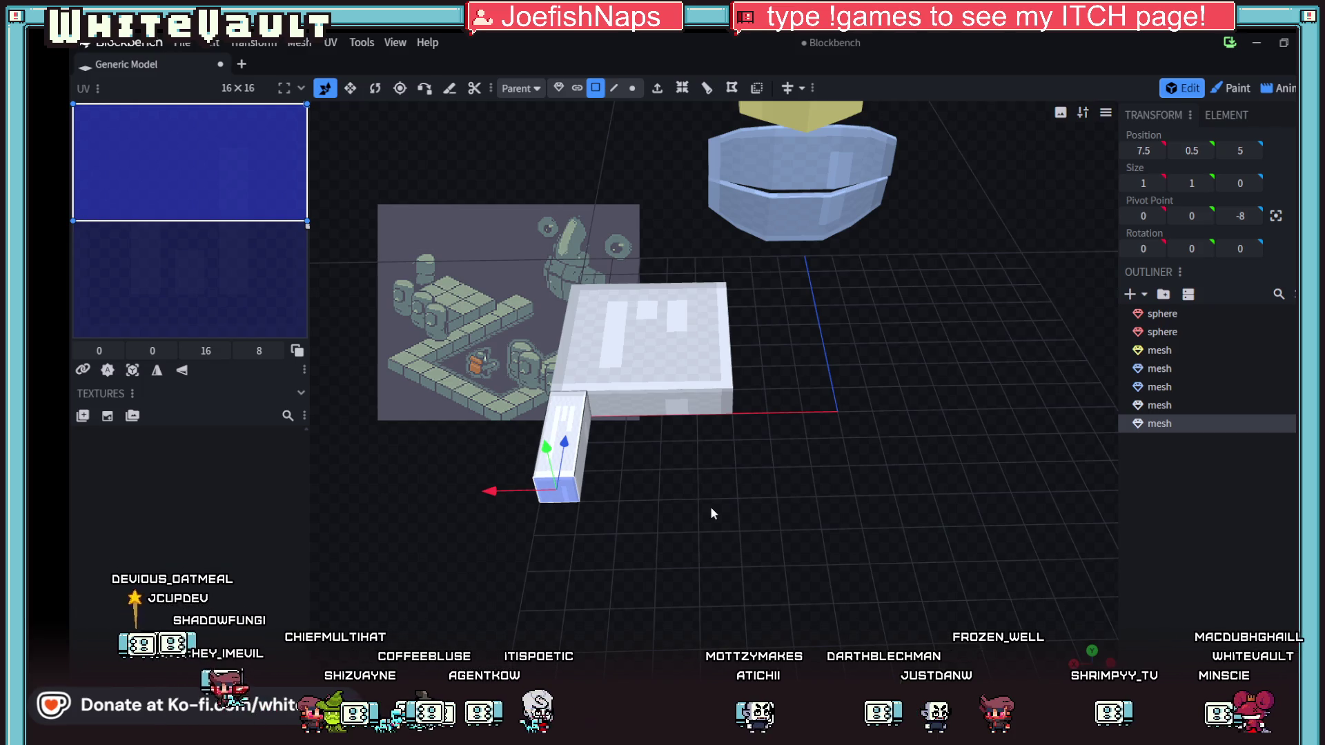
- Slide the square slab along Z away from the bar, then undo the move
{"action": "scroll", "coordinate": [694, 503], "scroll_direction": "up", "scroll_amount": 1}
{"action": "mouse_move", "coordinate": [694, 507]}
{"action": "left_mouse_down"}
{"action": "mouse_move", "coordinate": [789, 486]}
{"action": "mouse_move", "coordinate": [558, 533]}
{"action": "mouse_move", "coordinate": [506, 525]}
{"action": "left_mouse_up"}
{"action": "left_click_drag", "start_coordinate": [759, 499], "coordinate": [811, 477]}
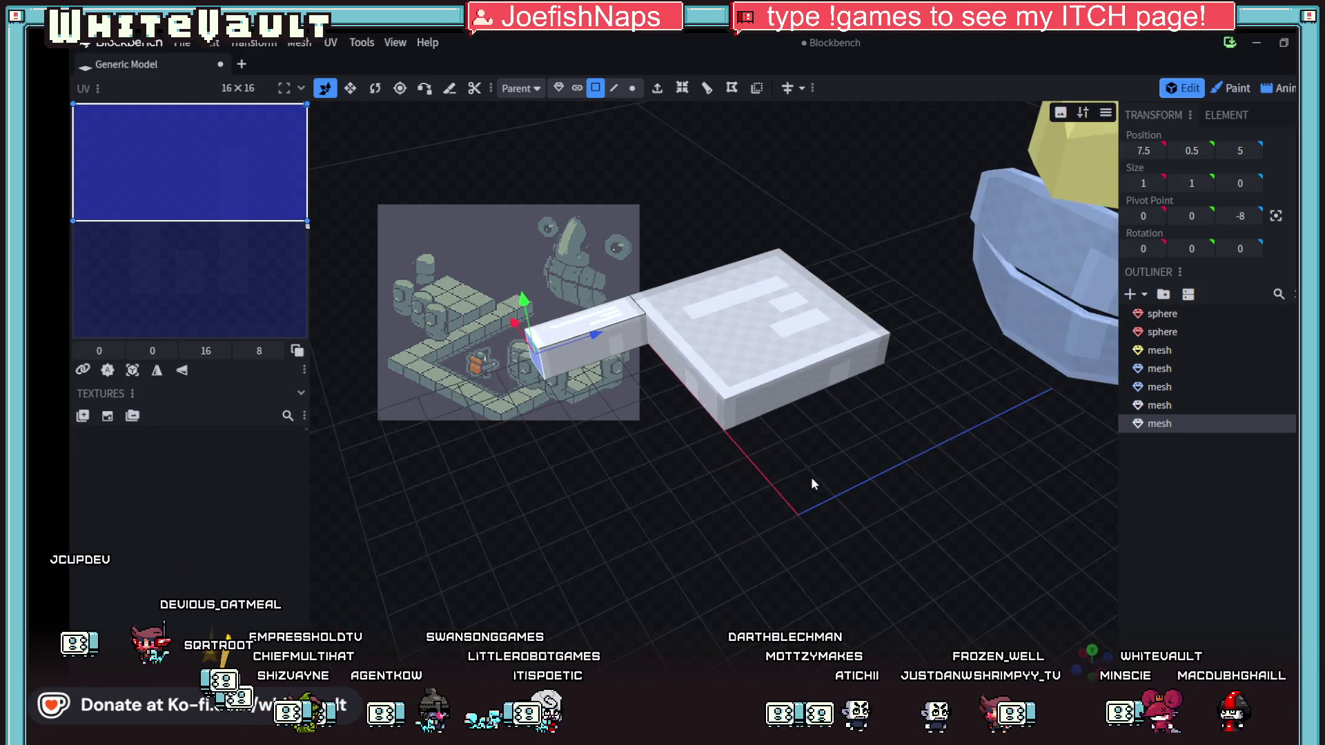
{"action": "left_click", "coordinate": [717, 350]}
{"action": "mouse_move", "coordinate": [716, 350]}
{"action": "left_mouse_down"}
{"action": "mouse_move", "coordinate": [849, 373]}
{"action": "mouse_move", "coordinate": [835, 382]}
{"action": "left_mouse_up"}
{"action": "key", "text": "ctrl+z"}
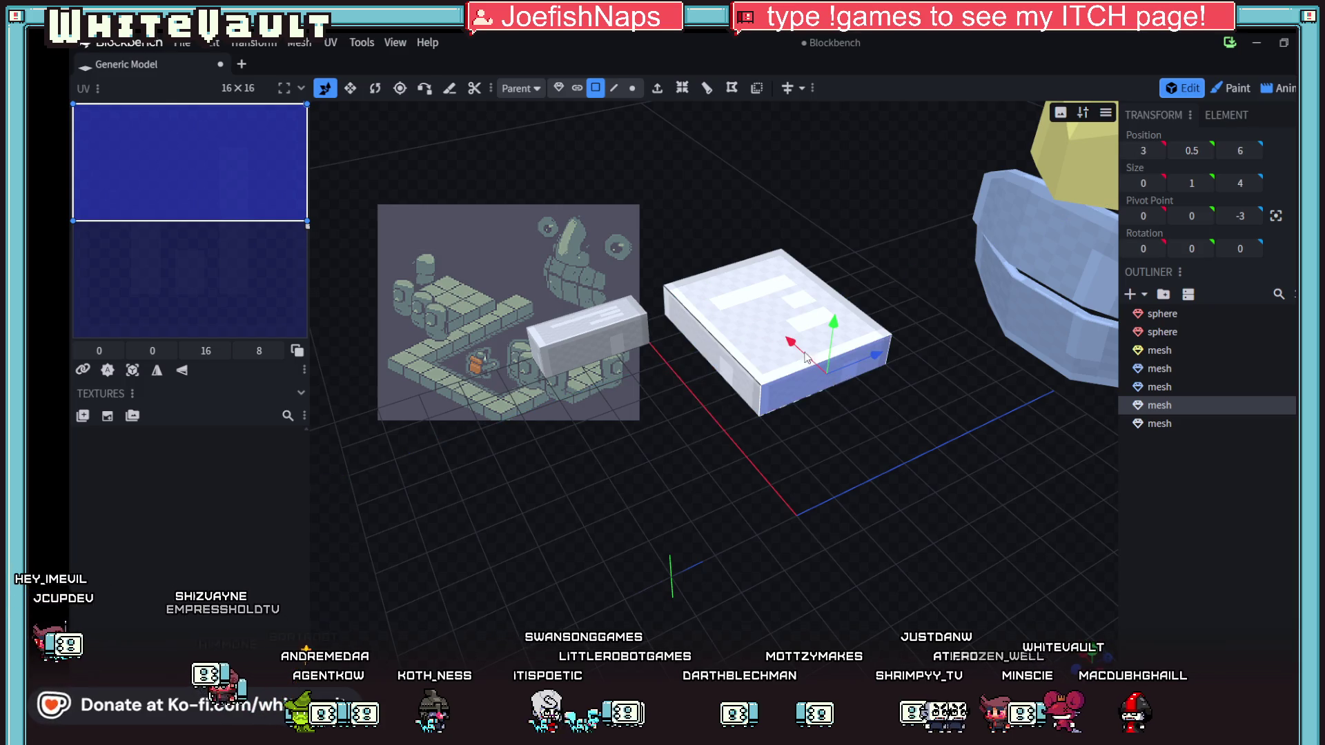
- Undo the earlier edit and slide the thin bar along Z against the slab
{"action": "key", "text": "ctrl+z"}
{"action": "left_click", "coordinate": [630, 345]}
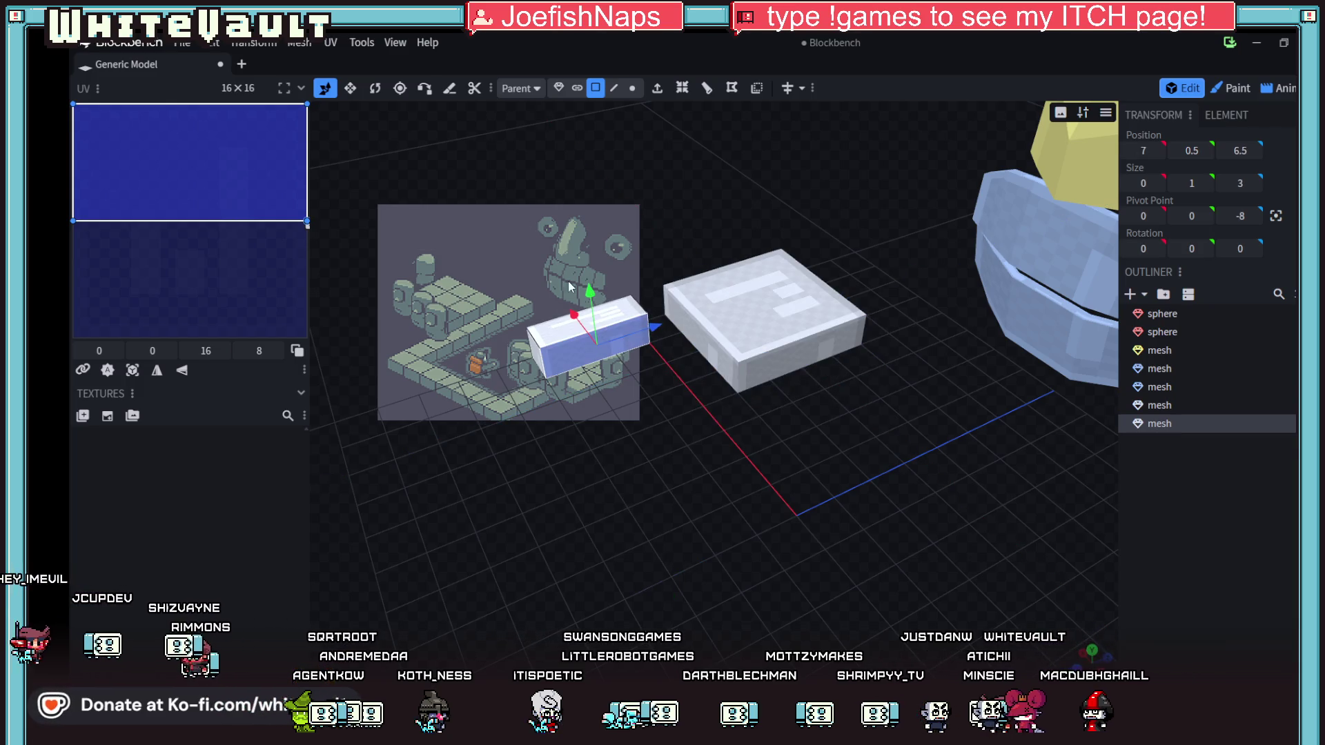
{"action": "left_click", "coordinate": [559, 87]}
{"action": "left_click_drag", "start_coordinate": [652, 321], "coordinate": [673, 313]}
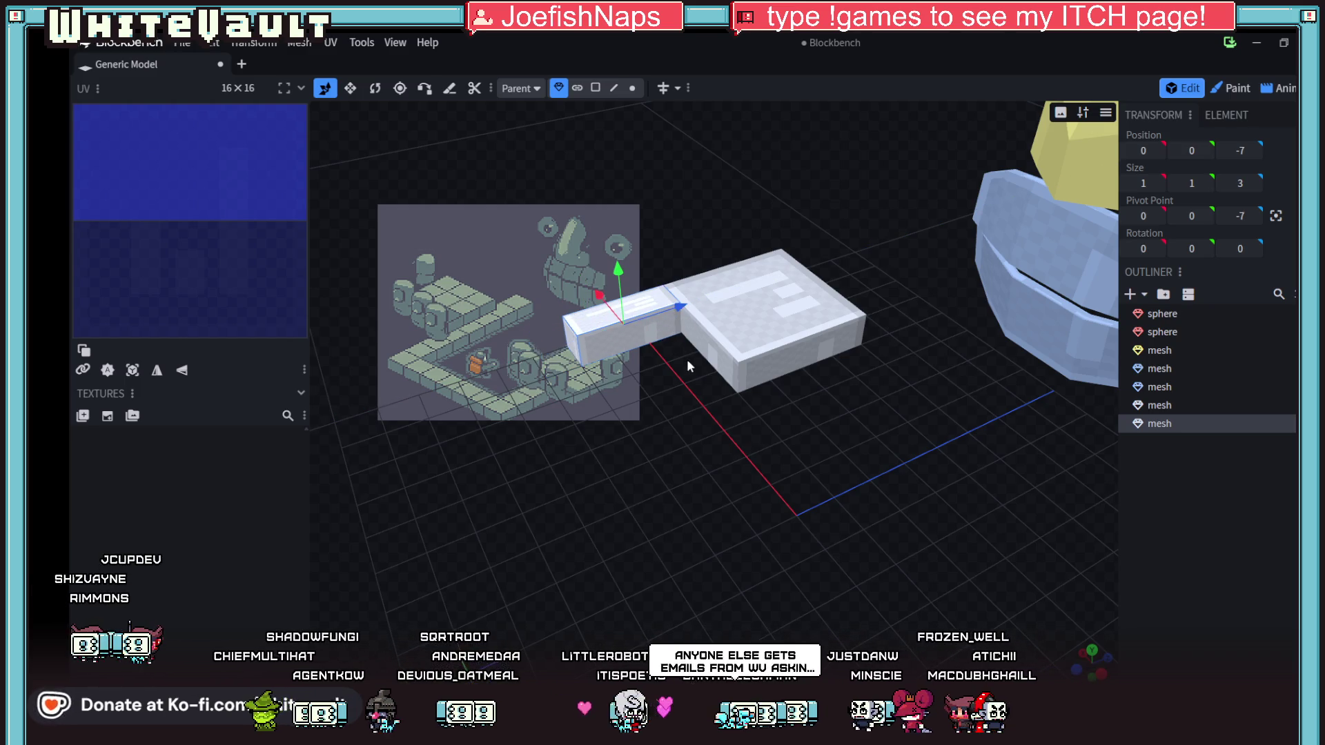
{"action": "mouse_move", "coordinate": [730, 455]}
{"action": "left_mouse_down"}
{"action": "mouse_move", "coordinate": [766, 432]}
{"action": "mouse_move", "coordinate": [766, 444]}
{"action": "mouse_move", "coordinate": [672, 313]}
{"action": "mouse_move", "coordinate": [638, 392]}
{"action": "mouse_move", "coordinate": [645, 408]}
{"action": "left_mouse_up"}
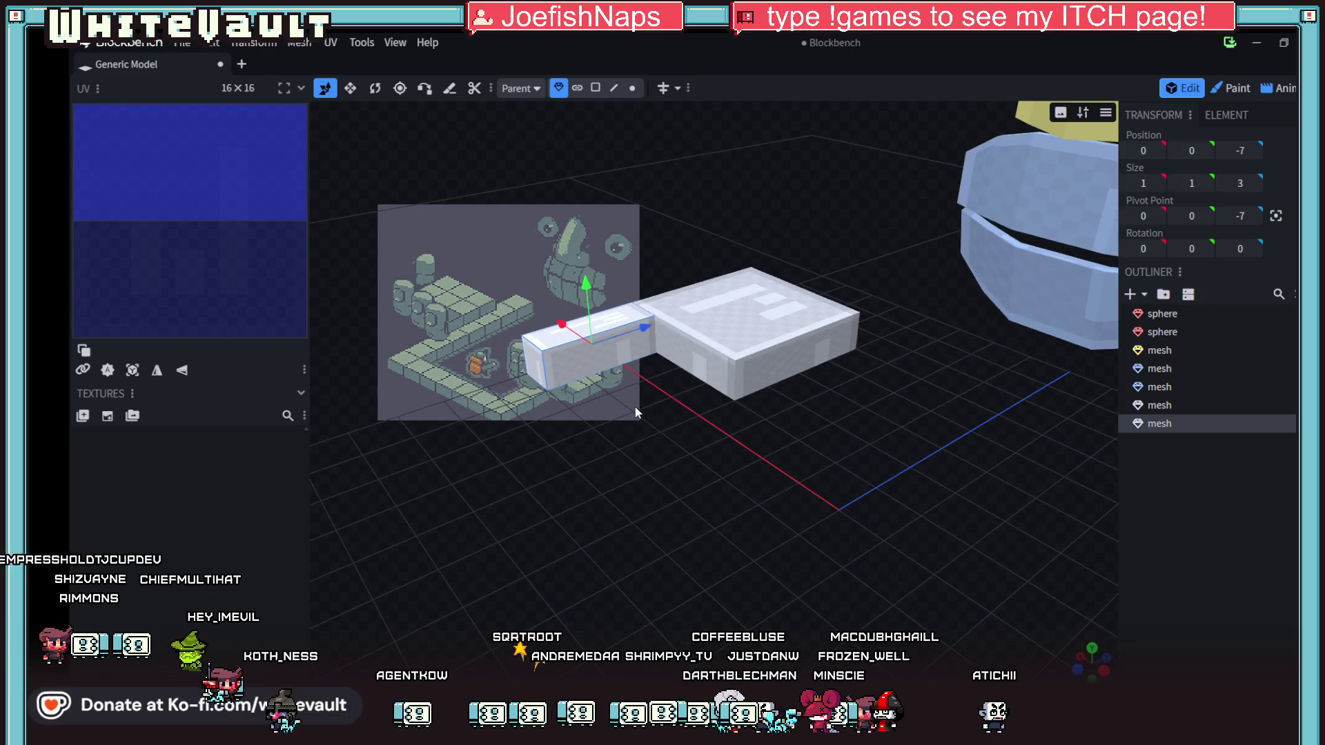
- Move the bar's far end face along Z and extrude it into a new segment
{"action": "left_click", "coordinate": [597, 89]}
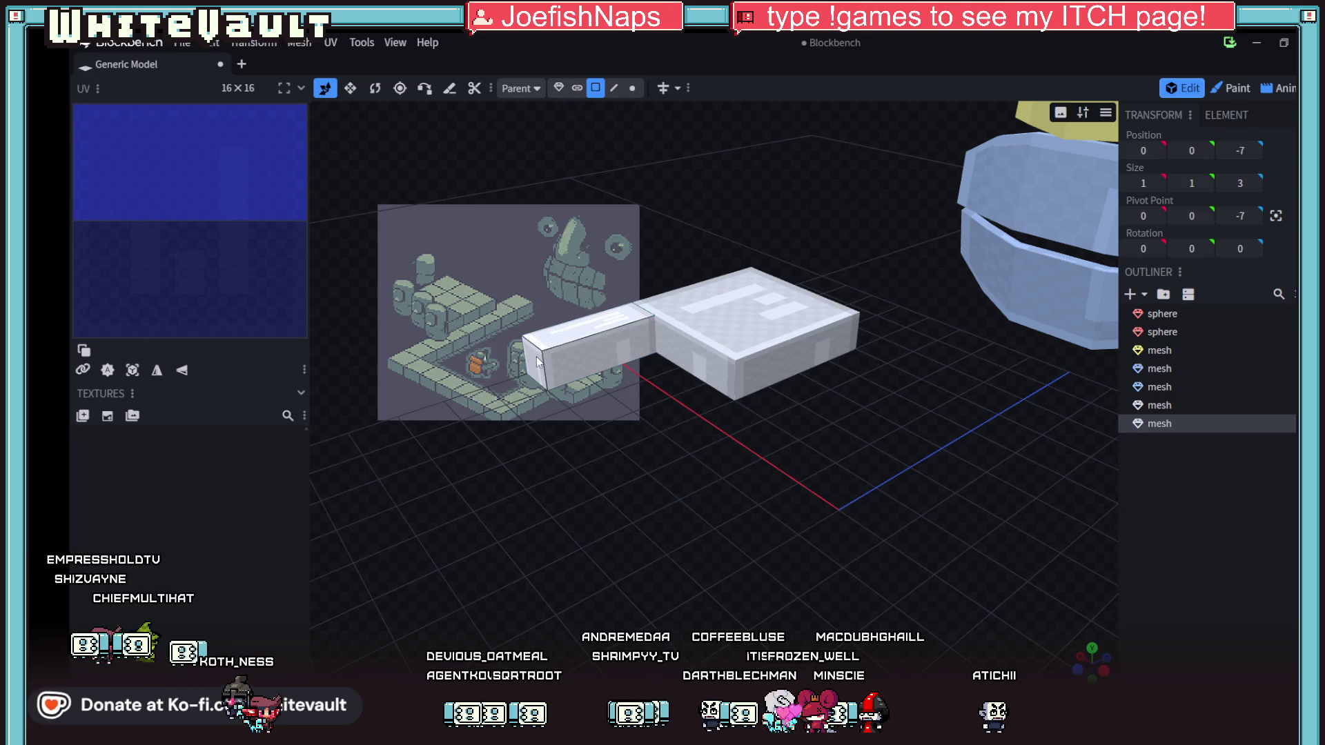
{"action": "left_click", "coordinate": [536, 357]}
{"action": "mouse_move", "coordinate": [599, 349]}
{"action": "left_mouse_down"}
{"action": "mouse_move", "coordinate": [649, 338]}
{"action": "mouse_move", "coordinate": [635, 336]}
{"action": "mouse_move", "coordinate": [625, 413]}
{"action": "mouse_move", "coordinate": [657, 417]}
{"action": "mouse_move", "coordinate": [656, 393]}
{"action": "mouse_move", "coordinate": [689, 413]}
{"action": "mouse_move", "coordinate": [570, 369]}
{"action": "left_mouse_up"}
{"action": "left_click", "coordinate": [658, 88]}
- Extrude the end cube's top face upward into a column and adjust its height
{"action": "left_click", "coordinate": [567, 367]}
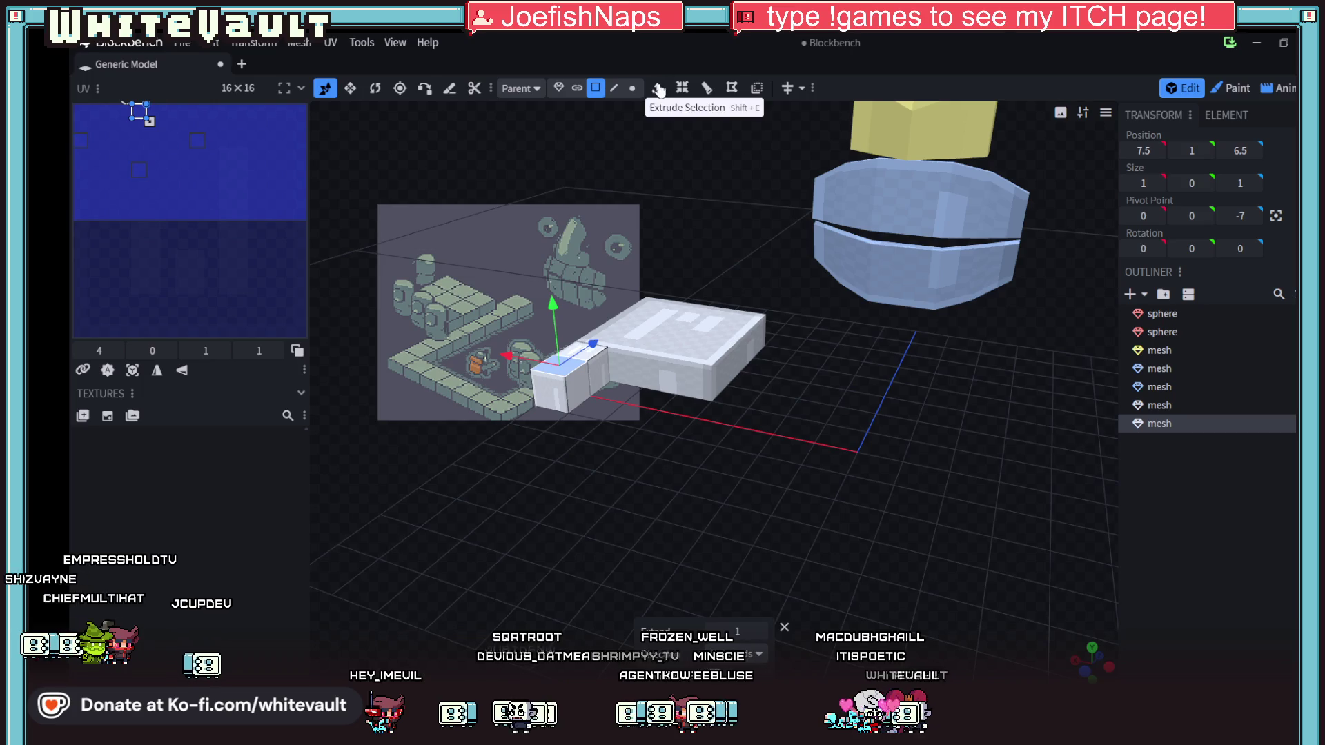
{"action": "left_click", "coordinate": [658, 89]}
{"action": "mouse_move", "coordinate": [542, 259]}
{"action": "left_mouse_down"}
{"action": "mouse_move", "coordinate": [541, 245]}
{"action": "mouse_move", "coordinate": [550, 266]}
{"action": "mouse_move", "coordinate": [550, 231]}
{"action": "left_mouse_up"}
{"action": "mouse_move", "coordinate": [621, 276]}
{"action": "left_mouse_down"}
{"action": "mouse_move", "coordinate": [661, 390]}
{"action": "mouse_move", "coordinate": [646, 387]}
{"action": "left_mouse_up"}
{"action": "left_click_drag", "start_coordinate": [582, 238], "coordinate": [582, 269]}
- Add a loop cut across the column's front face
{"action": "mouse_move", "coordinate": [672, 448]}
{"action": "left_mouse_down"}
{"action": "mouse_move", "coordinate": [681, 495]}
{"action": "mouse_move", "coordinate": [659, 511]}
{"action": "left_mouse_up"}
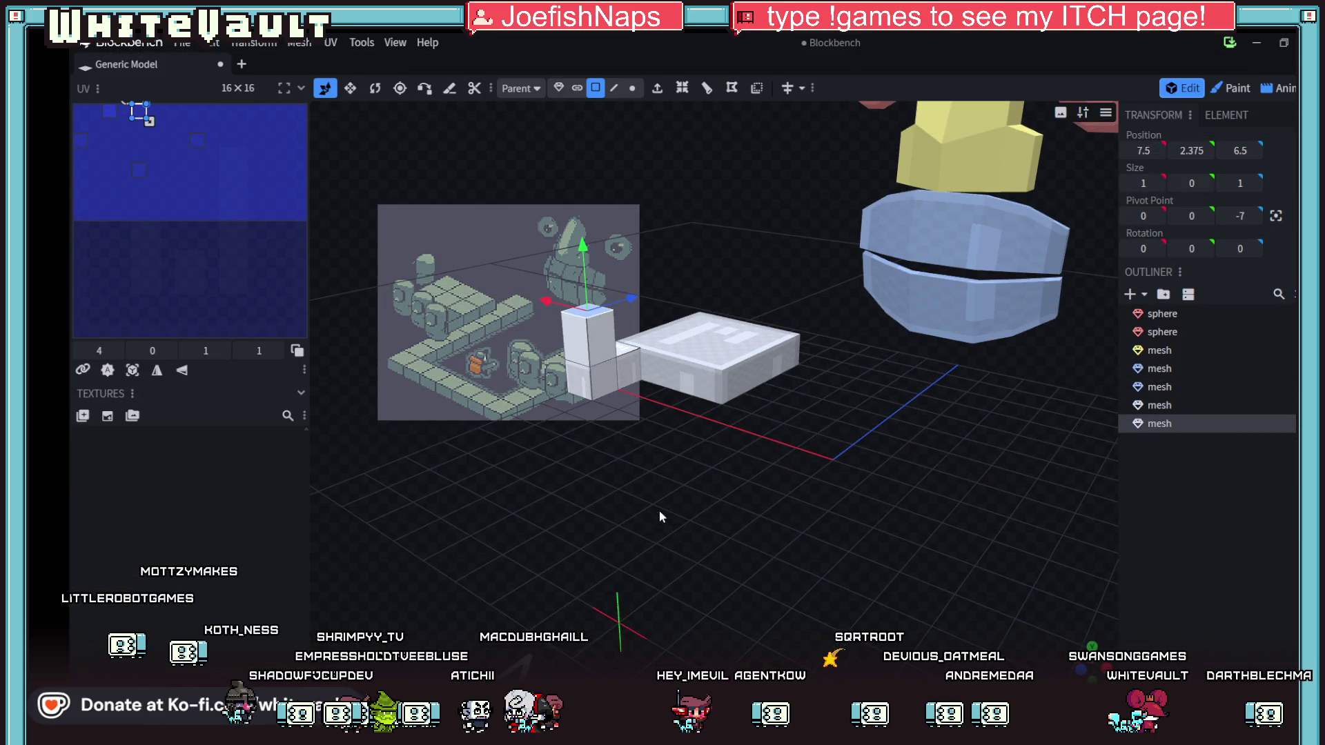
{"action": "scroll", "coordinate": [701, 419], "scroll_direction": "up", "scroll_amount": 3}
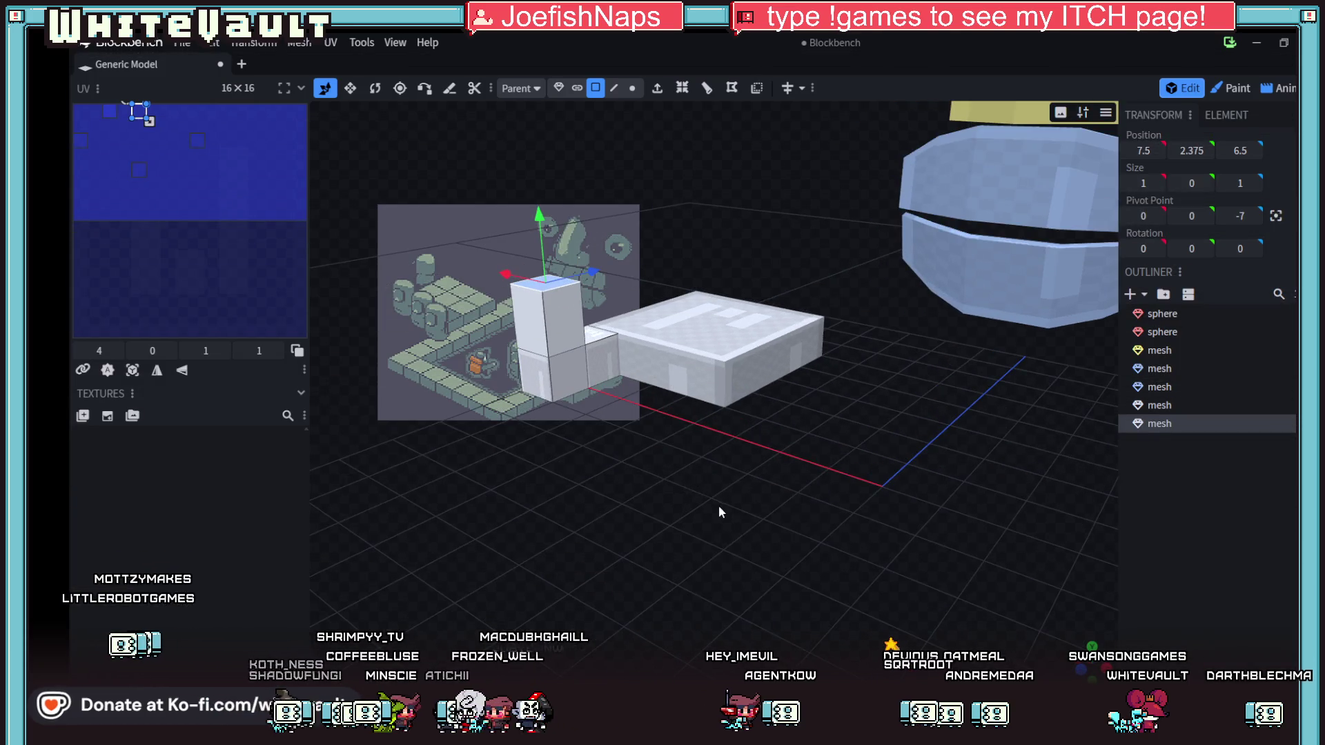
{"action": "left_click_drag", "start_coordinate": [715, 504], "coordinate": [635, 436]}
{"action": "left_click", "coordinate": [479, 379]}
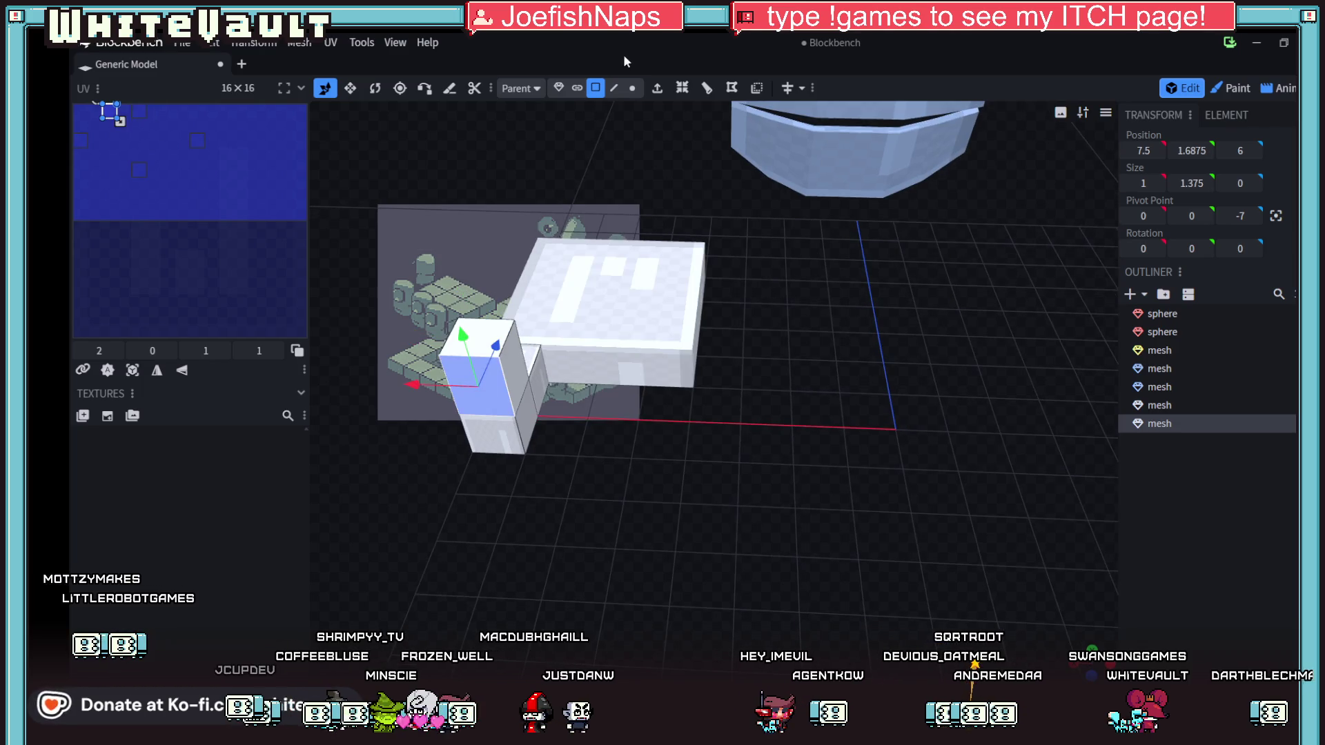
{"action": "left_click", "coordinate": [707, 88]}
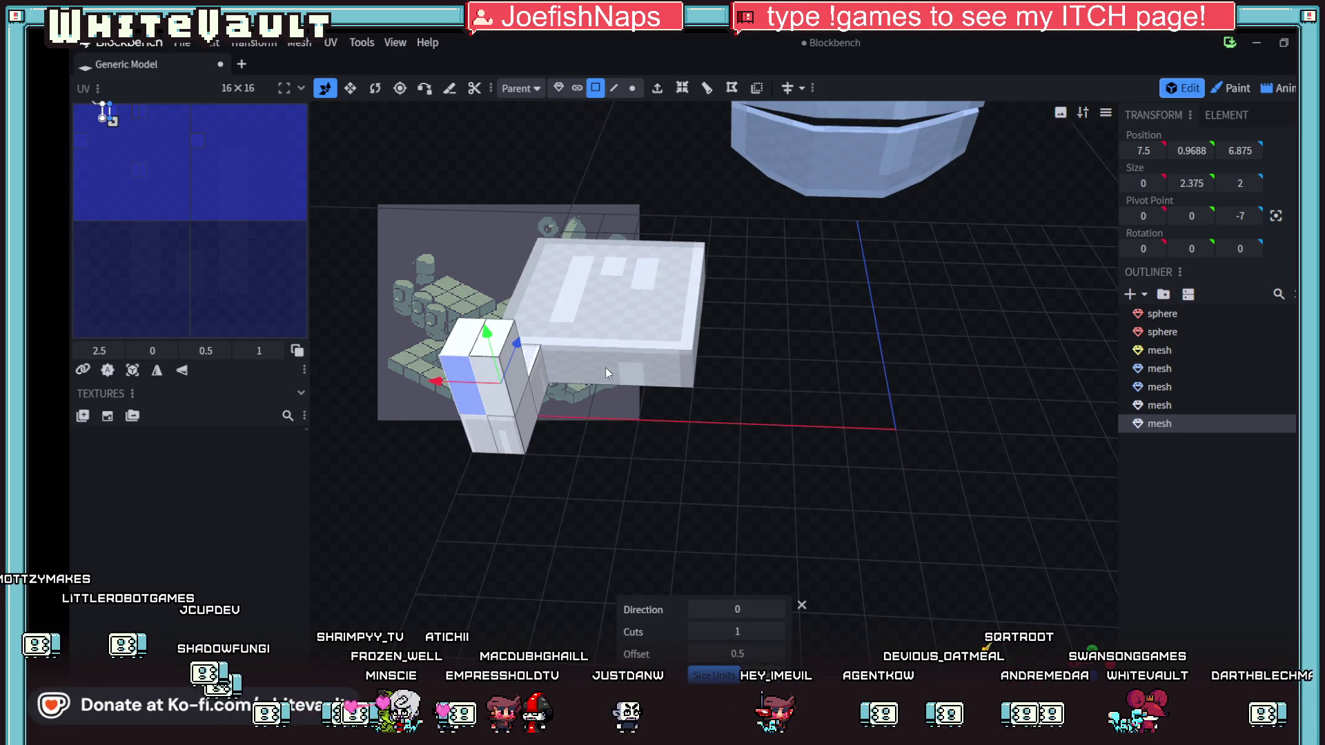
- Adjust the loop cut count on the column and commit the cut
{"action": "left_click", "coordinate": [778, 632]}
{"action": "left_click", "coordinate": [778, 632]}
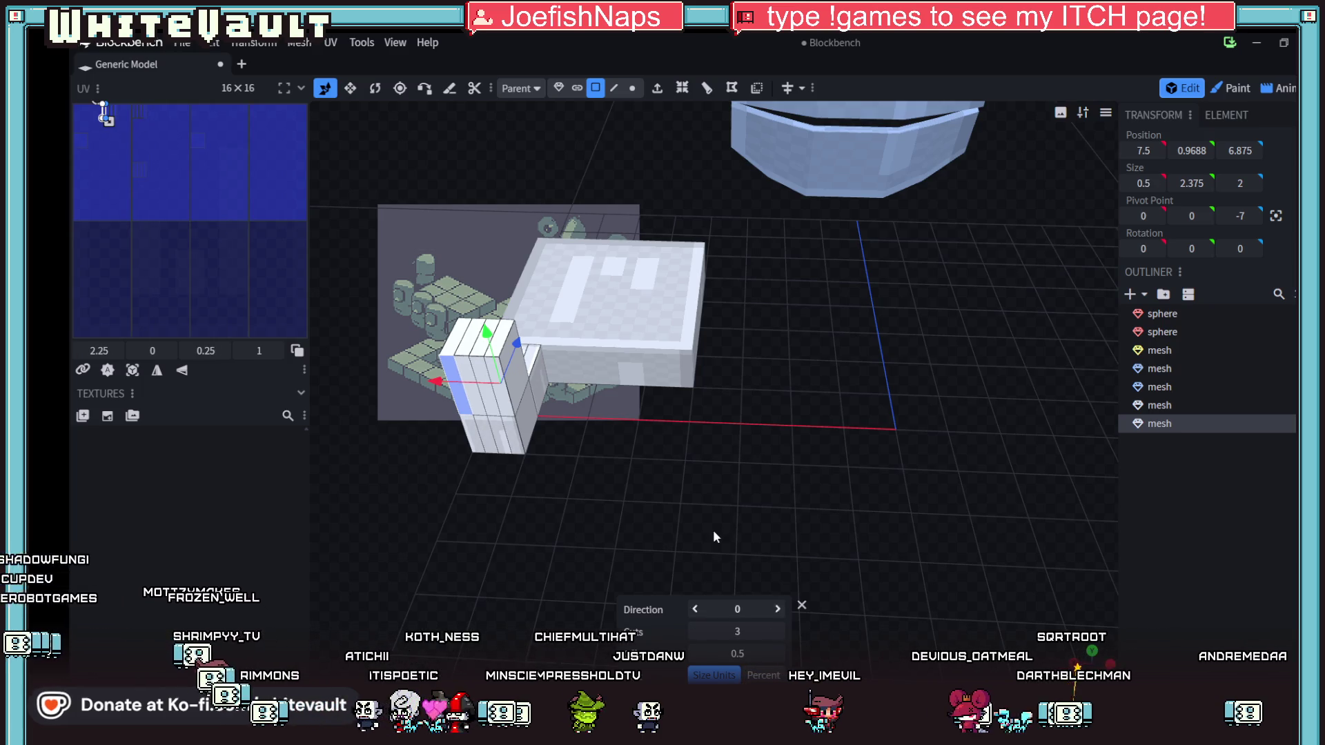
{"action": "mouse_move", "coordinate": [717, 525]}
{"action": "left_mouse_down"}
{"action": "mouse_move", "coordinate": [657, 490]}
{"action": "mouse_move", "coordinate": [623, 520]}
{"action": "mouse_move", "coordinate": [573, 292]}
{"action": "left_mouse_up"}
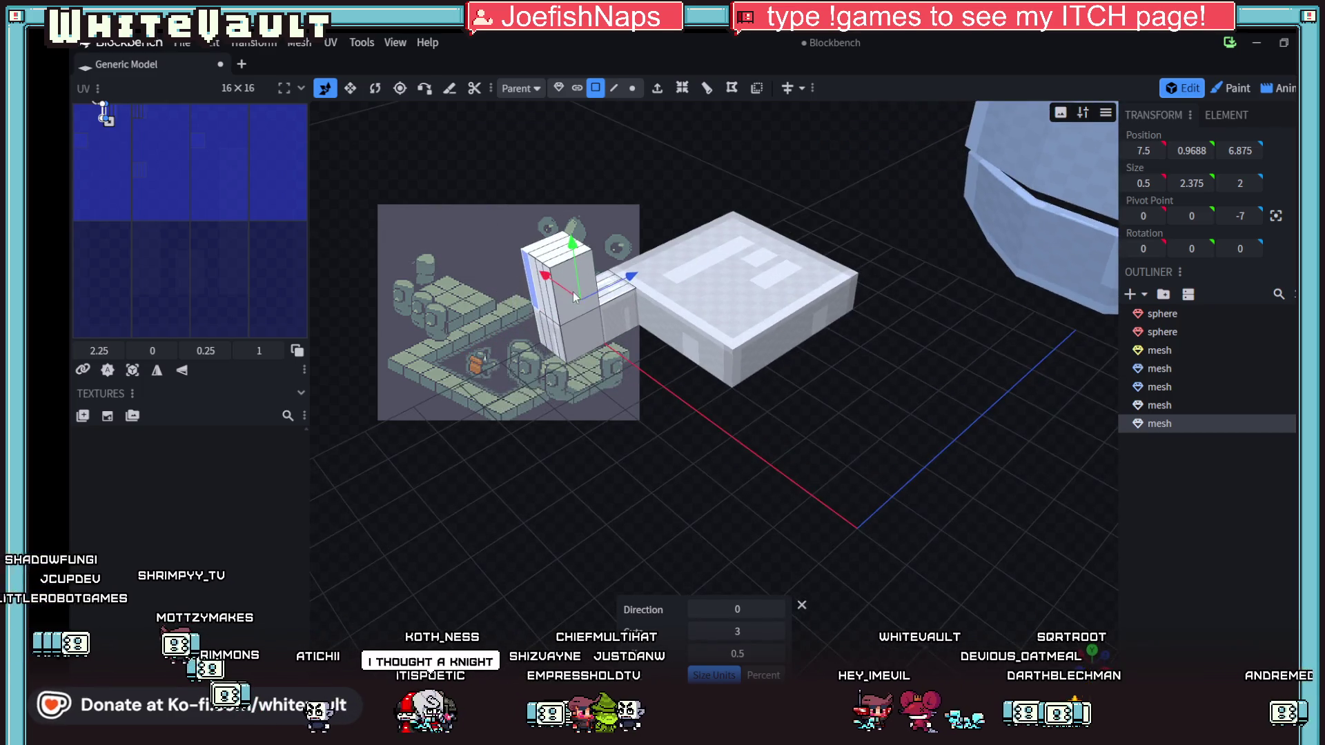
{"action": "left_click", "coordinate": [594, 279]}
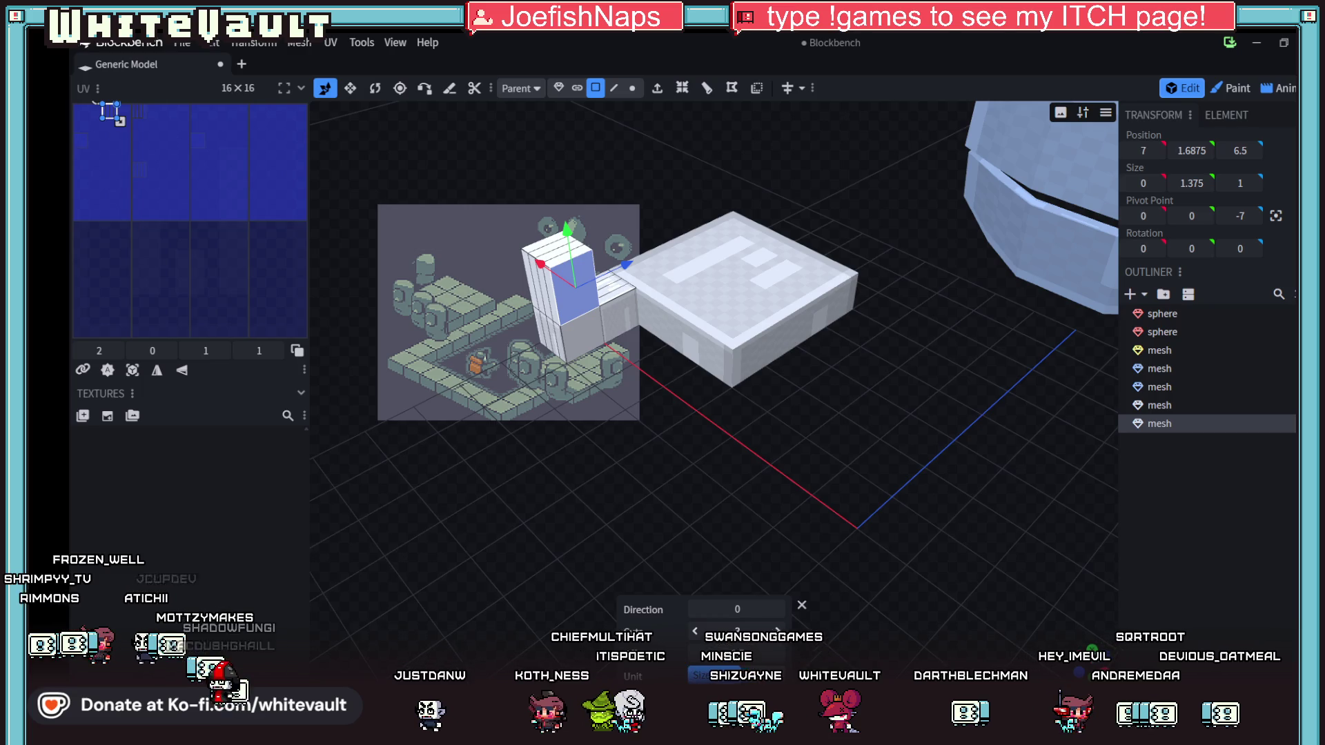
{"action": "left_click", "coordinate": [695, 631]}
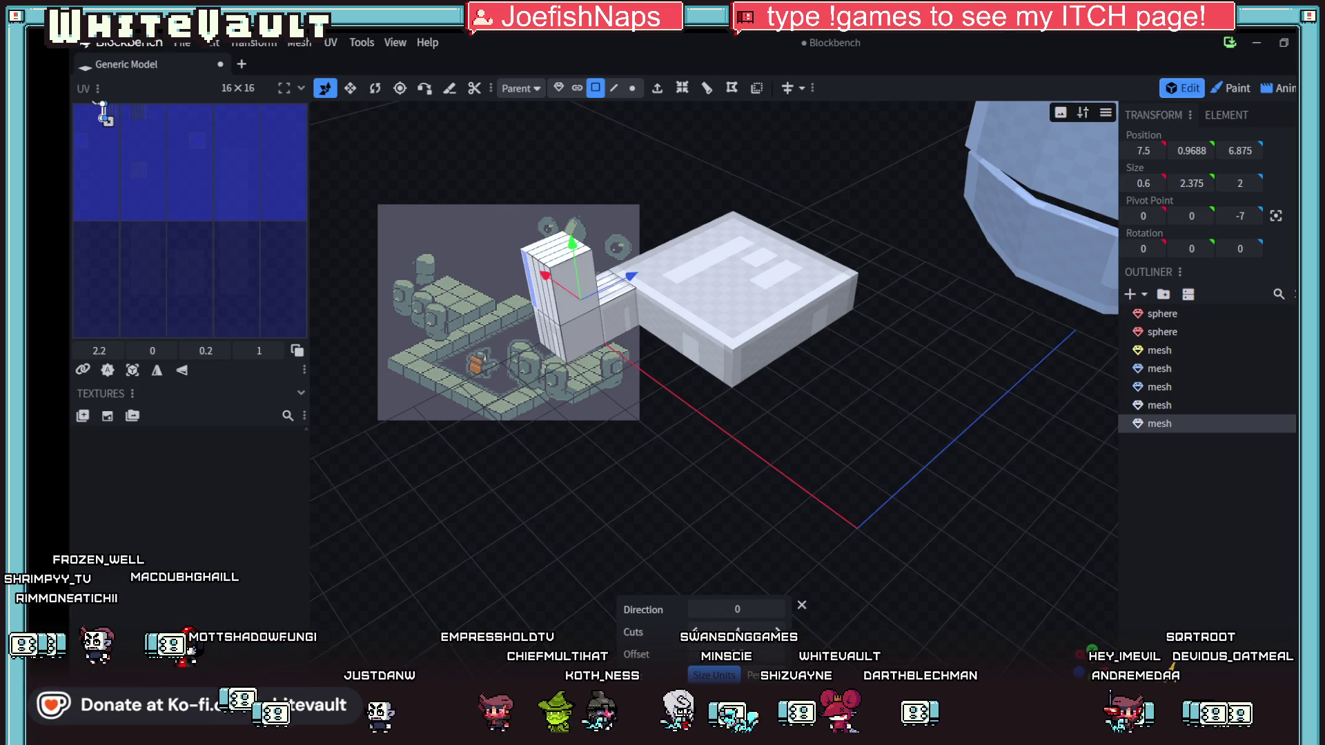
{"action": "left_click", "coordinate": [647, 419]}
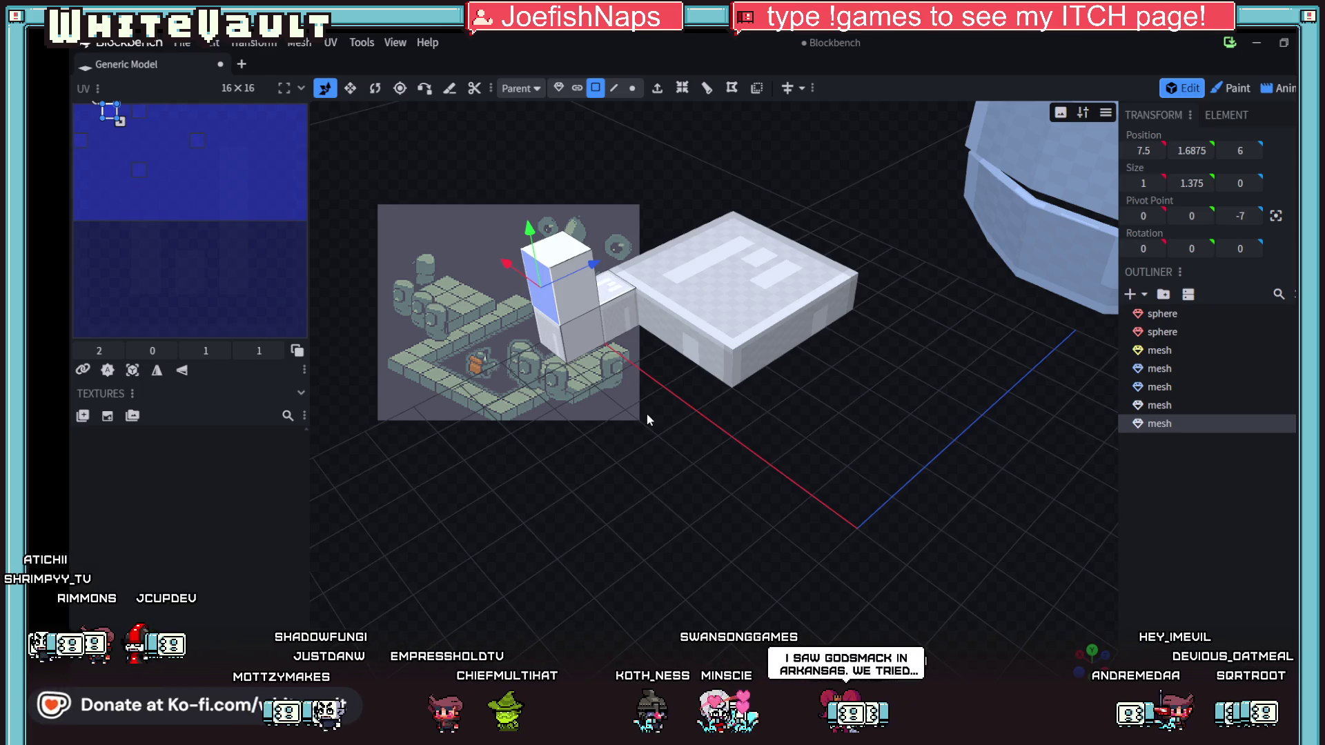
- Add another loop cut around the pillar column with 2 cuts
{"action": "left_click", "coordinate": [567, 272]}
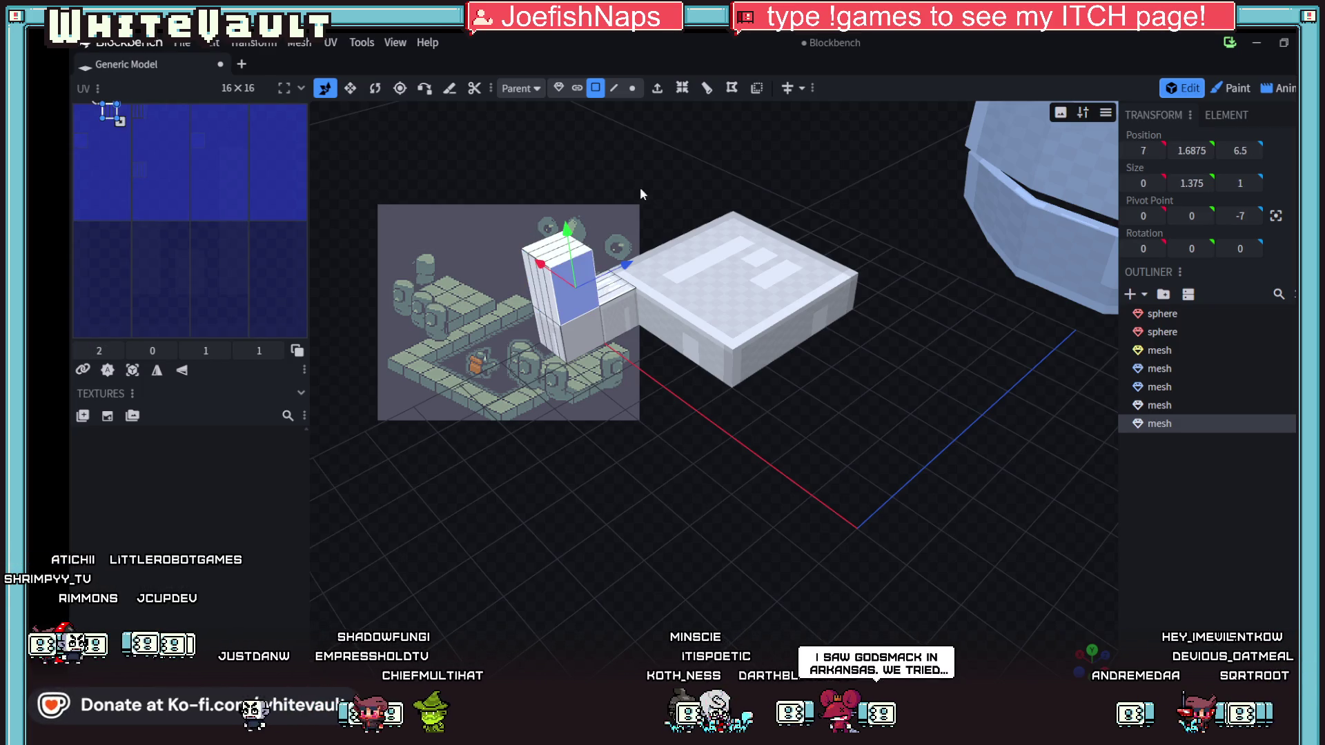
{"action": "left_click", "coordinate": [714, 97]}
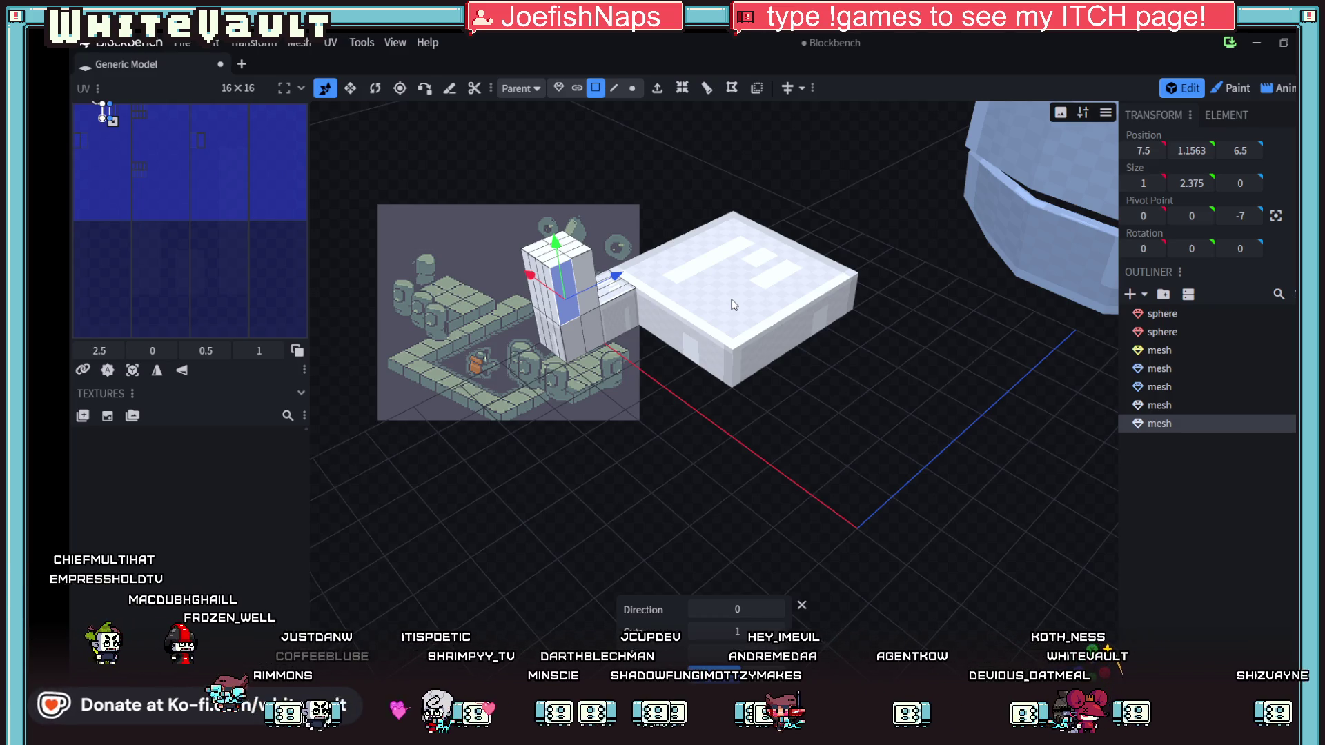
{"action": "scroll", "coordinate": [631, 285], "scroll_direction": "up", "scroll_amount": 2}
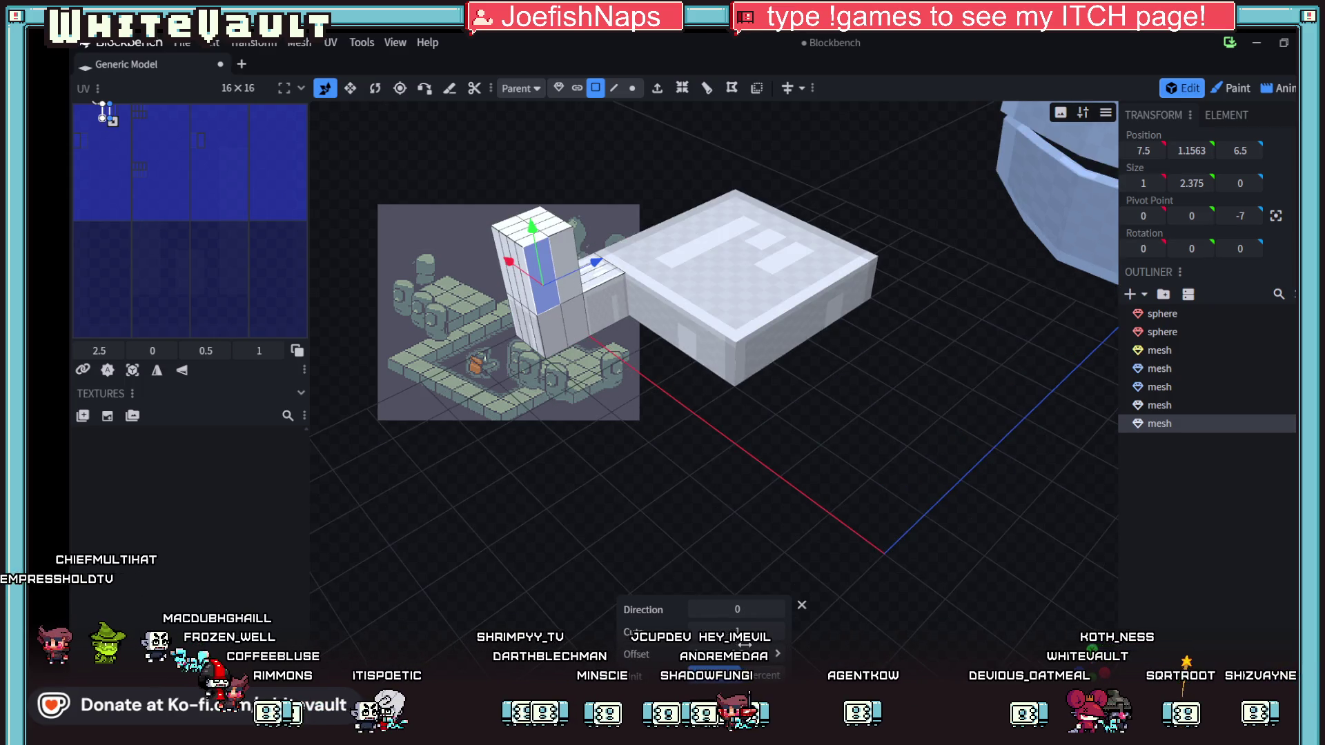
{"action": "left_click", "coordinate": [780, 634]}
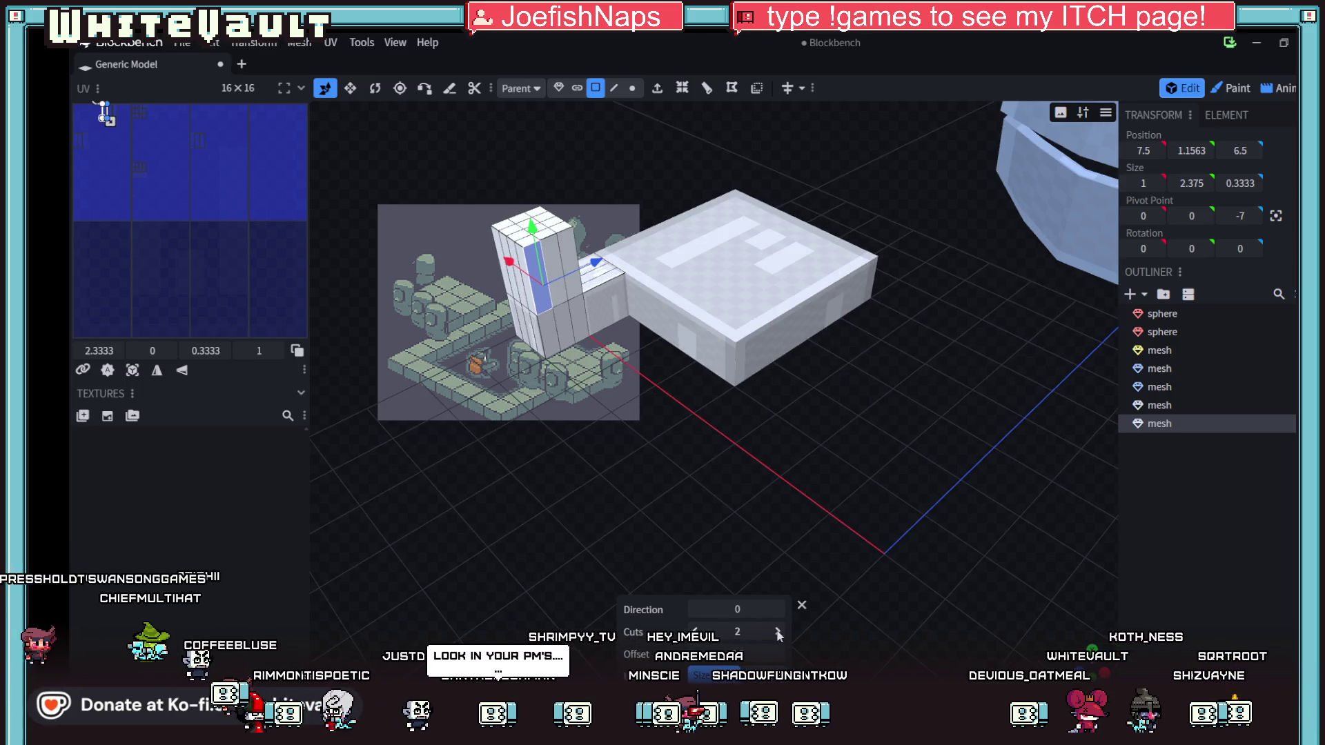
{"action": "mouse_move", "coordinate": [828, 531]}
{"action": "left_mouse_down"}
{"action": "mouse_move", "coordinate": [873, 467]}
{"action": "mouse_move", "coordinate": [873, 483]}
{"action": "mouse_move", "coordinate": [657, 468]}
{"action": "mouse_move", "coordinate": [780, 513]}
{"action": "mouse_move", "coordinate": [651, 457]}
{"action": "mouse_move", "coordinate": [657, 478]}
{"action": "left_mouse_up"}
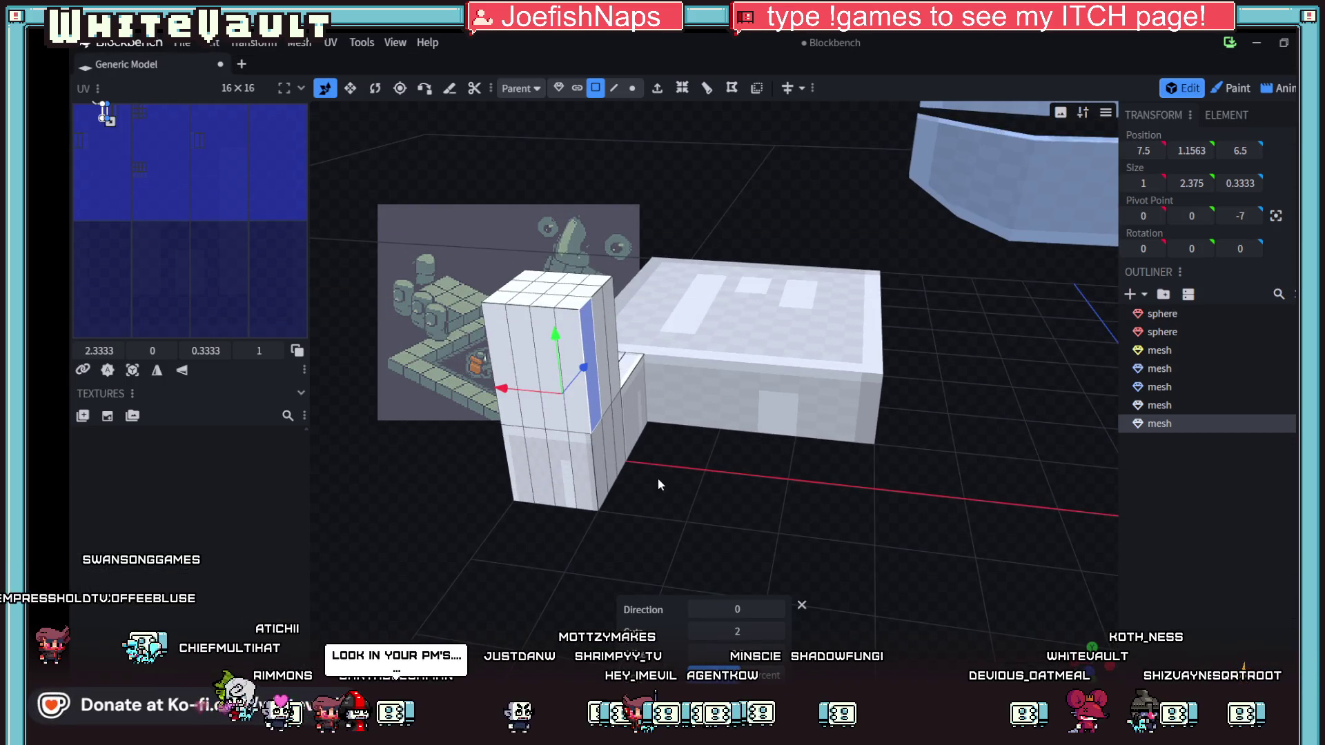
- Switch to vertex mode and select a corner vertex of the pillar top
{"action": "left_click", "coordinate": [499, 305]}
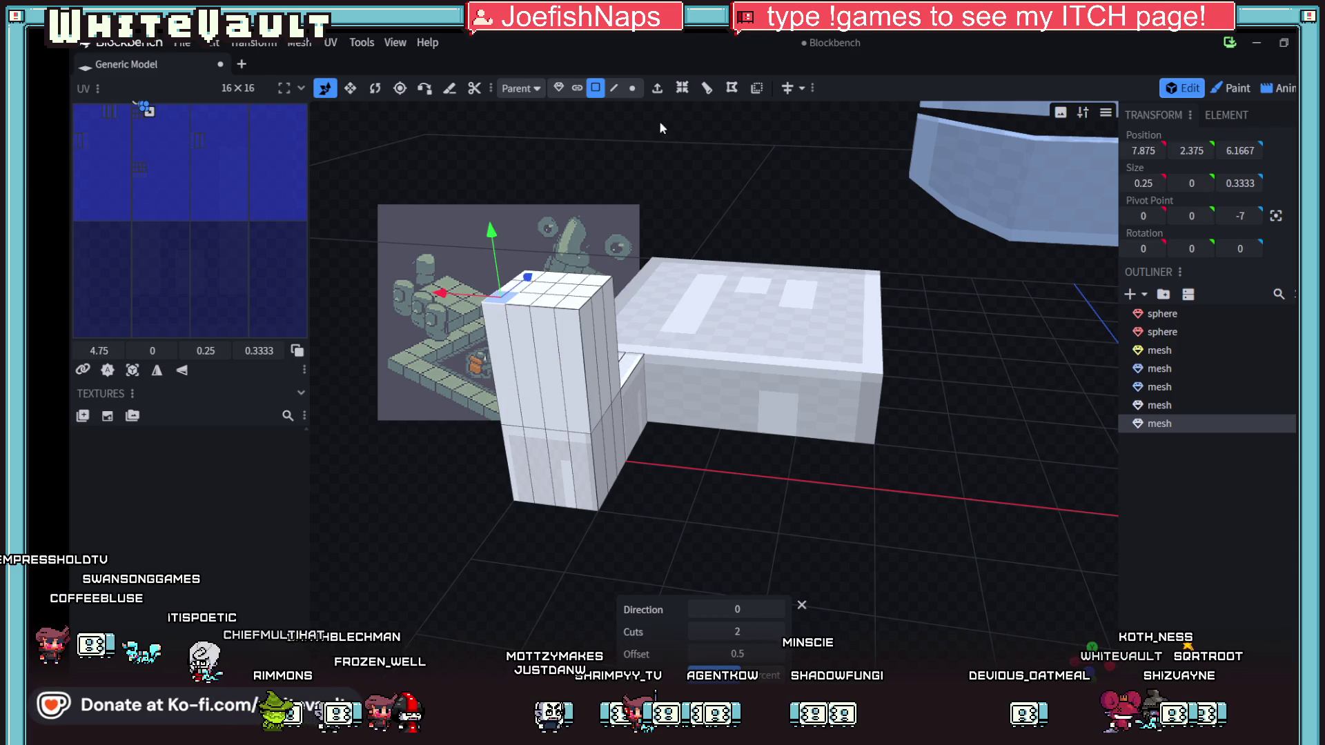
{"action": "left_click", "coordinate": [632, 87]}
{"action": "left_click", "coordinate": [613, 277]}
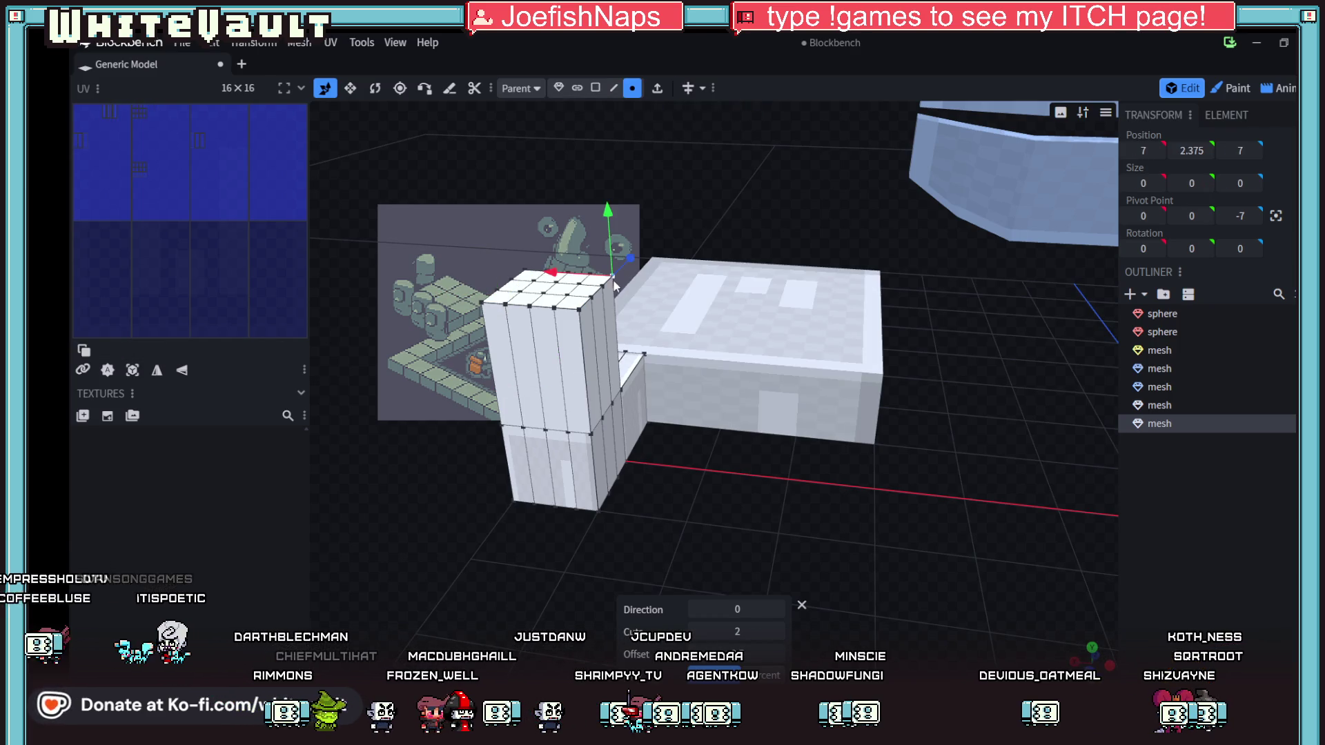
- Lower two top vertices of the pillar, then undo the change
{"action": "left_click", "coordinate": [598, 283], "text": "shift"}
{"action": "left_click_drag", "start_coordinate": [590, 230], "coordinate": [593, 259]}
{"action": "mouse_move", "coordinate": [744, 432]}
{"action": "left_mouse_down"}
{"action": "mouse_move", "coordinate": [671, 503]}
{"action": "mouse_move", "coordinate": [645, 357]}
{"action": "left_mouse_up"}
{"action": "key", "text": "ctrl+z"}
- Select the pillar's top edge vertices and lower them by about 0.125
{"action": "left_click", "coordinate": [643, 257], "text": "shift"}
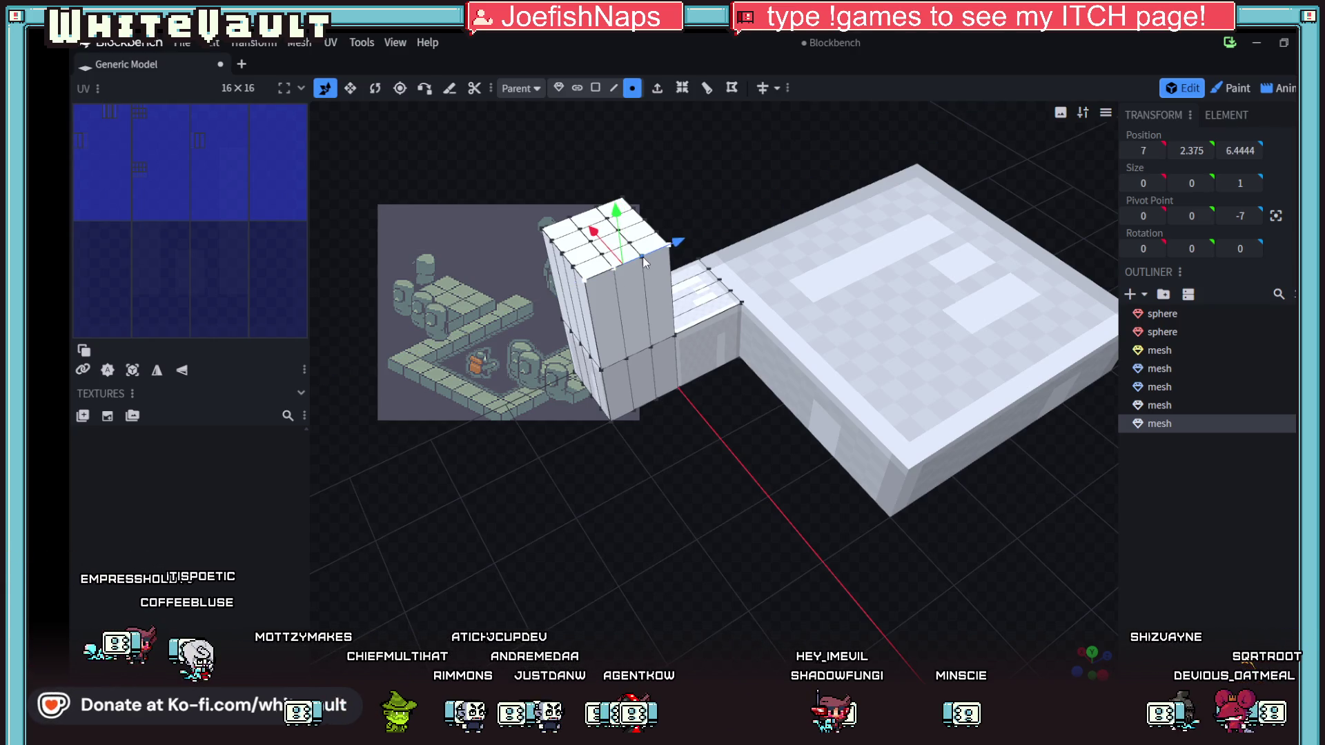
{"action": "mouse_move", "coordinate": [721, 453]}
{"action": "left_mouse_down"}
{"action": "mouse_move", "coordinate": [697, 478]}
{"action": "mouse_move", "coordinate": [686, 414]}
{"action": "left_mouse_up"}
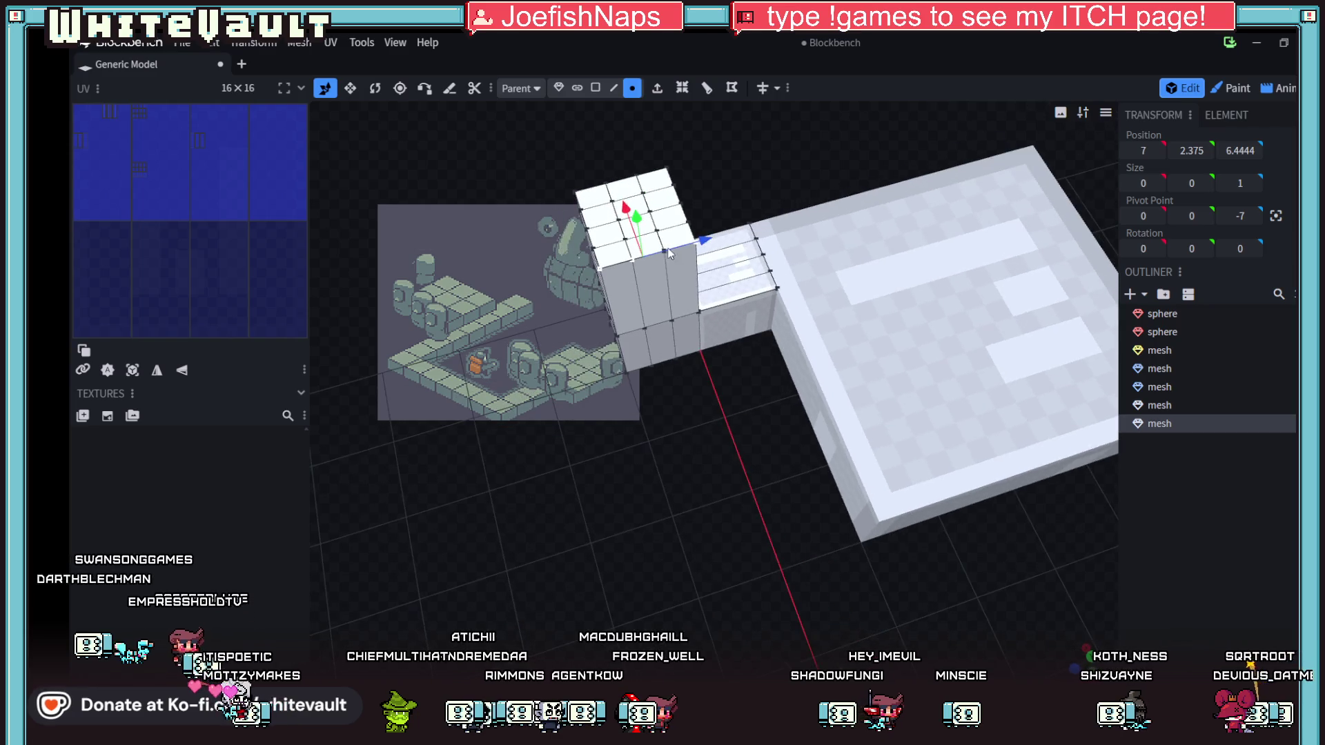
{"action": "left_click", "coordinate": [696, 245]}
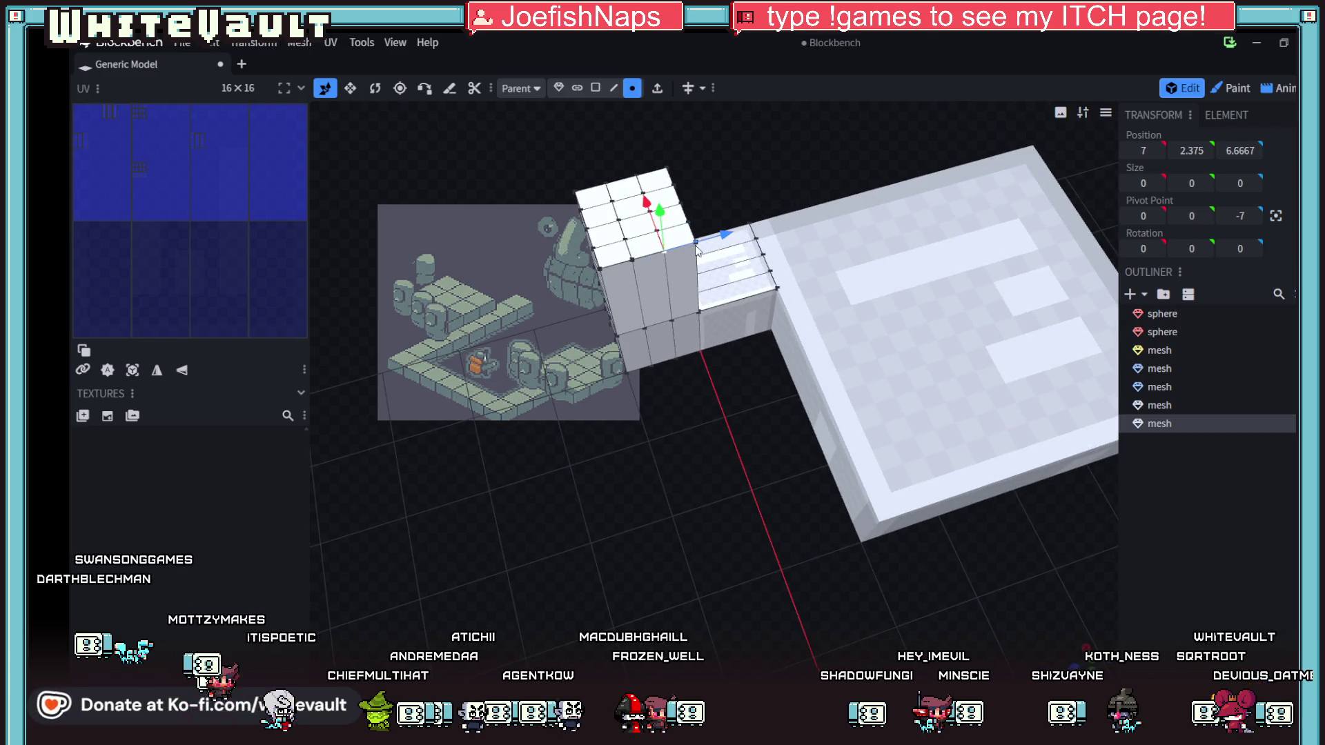
{"action": "left_click", "coordinate": [607, 267]}
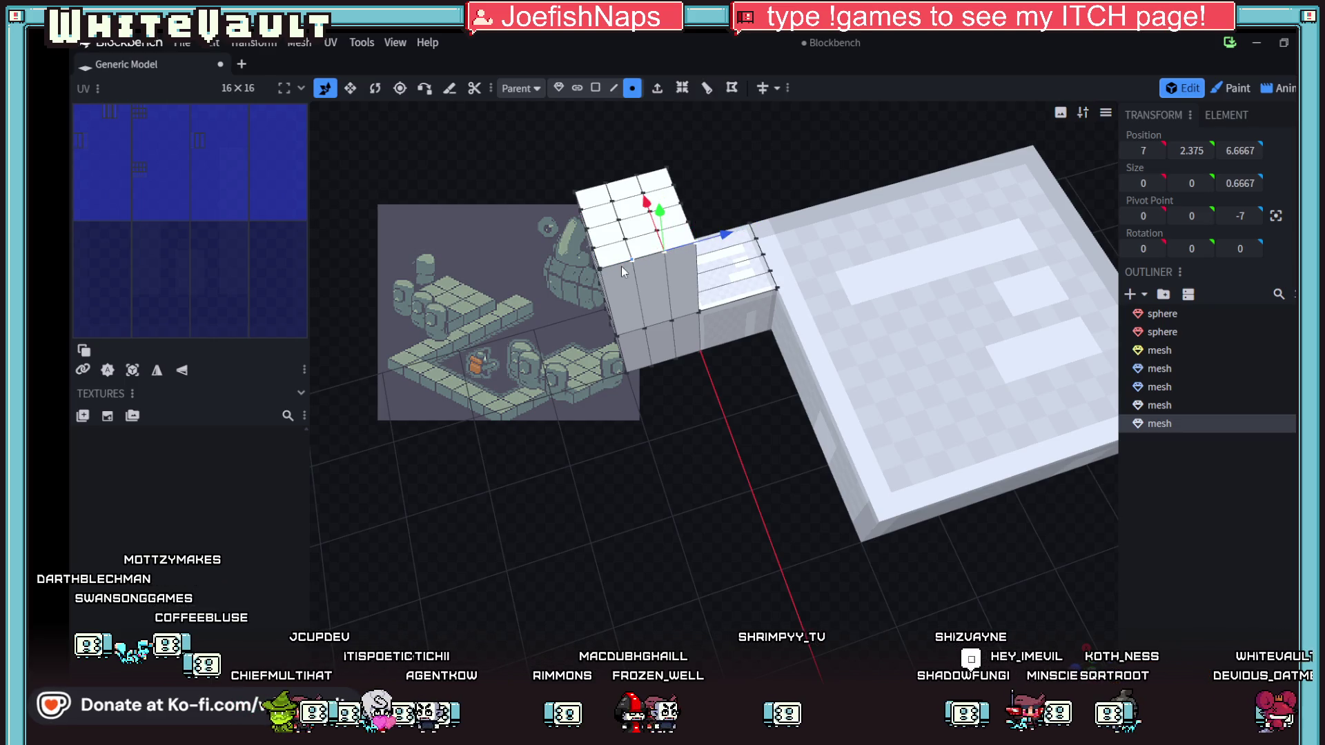
{"action": "left_click", "coordinate": [604, 267]}
{"action": "mouse_move", "coordinate": [590, 367]}
{"action": "left_mouse_down"}
{"action": "mouse_move", "coordinate": [722, 386]}
{"action": "mouse_move", "coordinate": [893, 364]}
{"action": "mouse_move", "coordinate": [963, 385]}
{"action": "left_mouse_up"}
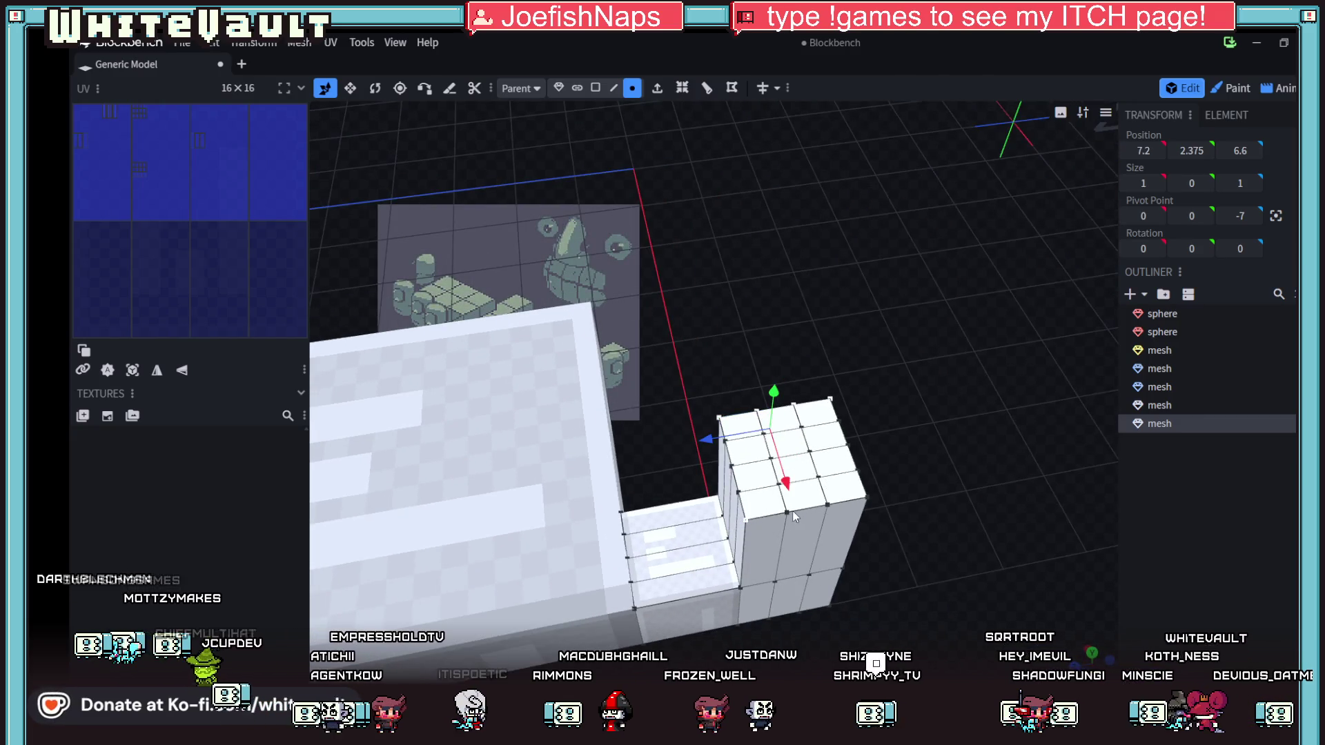
{"action": "left_click_drag", "start_coordinate": [867, 495], "coordinate": [762, 450]}
{"action": "left_click", "coordinate": [563, 307]}
{"action": "left_click_drag", "start_coordinate": [558, 247], "coordinate": [561, 260]}
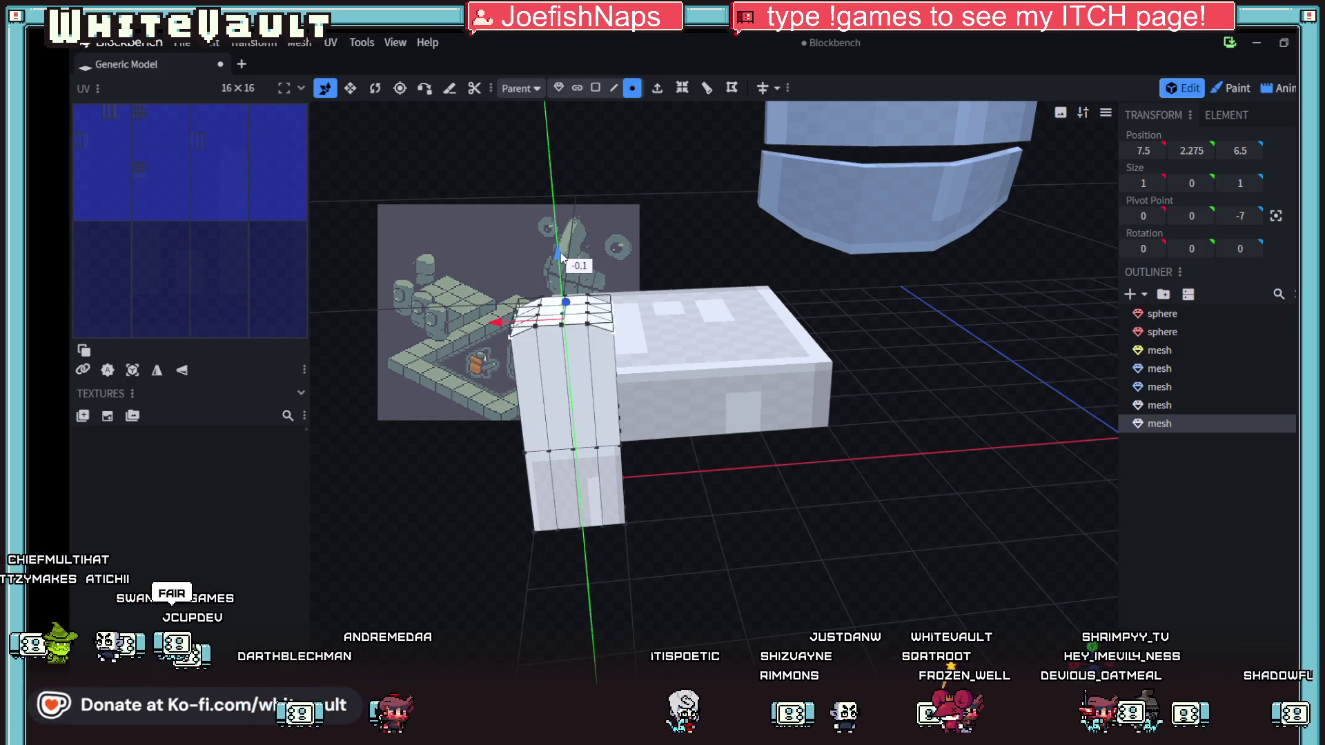
{"action": "left_click_drag", "start_coordinate": [562, 259], "coordinate": [562, 261]}
- Select another set of top vertices and lower them to Y 2.225
{"action": "mouse_move", "coordinate": [710, 509]}
{"action": "left_mouse_down"}
{"action": "mouse_move", "coordinate": [578, 494]}
{"action": "mouse_move", "coordinate": [594, 479]}
{"action": "mouse_move", "coordinate": [706, 520]}
{"action": "mouse_move", "coordinate": [648, 426]}
{"action": "left_mouse_up"}
{"action": "left_click", "coordinate": [587, 384], "text": "shift"}
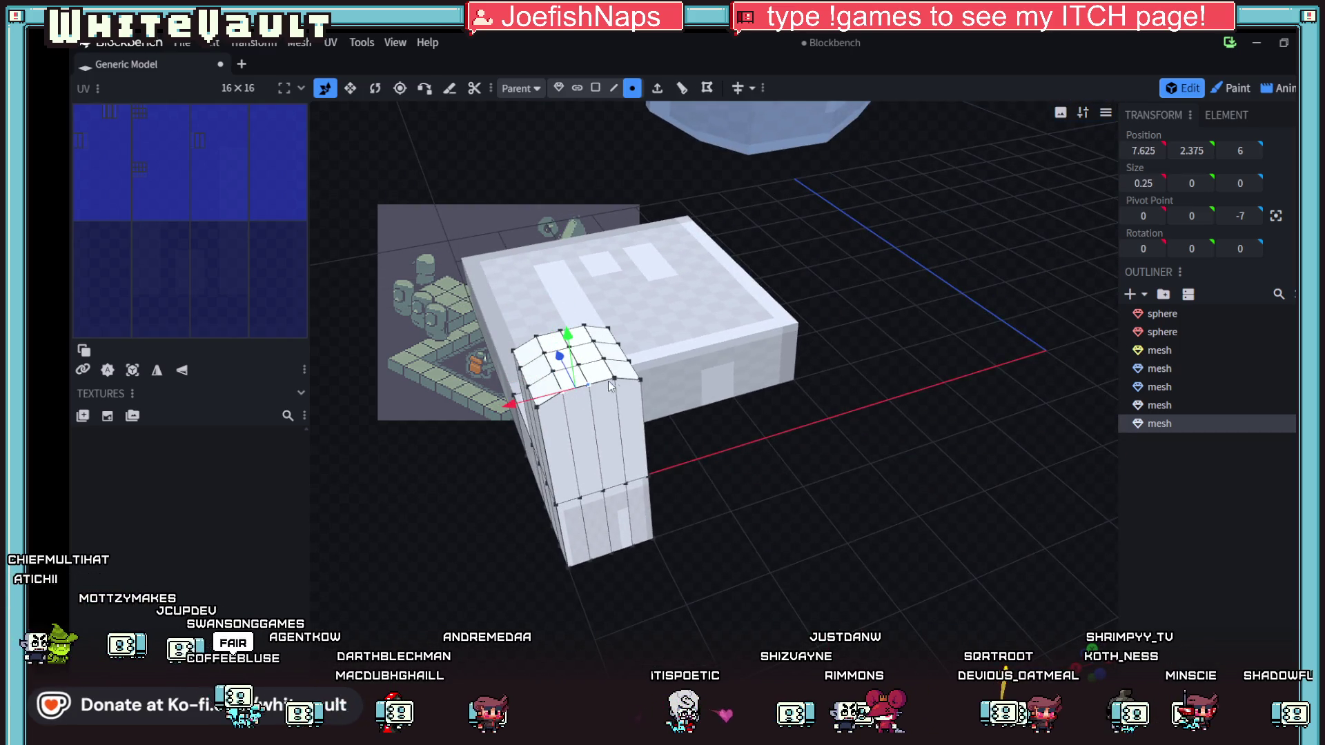
{"action": "mouse_move", "coordinate": [584, 336]}
{"action": "left_mouse_down"}
{"action": "mouse_move", "coordinate": [547, 340]}
{"action": "mouse_move", "coordinate": [567, 306]}
{"action": "mouse_move", "coordinate": [573, 348]}
{"action": "mouse_move", "coordinate": [562, 309]}
{"action": "mouse_move", "coordinate": [587, 342]}
{"action": "mouse_move", "coordinate": [583, 320]}
{"action": "left_mouse_up"}
- Select several of the pillar's top corner vertices and lower them to Y 2.2
{"action": "left_click_drag", "start_coordinate": [696, 420], "coordinate": [649, 355]}
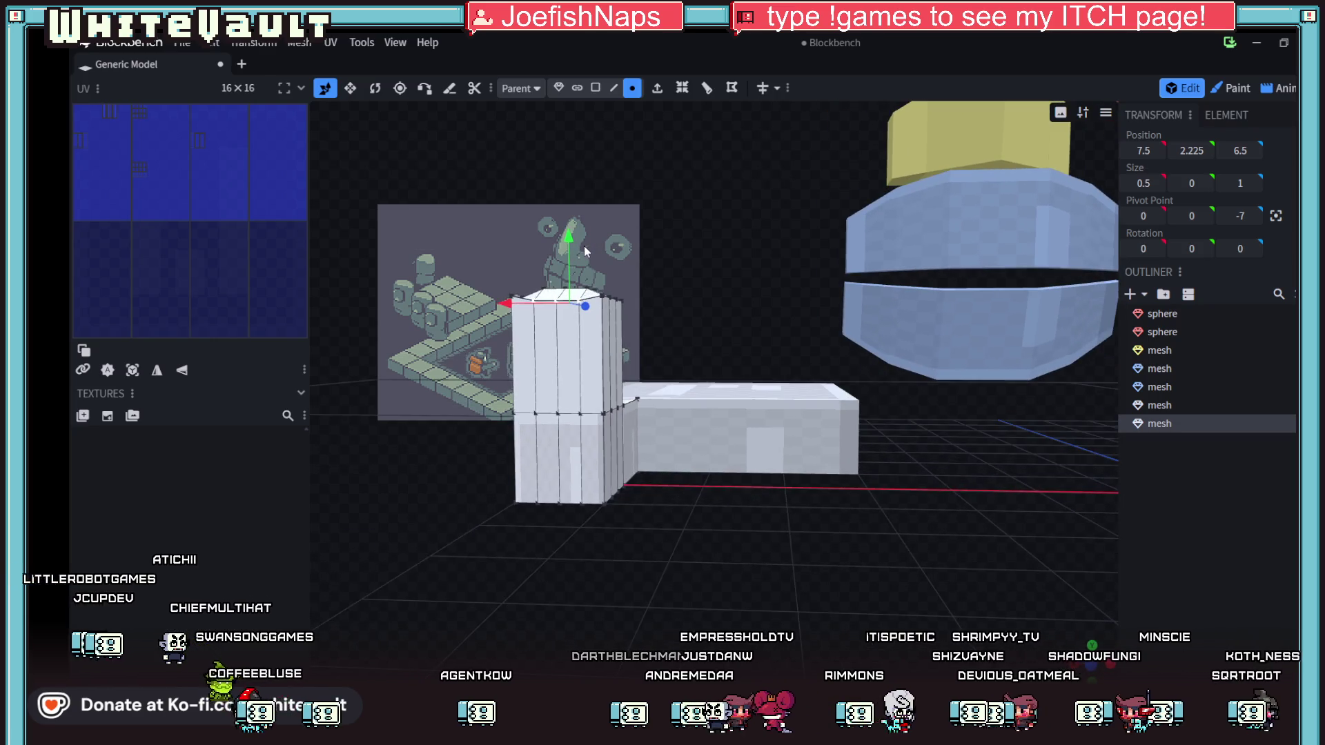
{"action": "left_click_drag", "start_coordinate": [571, 237], "coordinate": [572, 228]}
{"action": "left_click_drag", "start_coordinate": [657, 477], "coordinate": [662, 588]}
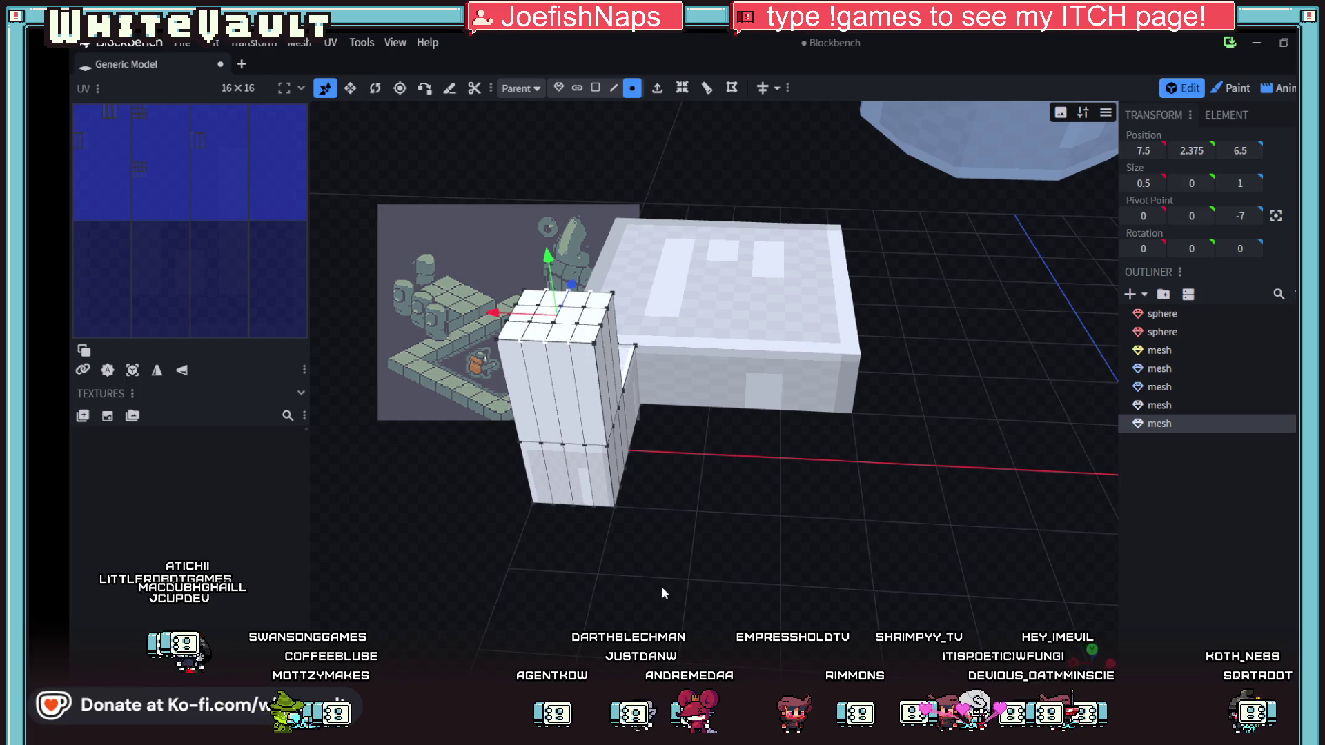
{"action": "left_click", "coordinate": [607, 310], "text": "shift"}
{"action": "left_click", "coordinate": [499, 339], "text": "shift"}
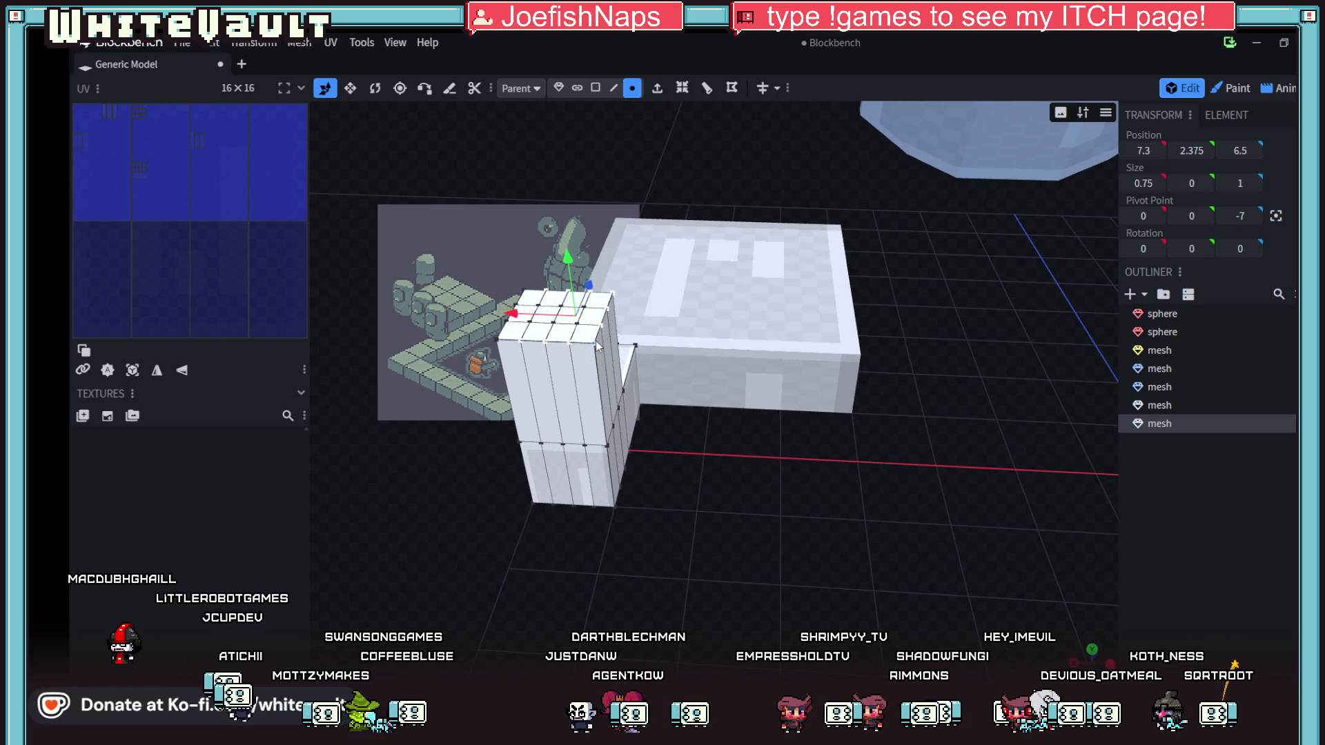
{"action": "left_click", "coordinate": [507, 328], "text": "shift"}
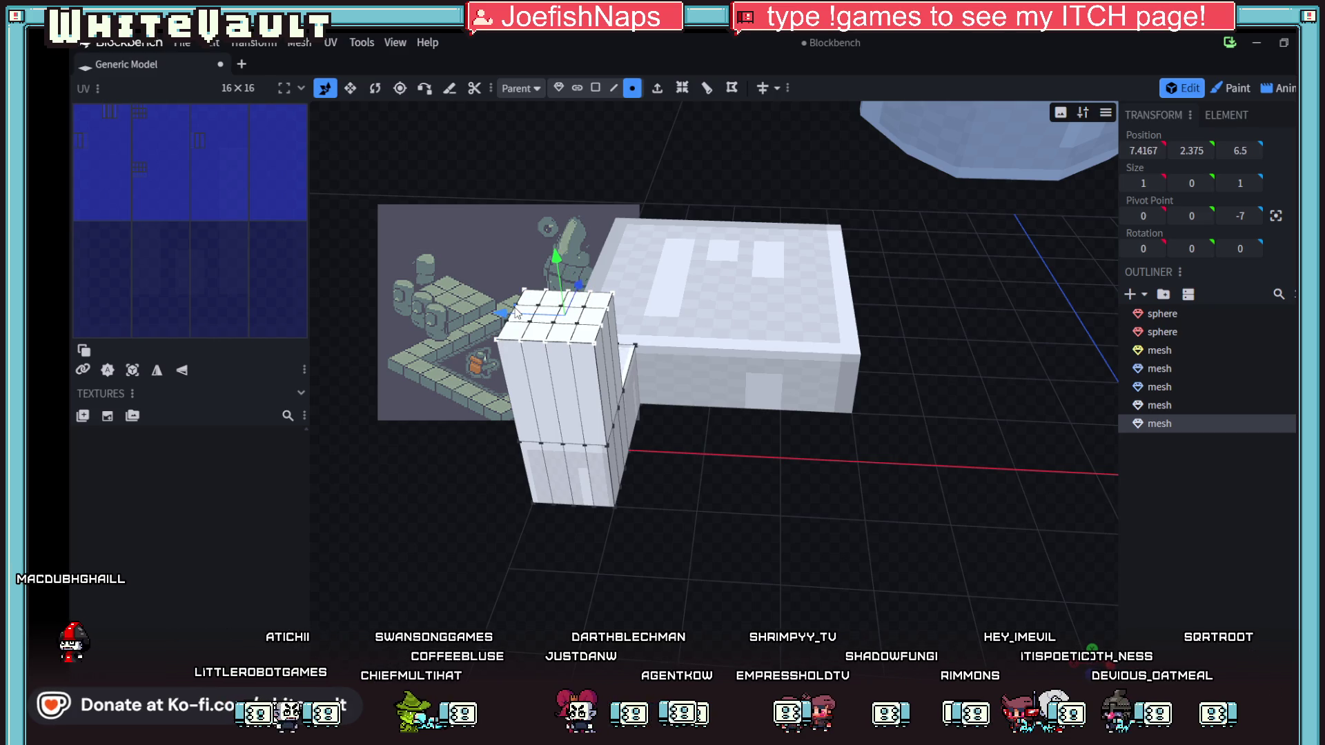
{"action": "mouse_move", "coordinate": [743, 533]}
{"action": "left_mouse_down"}
{"action": "mouse_move", "coordinate": [812, 583]}
{"action": "mouse_move", "coordinate": [524, 414]}
{"action": "left_mouse_up"}
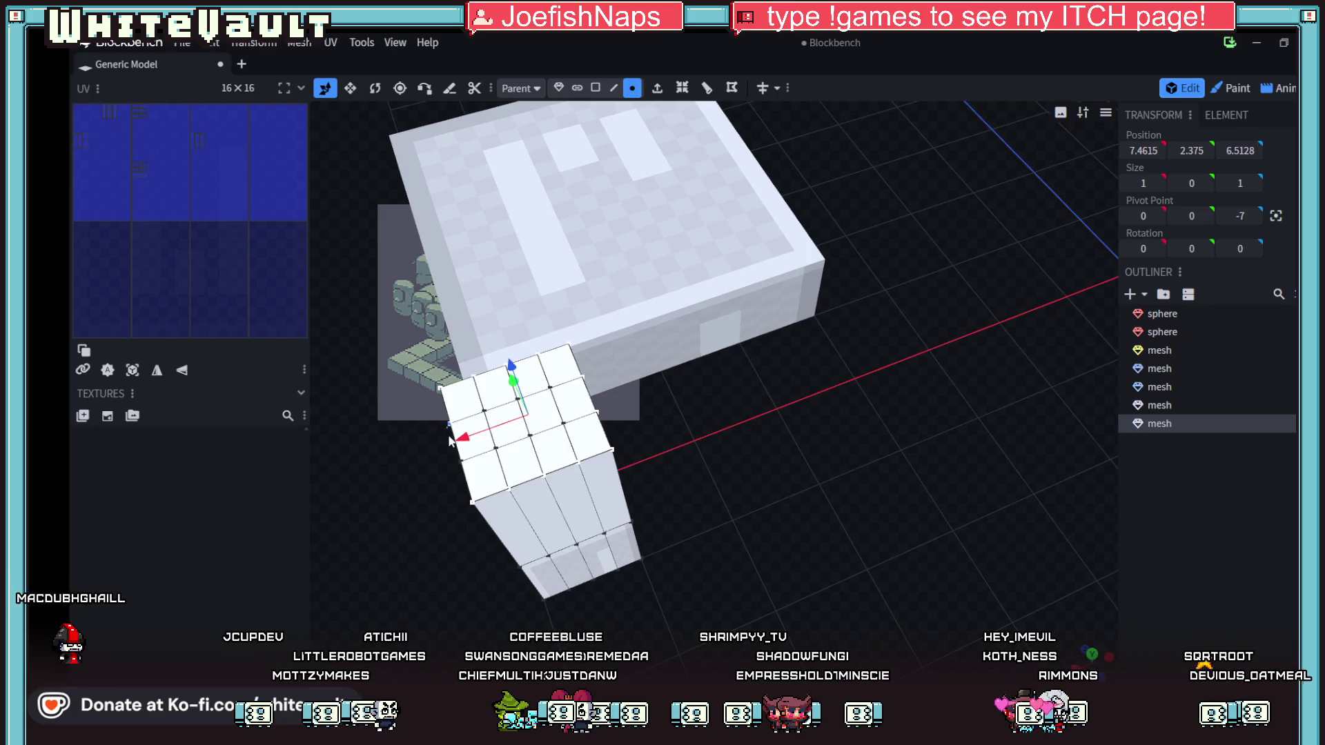
{"action": "left_click", "coordinate": [485, 411], "text": "shift"}
{"action": "mouse_move", "coordinate": [839, 541]}
{"action": "left_mouse_down"}
{"action": "mouse_move", "coordinate": [693, 465]}
{"action": "mouse_move", "coordinate": [586, 196]}
{"action": "left_mouse_up"}
{"action": "mouse_move", "coordinate": [731, 469]}
{"action": "left_mouse_down"}
{"action": "mouse_move", "coordinate": [773, 525]}
{"action": "mouse_move", "coordinate": [849, 523]}
{"action": "mouse_move", "coordinate": [922, 465]}
{"action": "mouse_move", "coordinate": [911, 476]}
{"action": "left_mouse_up"}
- Lower a single top corner vertex of the pillar to Y 2.15
{"action": "left_click", "coordinate": [517, 322]}
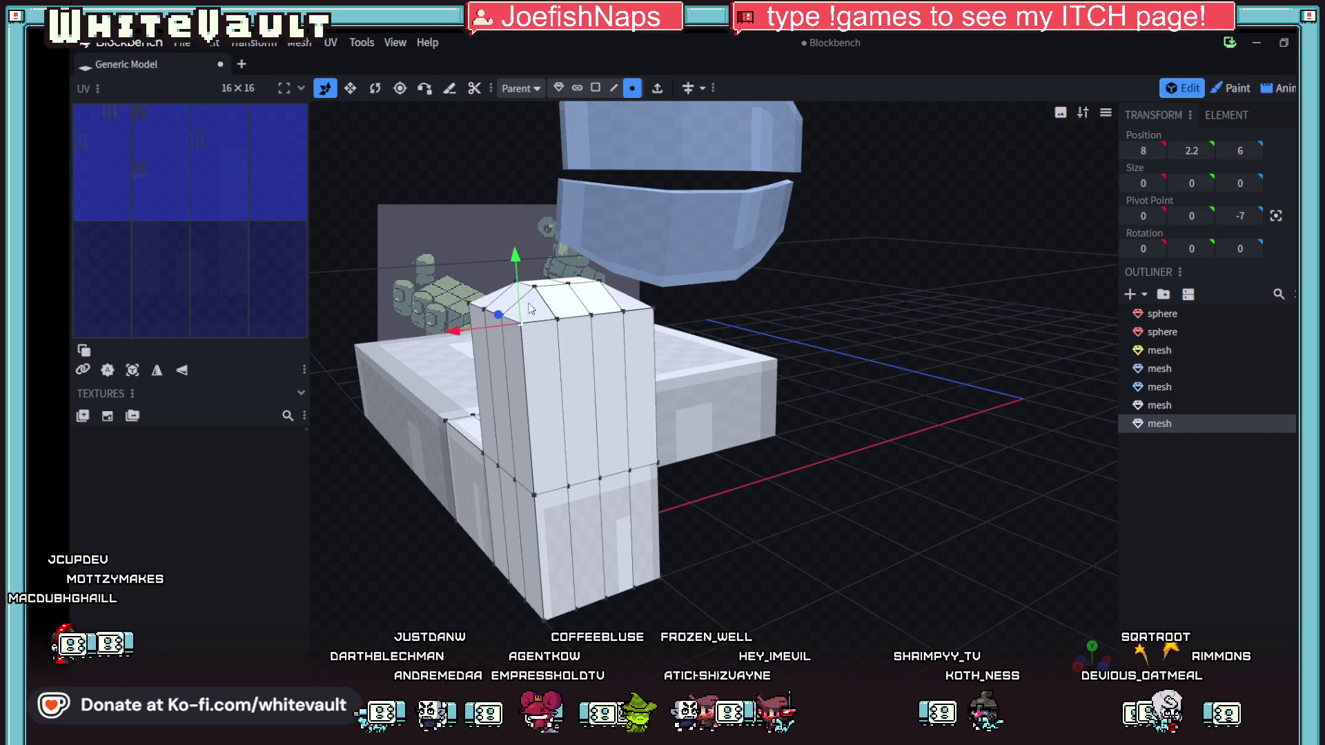
{"action": "left_click_drag", "start_coordinate": [518, 273], "coordinate": [521, 269]}
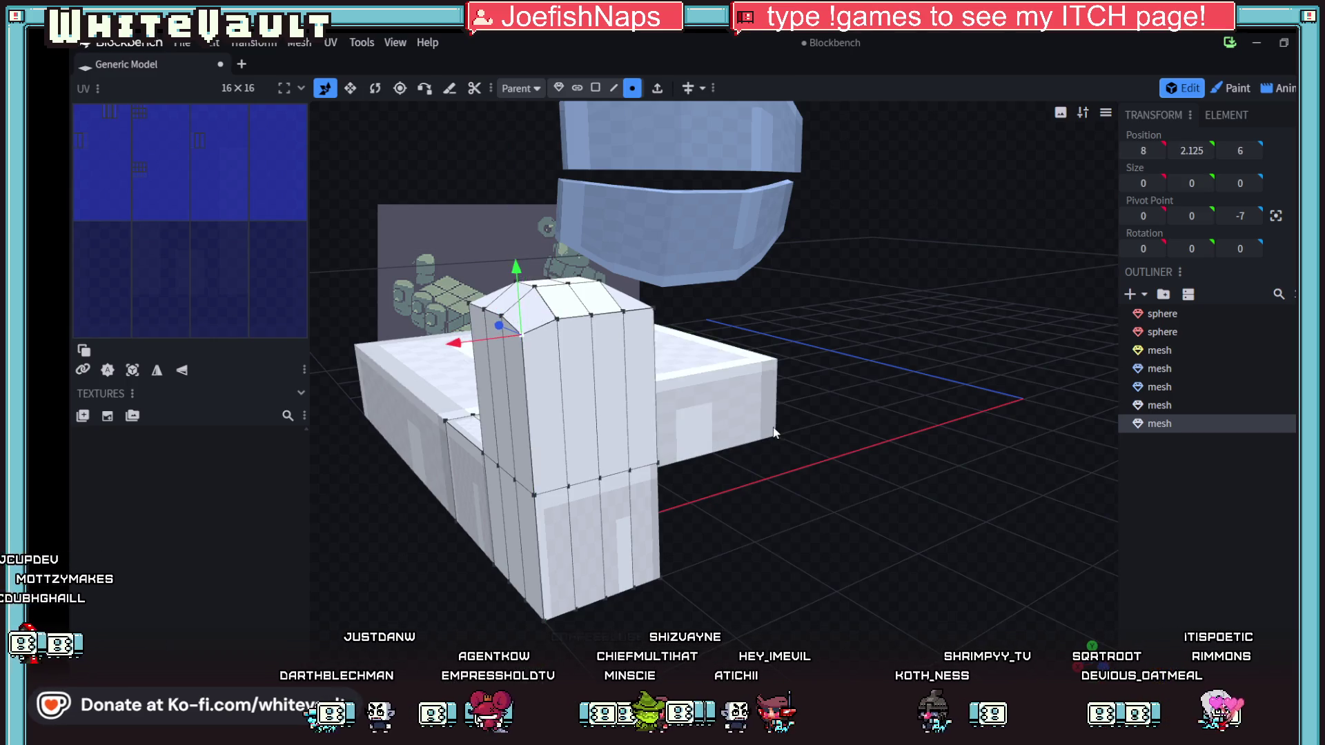
{"action": "left_click", "coordinate": [745, 407]}
{"action": "mouse_move", "coordinate": [745, 407]}
{"action": "left_mouse_down"}
{"action": "mouse_move", "coordinate": [810, 509]}
{"action": "mouse_move", "coordinate": [766, 483]}
{"action": "mouse_move", "coordinate": [740, 507]}
{"action": "left_mouse_up"}
{"action": "left_click", "coordinate": [590, 278]}
{"action": "left_click", "coordinate": [590, 278]}
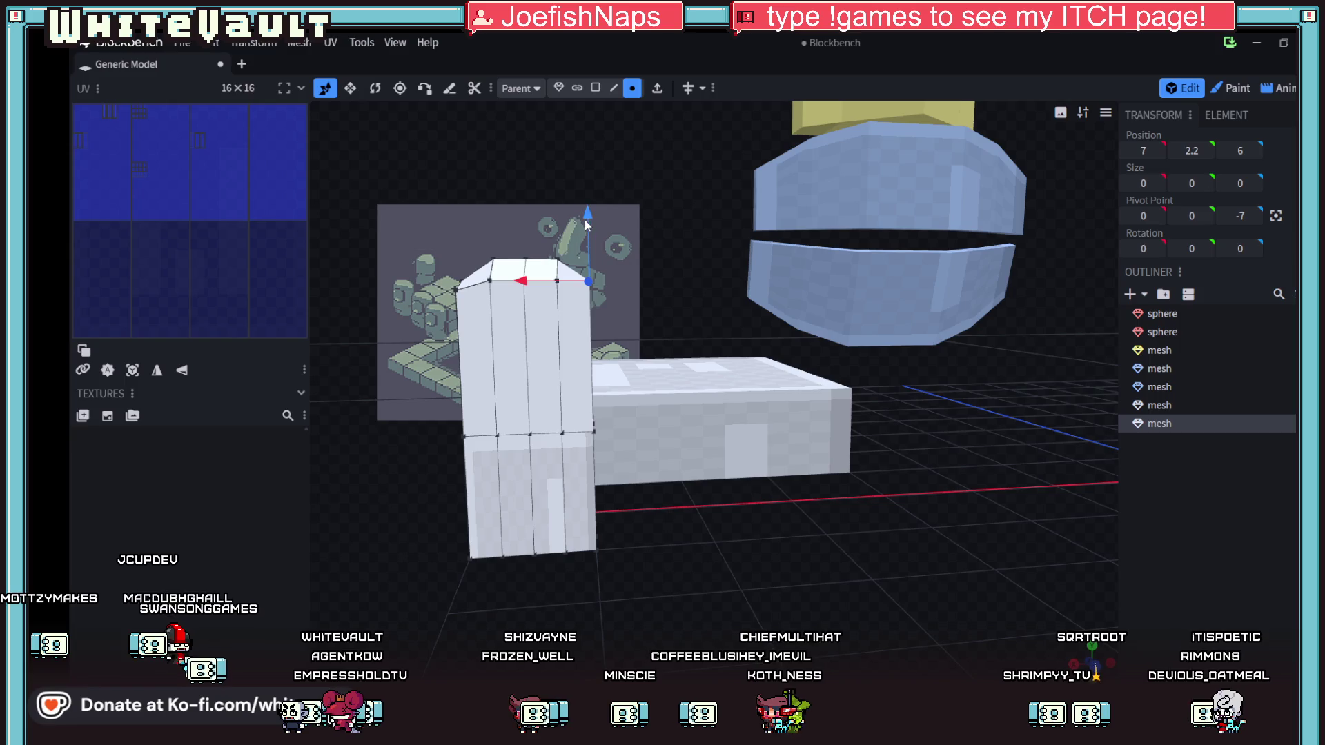
{"action": "left_click_drag", "start_coordinate": [594, 222], "coordinate": [594, 227]}
- Lower two vertices on the top's outer ring to Y 2.1
{"action": "mouse_move", "coordinate": [692, 502]}
{"action": "left_mouse_down"}
{"action": "mouse_move", "coordinate": [537, 591]}
{"action": "mouse_move", "coordinate": [669, 481]}
{"action": "mouse_move", "coordinate": [667, 527]}
{"action": "mouse_move", "coordinate": [495, 484]}
{"action": "mouse_move", "coordinate": [731, 385]}
{"action": "left_mouse_up"}
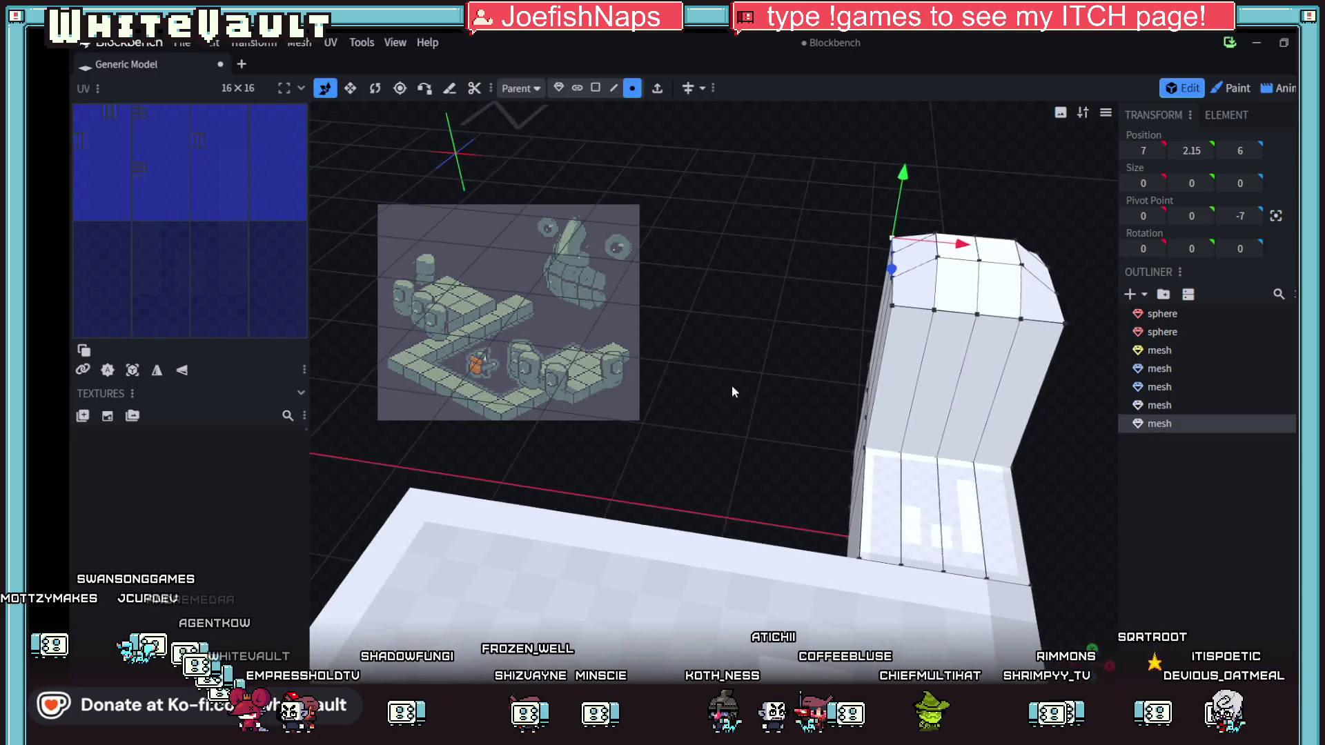
{"action": "left_click", "coordinate": [892, 305]}
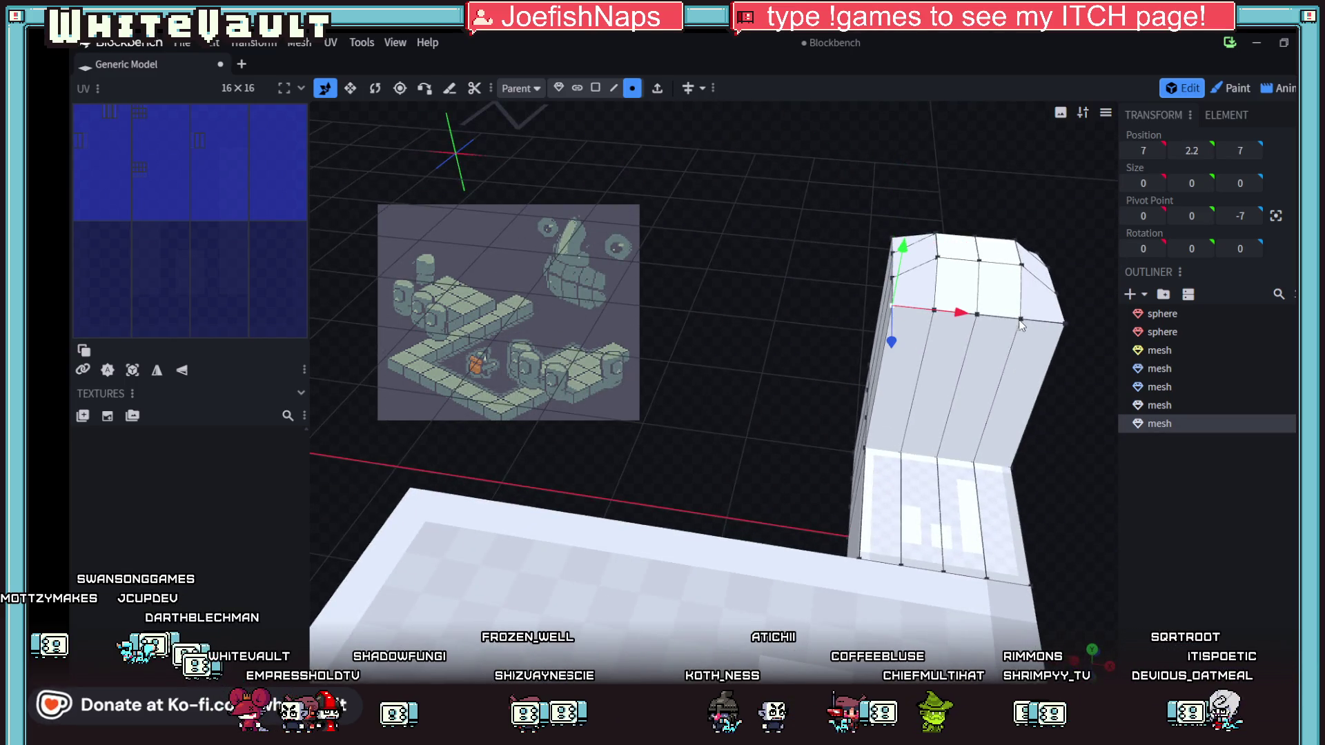
{"action": "left_click", "coordinate": [1063, 322], "text": "shift"}
{"action": "left_click_drag", "start_coordinate": [998, 266], "coordinate": [996, 271]}
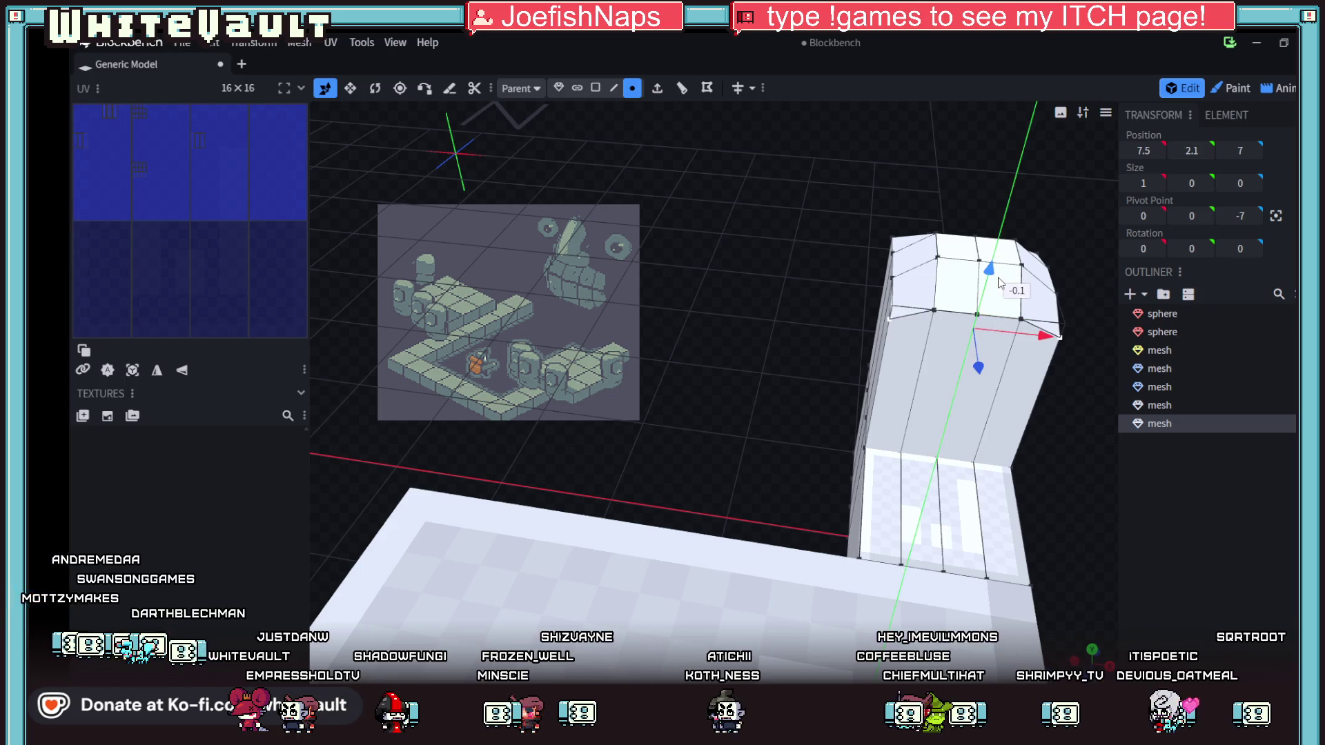
{"action": "mouse_move", "coordinate": [818, 365]}
{"action": "left_mouse_down"}
{"action": "mouse_move", "coordinate": [867, 408]}
{"action": "mouse_move", "coordinate": [1046, 358]}
{"action": "mouse_move", "coordinate": [1120, 388]}
{"action": "mouse_move", "coordinate": [793, 542]}
{"action": "mouse_move", "coordinate": [863, 457]}
{"action": "mouse_move", "coordinate": [854, 499]}
{"action": "mouse_move", "coordinate": [802, 545]}
{"action": "mouse_move", "coordinate": [816, 552]}
{"action": "mouse_move", "coordinate": [734, 581]}
{"action": "mouse_move", "coordinate": [694, 573]}
{"action": "left_mouse_up"}
{"action": "scroll", "coordinate": [804, 544], "scroll_direction": "down", "scroll_amount": 3}
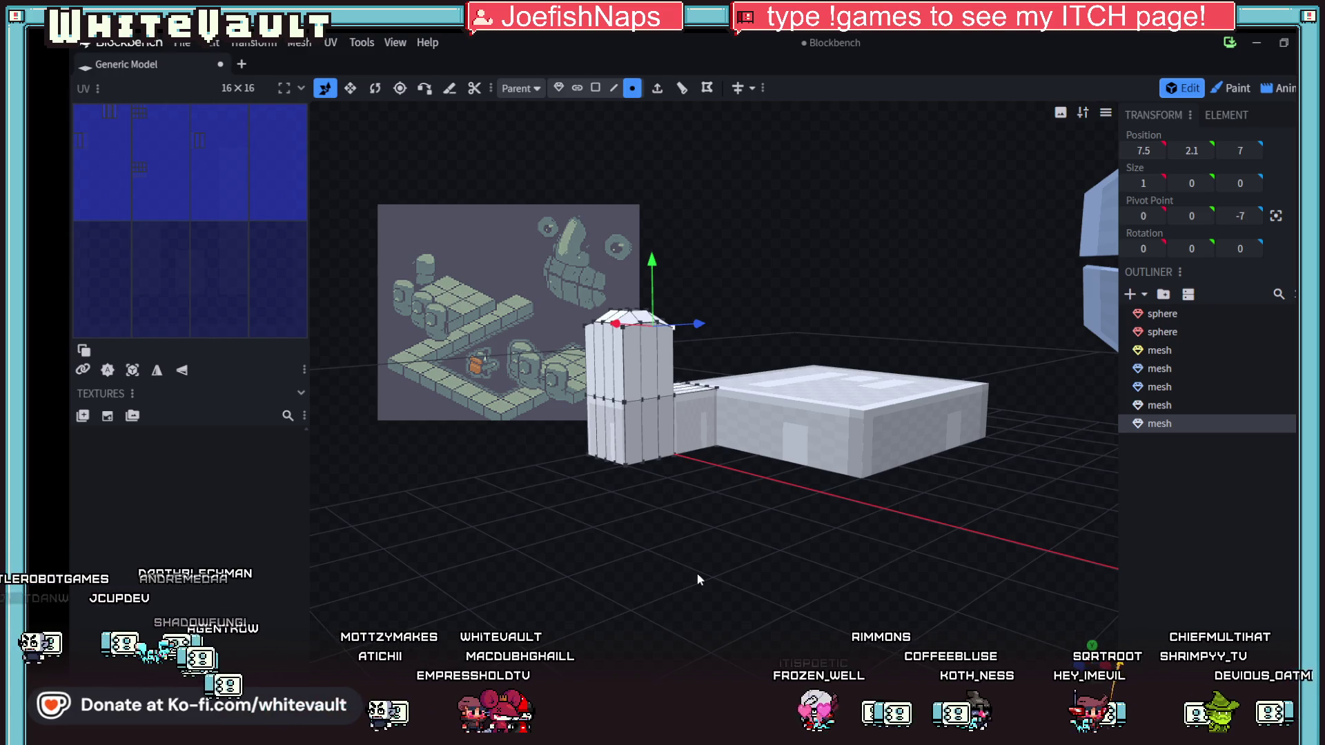
- Orbit to view the pillar beside the blue walls, then switch to Aseprite
{"action": "mouse_move", "coordinate": [745, 579]}
{"action": "left_mouse_down"}
{"action": "mouse_move", "coordinate": [785, 590]}
{"action": "mouse_move", "coordinate": [786, 577]}
{"action": "left_mouse_up"}
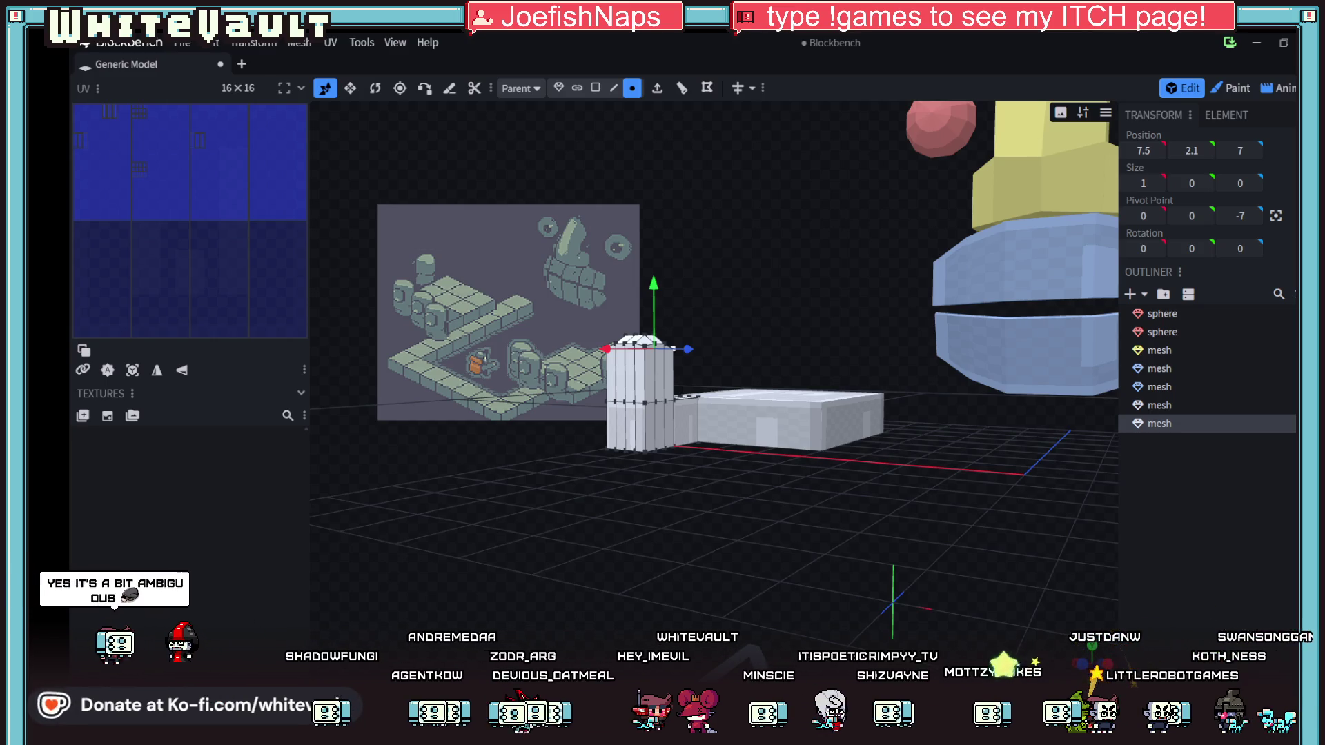
{"action": "key", "text": "alt+Tab"}
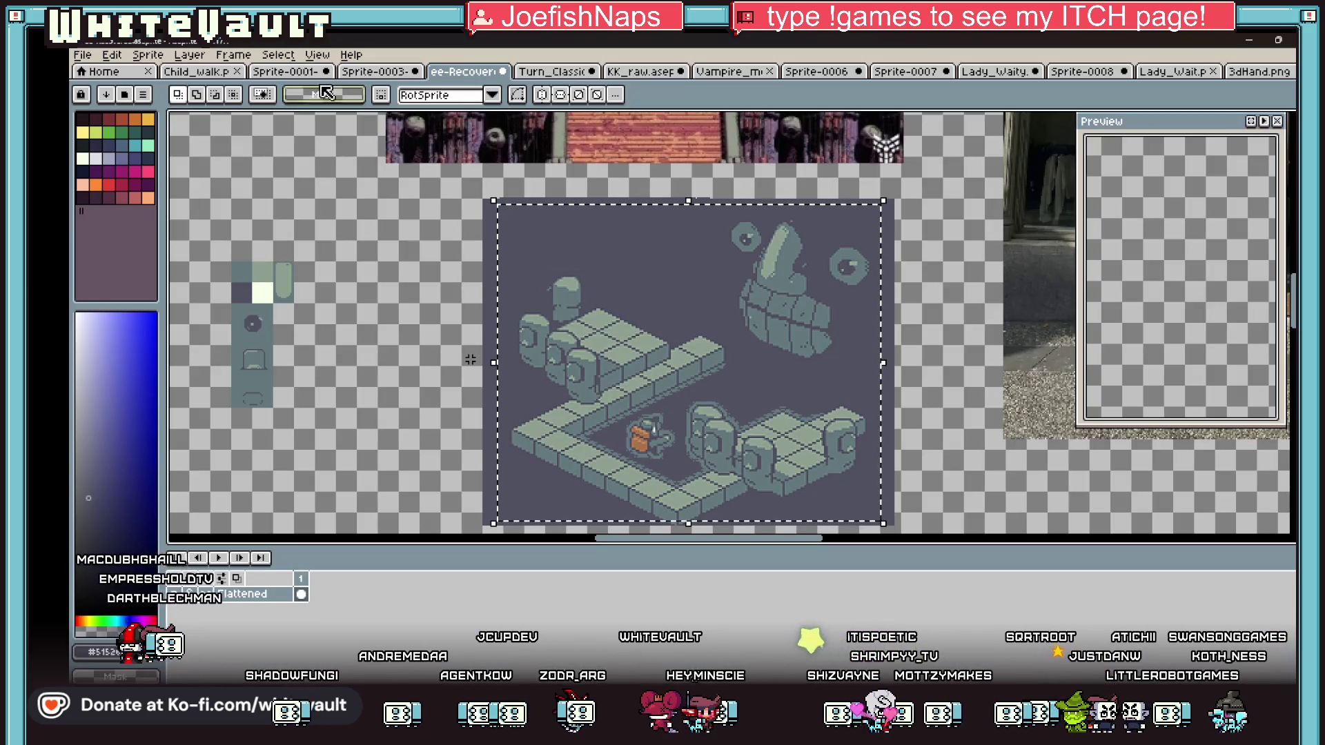
- Create a new sprite in Aseprite and paste in the astronaut lineup image
{"action": "left_click", "coordinate": [112, 55]}
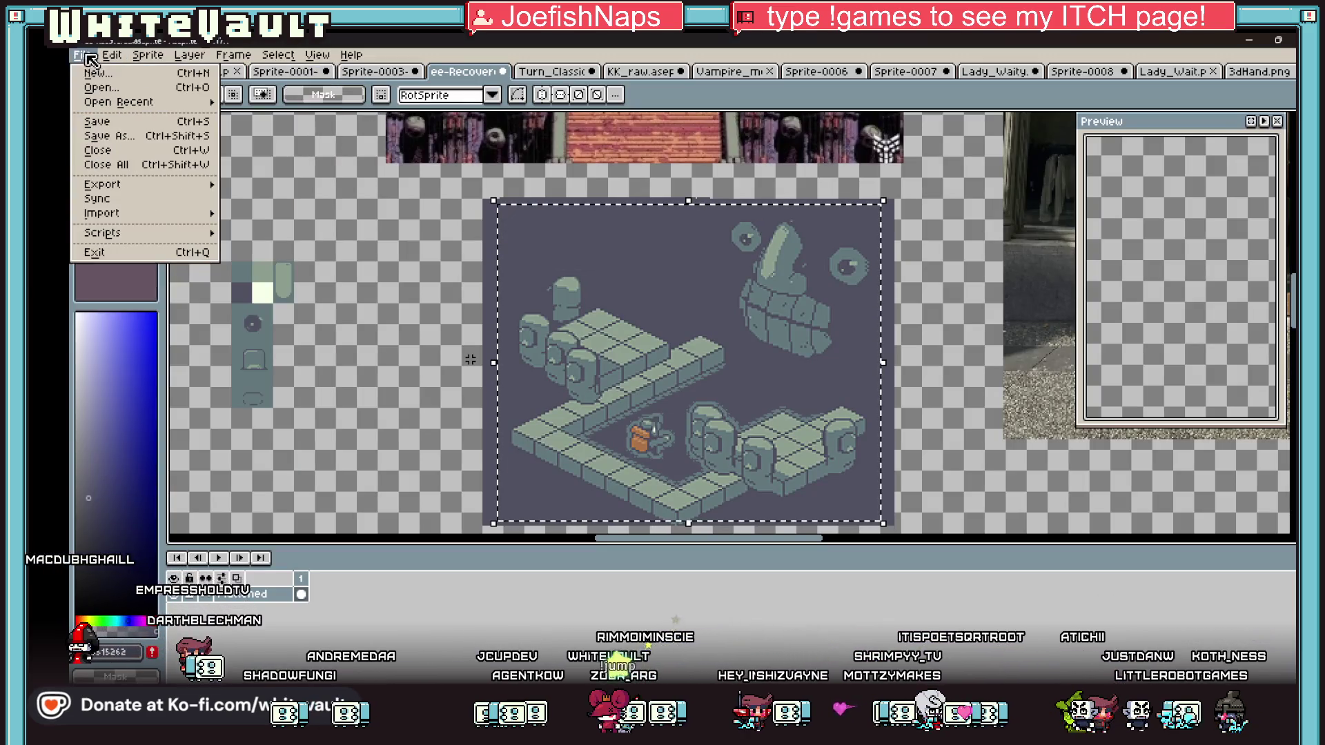
{"action": "left_click", "coordinate": [94, 71]}
{"action": "left_click", "coordinate": [675, 497]}
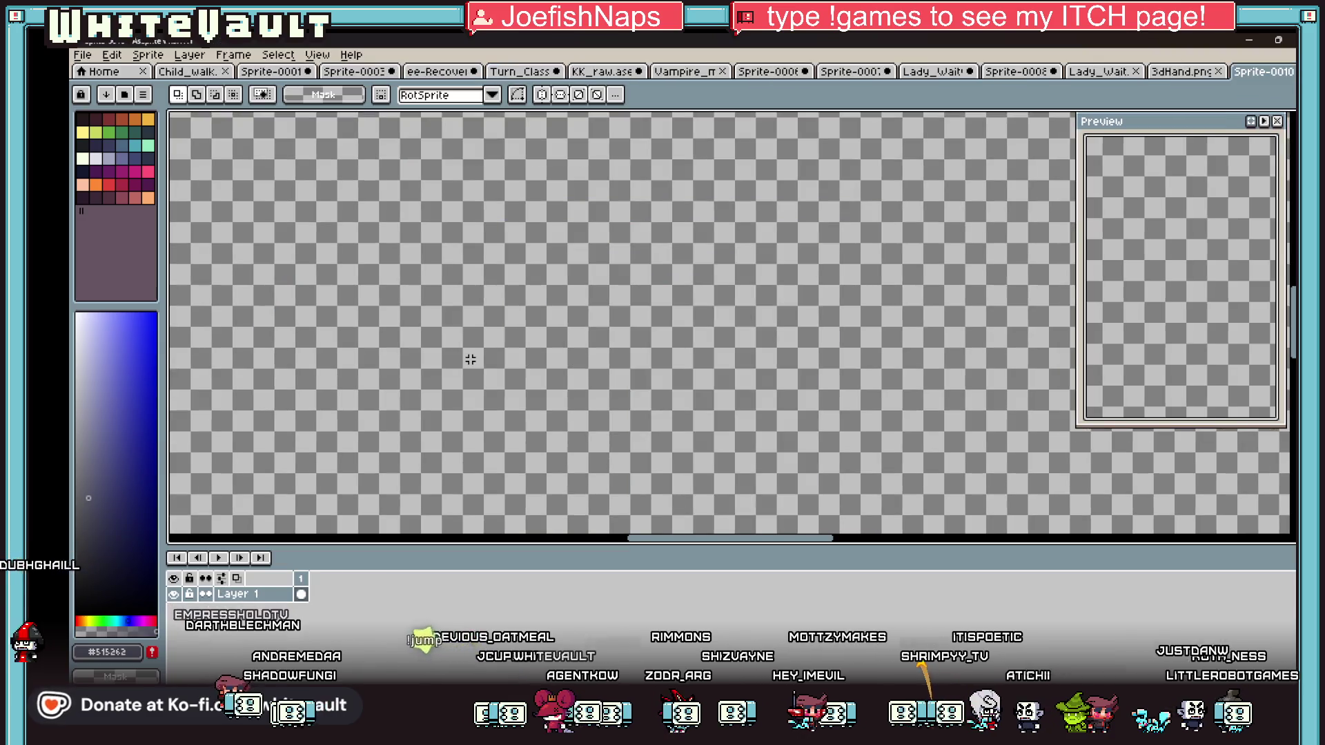
{"action": "key", "text": "ctrl+v"}
{"action": "key", "text": "Return"}
{"action": "scroll", "coordinate": [820, 349], "scroll_direction": "down", "scroll_amount": 2}
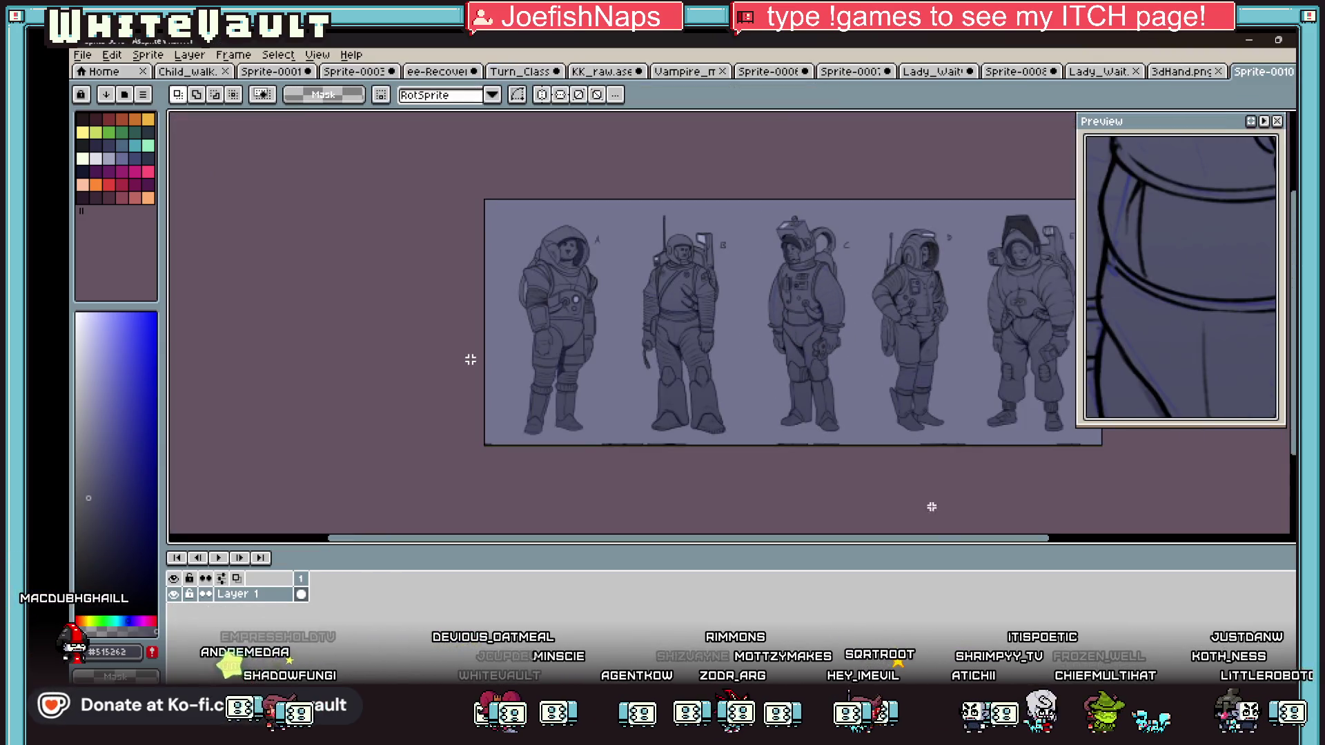
{"action": "left_click_drag", "start_coordinate": [959, 539], "coordinate": [1040, 537]}
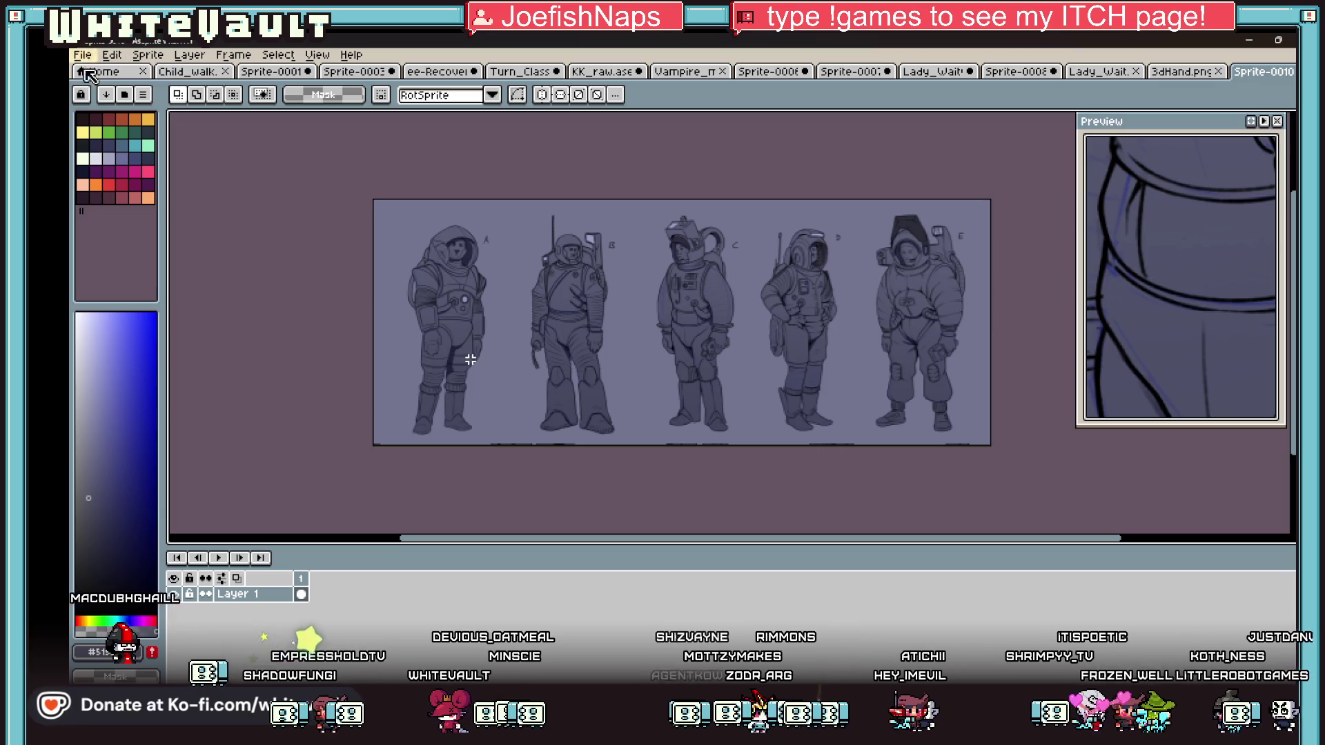
- Pick green and mark favourite suits with ticks and arrows using the Pencil
{"action": "left_click", "coordinate": [148, 144]}
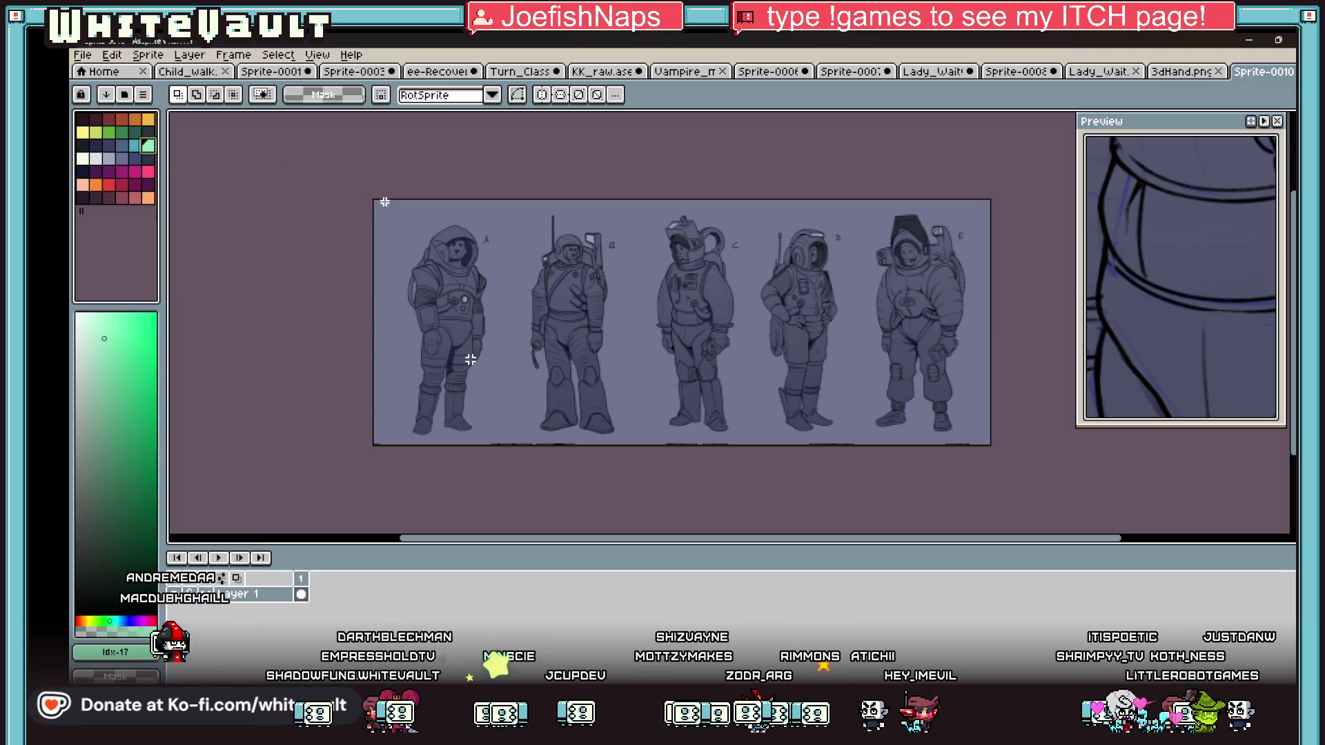
{"action": "key", "text": "b"}
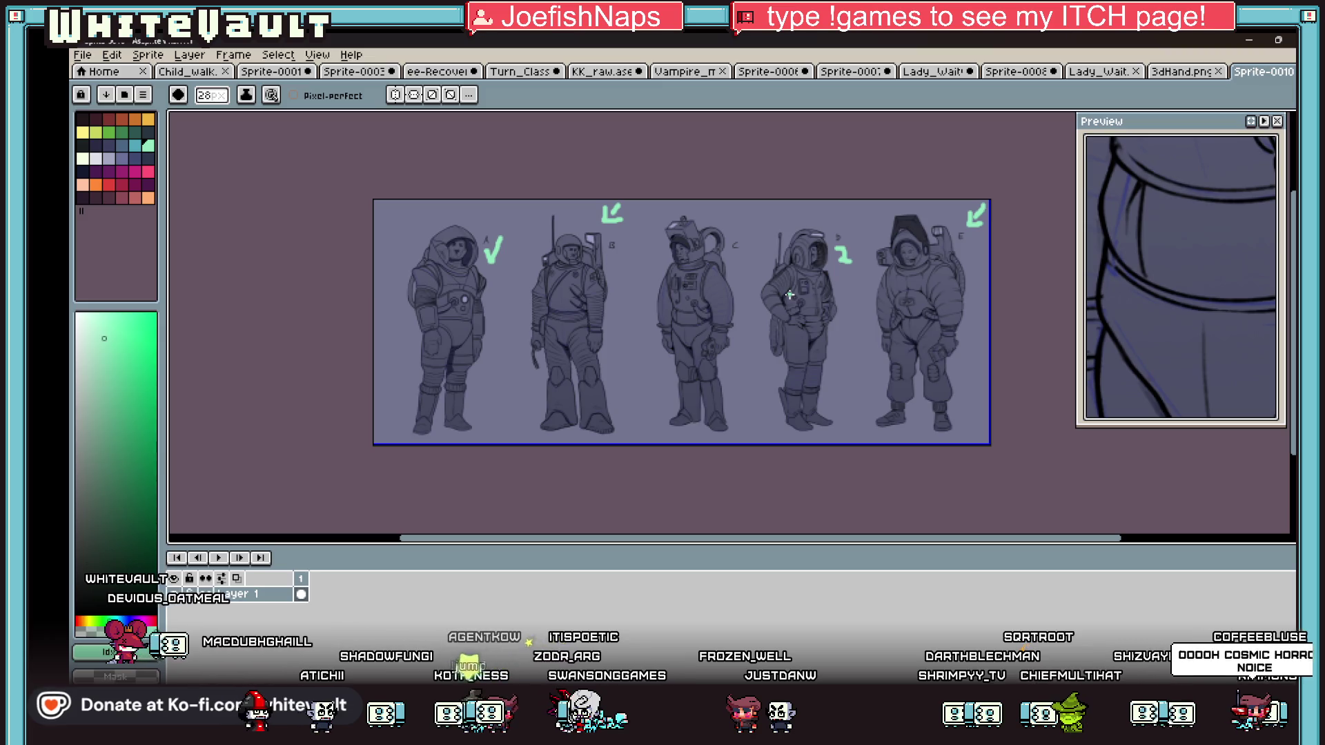
{"action": "scroll", "coordinate": [445, 197], "scroll_direction": "up", "scroll_amount": 1}
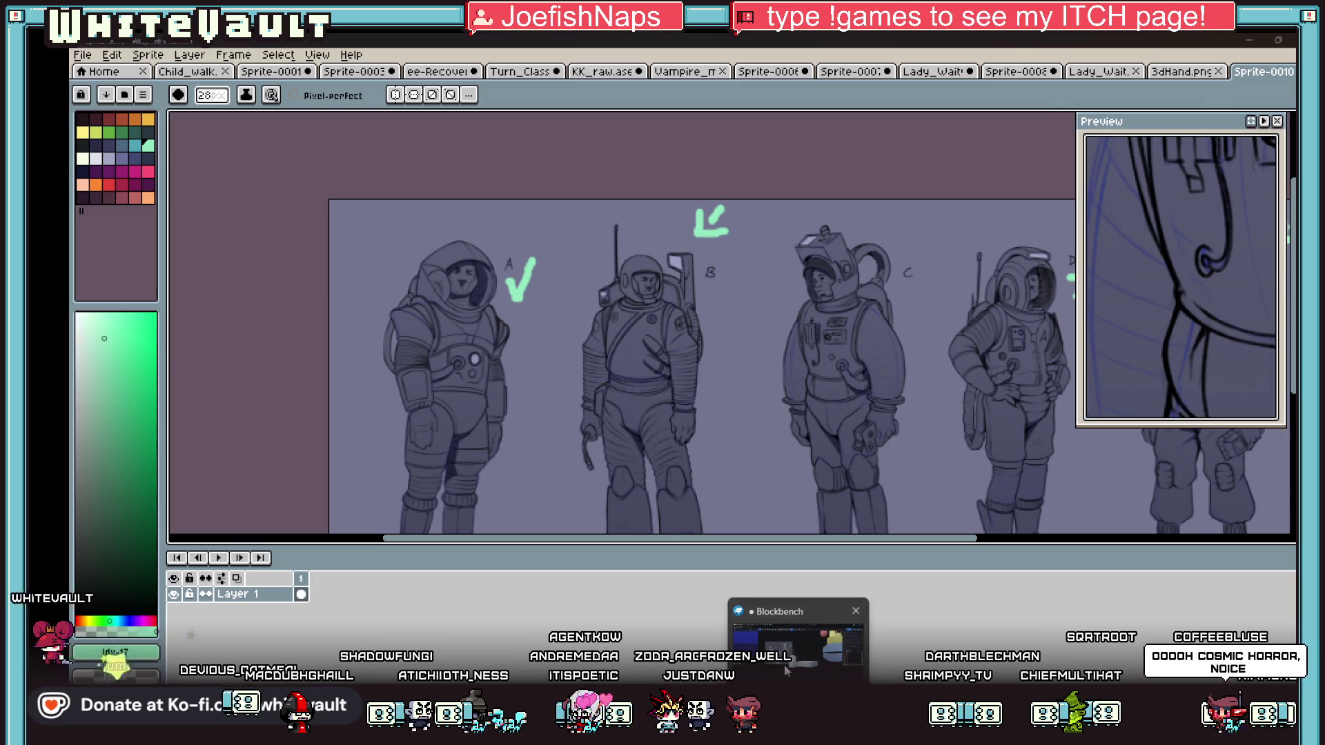
- Back in Blockbench, nudge the white column's top face up to Y 2.375
{"action": "key", "text": "alt+Tab"}
{"action": "mouse_move", "coordinate": [714, 480]}
{"action": "left_mouse_down"}
{"action": "mouse_move", "coordinate": [726, 535]}
{"action": "mouse_move", "coordinate": [763, 515]}
{"action": "mouse_move", "coordinate": [783, 540]}
{"action": "mouse_move", "coordinate": [762, 577]}
{"action": "mouse_move", "coordinate": [723, 483]}
{"action": "mouse_move", "coordinate": [731, 543]}
{"action": "mouse_move", "coordinate": [676, 462]}
{"action": "left_mouse_up"}
{"action": "key", "text": "Page_Up"}
{"action": "mouse_move", "coordinate": [675, 461]}
{"action": "left_mouse_down"}
{"action": "mouse_move", "coordinate": [748, 566]}
{"action": "mouse_move", "coordinate": [648, 294]}
{"action": "left_mouse_up"}
- Lower the small white block's top face, settling it at Y 1.675
{"action": "left_click", "coordinate": [572, 263]}
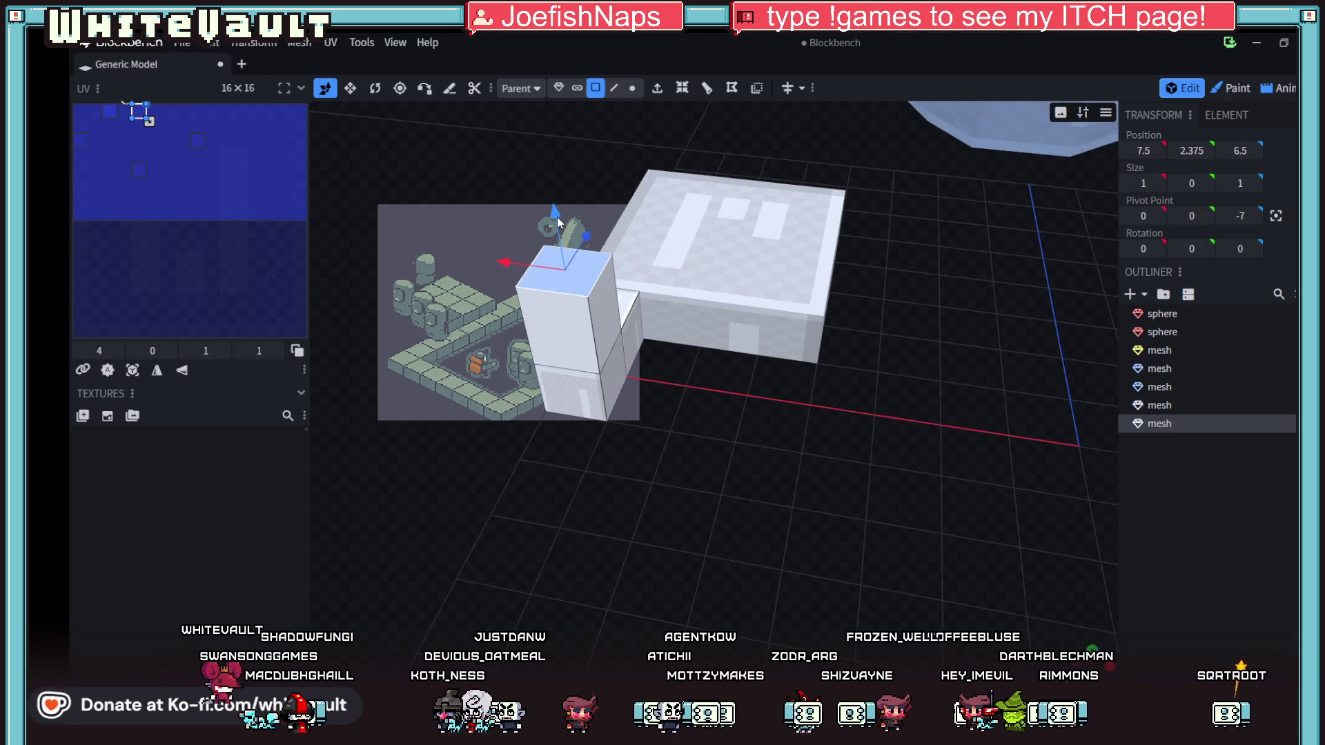
{"action": "left_click_drag", "start_coordinate": [576, 261], "coordinate": [578, 269]}
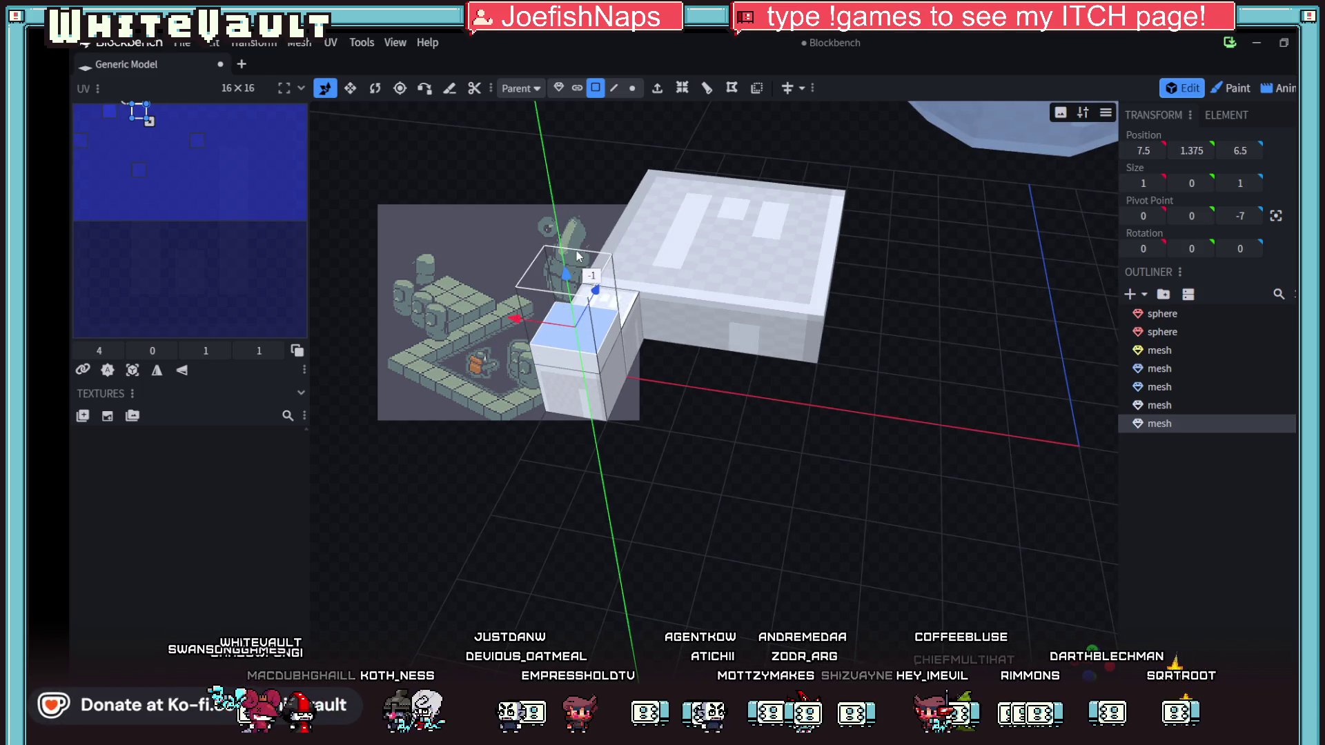
{"action": "mouse_move", "coordinate": [718, 414]}
{"action": "left_mouse_down"}
{"action": "mouse_move", "coordinate": [744, 437]}
{"action": "mouse_move", "coordinate": [773, 428]}
{"action": "mouse_move", "coordinate": [660, 359]}
{"action": "left_mouse_up"}
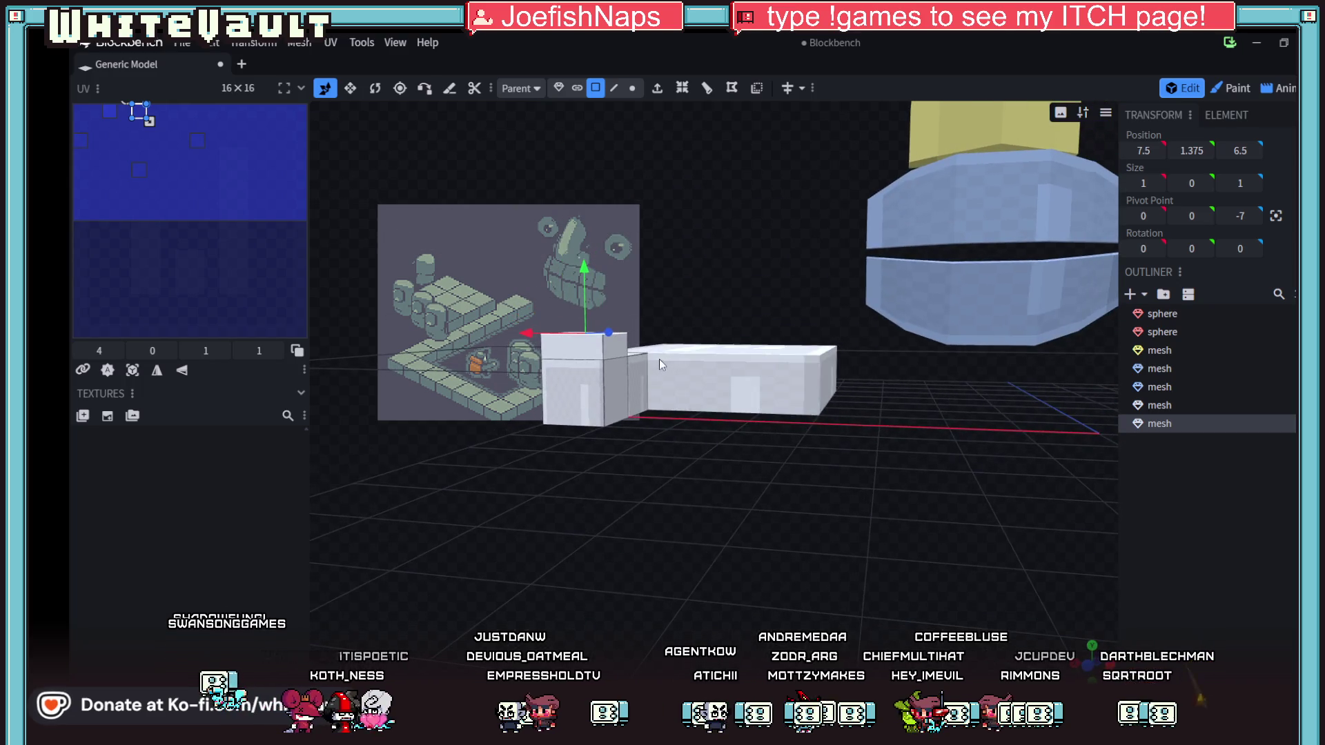
{"action": "left_click_drag", "start_coordinate": [704, 490], "coordinate": [704, 498]}
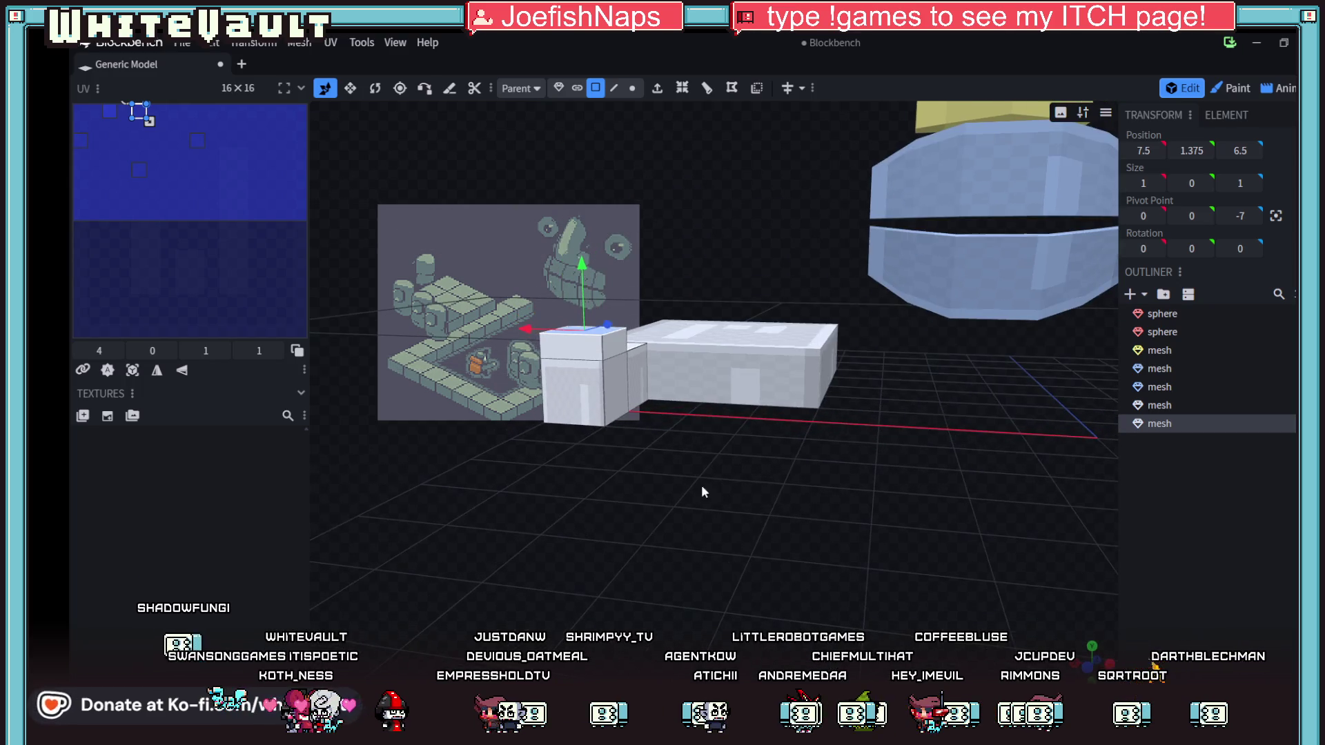
{"action": "mouse_move", "coordinate": [582, 267]}
{"action": "left_mouse_down"}
{"action": "mouse_move", "coordinate": [590, 236]}
{"action": "mouse_move", "coordinate": [602, 258]}
{"action": "mouse_move", "coordinate": [595, 246]}
{"action": "left_mouse_up"}
{"action": "mouse_move", "coordinate": [715, 519]}
{"action": "left_mouse_down"}
{"action": "mouse_move", "coordinate": [622, 515]}
{"action": "mouse_move", "coordinate": [665, 526]}
{"action": "left_mouse_up"}
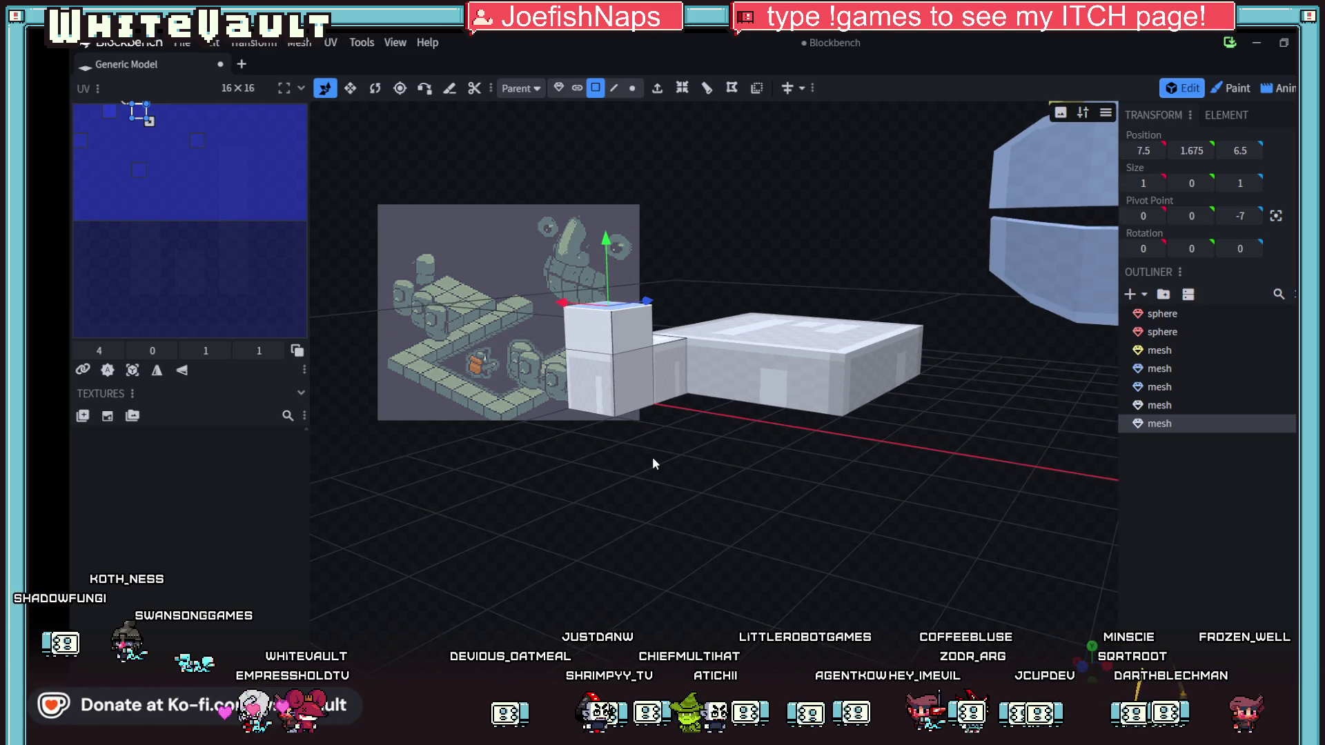
{"action": "mouse_move", "coordinate": [763, 477]}
{"action": "left_mouse_down"}
{"action": "mouse_move", "coordinate": [897, 537]}
{"action": "mouse_move", "coordinate": [884, 472]}
{"action": "left_mouse_up"}
{"action": "left_click_drag", "start_coordinate": [781, 431], "coordinate": [771, 440]}
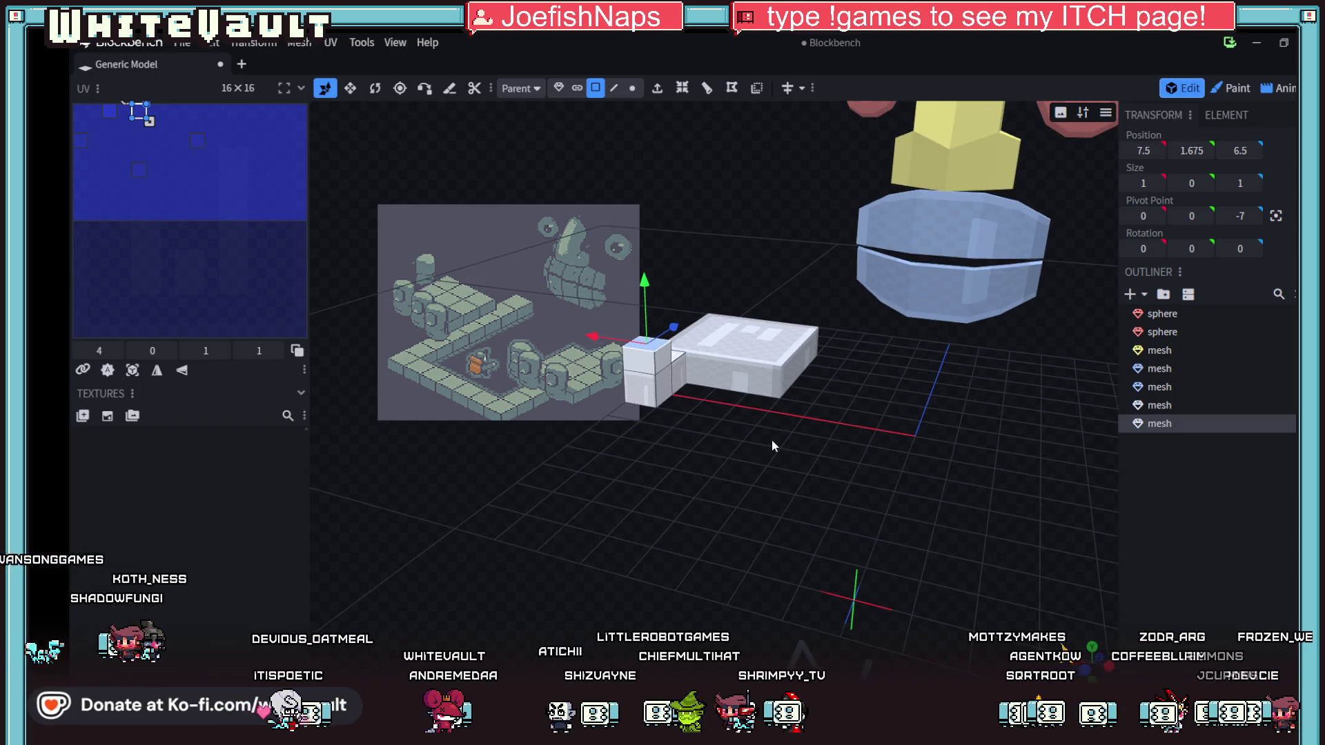
{"action": "scroll", "coordinate": [765, 422], "scroll_direction": "up", "scroll_amount": 5}
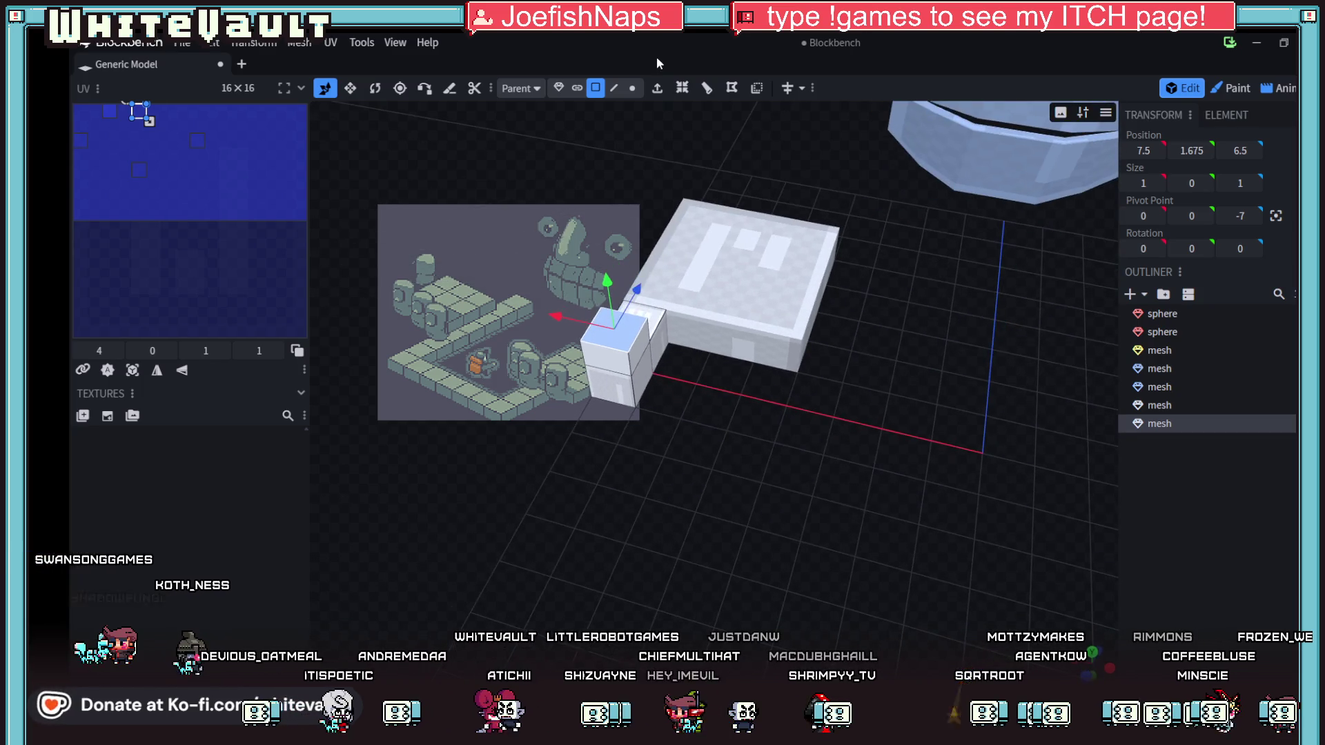
- Loop-cut the small block twice, two cuts each, in directions 0 and 1
{"action": "left_click", "coordinate": [700, 93]}
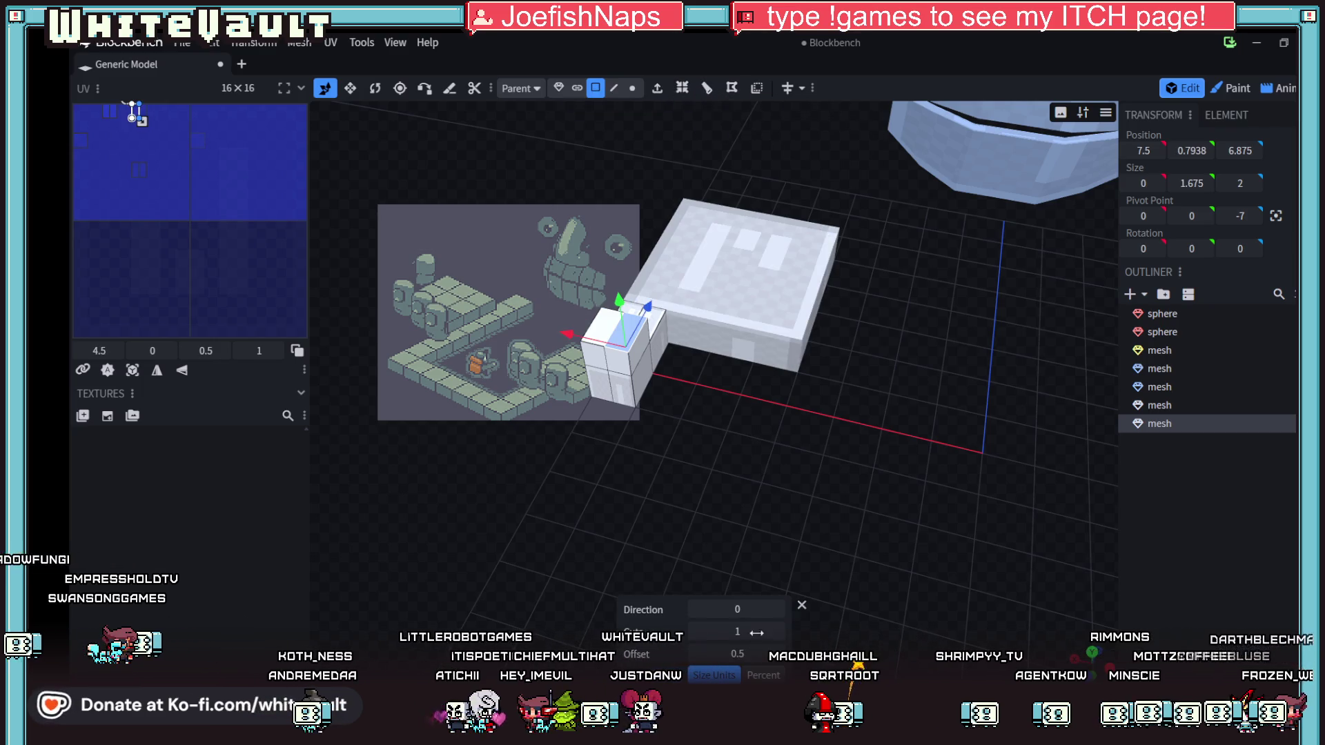
{"action": "left_click", "coordinate": [779, 631]}
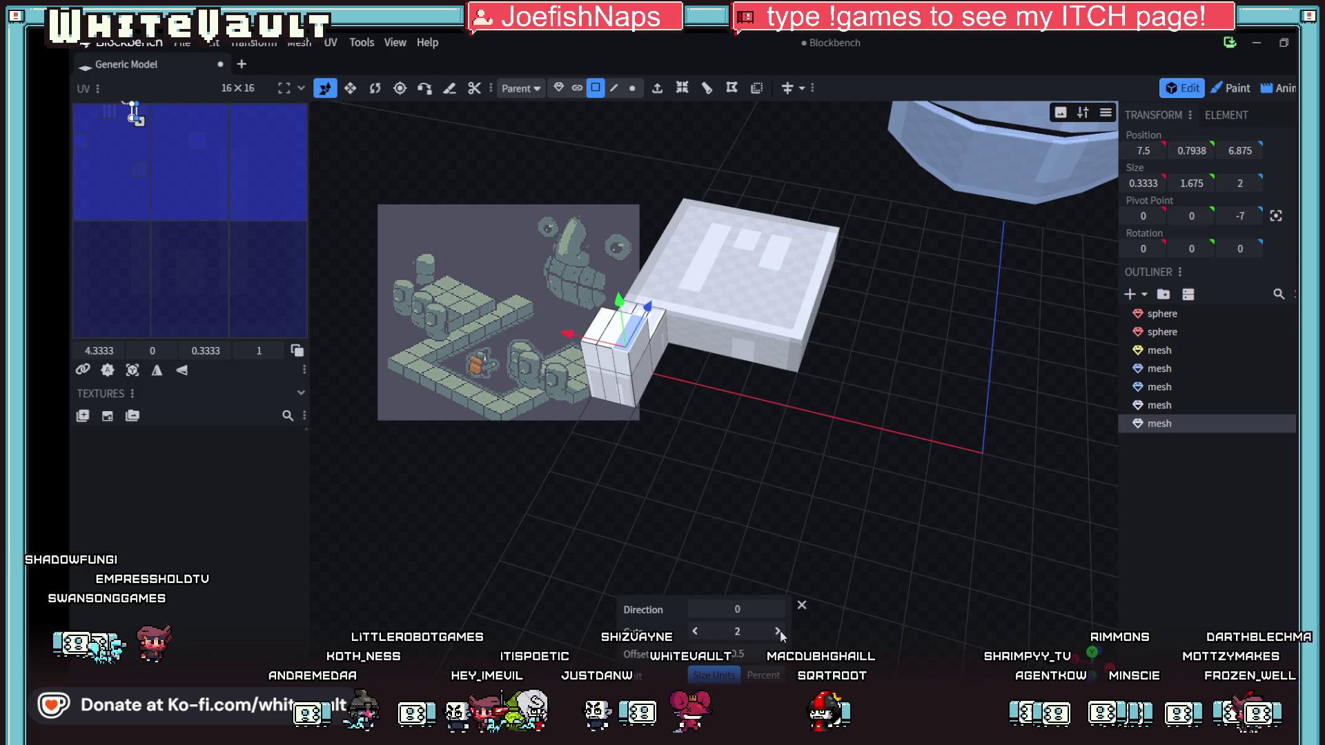
{"action": "mouse_move", "coordinate": [751, 486]}
{"action": "left_mouse_down"}
{"action": "mouse_move", "coordinate": [790, 470]}
{"action": "mouse_move", "coordinate": [751, 502]}
{"action": "mouse_move", "coordinate": [766, 476]}
{"action": "left_mouse_up"}
{"action": "left_click", "coordinate": [618, 315]}
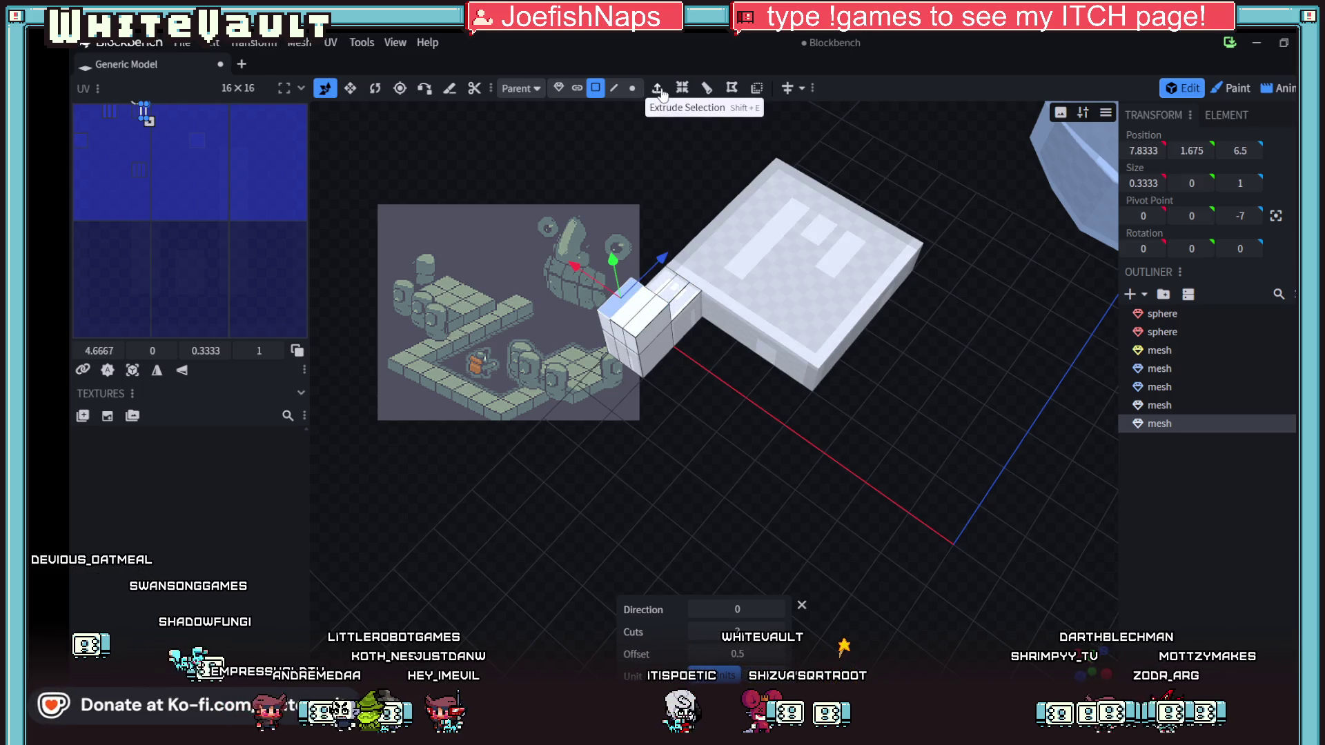
{"action": "left_click", "coordinate": [707, 89]}
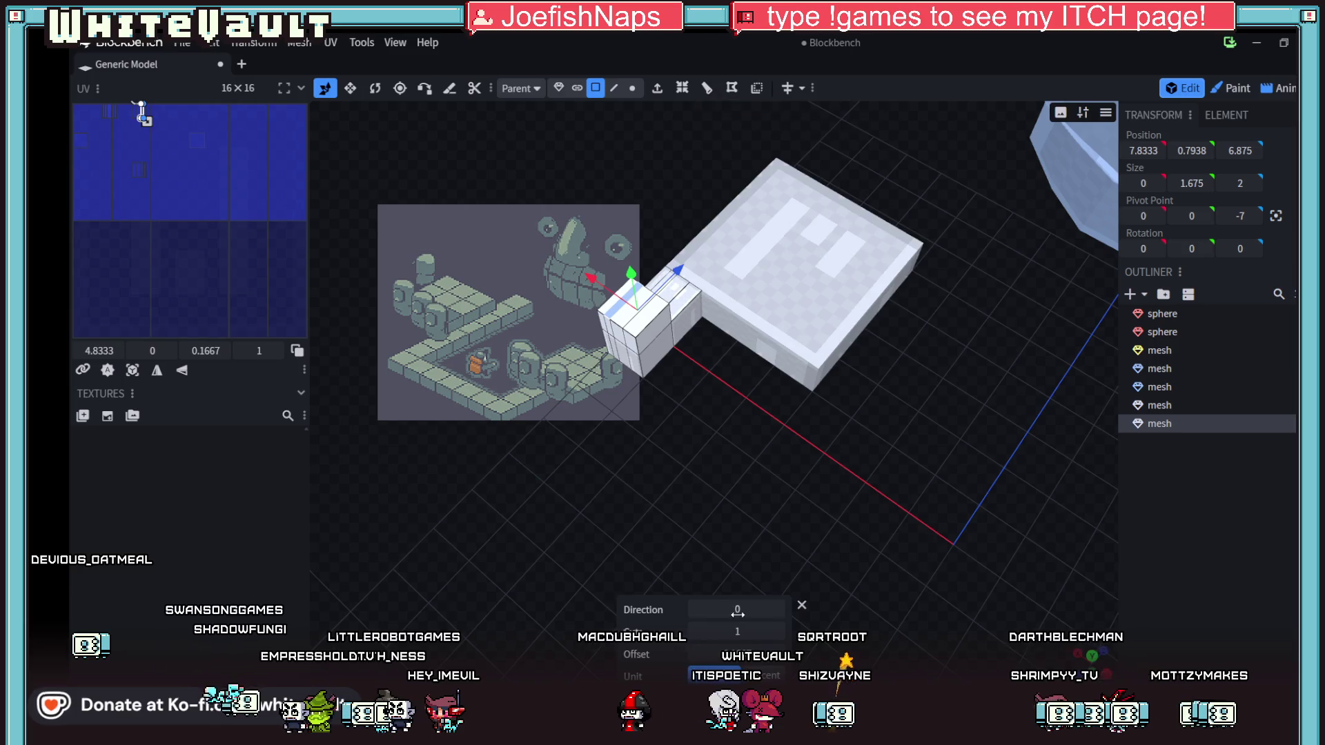
{"action": "left_click", "coordinate": [777, 610]}
{"action": "left_click", "coordinate": [778, 632]}
- Raise the centre top face into a peaked top at Y 2
{"action": "mouse_move", "coordinate": [766, 497]}
{"action": "left_mouse_down"}
{"action": "mouse_move", "coordinate": [711, 304]}
{"action": "mouse_move", "coordinate": [724, 347]}
{"action": "left_mouse_up"}
{"action": "scroll", "coordinate": [724, 347], "scroll_direction": "up", "scroll_amount": 4}
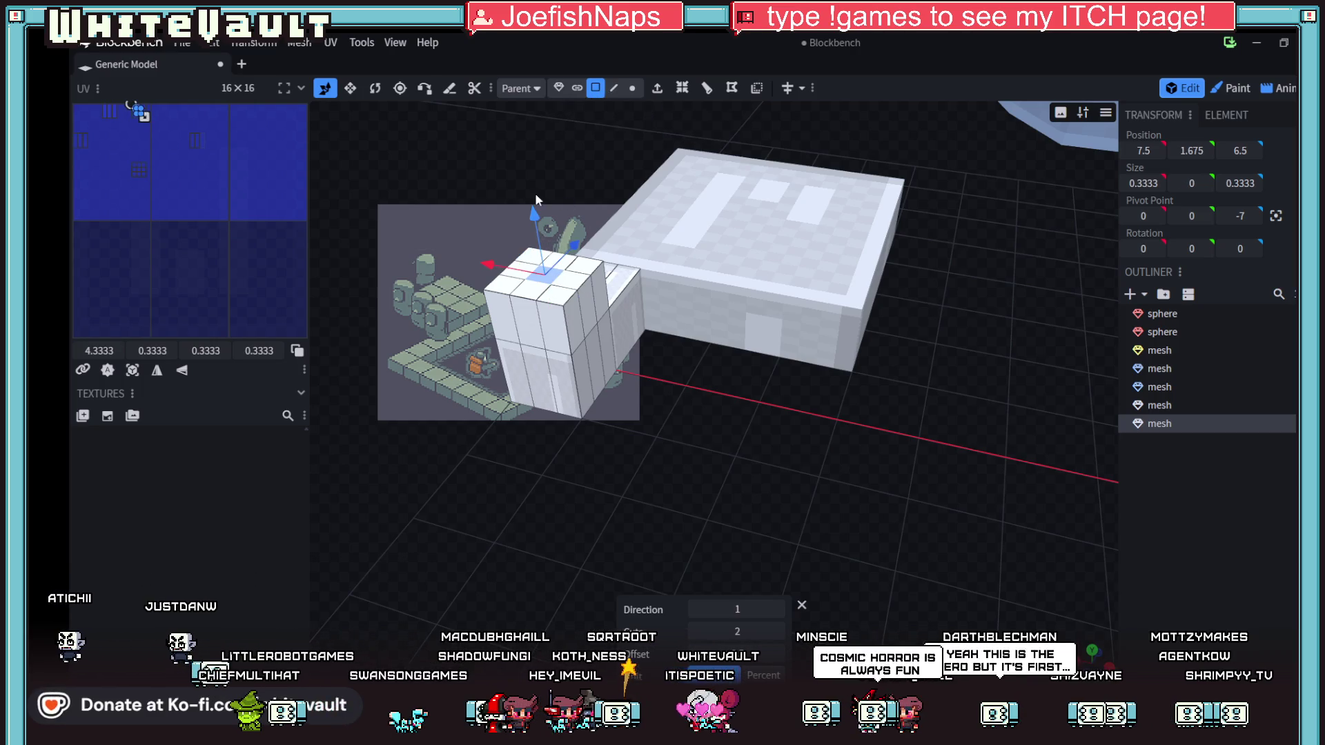
{"action": "mouse_move", "coordinate": [546, 276]}
{"action": "left_mouse_down"}
{"action": "mouse_move", "coordinate": [539, 172]}
{"action": "mouse_move", "coordinate": [556, 206]}
{"action": "left_mouse_up"}
{"action": "mouse_move", "coordinate": [693, 499]}
{"action": "left_mouse_down"}
{"action": "mouse_move", "coordinate": [552, 485]}
{"action": "mouse_move", "coordinate": [576, 403]}
{"action": "mouse_move", "coordinate": [689, 405]}
{"action": "mouse_move", "coordinate": [768, 457]}
{"action": "mouse_move", "coordinate": [863, 425]}
{"action": "mouse_move", "coordinate": [956, 442]}
{"action": "left_mouse_up"}
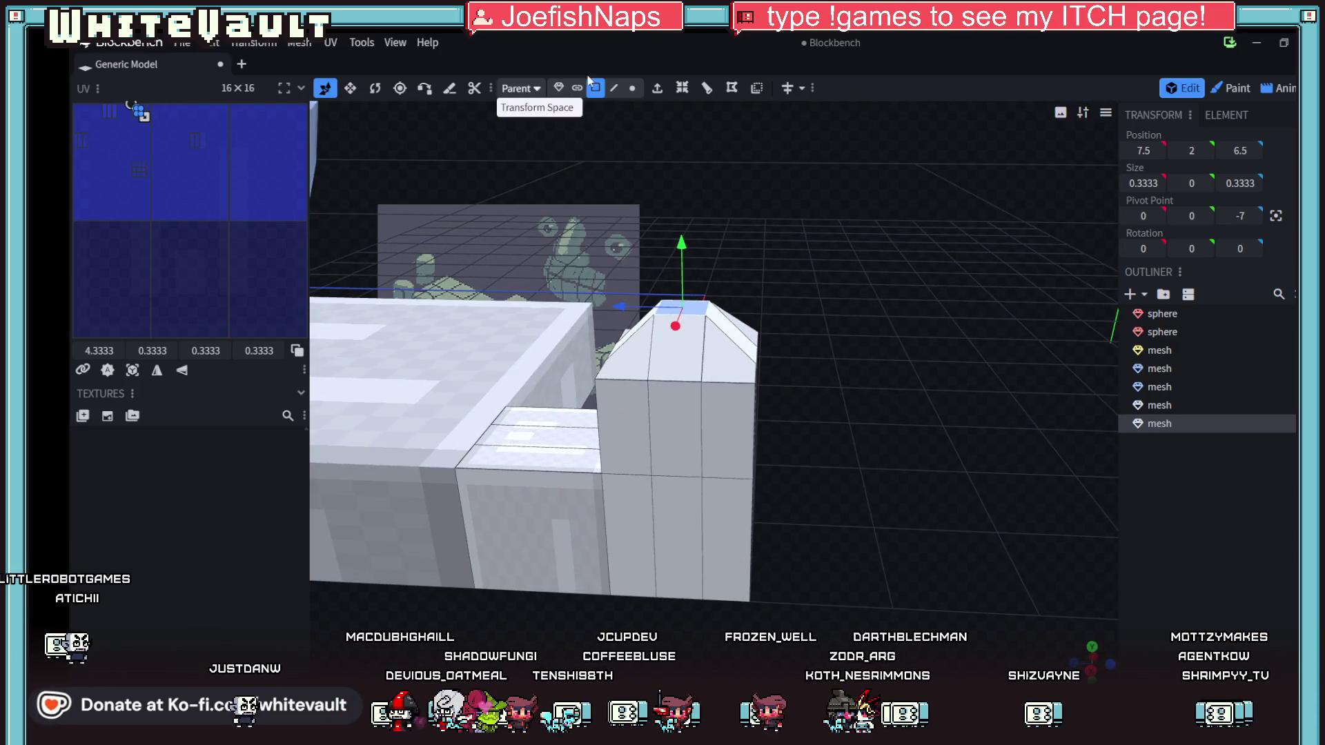
- Nudge a top corner vertex along X in vertex mode, then undo back to the plain cube
{"action": "left_click", "coordinate": [613, 88]}
{"action": "left_click", "coordinate": [632, 87]}
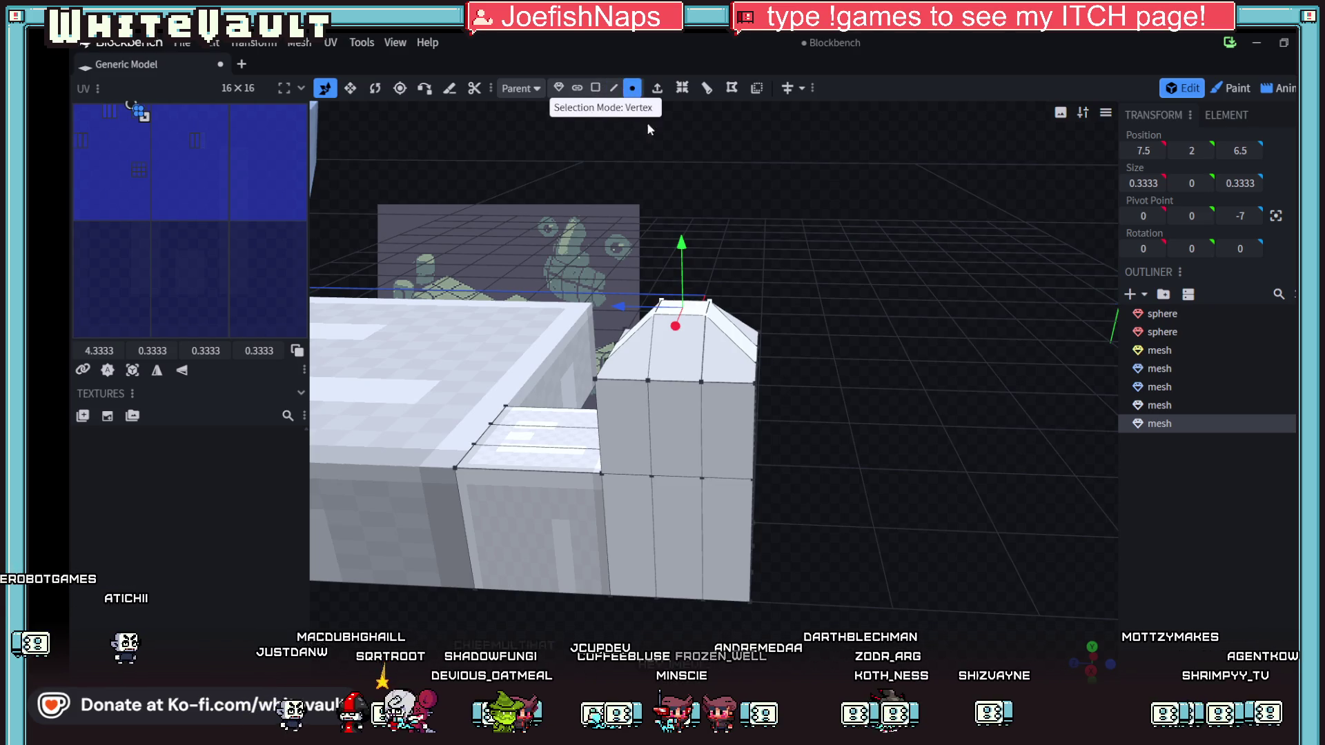
{"action": "left_click", "coordinate": [753, 390]}
{"action": "mouse_move", "coordinate": [754, 390]}
{"action": "left_mouse_down"}
{"action": "mouse_move", "coordinate": [883, 528]}
{"action": "mouse_move", "coordinate": [916, 613]}
{"action": "mouse_move", "coordinate": [827, 578]}
{"action": "mouse_move", "coordinate": [929, 552]}
{"action": "mouse_move", "coordinate": [781, 544]}
{"action": "mouse_move", "coordinate": [727, 482]}
{"action": "mouse_move", "coordinate": [705, 481]}
{"action": "mouse_move", "coordinate": [755, 476]}
{"action": "mouse_move", "coordinate": [779, 486]}
{"action": "mouse_move", "coordinate": [722, 501]}
{"action": "left_mouse_up"}
{"action": "left_click_drag", "start_coordinate": [407, 344], "coordinate": [386, 343]}
{"action": "mouse_move", "coordinate": [597, 490]}
{"action": "left_mouse_down"}
{"action": "mouse_move", "coordinate": [546, 460]}
{"action": "mouse_move", "coordinate": [578, 494]}
{"action": "mouse_move", "coordinate": [720, 557]}
{"action": "mouse_move", "coordinate": [639, 507]}
{"action": "left_mouse_up"}
{"action": "key", "text": "2"}
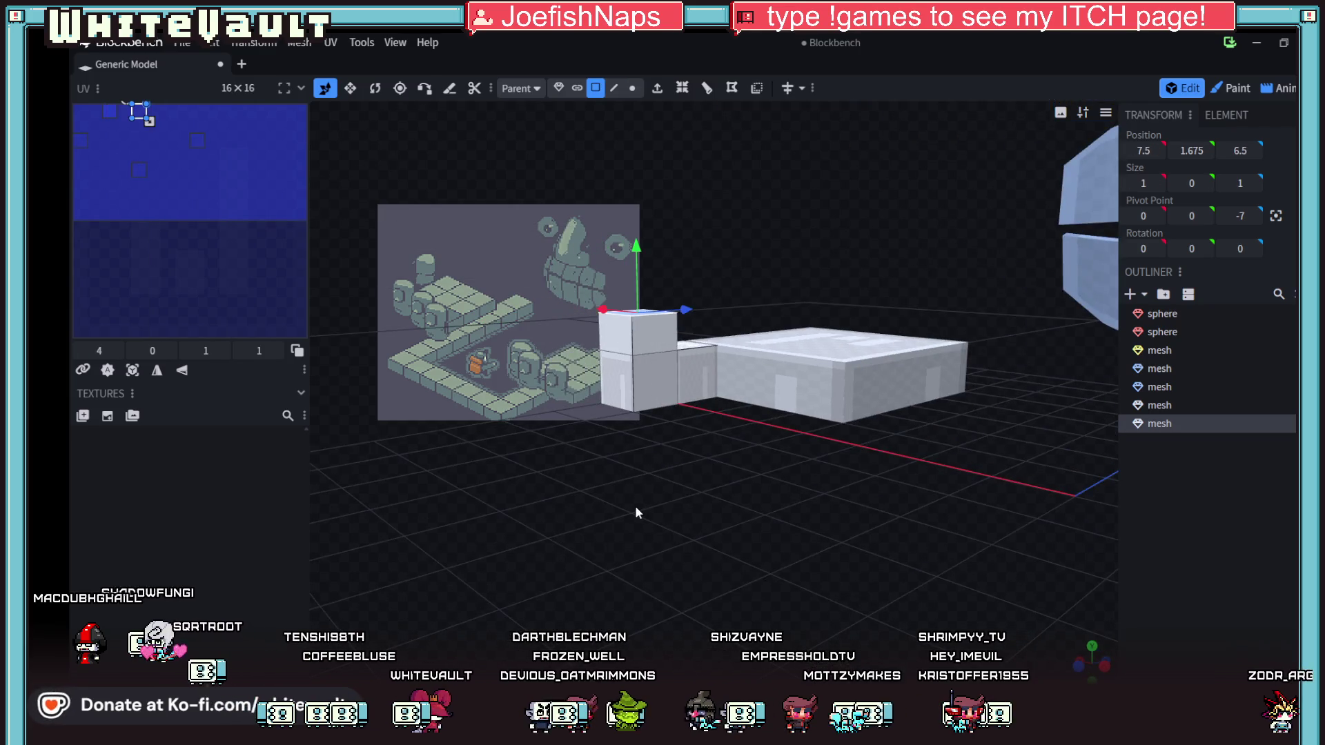
{"action": "left_click_drag", "start_coordinate": [635, 507], "coordinate": [646, 528]}
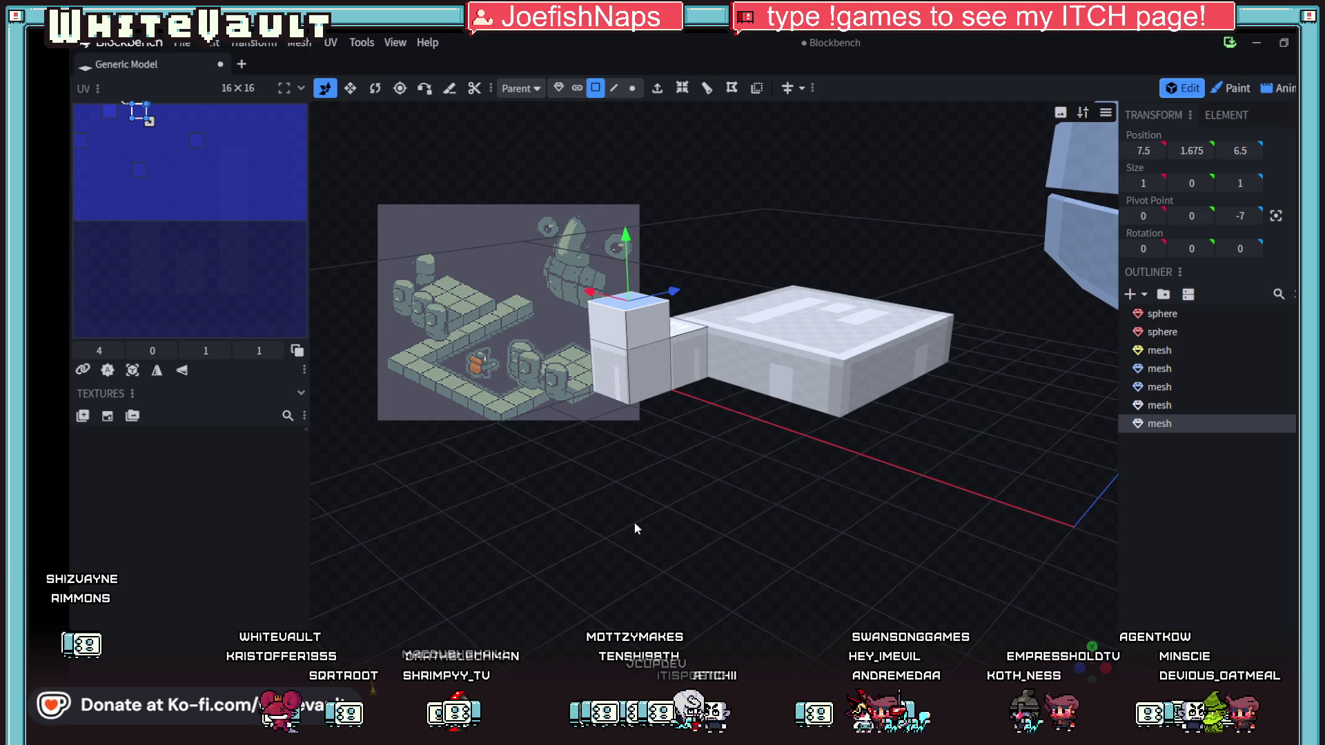
{"action": "mouse_move", "coordinate": [634, 521]}
{"action": "left_mouse_down"}
{"action": "mouse_move", "coordinate": [742, 504]}
{"action": "mouse_move", "coordinate": [725, 456]}
{"action": "mouse_move", "coordinate": [710, 483]}
{"action": "mouse_move", "coordinate": [731, 541]}
{"action": "mouse_move", "coordinate": [704, 432]}
{"action": "mouse_move", "coordinate": [753, 483]}
{"action": "mouse_move", "coordinate": [841, 528]}
{"action": "mouse_move", "coordinate": [835, 516]}
{"action": "left_mouse_up"}
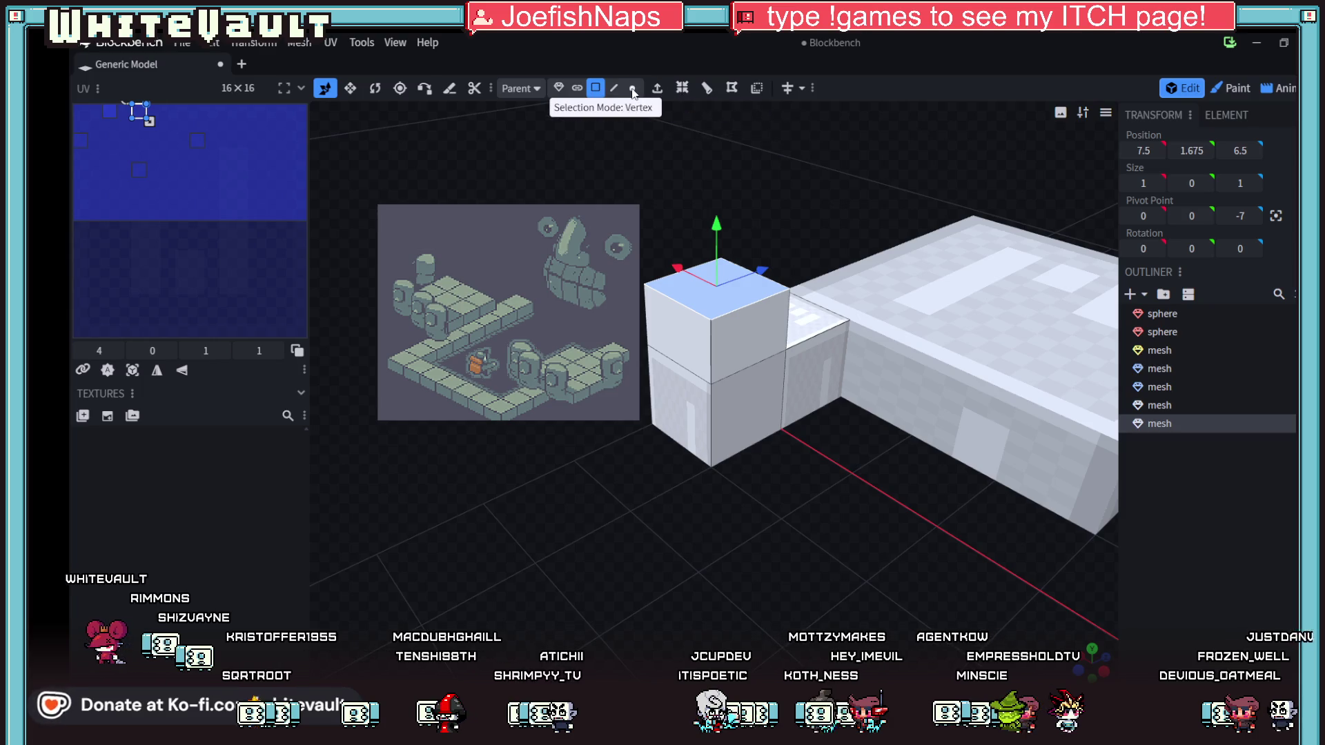
- Loop-cut the small block with 2 cuts in direction 1
{"action": "left_click", "coordinate": [708, 90]}
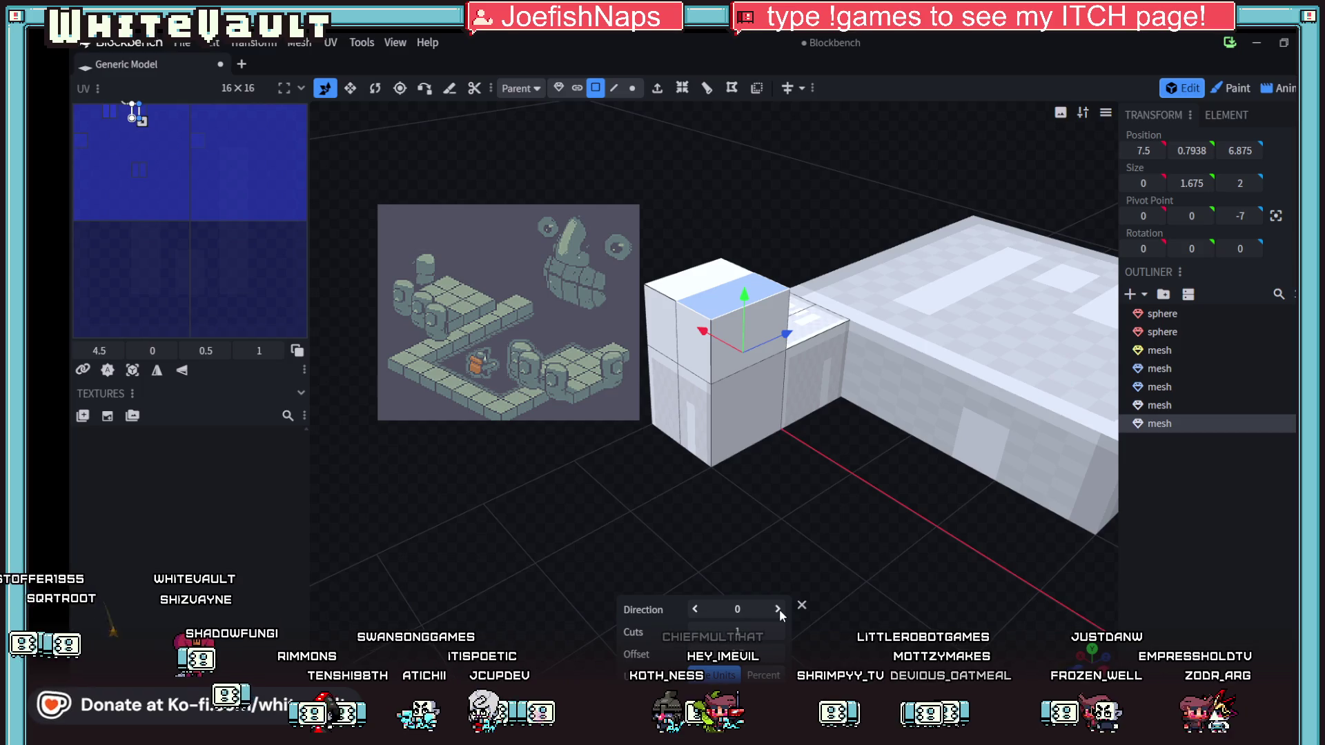
{"action": "left_click", "coordinate": [779, 632]}
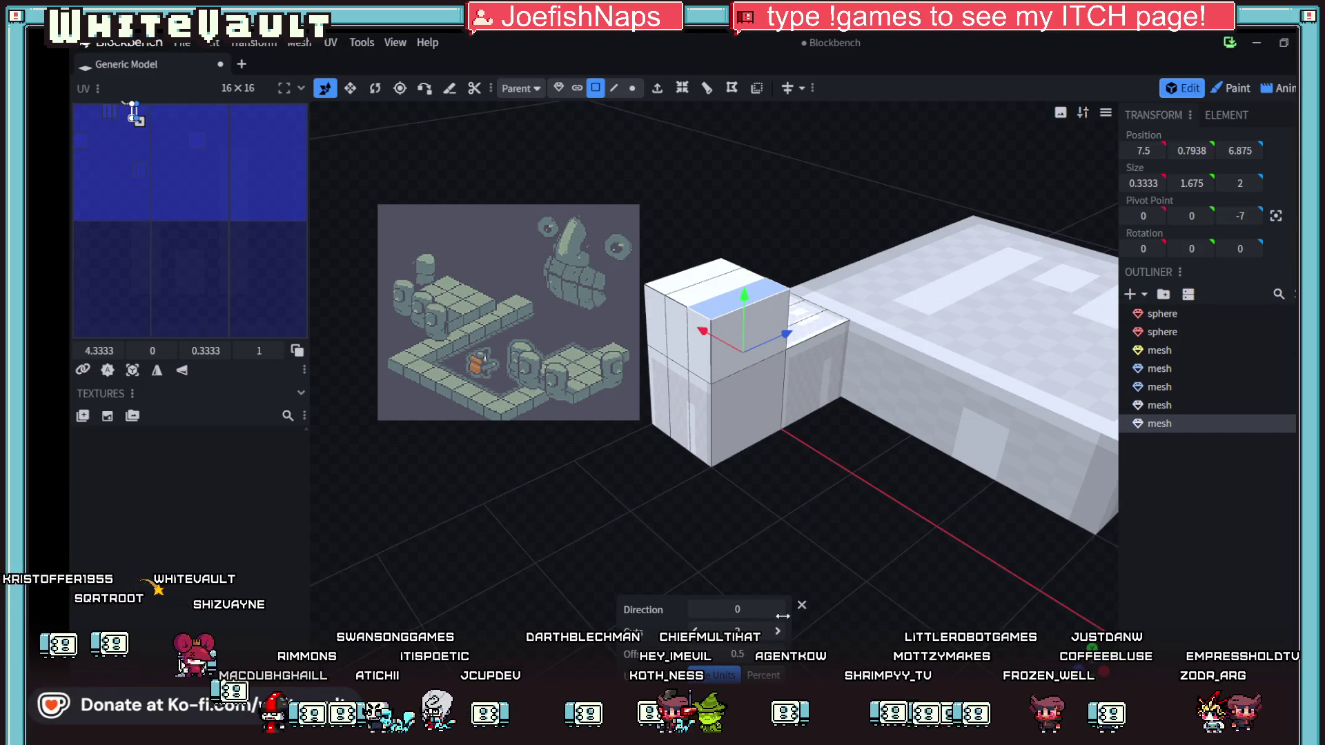
{"action": "left_click", "coordinate": [778, 611]}
{"action": "scroll", "coordinate": [891, 507], "scroll_direction": "down", "scroll_amount": 2}
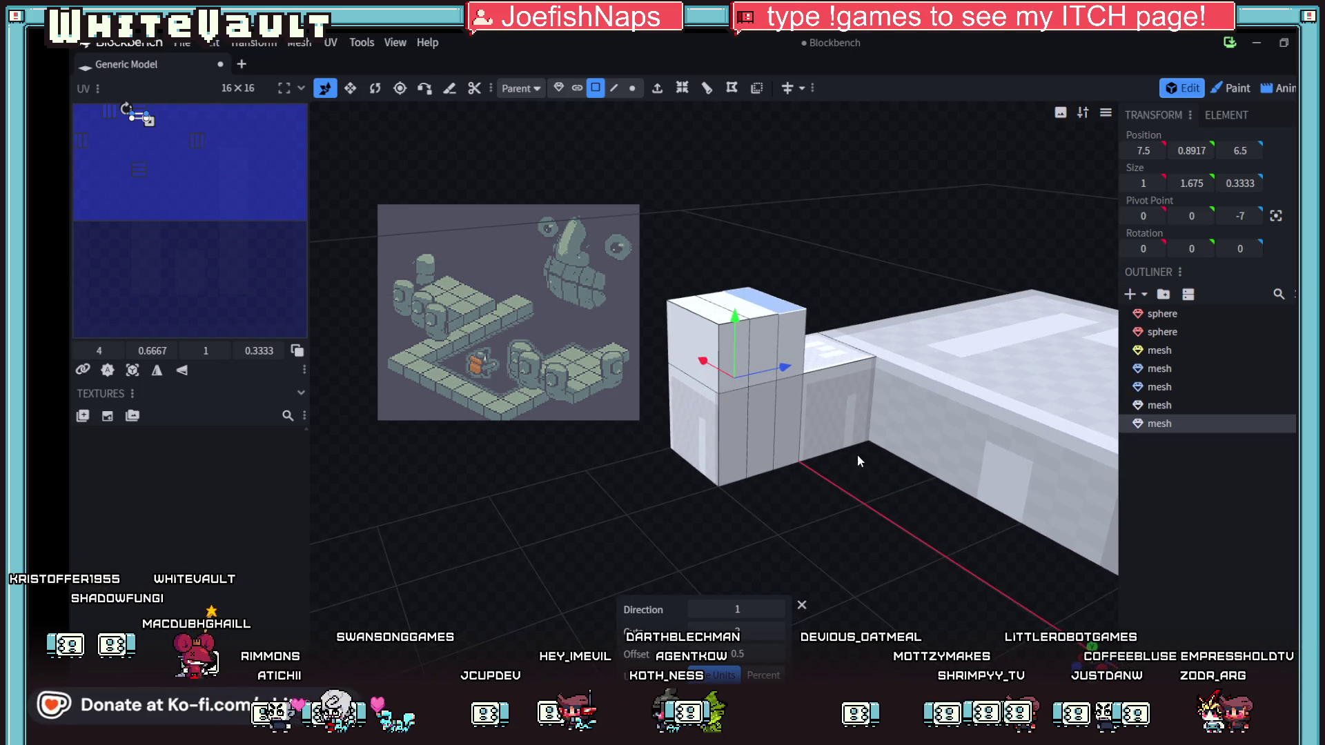
{"action": "scroll", "coordinate": [870, 497], "scroll_direction": "up", "scroll_amount": 3}
{"action": "scroll", "coordinate": [736, 319], "scroll_direction": "up", "scroll_amount": 1}
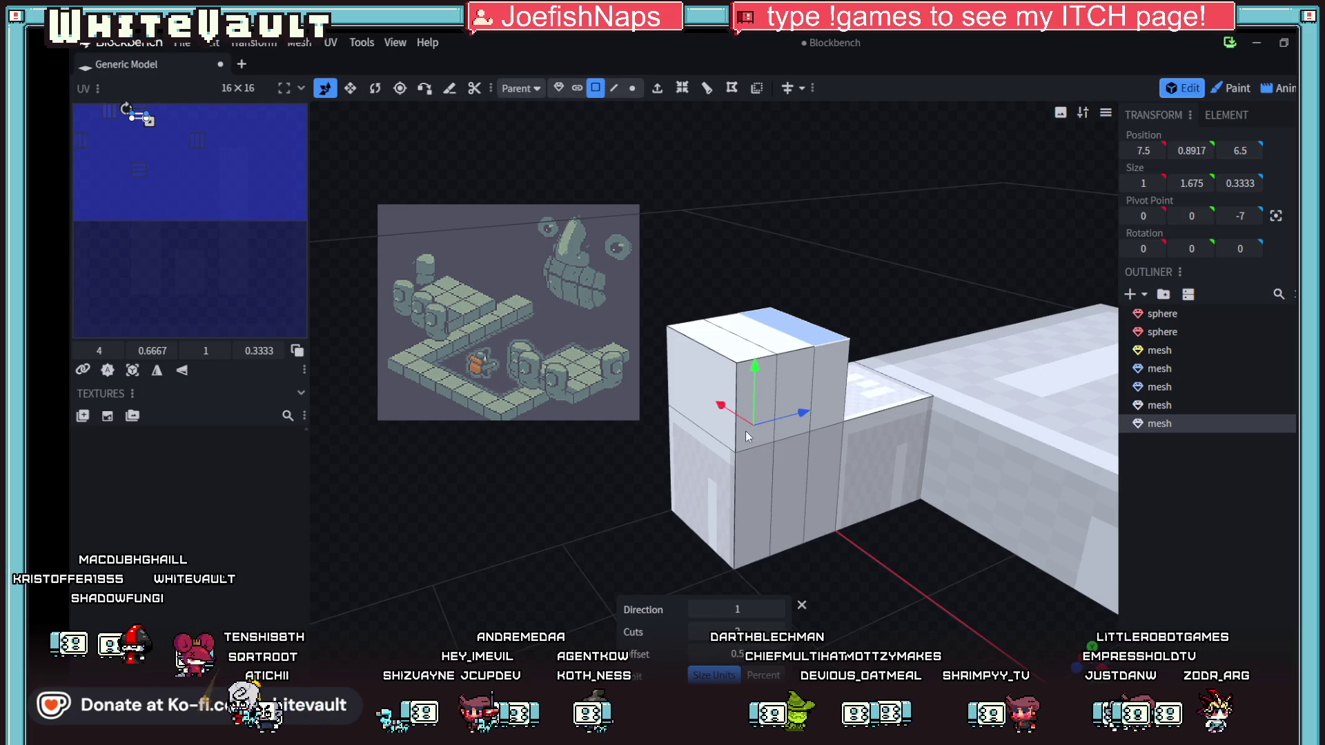
- Slide the block's front top edge back along Z to slope its top
{"action": "left_click", "coordinate": [721, 319]}
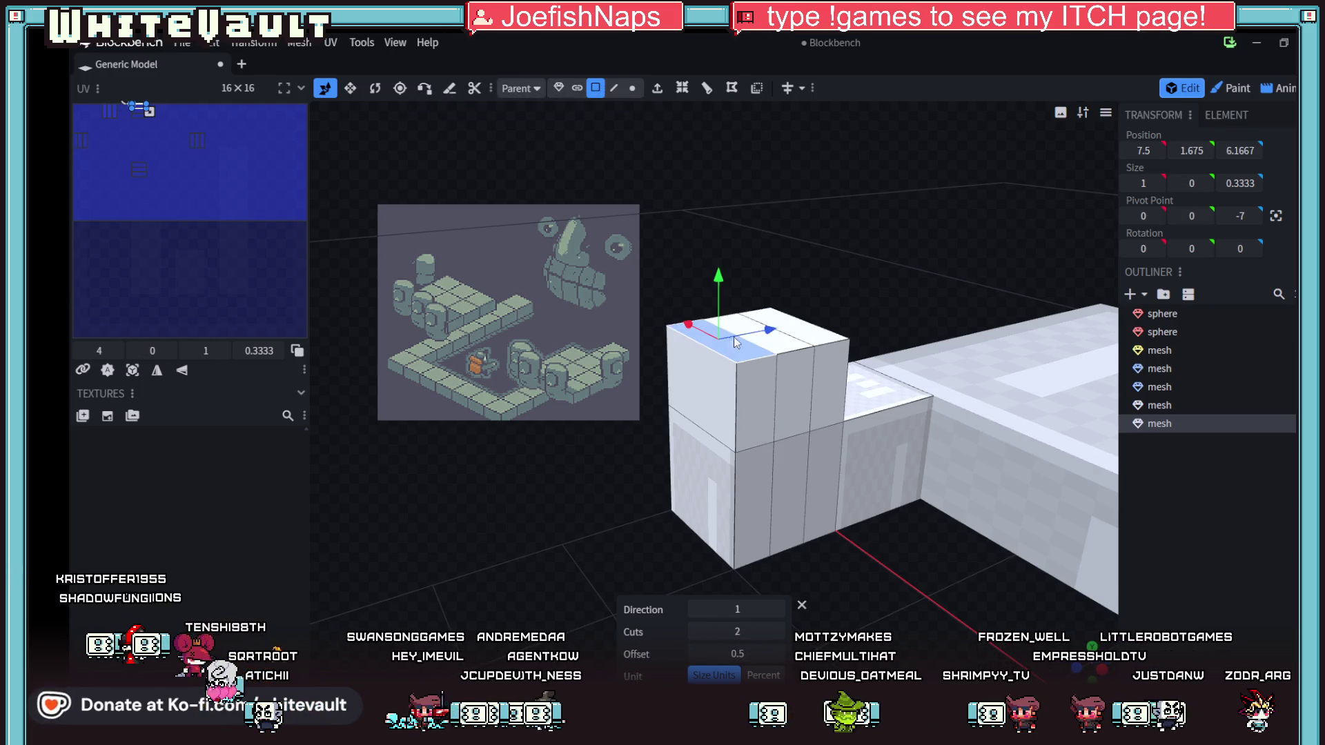
{"action": "left_click", "coordinate": [804, 334]}
{"action": "left_click_drag", "start_coordinate": [795, 276], "coordinate": [794, 240]}
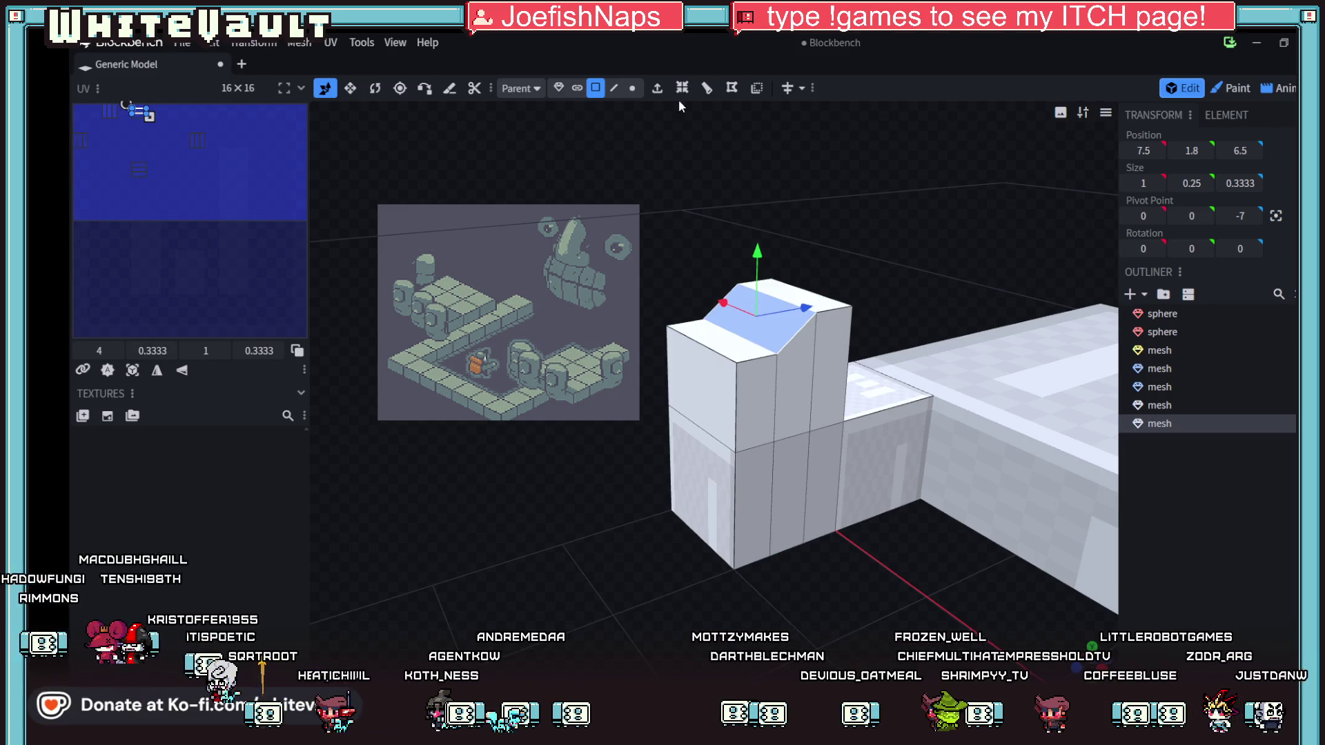
{"action": "left_click", "coordinate": [613, 88]}
{"action": "left_click", "coordinate": [721, 307]}
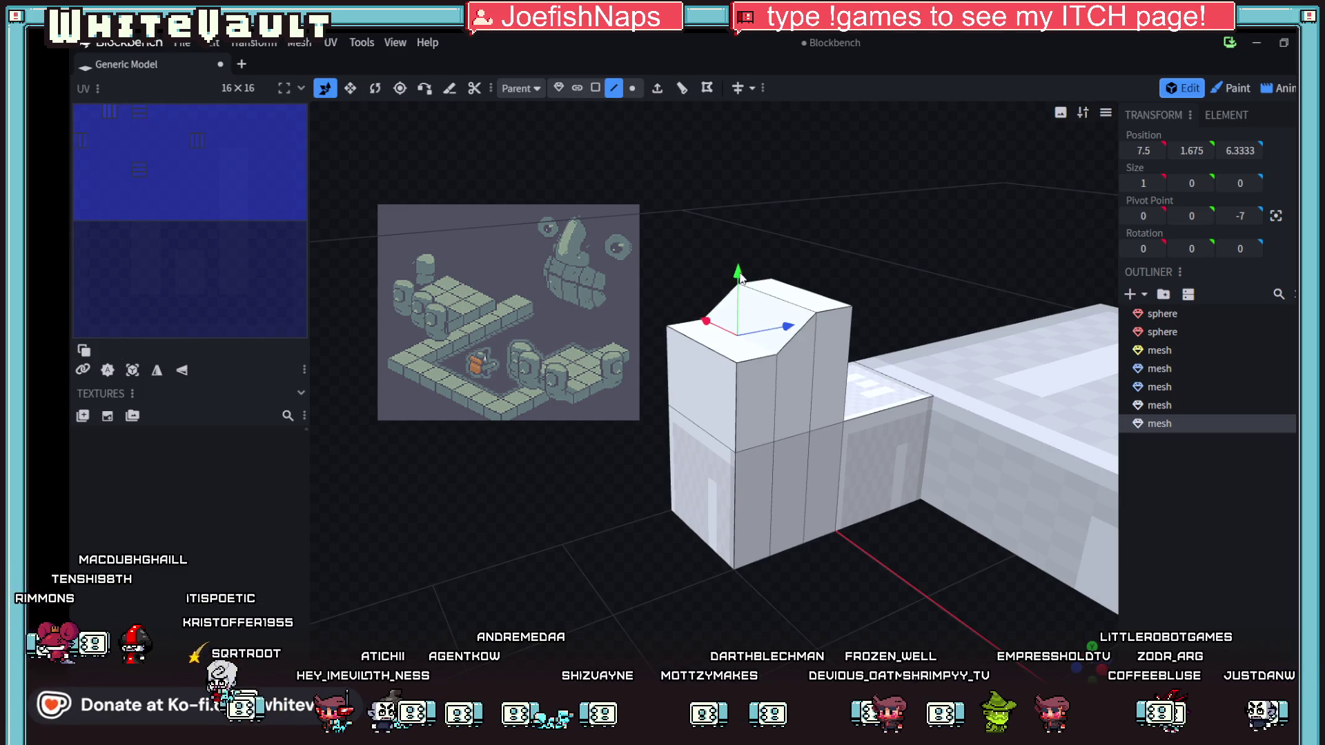
- Lower the opposite top edge to Y 1.475 and the top corner vertex to 1.85
{"action": "left_click", "coordinate": [712, 300]}
{"action": "left_click_drag", "start_coordinate": [702, 292], "coordinate": [702, 298]}
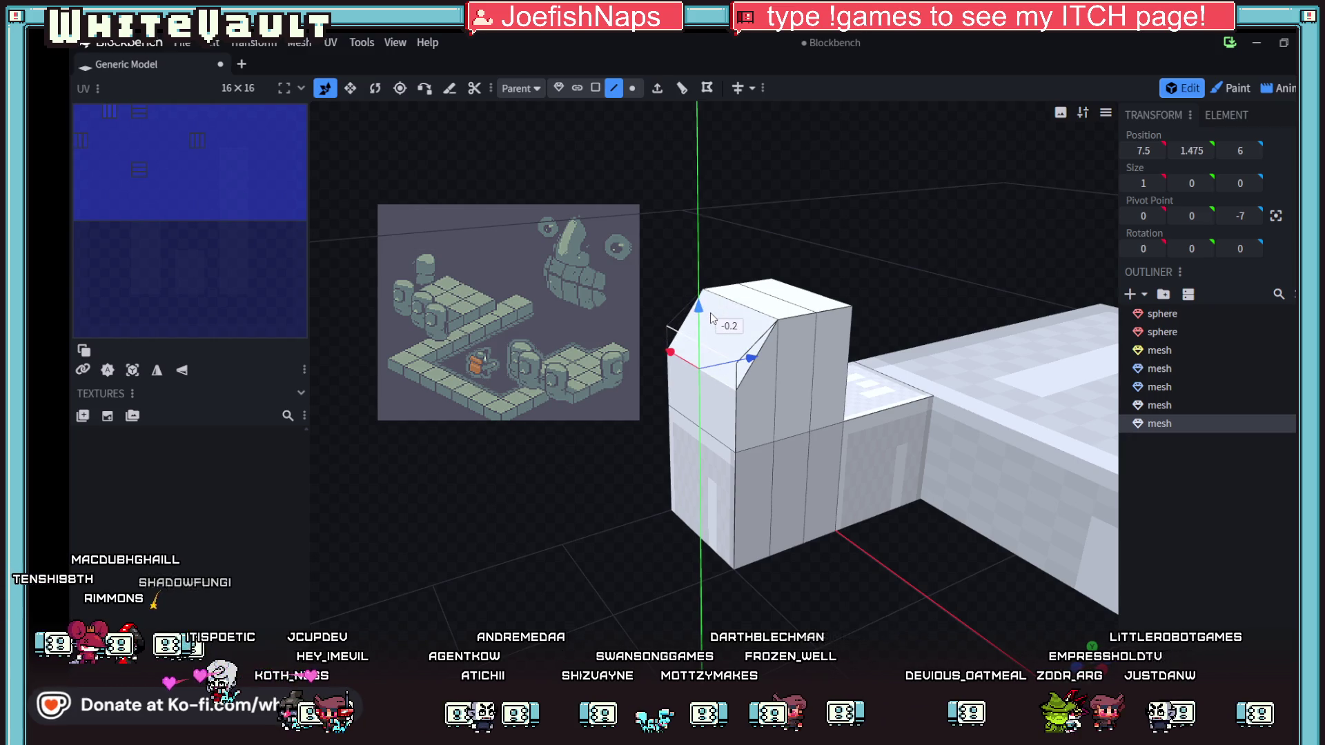
{"action": "mouse_move", "coordinate": [925, 524]}
{"action": "left_mouse_down"}
{"action": "mouse_move", "coordinate": [886, 535]}
{"action": "mouse_move", "coordinate": [821, 491]}
{"action": "mouse_move", "coordinate": [1024, 519]}
{"action": "mouse_move", "coordinate": [918, 538]}
{"action": "mouse_move", "coordinate": [893, 561]}
{"action": "mouse_move", "coordinate": [891, 548]}
{"action": "mouse_move", "coordinate": [913, 566]}
{"action": "mouse_move", "coordinate": [911, 414]}
{"action": "left_mouse_up"}
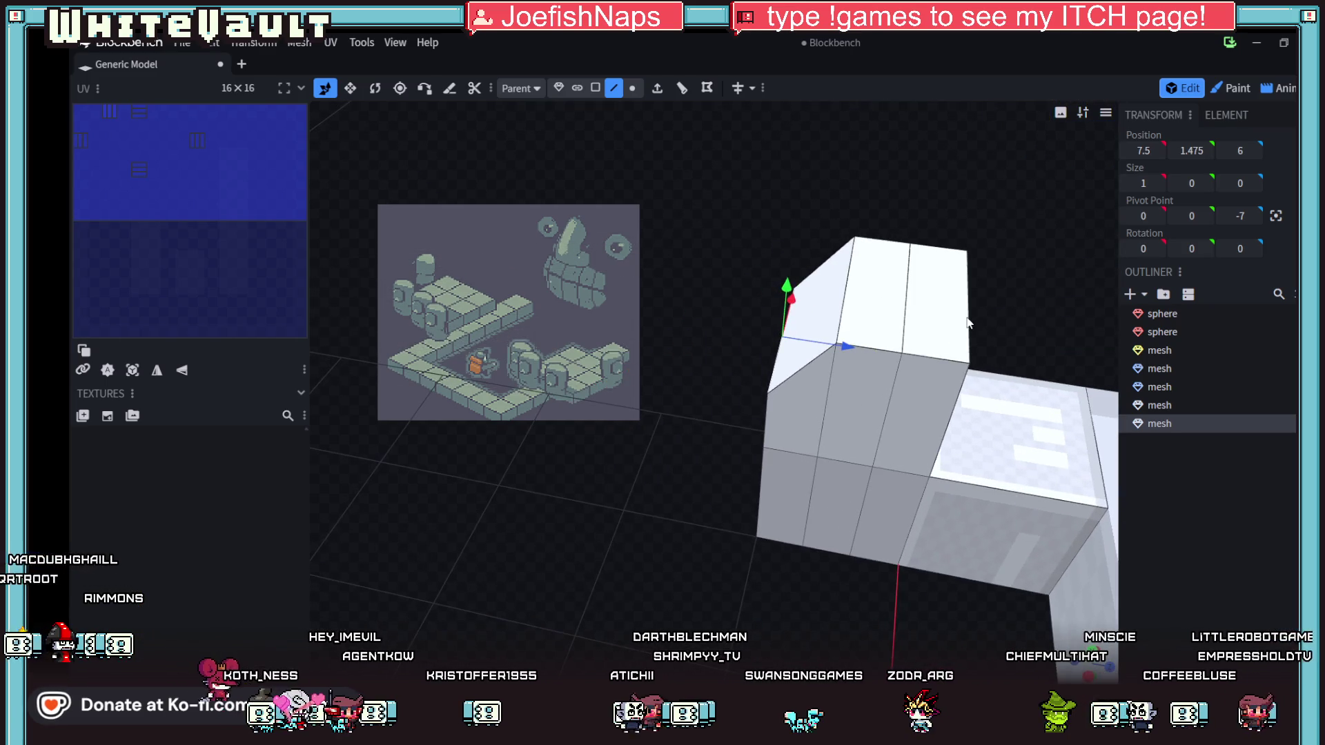
{"action": "left_click", "coordinate": [973, 269]}
{"action": "mouse_move", "coordinate": [976, 264]}
{"action": "left_mouse_down"}
{"action": "mouse_move", "coordinate": [1044, 315]}
{"action": "mouse_move", "coordinate": [971, 419]}
{"action": "left_mouse_up"}
{"action": "left_click", "coordinate": [1015, 469]}
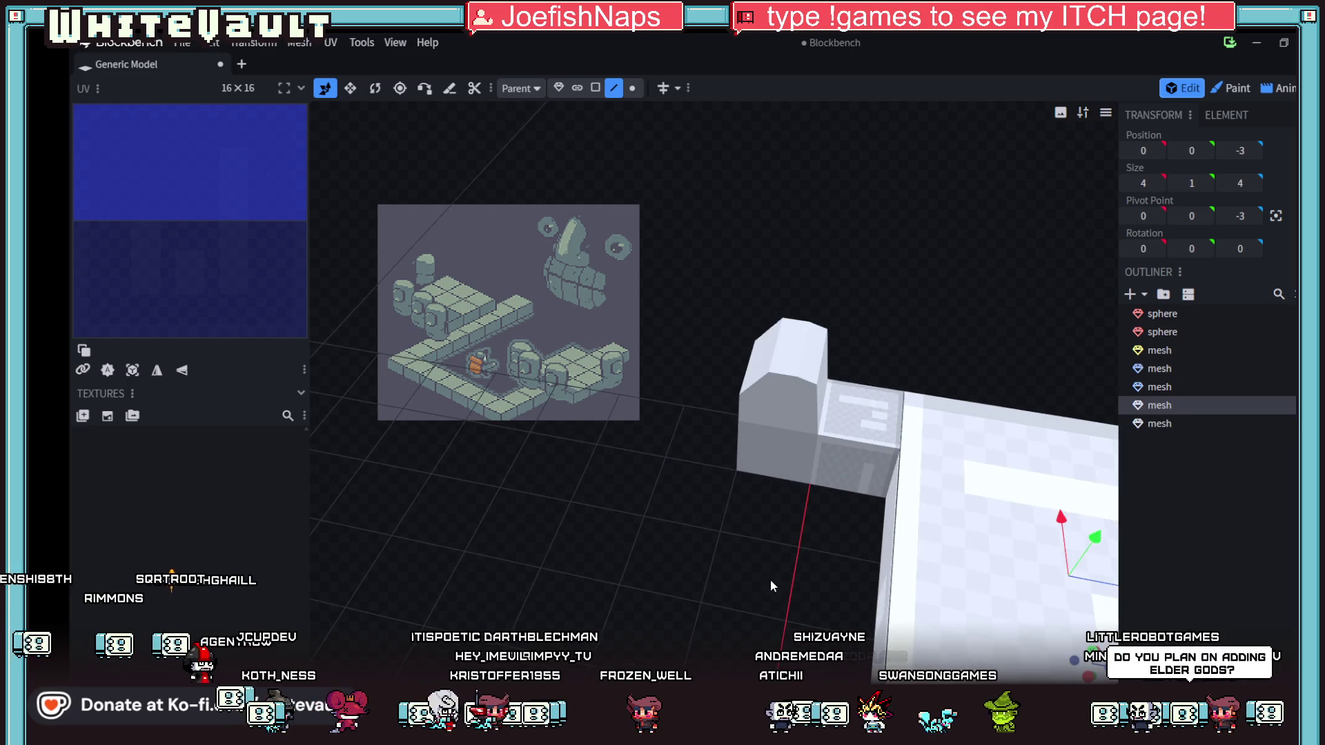
- Raise the small block's bottom edge by 0.25 on Y
{"action": "scroll", "coordinate": [914, 473], "scroll_direction": "down", "scroll_amount": 5}
{"action": "scroll", "coordinate": [967, 453], "scroll_direction": "down", "scroll_amount": 2}
{"action": "left_click", "coordinate": [673, 532]}
{"action": "mouse_move", "coordinate": [674, 531]}
{"action": "left_mouse_down"}
{"action": "mouse_move", "coordinate": [685, 640]}
{"action": "mouse_move", "coordinate": [632, 644]}
{"action": "left_mouse_up"}
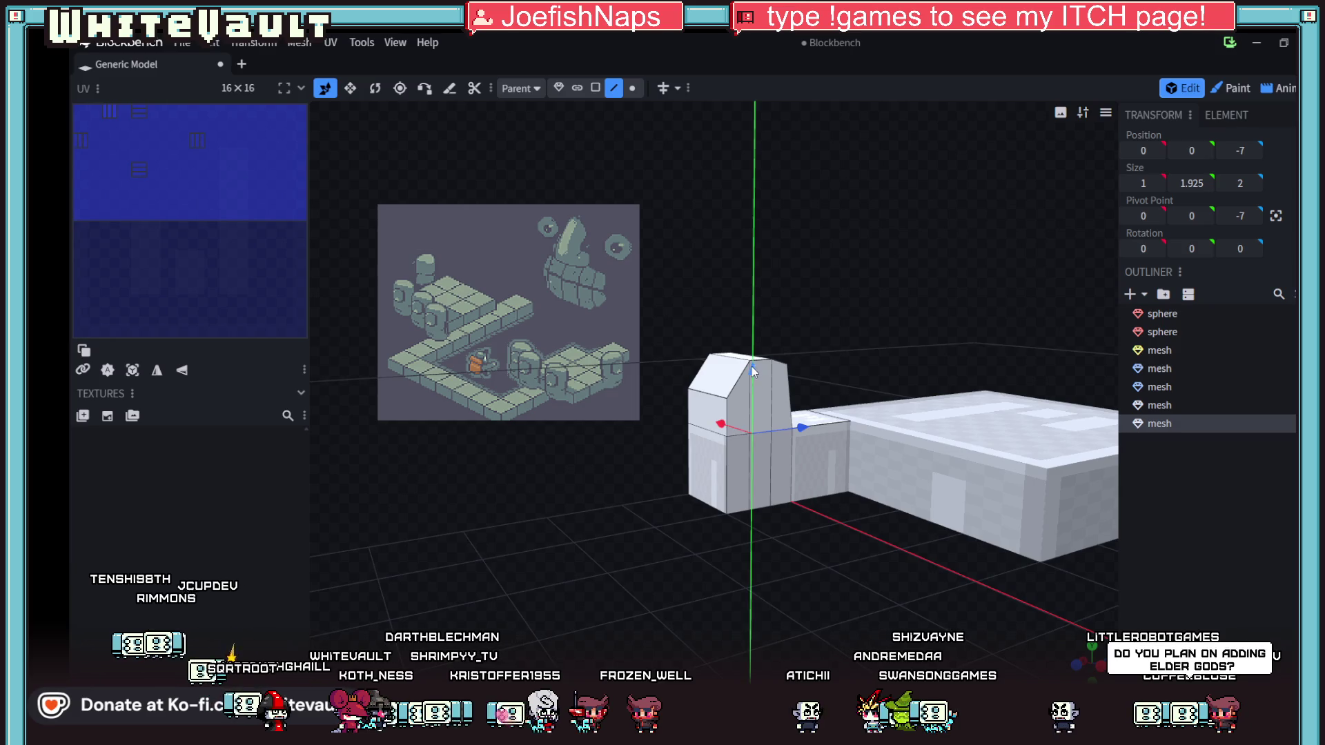
{"action": "mouse_move", "coordinate": [744, 587]}
{"action": "left_mouse_down"}
{"action": "mouse_move", "coordinate": [777, 533]}
{"action": "mouse_move", "coordinate": [677, 570]}
{"action": "left_mouse_up"}
{"action": "left_click", "coordinate": [684, 577]}
{"action": "key", "text": "v"}
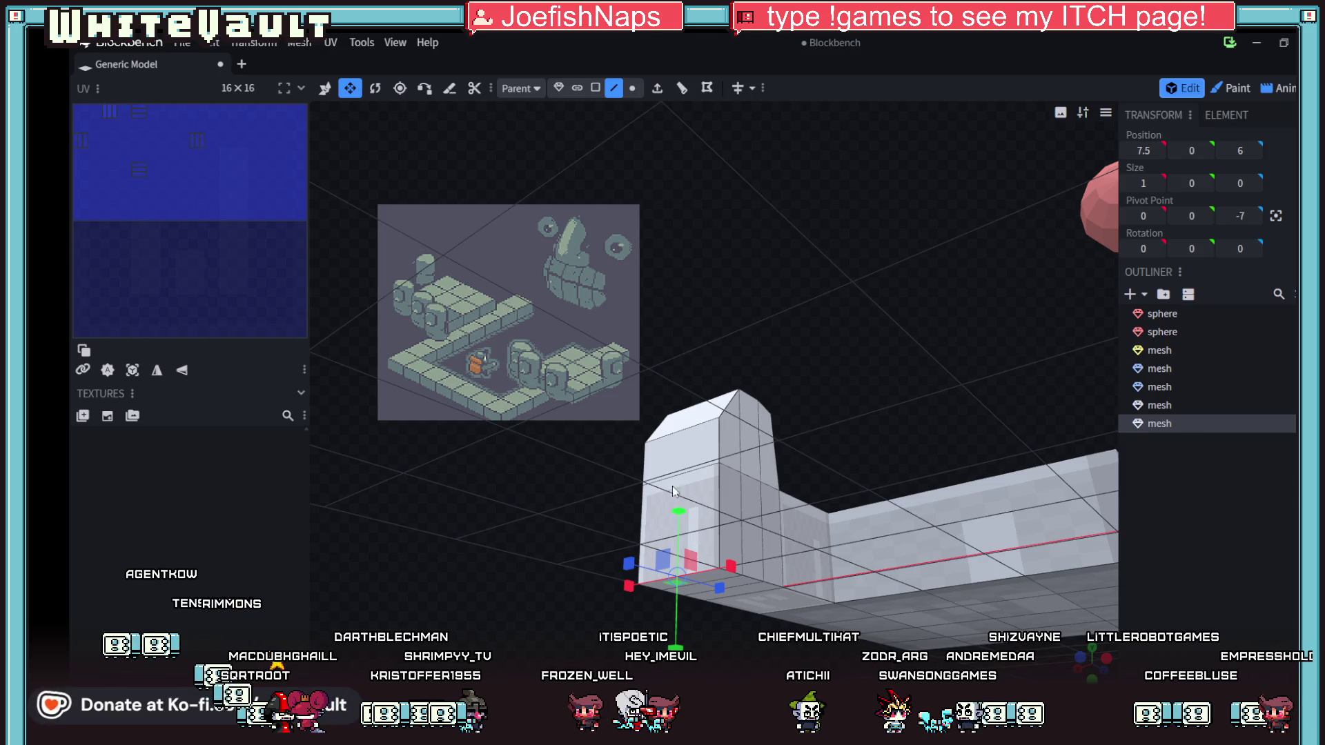
{"action": "key", "text": "x"}
{"action": "left_click_drag", "start_coordinate": [682, 511], "coordinate": [682, 474]}
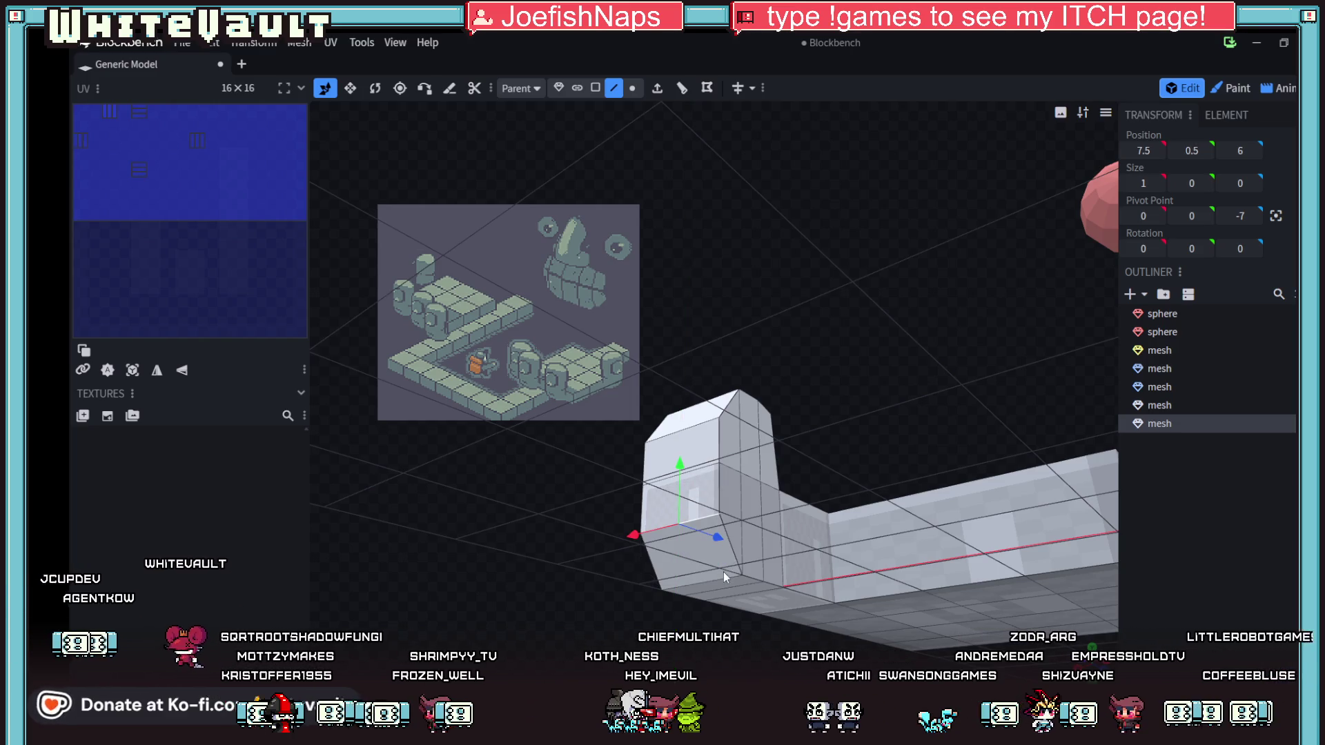
- Pull the lower front edge slightly inward on X to bevel the bottom
{"action": "left_click", "coordinate": [705, 582]}
{"action": "left_click_drag", "start_coordinate": [669, 594], "coordinate": [673, 594]}
{"action": "scroll", "coordinate": [697, 606], "scroll_direction": "down", "scroll_amount": 3}
{"action": "mouse_move", "coordinate": [745, 668]}
{"action": "left_mouse_down"}
{"action": "mouse_move", "coordinate": [776, 569]}
{"action": "mouse_move", "coordinate": [771, 631]}
{"action": "mouse_move", "coordinate": [837, 679]}
{"action": "mouse_move", "coordinate": [877, 652]}
{"action": "mouse_move", "coordinate": [759, 623]}
{"action": "mouse_move", "coordinate": [772, 546]}
{"action": "mouse_move", "coordinate": [879, 563]}
{"action": "mouse_move", "coordinate": [916, 611]}
{"action": "mouse_move", "coordinate": [968, 594]}
{"action": "mouse_move", "coordinate": [944, 600]}
{"action": "mouse_move", "coordinate": [713, 511]}
{"action": "left_mouse_up"}
{"action": "mouse_move", "coordinate": [814, 478]}
{"action": "left_mouse_down"}
{"action": "mouse_move", "coordinate": [777, 578]}
{"action": "mouse_move", "coordinate": [736, 606]}
{"action": "mouse_move", "coordinate": [745, 532]}
{"action": "mouse_move", "coordinate": [784, 476]}
{"action": "left_mouse_up"}
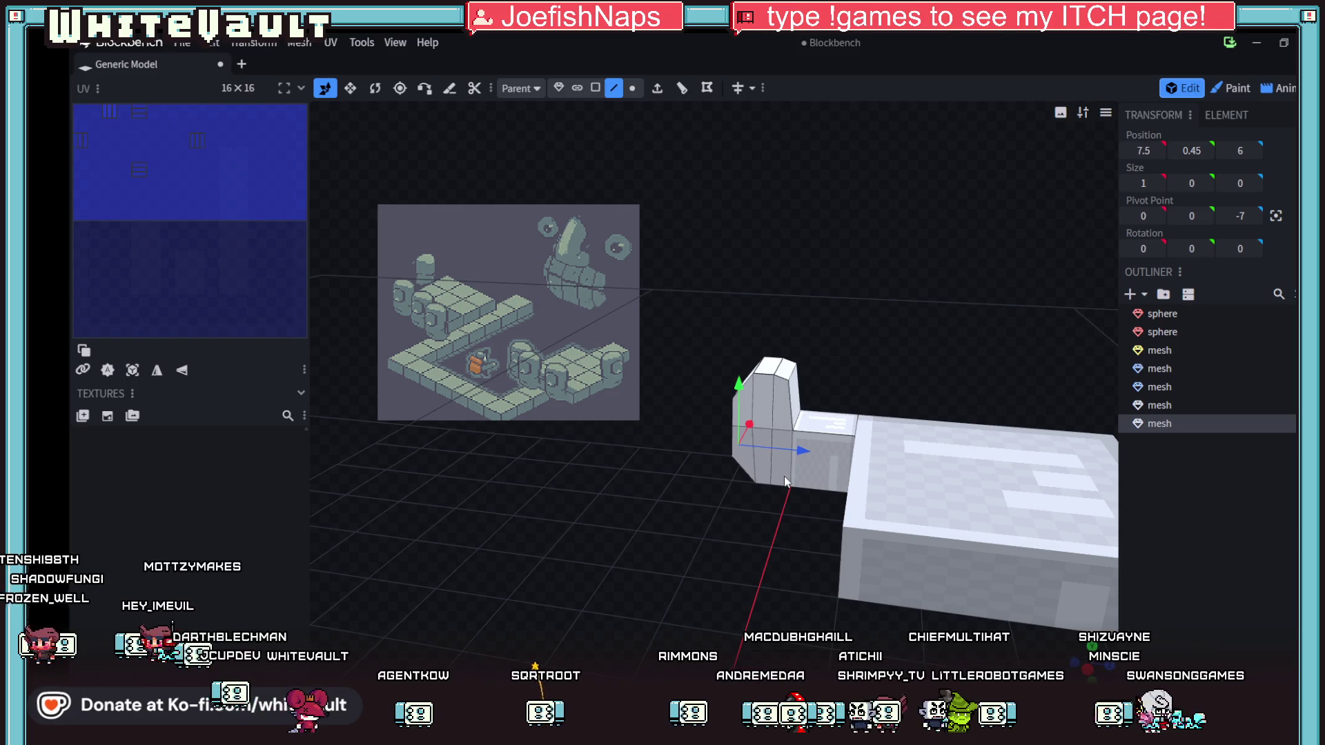
{"action": "mouse_move", "coordinate": [784, 477]}
{"action": "left_mouse_down"}
{"action": "mouse_move", "coordinate": [846, 532]}
{"action": "mouse_move", "coordinate": [860, 523]}
{"action": "left_mouse_up"}
- Copy and paste the bevelled finger block, raising the copy by 0.25
{"action": "mouse_move", "coordinate": [632, 249]}
{"action": "left_mouse_down"}
{"action": "mouse_move", "coordinate": [752, 457]}
{"action": "mouse_move", "coordinate": [795, 486]}
{"action": "mouse_move", "coordinate": [712, 413]}
{"action": "left_mouse_up"}
{"action": "key", "text": "ctrl+c"}
{"action": "key", "text": "ctrl+v"}
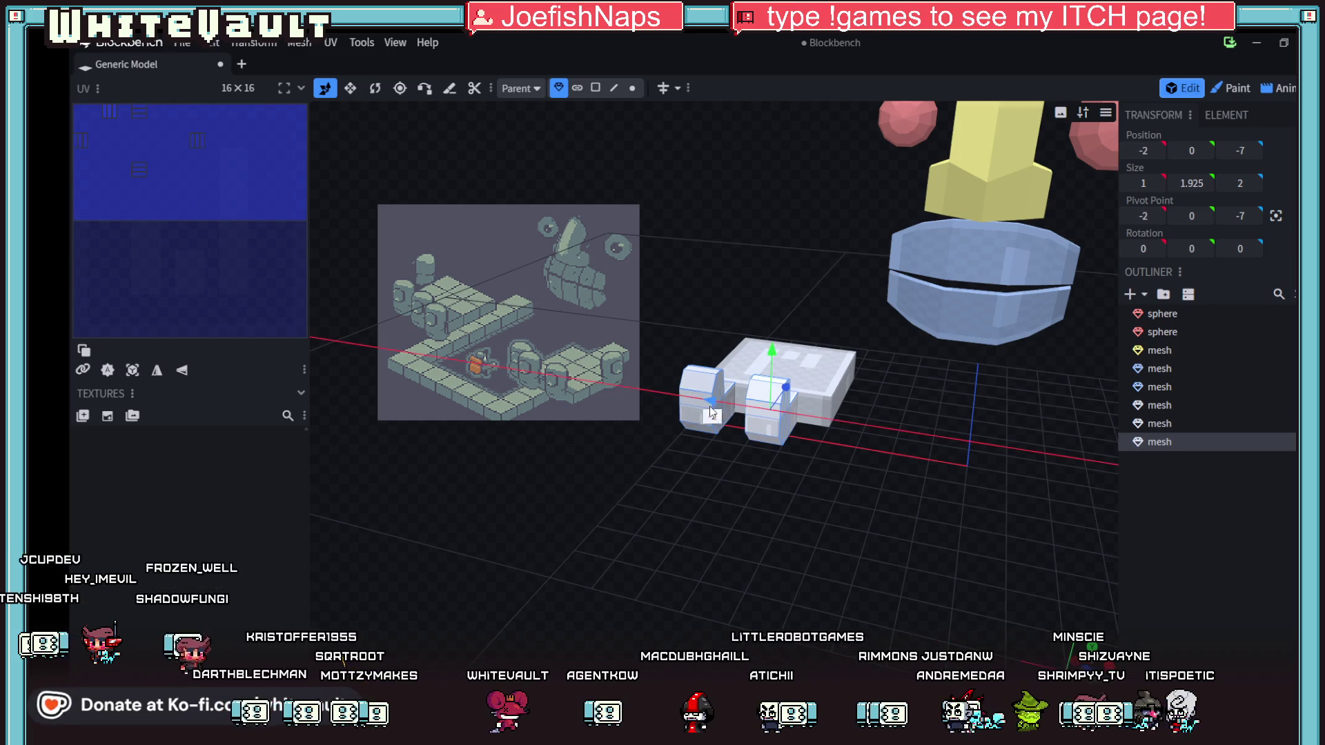
{"action": "left_click_drag", "start_coordinate": [801, 486], "coordinate": [686, 466]}
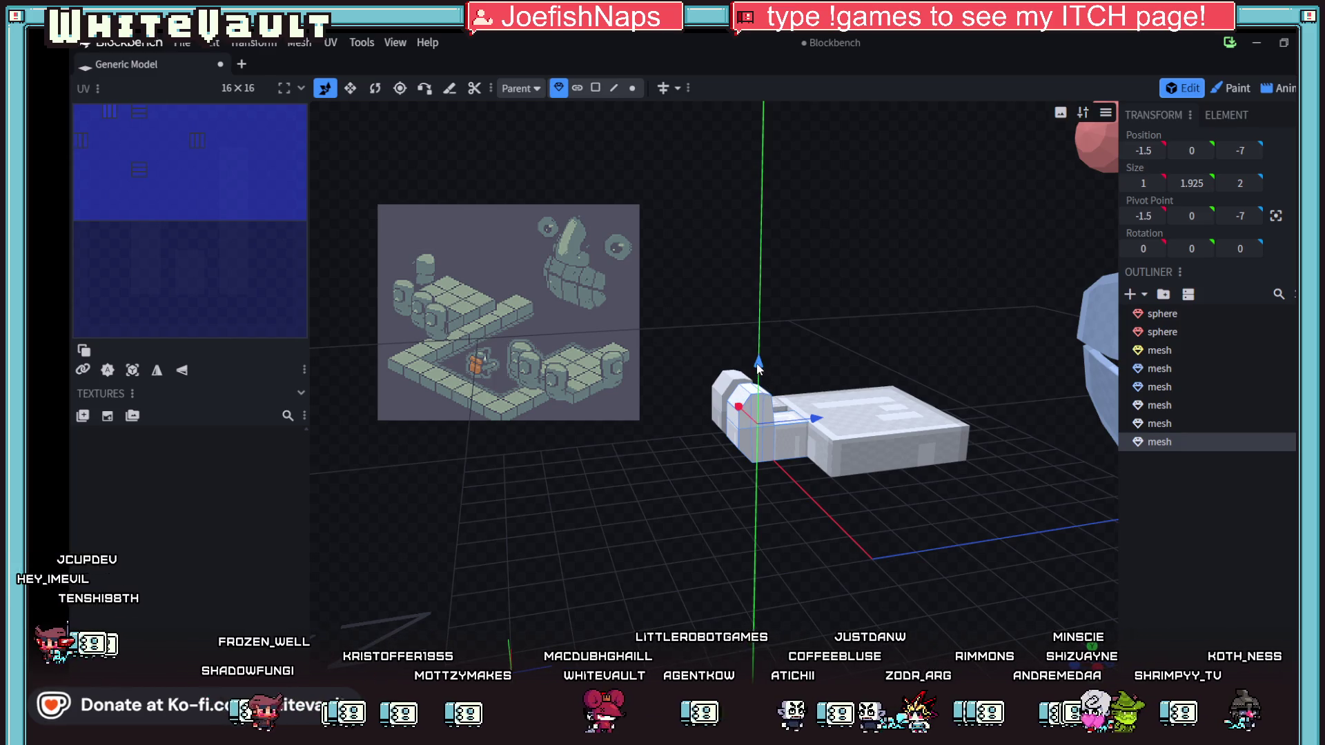
{"action": "left_click_drag", "start_coordinate": [757, 369], "coordinate": [758, 361]}
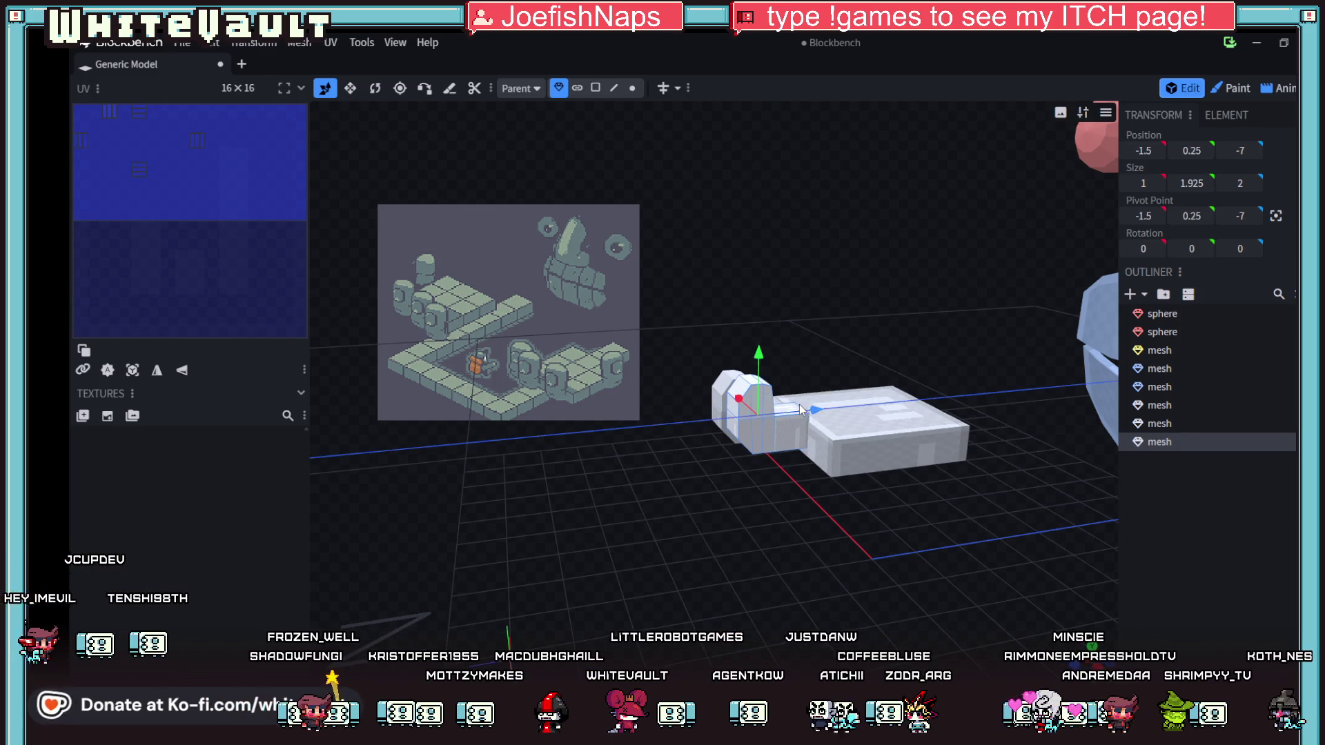
{"action": "mouse_move", "coordinate": [835, 507]}
{"action": "left_mouse_down"}
{"action": "mouse_move", "coordinate": [884, 527]}
{"action": "mouse_move", "coordinate": [856, 511]}
{"action": "left_mouse_up"}
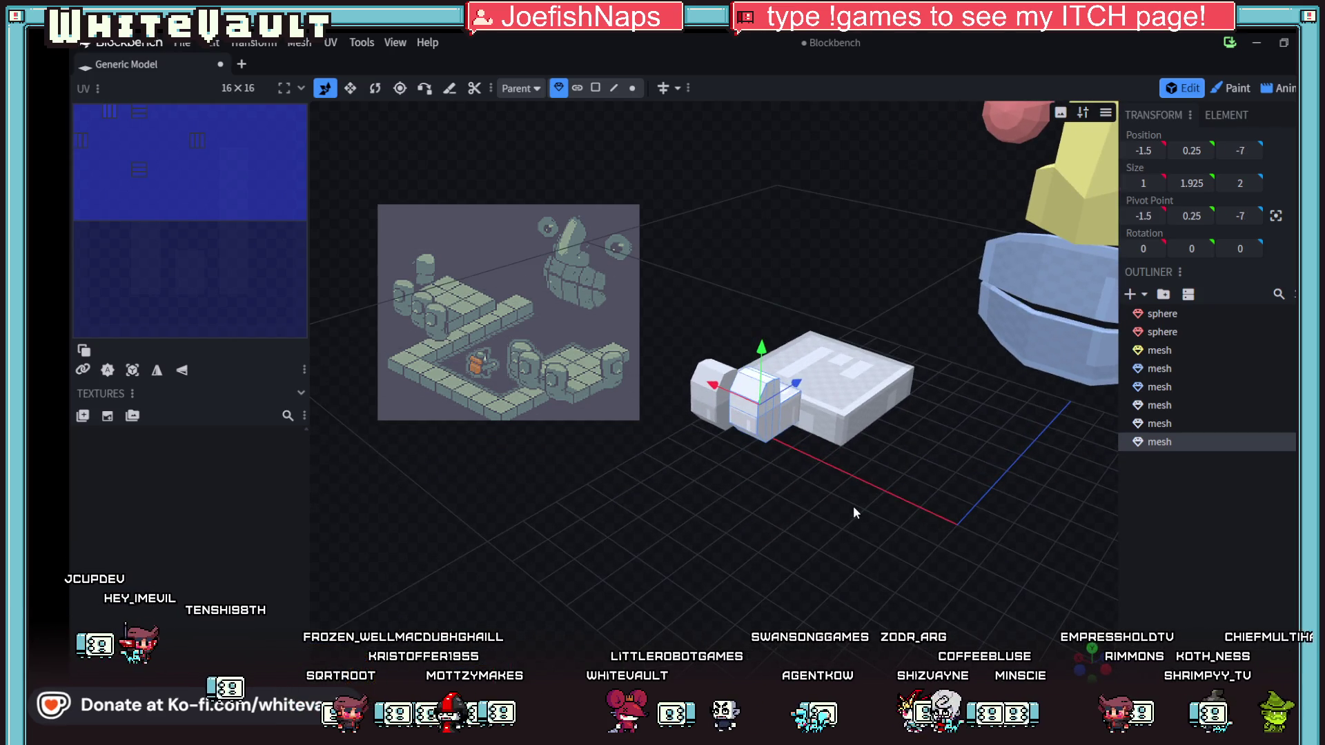
- Duplicate the finger and place it at X -3, height 0
{"action": "key", "text": "ctrl+d"}
{"action": "left_click_drag", "start_coordinate": [711, 386], "coordinate": [750, 410]}
{"action": "left_click_drag", "start_coordinate": [854, 524], "coordinate": [760, 352]}
{"action": "mouse_move", "coordinate": [759, 524]}
{"action": "left_mouse_down"}
{"action": "mouse_move", "coordinate": [863, 581]}
{"action": "mouse_move", "coordinate": [1033, 610]}
{"action": "mouse_move", "coordinate": [1115, 598]}
{"action": "mouse_move", "coordinate": [777, 563]}
{"action": "mouse_move", "coordinate": [747, 540]}
{"action": "left_mouse_up"}
- Paste another finger copy and slide it along X to X 1
{"action": "key", "text": "ctrl+c"}
{"action": "key", "text": "ctrl+v"}
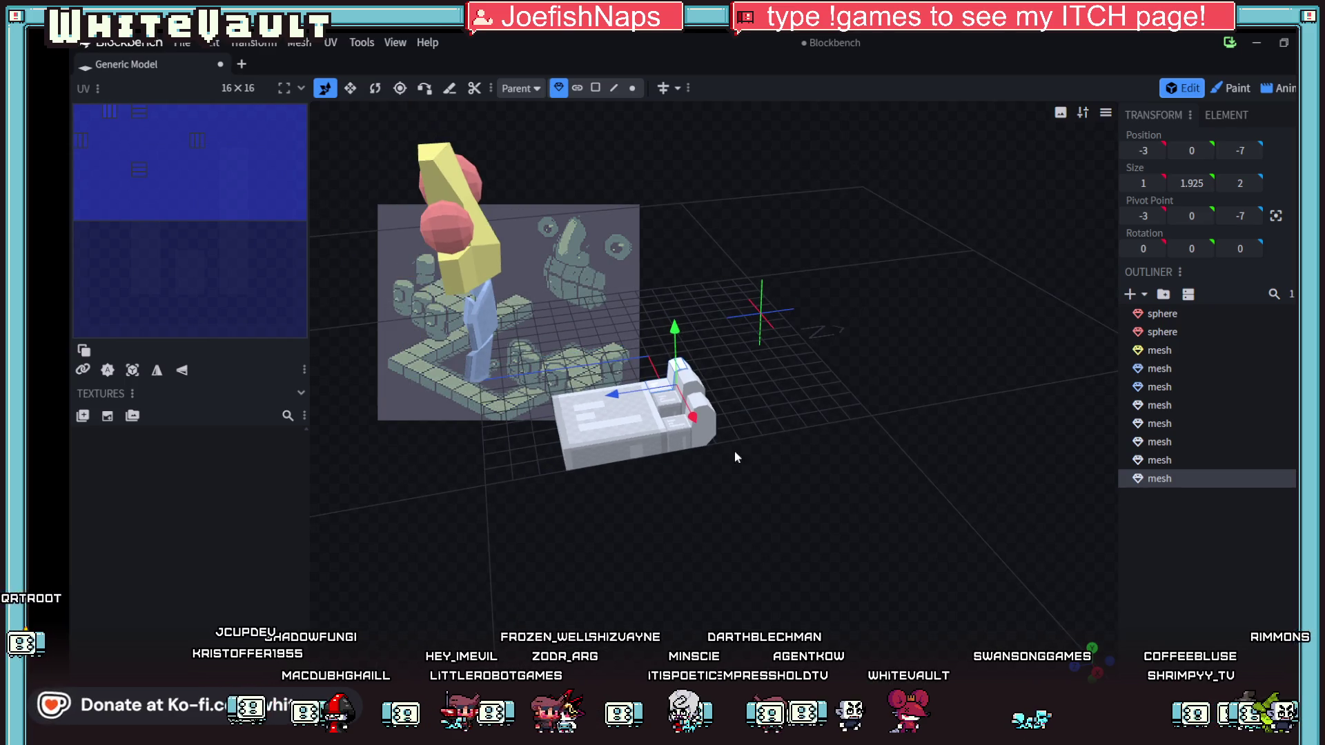
{"action": "mouse_move", "coordinate": [692, 418]}
{"action": "left_mouse_down"}
{"action": "mouse_move", "coordinate": [739, 515]}
{"action": "mouse_move", "coordinate": [718, 479]}
{"action": "left_mouse_up"}
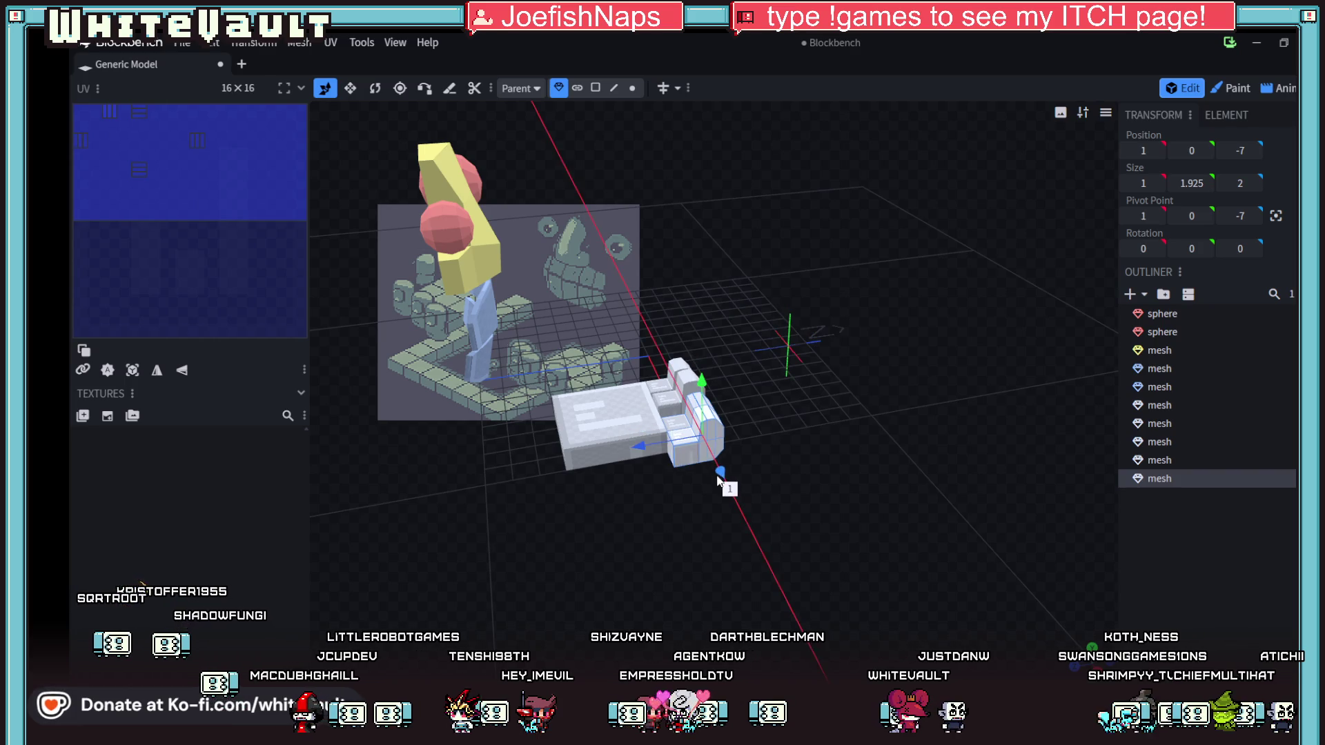
{"action": "left_click_drag", "start_coordinate": [728, 528], "coordinate": [654, 512]}
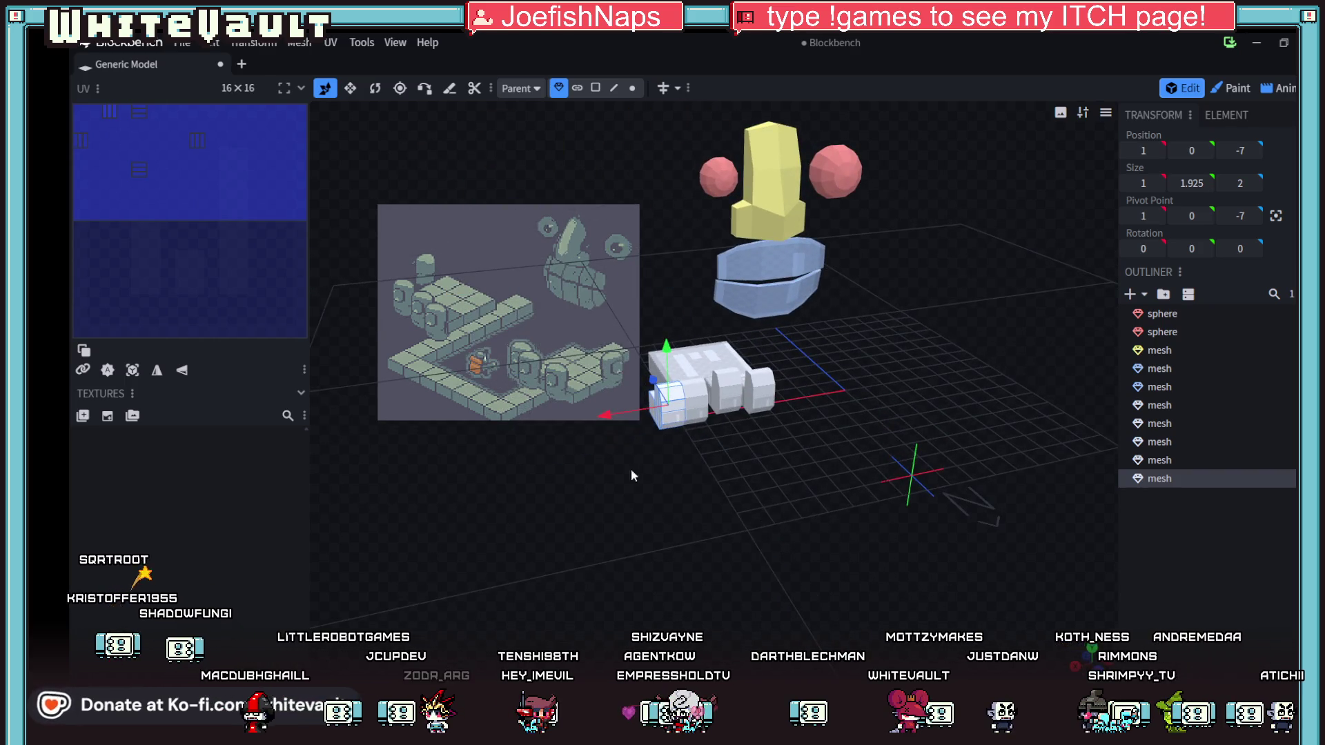
- Scale the finger copy to 1.12 and rotate it -47.5° in local space
{"action": "left_click", "coordinate": [214, 42]}
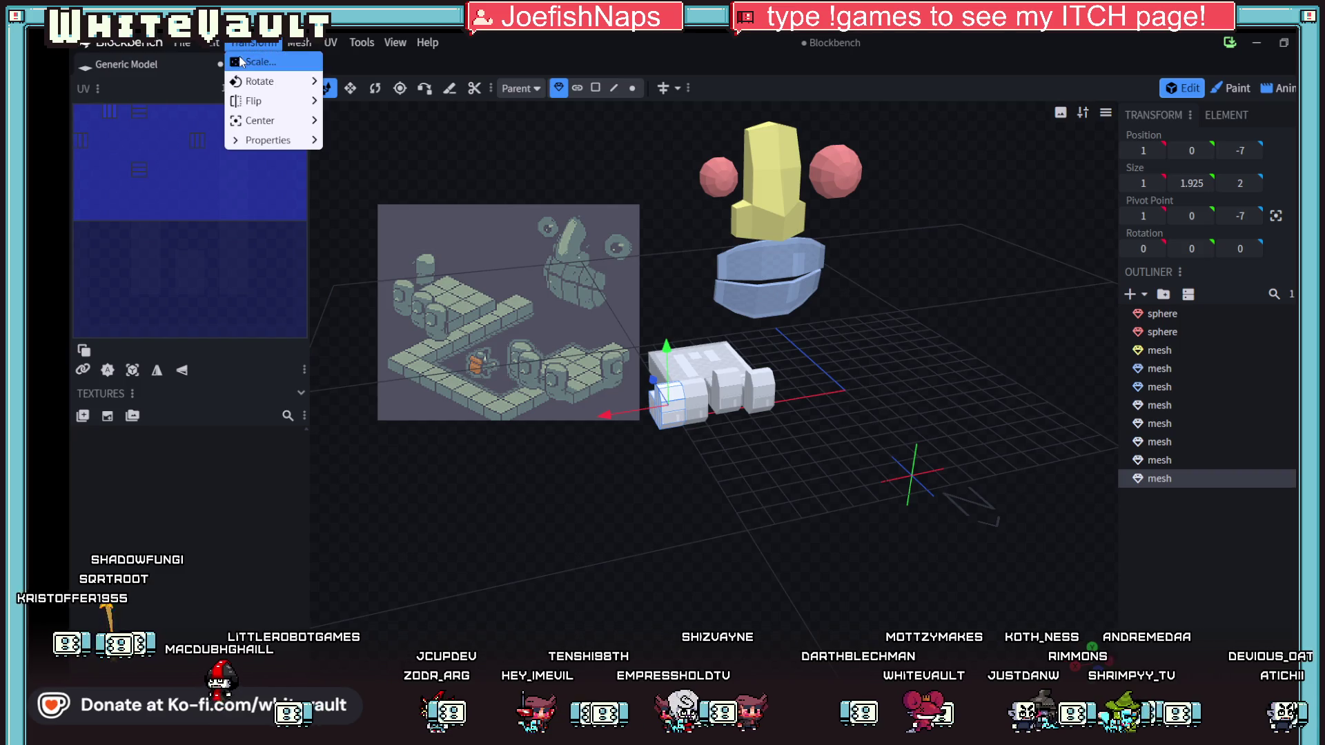
{"action": "left_click", "coordinate": [241, 62]}
{"action": "left_click_drag", "start_coordinate": [605, 165], "coordinate": [617, 166]}
{"action": "left_click", "coordinate": [757, 197]}
{"action": "mouse_move", "coordinate": [636, 478]}
{"action": "left_mouse_down"}
{"action": "mouse_move", "coordinate": [716, 499]}
{"action": "mouse_move", "coordinate": [435, 163]}
{"action": "left_mouse_up"}
{"action": "left_click", "coordinate": [381, 98]}
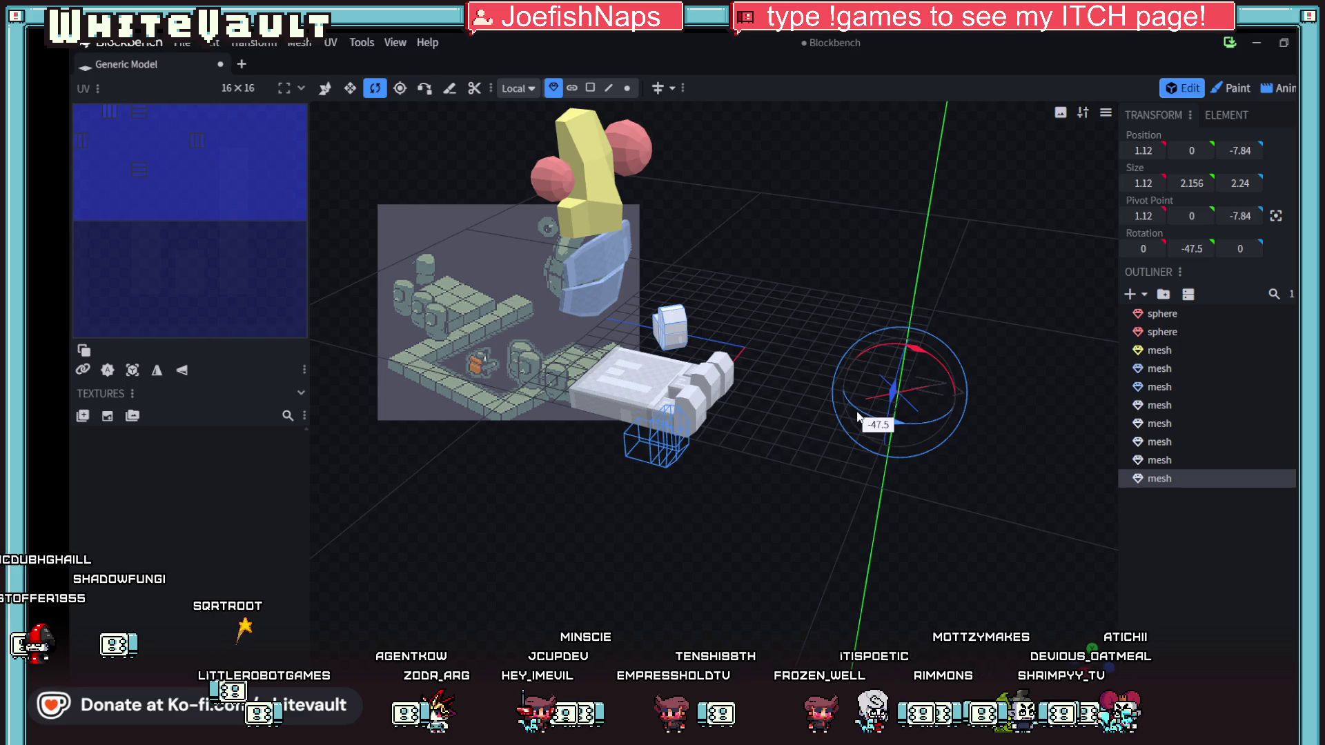
{"action": "left_click_drag", "start_coordinate": [858, 417], "coordinate": [858, 417]}
{"action": "left_click", "coordinate": [326, 89]}
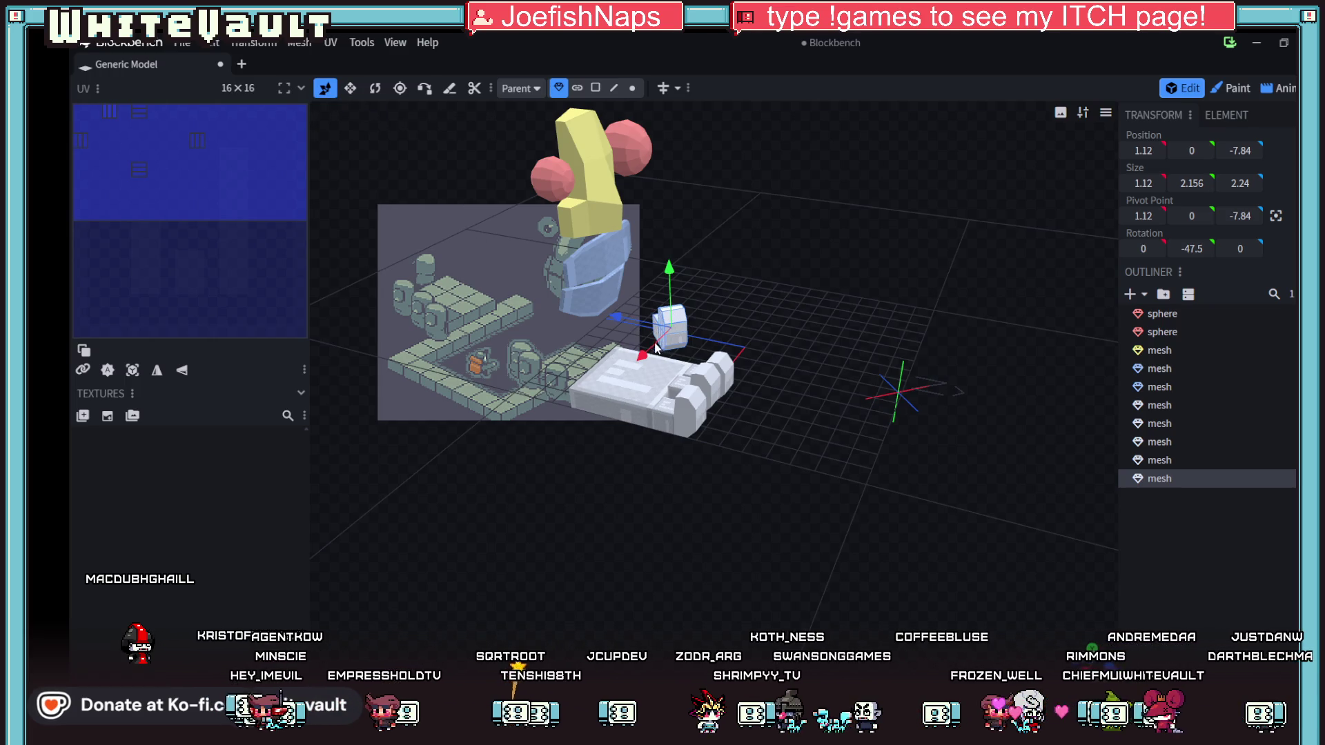
- Move the angled copy against the palm's side at X 9.27, Z -9.54, raised 1 on Y
{"action": "mouse_move", "coordinate": [656, 349]}
{"action": "left_mouse_down"}
{"action": "mouse_move", "coordinate": [590, 452]}
{"action": "mouse_move", "coordinate": [653, 466]}
{"action": "mouse_move", "coordinate": [779, 457]}
{"action": "left_mouse_up"}
{"action": "mouse_move", "coordinate": [679, 502]}
{"action": "left_mouse_down"}
{"action": "mouse_move", "coordinate": [639, 567]}
{"action": "mouse_move", "coordinate": [570, 575]}
{"action": "left_mouse_up"}
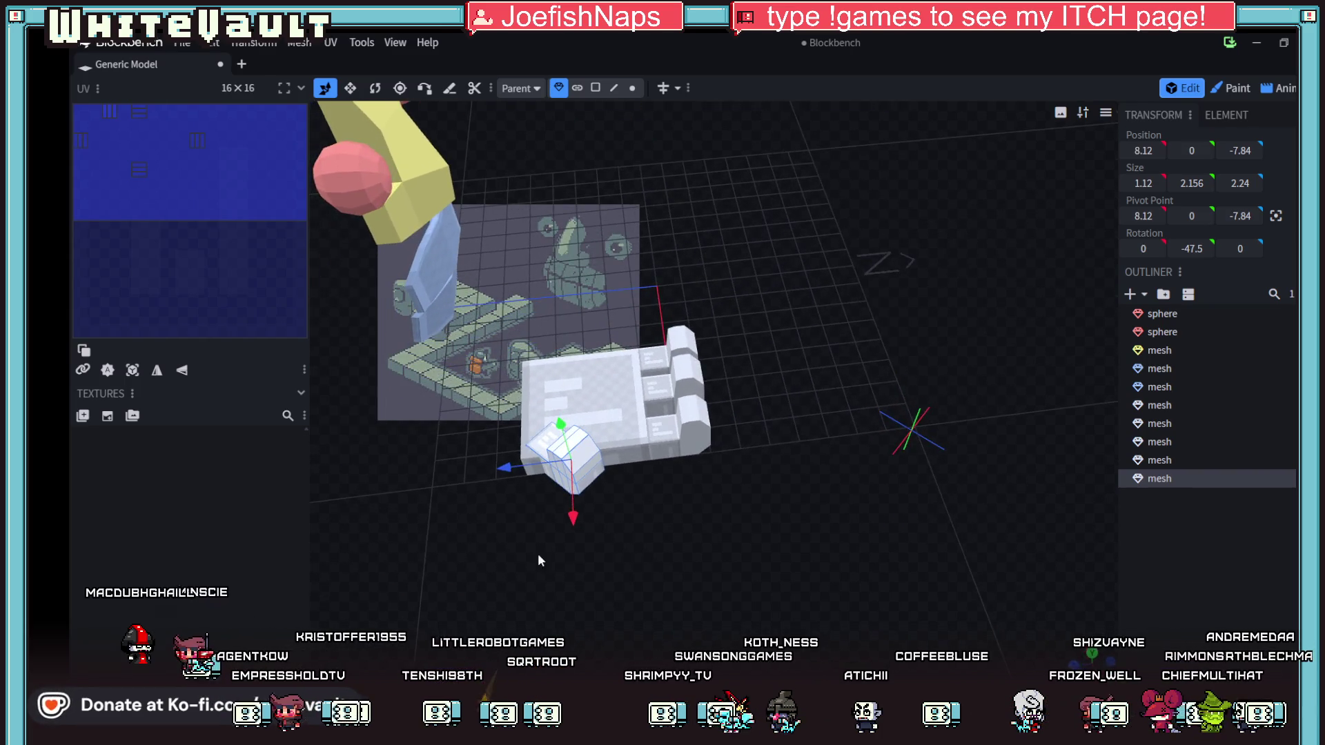
{"action": "left_click_drag", "start_coordinate": [528, 470], "coordinate": [547, 471]}
{"action": "mouse_move", "coordinate": [617, 515]}
{"action": "left_mouse_down"}
{"action": "mouse_move", "coordinate": [618, 528]}
{"action": "mouse_move", "coordinate": [569, 469]}
{"action": "mouse_move", "coordinate": [485, 472]}
{"action": "mouse_move", "coordinate": [818, 510]}
{"action": "mouse_move", "coordinate": [802, 516]}
{"action": "mouse_move", "coordinate": [831, 538]}
{"action": "left_mouse_up"}
{"action": "left_click", "coordinate": [381, 90]}
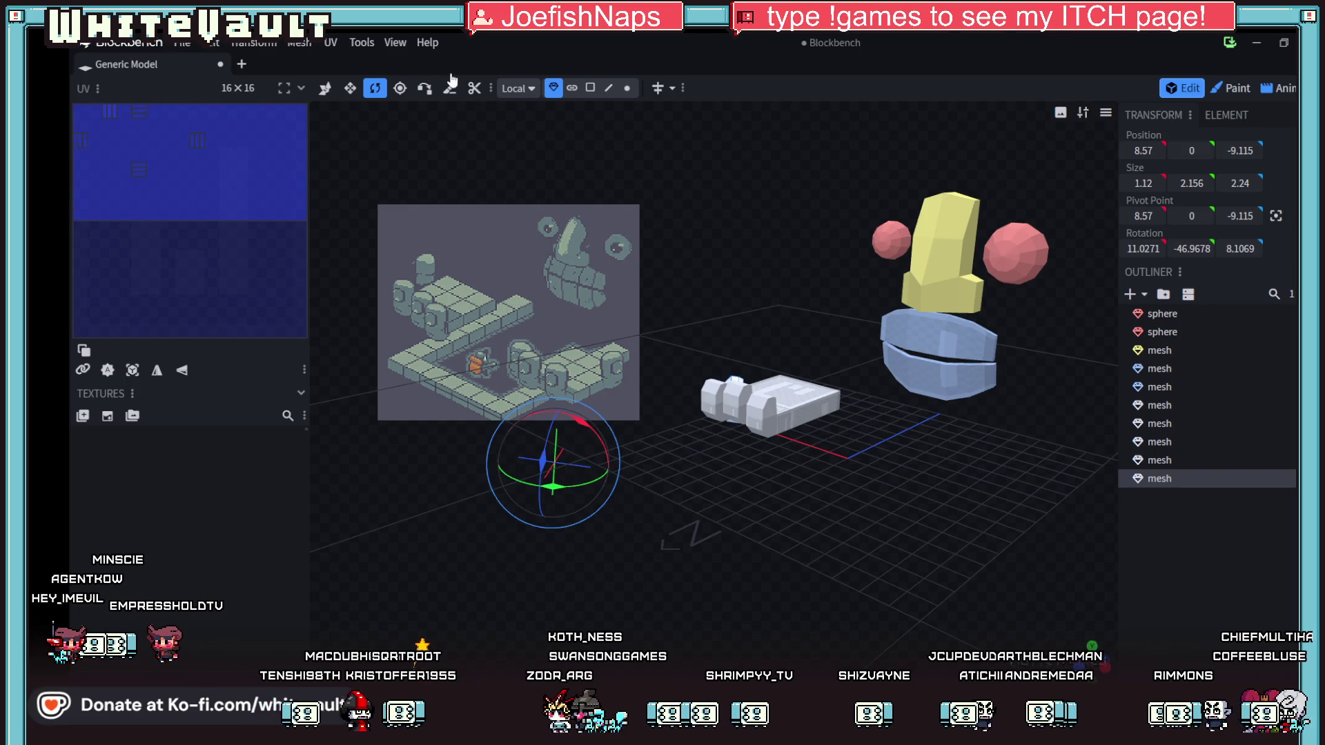
{"action": "left_click", "coordinate": [326, 90]}
{"action": "left_click_drag", "start_coordinate": [737, 350], "coordinate": [737, 327]}
- Fine-tune the thumb slightly along Z, then select another finger for rotating
{"action": "mouse_move", "coordinate": [809, 395]}
{"action": "left_mouse_down"}
{"action": "mouse_move", "coordinate": [800, 528]}
{"action": "mouse_move", "coordinate": [706, 508]}
{"action": "mouse_move", "coordinate": [498, 514]}
{"action": "mouse_move", "coordinate": [753, 468]}
{"action": "left_mouse_up"}
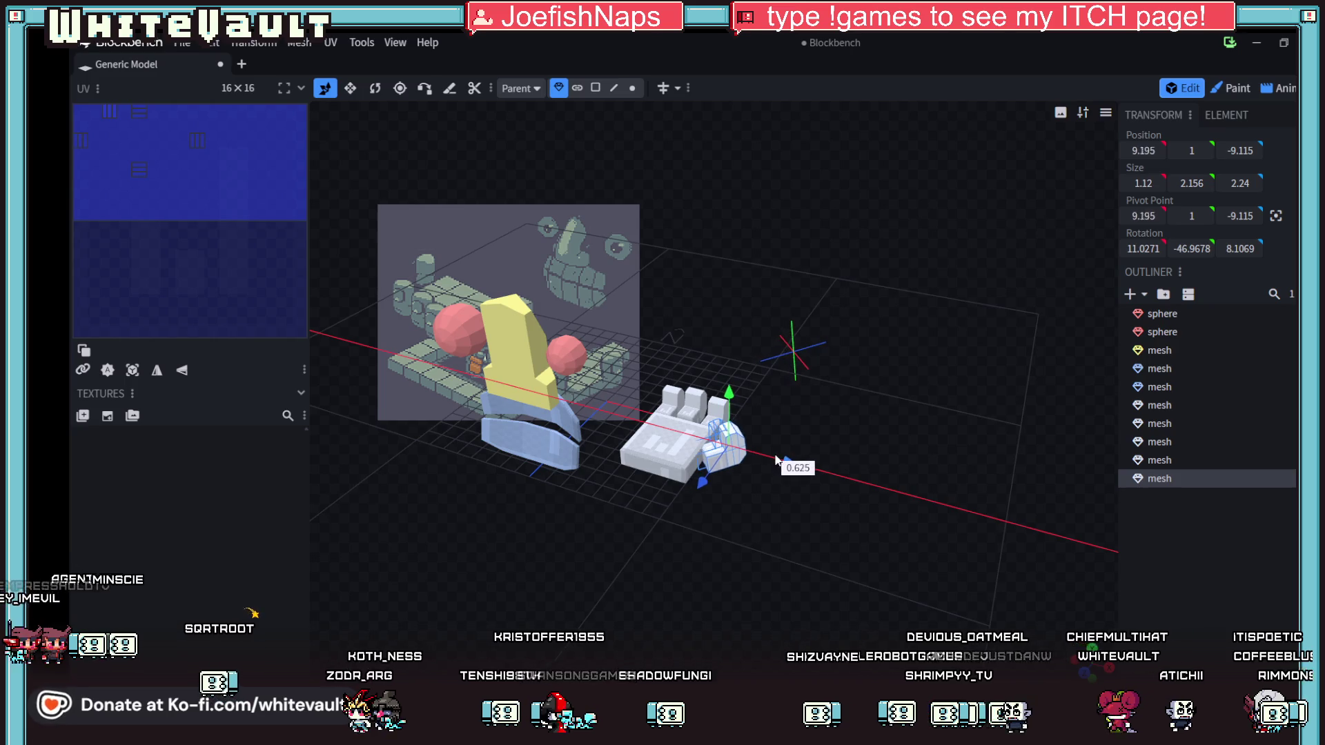
{"action": "mouse_move", "coordinate": [758, 495]}
{"action": "left_mouse_down"}
{"action": "mouse_move", "coordinate": [739, 565]}
{"action": "mouse_move", "coordinate": [764, 531]}
{"action": "mouse_move", "coordinate": [719, 545]}
{"action": "mouse_move", "coordinate": [666, 504]}
{"action": "mouse_move", "coordinate": [678, 488]}
{"action": "left_mouse_up"}
{"action": "mouse_move", "coordinate": [834, 519]}
{"action": "left_mouse_down"}
{"action": "mouse_move", "coordinate": [526, 515]}
{"action": "mouse_move", "coordinate": [433, 461]}
{"action": "left_mouse_up"}
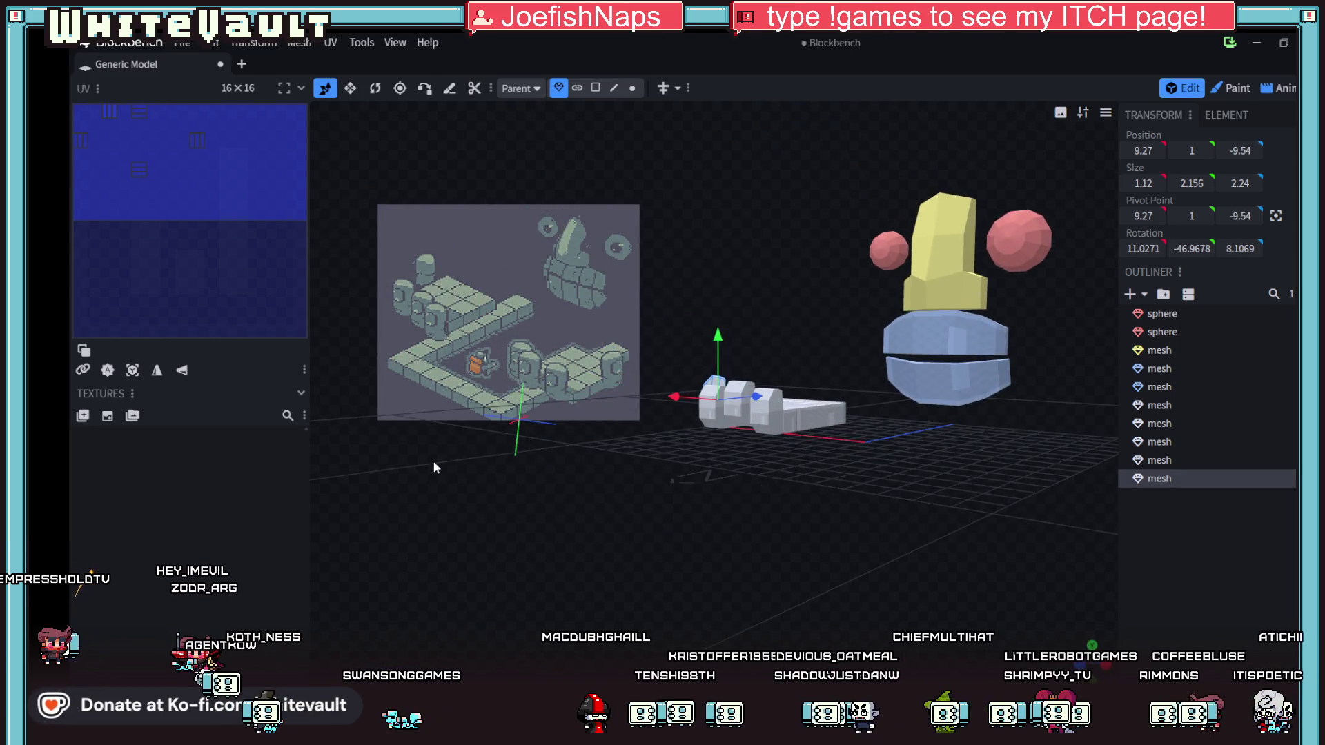
{"action": "left_click", "coordinate": [776, 419]}
{"action": "left_click", "coordinate": [373, 93]}
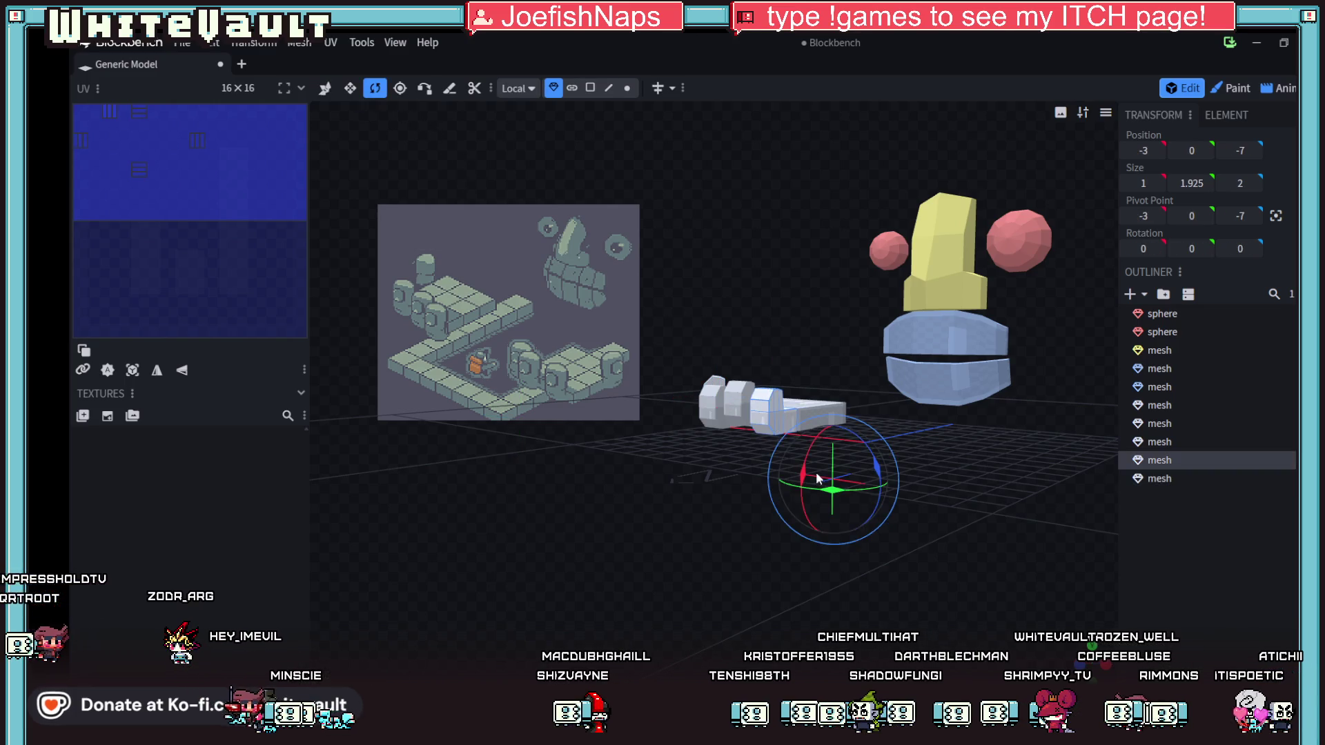
- Angle the outermost finger 10° on Y and move it to Z -5, X -4.25
{"action": "left_click_drag", "start_coordinate": [831, 491], "coordinate": [844, 493]}
{"action": "left_click", "coordinate": [326, 91]}
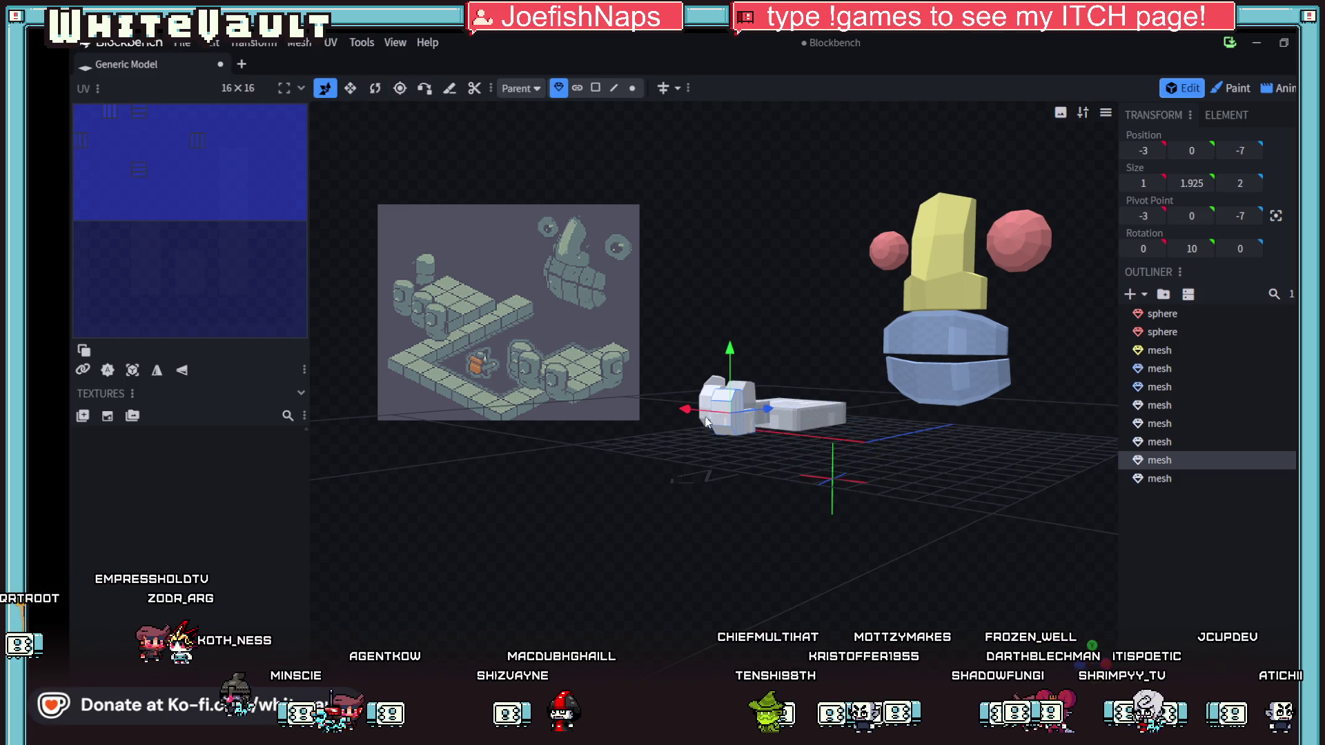
{"action": "mouse_move", "coordinate": [763, 414]}
{"action": "left_mouse_down"}
{"action": "mouse_move", "coordinate": [793, 409]}
{"action": "mouse_move", "coordinate": [723, 413]}
{"action": "mouse_move", "coordinate": [737, 421]}
{"action": "left_mouse_up"}
{"action": "mouse_move", "coordinate": [794, 477]}
{"action": "left_mouse_down"}
{"action": "mouse_move", "coordinate": [781, 481]}
{"action": "mouse_move", "coordinate": [759, 616]}
{"action": "mouse_move", "coordinate": [678, 516]}
{"action": "mouse_move", "coordinate": [783, 482]}
{"action": "mouse_move", "coordinate": [823, 530]}
{"action": "mouse_move", "coordinate": [814, 537]}
{"action": "left_mouse_up"}
{"action": "mouse_move", "coordinate": [941, 467]}
{"action": "left_mouse_down"}
{"action": "mouse_move", "coordinate": [847, 529]}
{"action": "mouse_move", "coordinate": [647, 523]}
{"action": "mouse_move", "coordinate": [528, 496]}
{"action": "mouse_move", "coordinate": [723, 545]}
{"action": "mouse_move", "coordinate": [835, 602]}
{"action": "mouse_move", "coordinate": [850, 553]}
{"action": "mouse_move", "coordinate": [892, 512]}
{"action": "mouse_move", "coordinate": [704, 323]}
{"action": "left_mouse_up"}
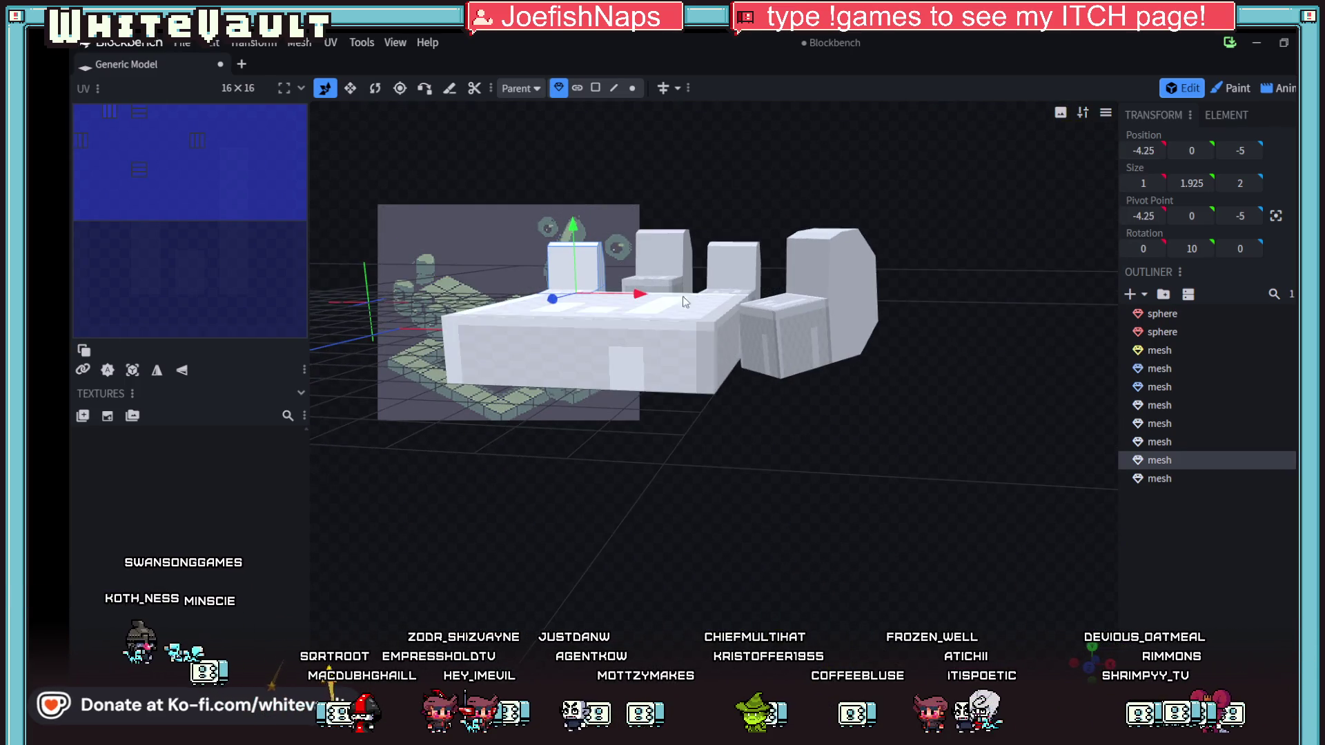
{"action": "left_click", "coordinate": [616, 90]}
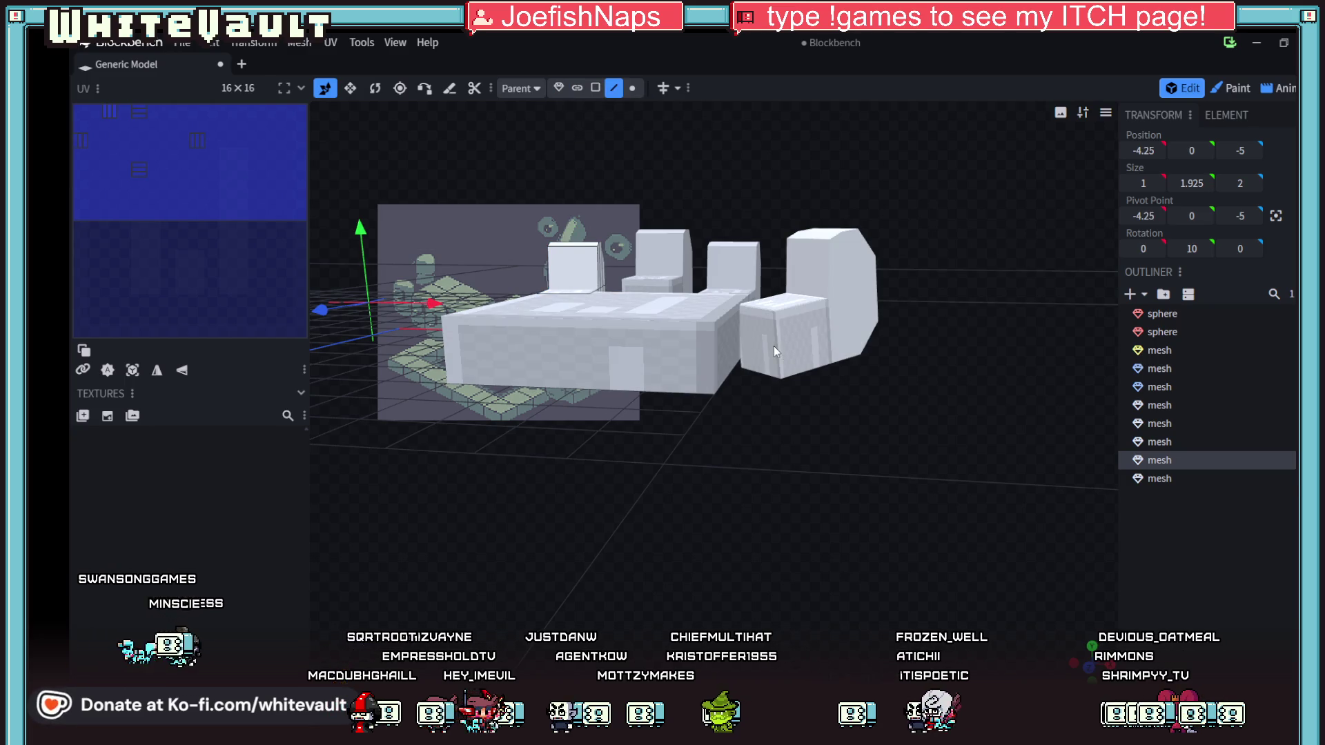
- Drag an edge of the thumb outward in several passes to reshape it
{"action": "left_click", "coordinate": [774, 346]}
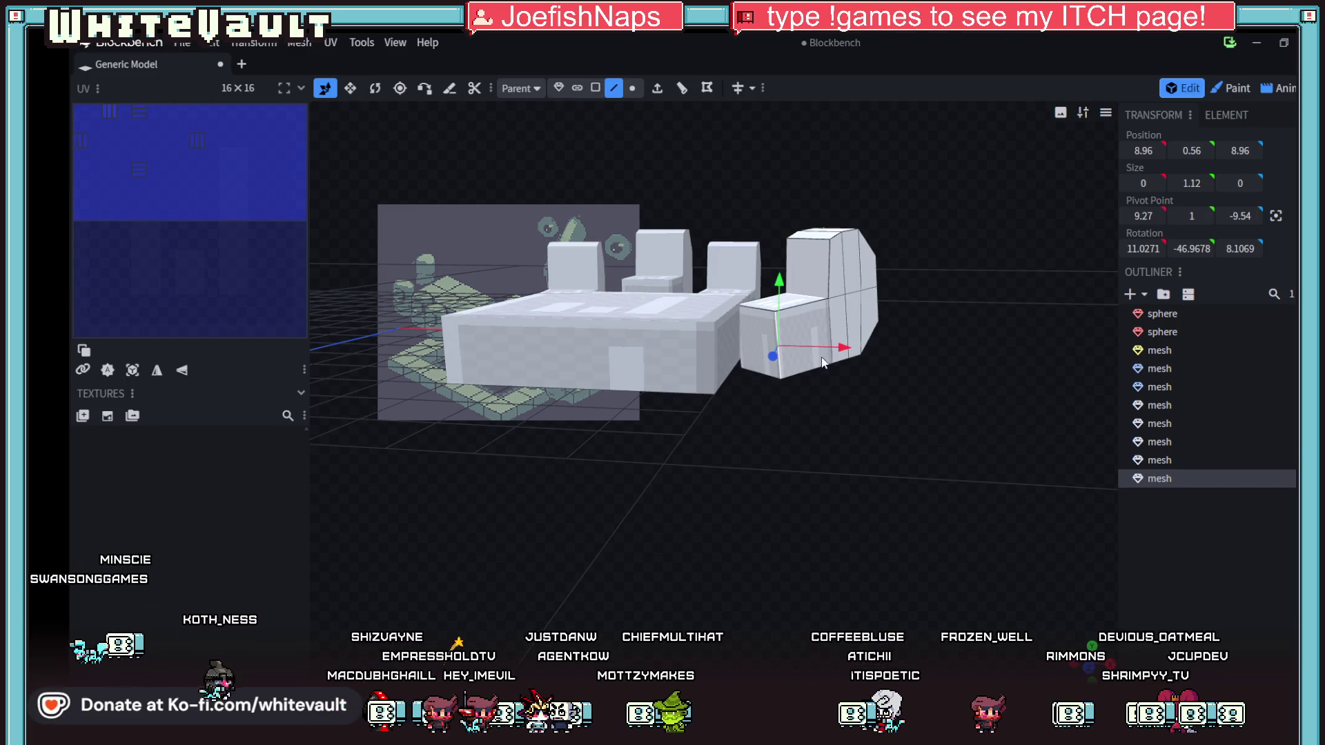
{"action": "mouse_move", "coordinate": [842, 353]}
{"action": "left_mouse_down"}
{"action": "mouse_move", "coordinate": [805, 375]}
{"action": "mouse_move", "coordinate": [826, 515]}
{"action": "mouse_move", "coordinate": [838, 520]}
{"action": "mouse_move", "coordinate": [794, 499]}
{"action": "left_mouse_up"}
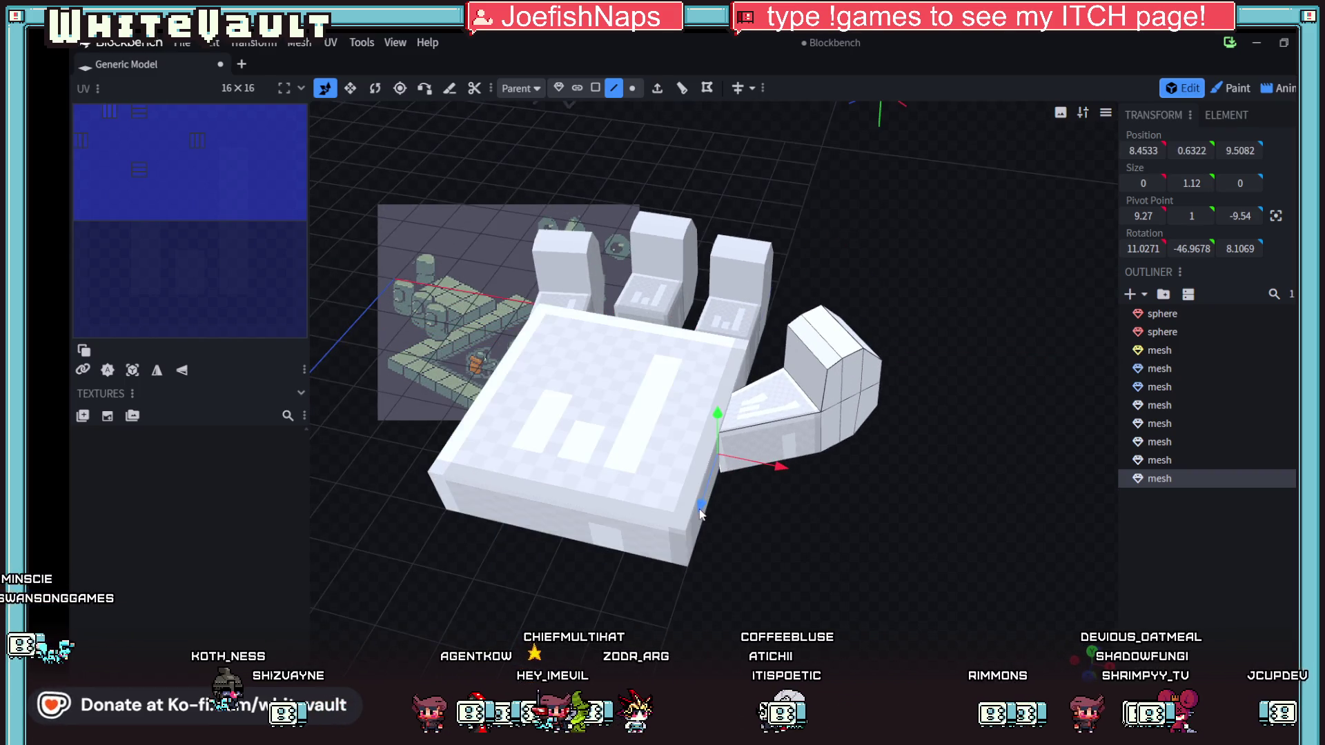
{"action": "left_click_drag", "start_coordinate": [702, 511], "coordinate": [697, 523]}
{"action": "left_click_drag", "start_coordinate": [875, 527], "coordinate": [912, 534]}
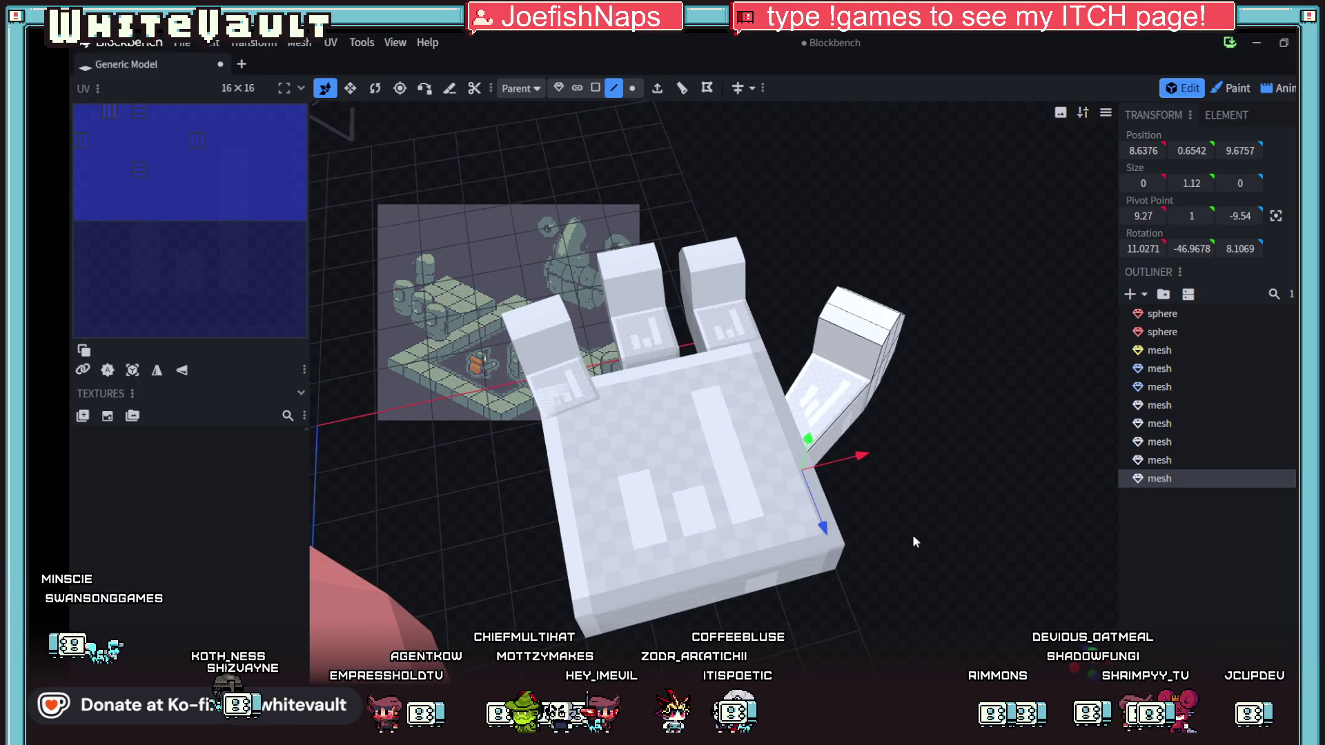
{"action": "mouse_move", "coordinate": [819, 523]}
{"action": "left_mouse_down"}
{"action": "mouse_move", "coordinate": [831, 531]}
{"action": "mouse_move", "coordinate": [912, 463]}
{"action": "left_mouse_up"}
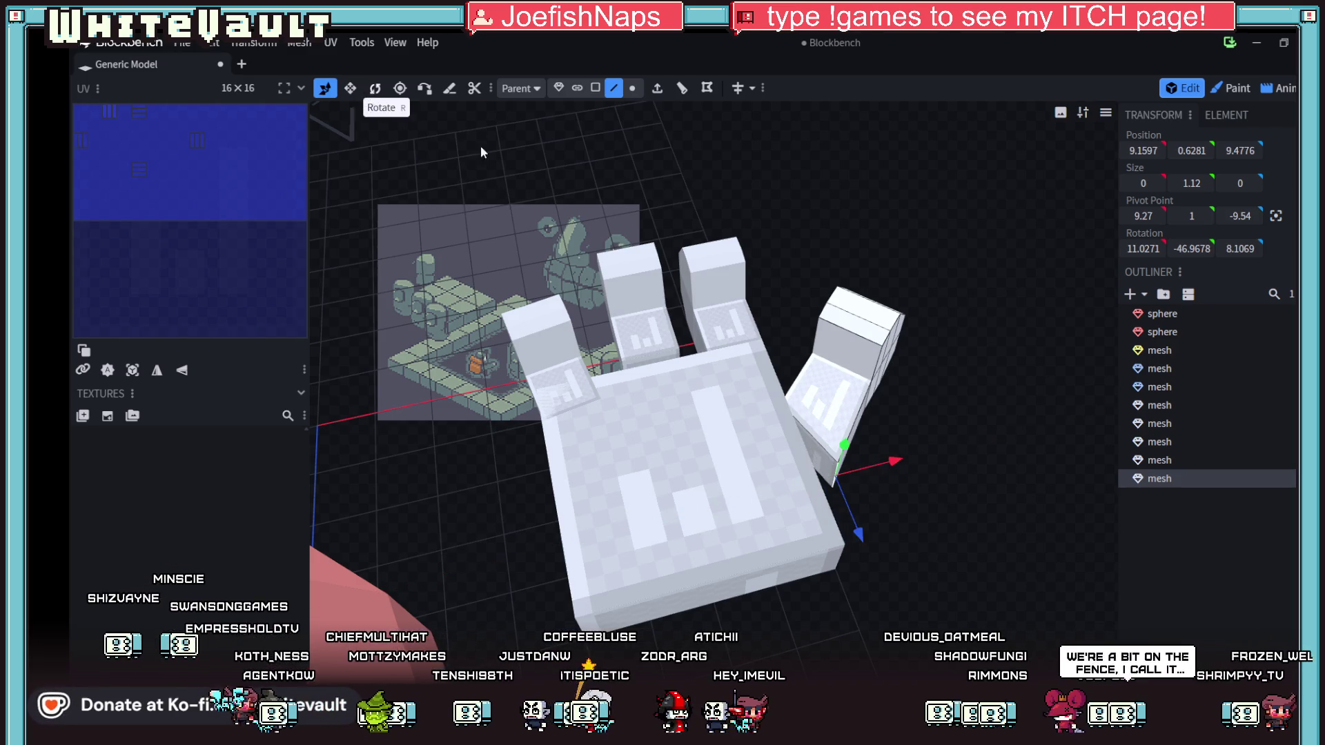
- Tilt the thumb further until its rotation reads about 12.8°, -54.4°, 9.5°
{"action": "key", "text": "r"}
{"action": "mouse_move", "coordinate": [812, 538]}
{"action": "left_mouse_down"}
{"action": "mouse_move", "coordinate": [823, 524]}
{"action": "mouse_move", "coordinate": [855, 529]}
{"action": "left_mouse_up"}
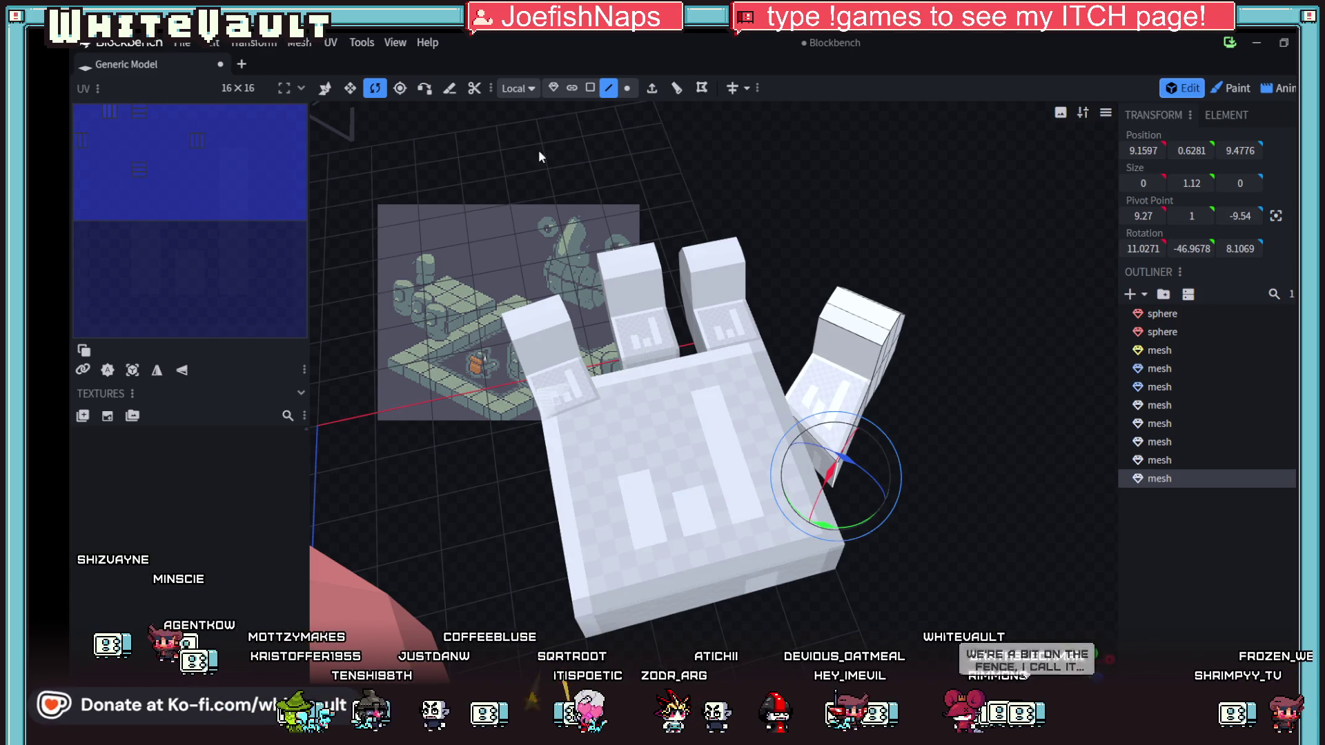
{"action": "left_click", "coordinate": [554, 88]}
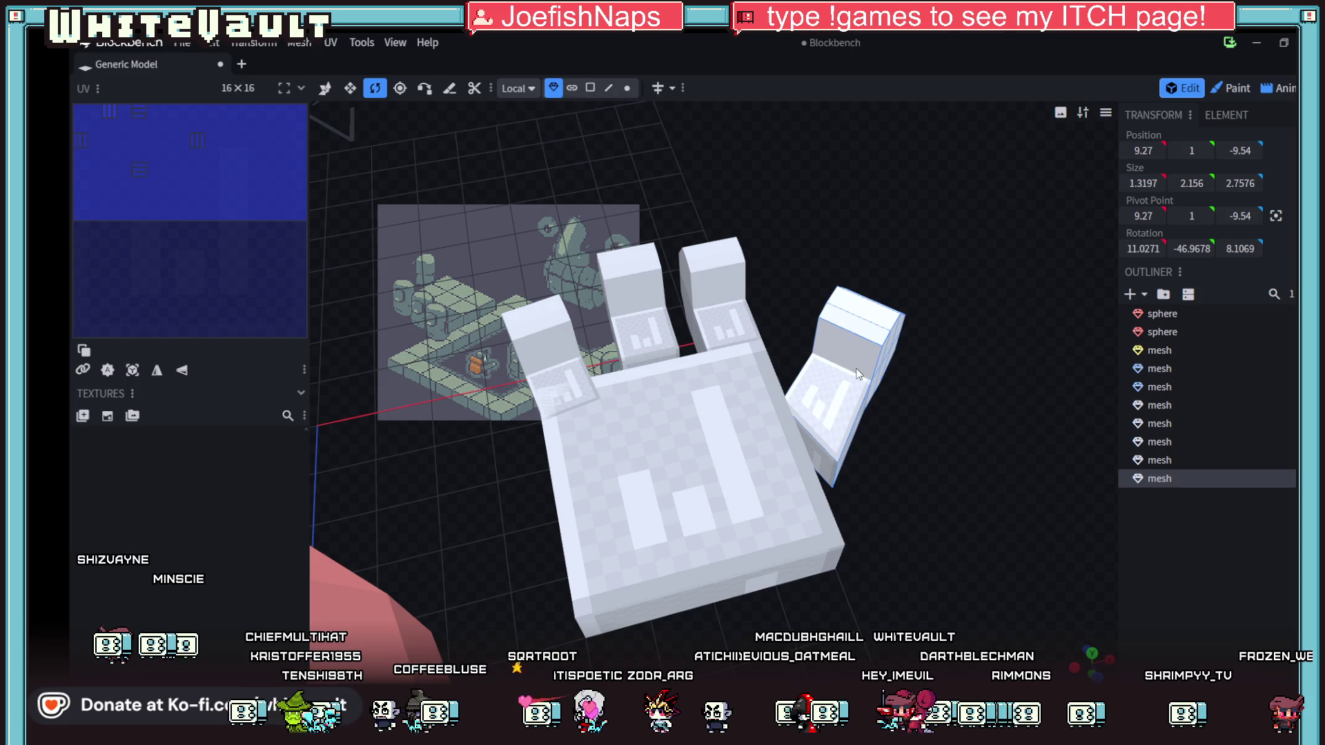
{"action": "left_click", "coordinate": [350, 88]}
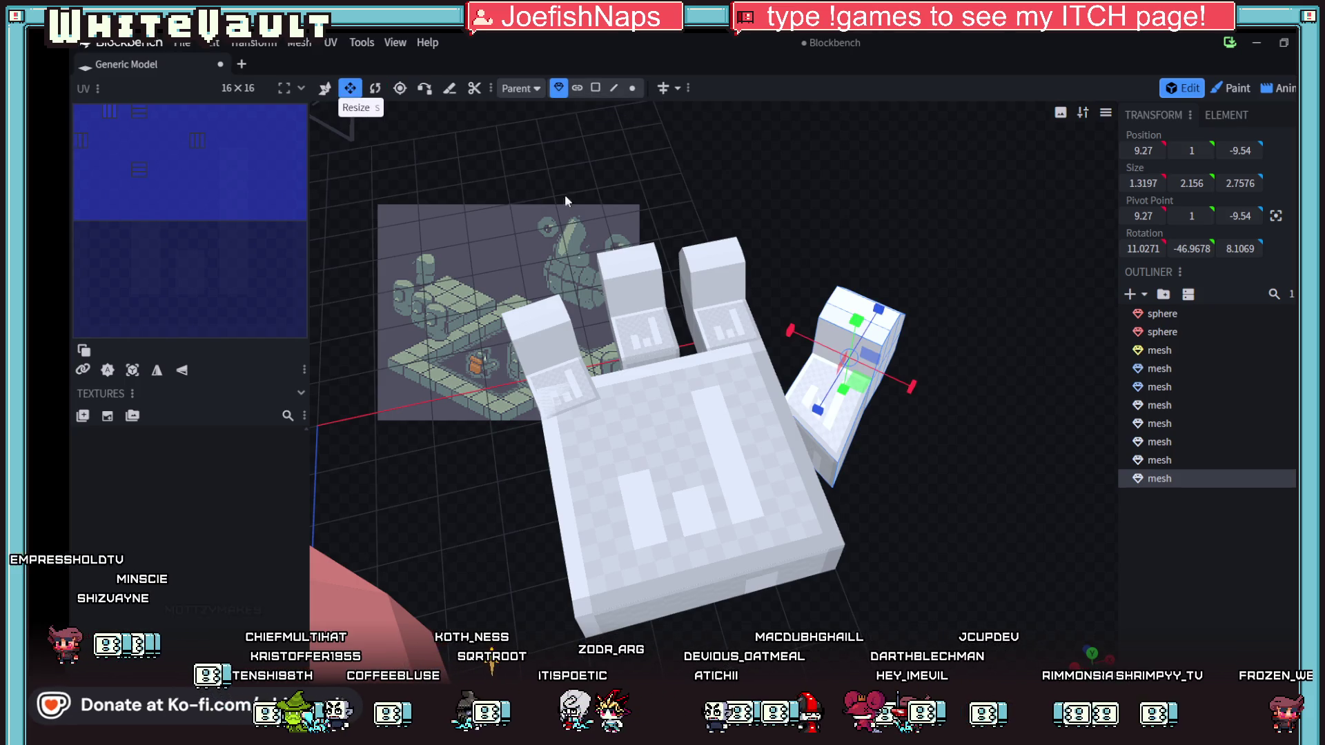
{"action": "left_click", "coordinate": [375, 87]}
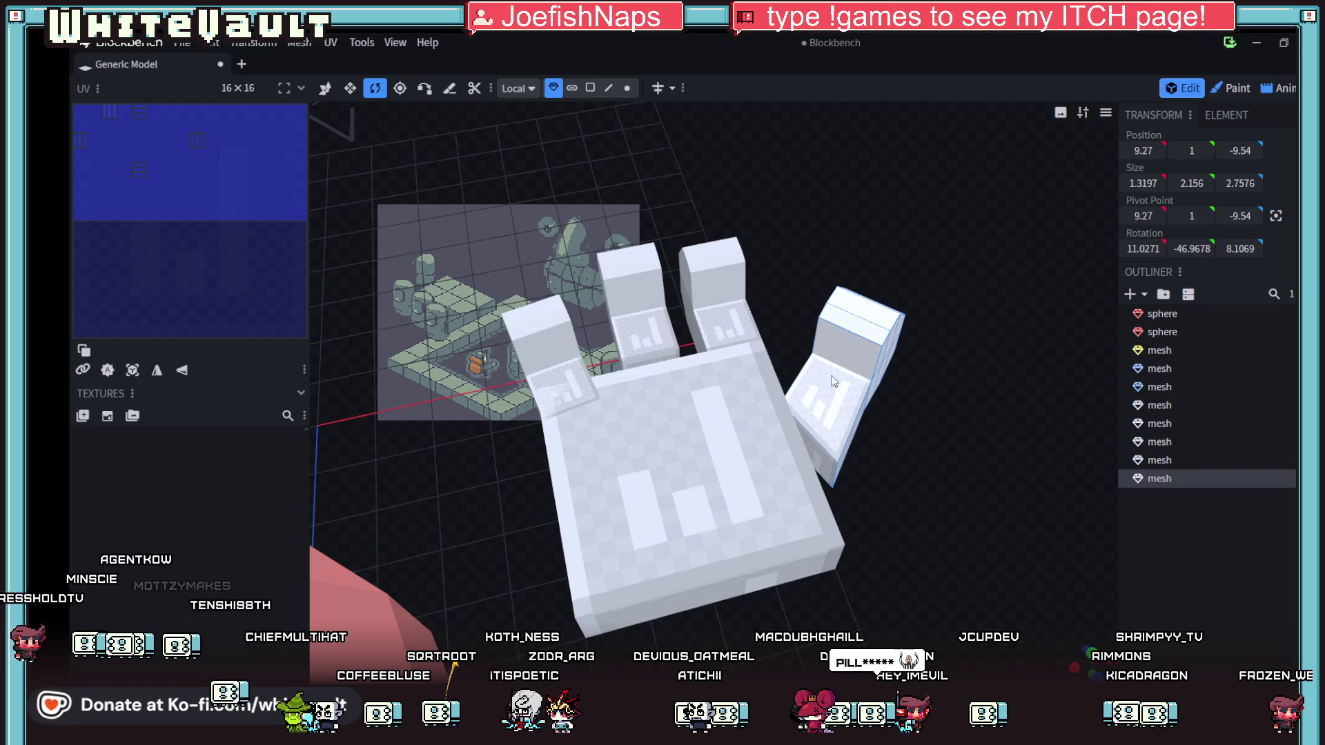
{"action": "scroll", "coordinate": [833, 382], "scroll_direction": "down", "scroll_amount": 5}
{"action": "left_click_drag", "start_coordinate": [692, 184], "coordinate": [693, 181]}
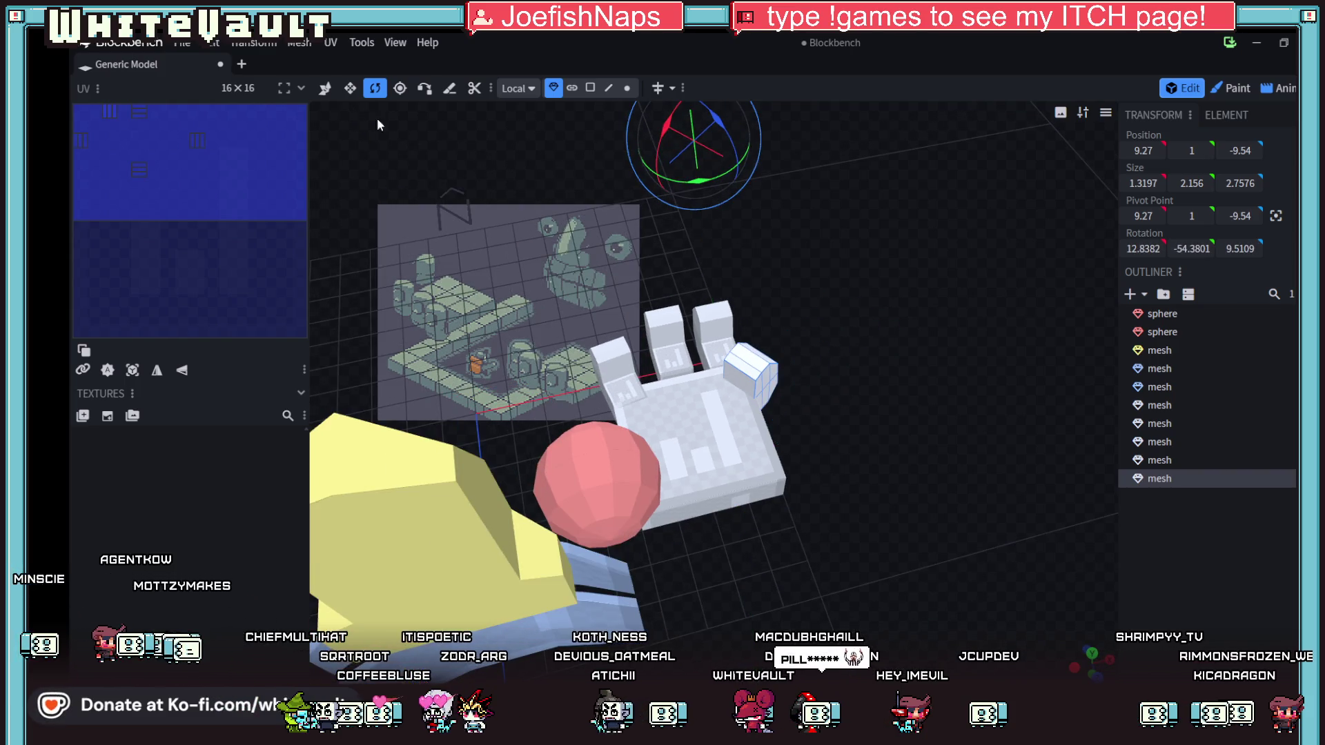
- Slide the thumb out to X 10.62 and nudge two fingers along X and Z
{"action": "left_click", "coordinate": [320, 97]}
{"action": "left_click_drag", "start_coordinate": [802, 377], "coordinate": [848, 360]}
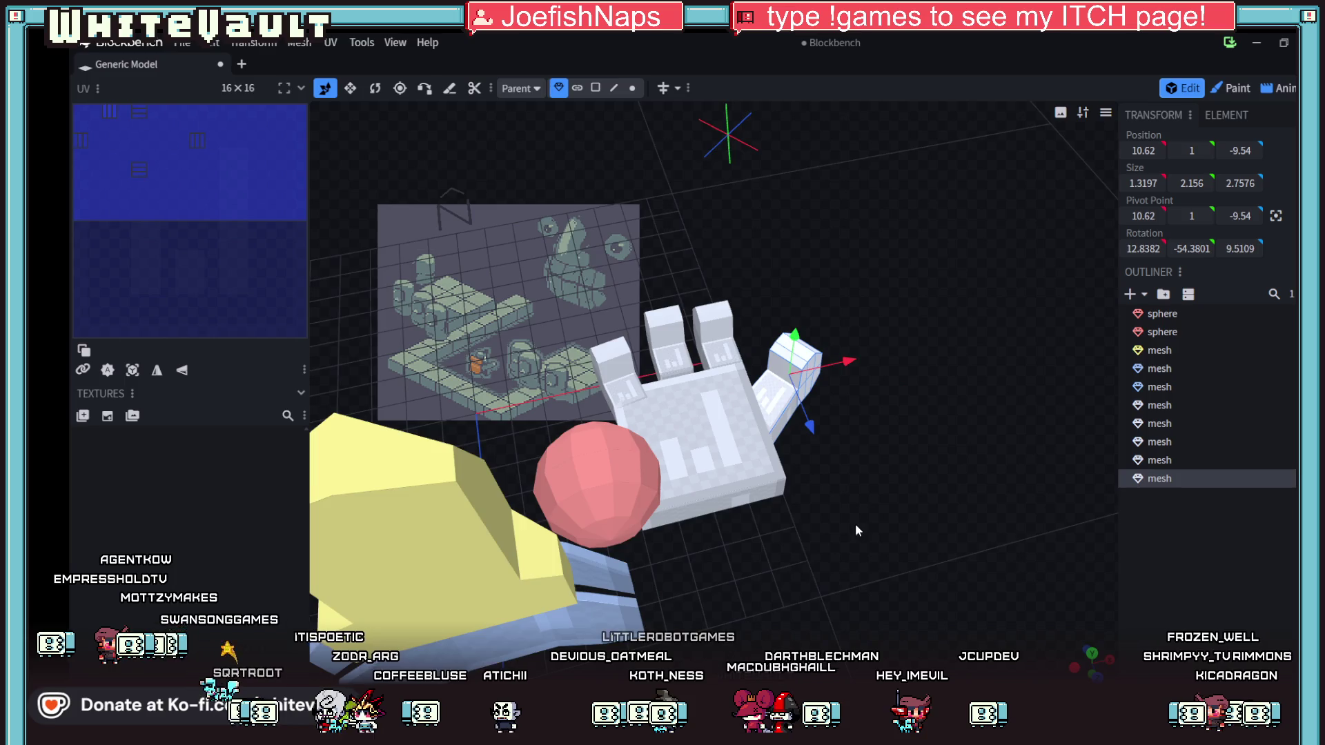
{"action": "left_click_drag", "start_coordinate": [856, 531], "coordinate": [876, 592]}
{"action": "left_click", "coordinate": [675, 387]}
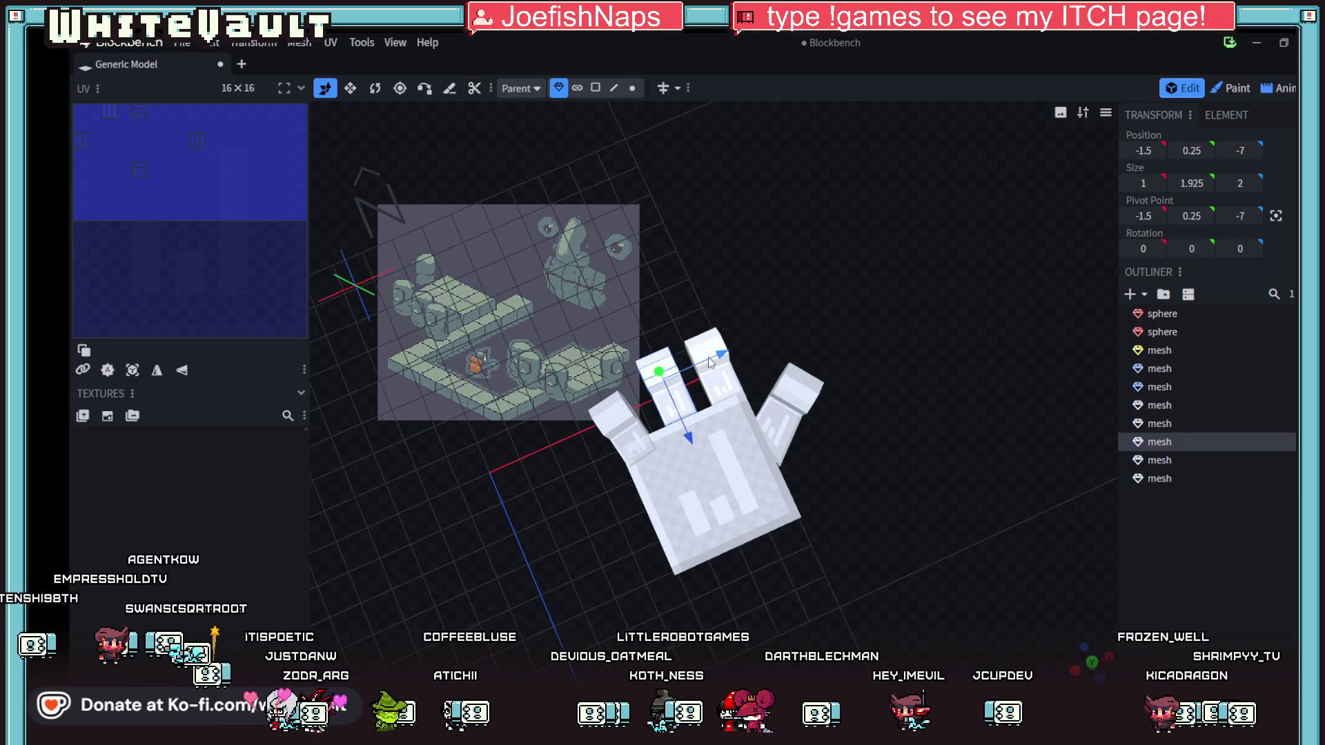
{"action": "mouse_move", "coordinate": [719, 357]}
{"action": "left_mouse_down"}
{"action": "mouse_move", "coordinate": [691, 452]}
{"action": "mouse_move", "coordinate": [635, 486]}
{"action": "left_mouse_up"}
{"action": "left_click", "coordinate": [624, 426]}
{"action": "mouse_move", "coordinate": [983, 554]}
{"action": "left_mouse_down"}
{"action": "mouse_move", "coordinate": [1063, 446]}
{"action": "mouse_move", "coordinate": [667, 552]}
{"action": "mouse_move", "coordinate": [811, 502]}
{"action": "mouse_move", "coordinate": [838, 515]}
{"action": "mouse_move", "coordinate": [863, 492]}
{"action": "mouse_move", "coordinate": [854, 473]}
{"action": "mouse_move", "coordinate": [852, 566]}
{"action": "mouse_move", "coordinate": [713, 607]}
{"action": "mouse_move", "coordinate": [744, 559]}
{"action": "left_mouse_up"}
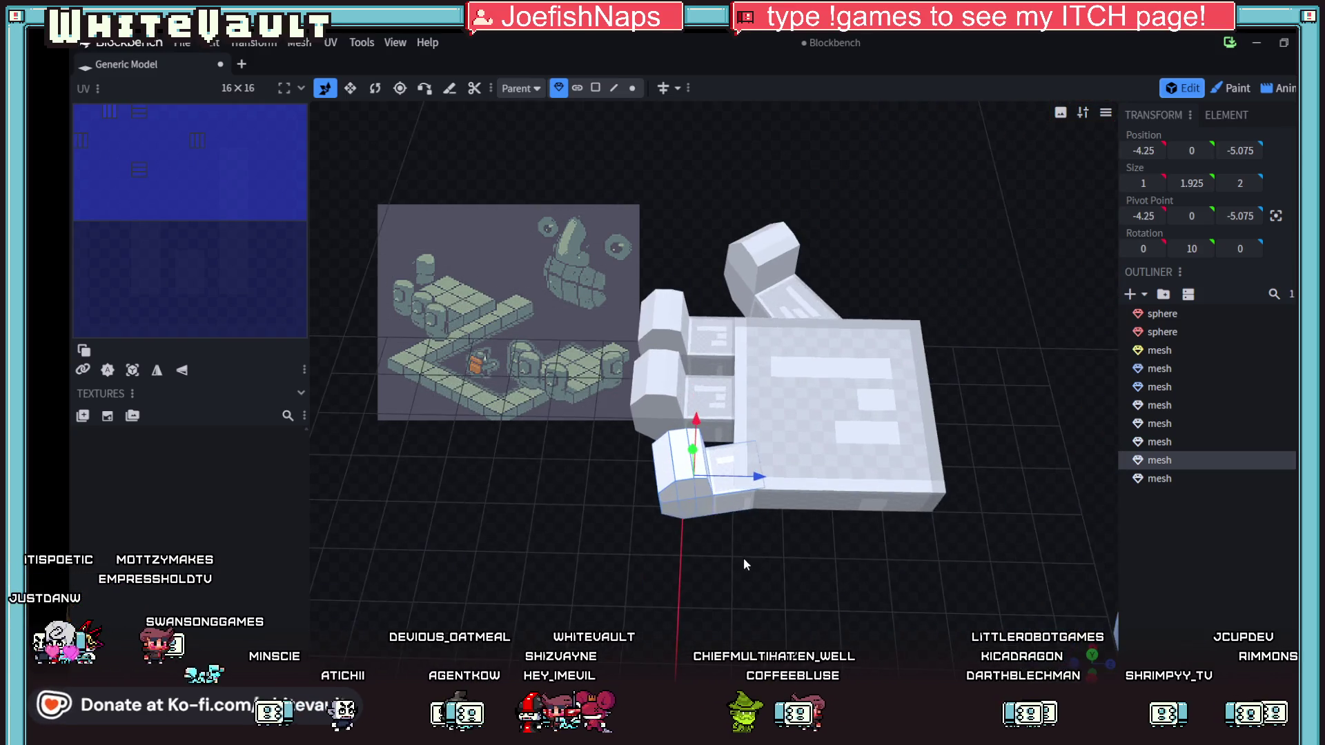
{"action": "scroll", "coordinate": [744, 560], "scroll_direction": "up", "scroll_amount": 5}
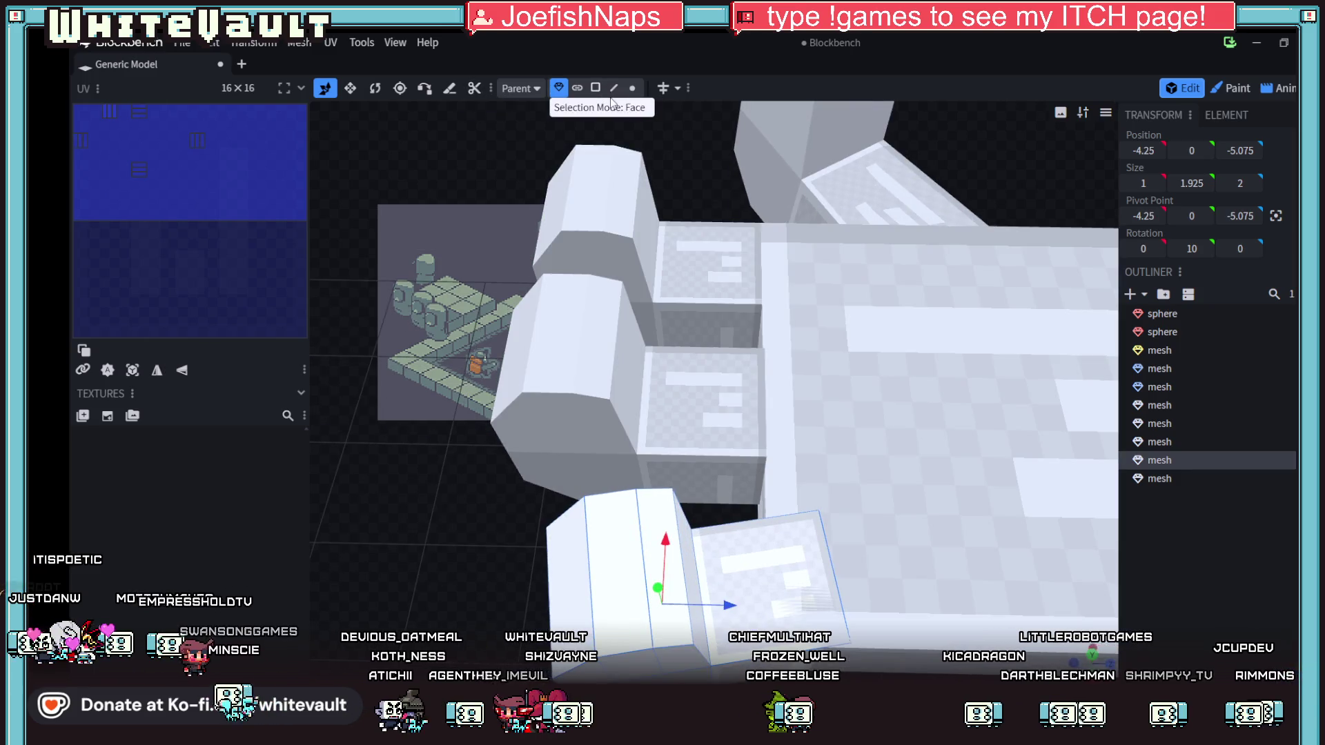
- Lower an edge of the middle finger slightly
{"action": "left_click", "coordinate": [614, 88]}
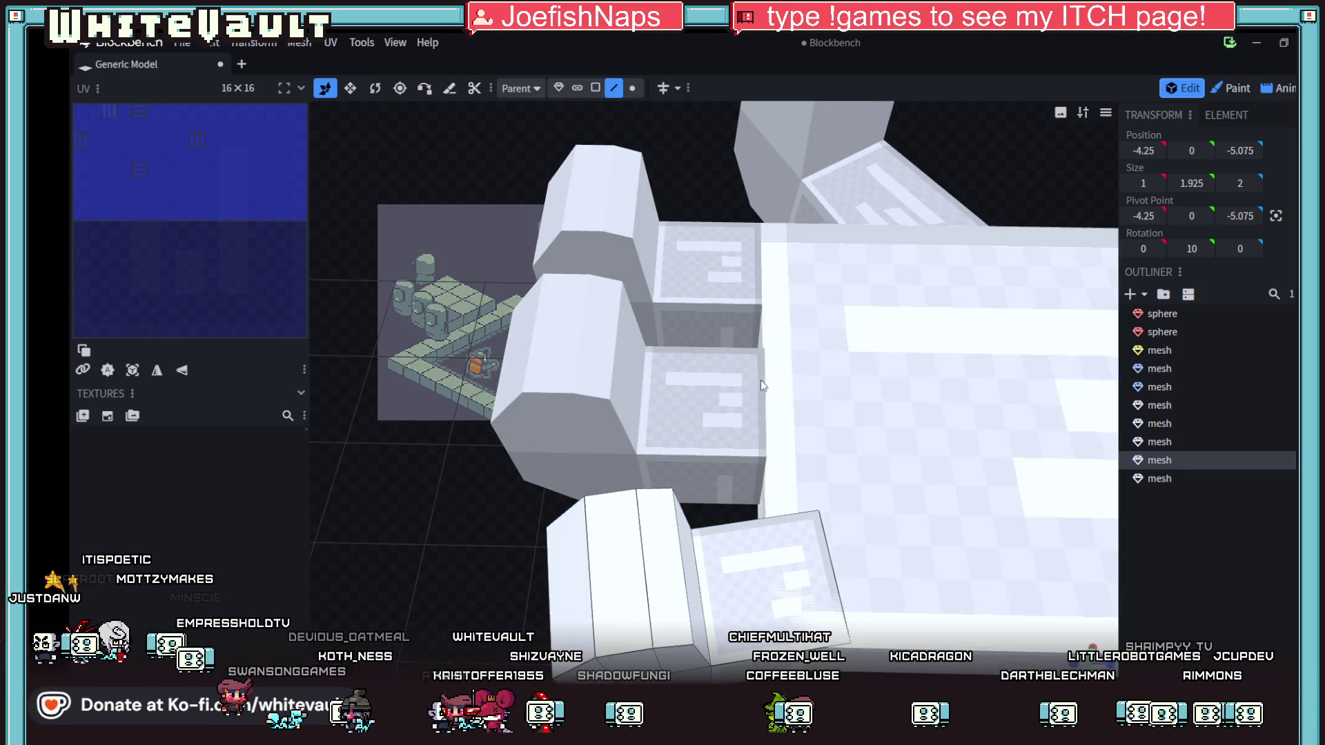
{"action": "left_click", "coordinate": [762, 390]}
{"action": "left_click_drag", "start_coordinate": [391, 468], "coordinate": [414, 384]}
{"action": "mouse_move", "coordinate": [772, 182]}
{"action": "left_mouse_down"}
{"action": "mouse_move", "coordinate": [851, 528]}
{"action": "mouse_move", "coordinate": [727, 390]}
{"action": "left_mouse_up"}
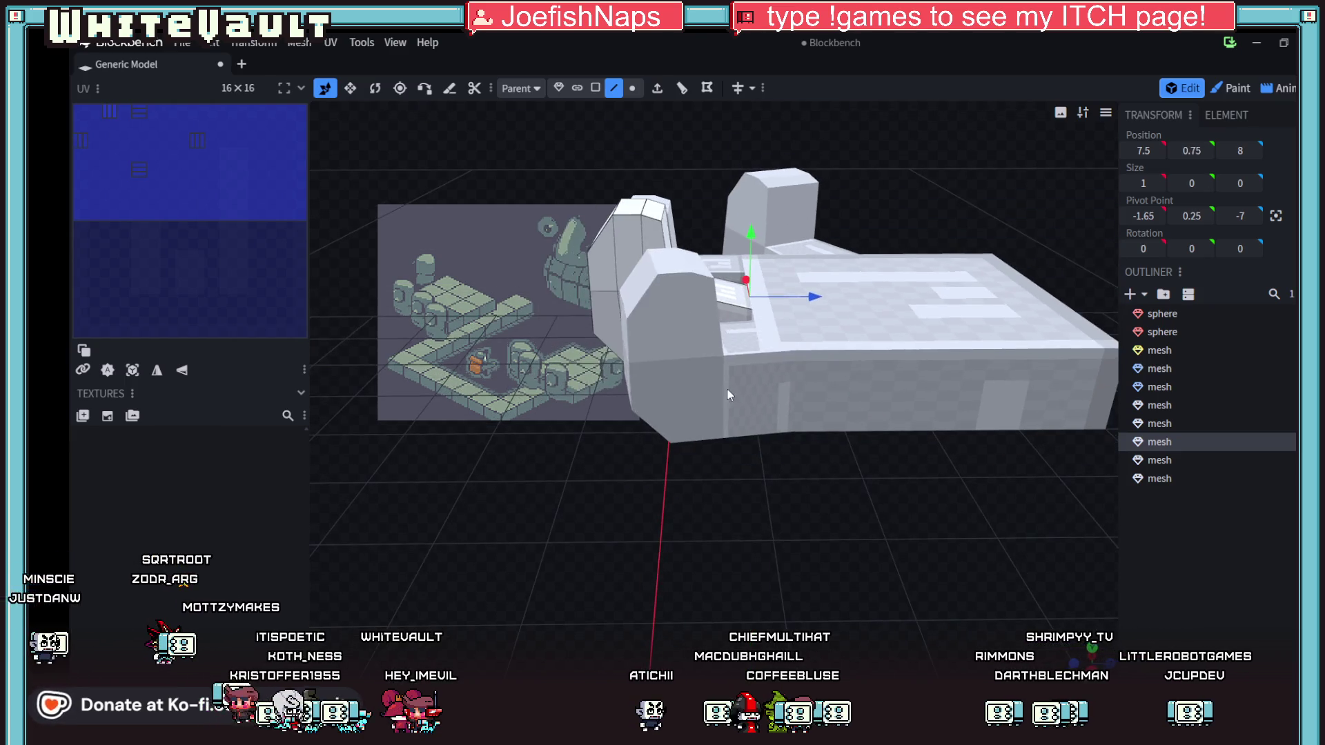
{"action": "left_click", "coordinate": [755, 399]}
- Orbit back around the scene and select the white palm block in face mode
{"action": "mouse_move", "coordinate": [843, 572]}
{"action": "left_mouse_down"}
{"action": "mouse_move", "coordinate": [739, 591]}
{"action": "mouse_move", "coordinate": [600, 480]}
{"action": "left_mouse_up"}
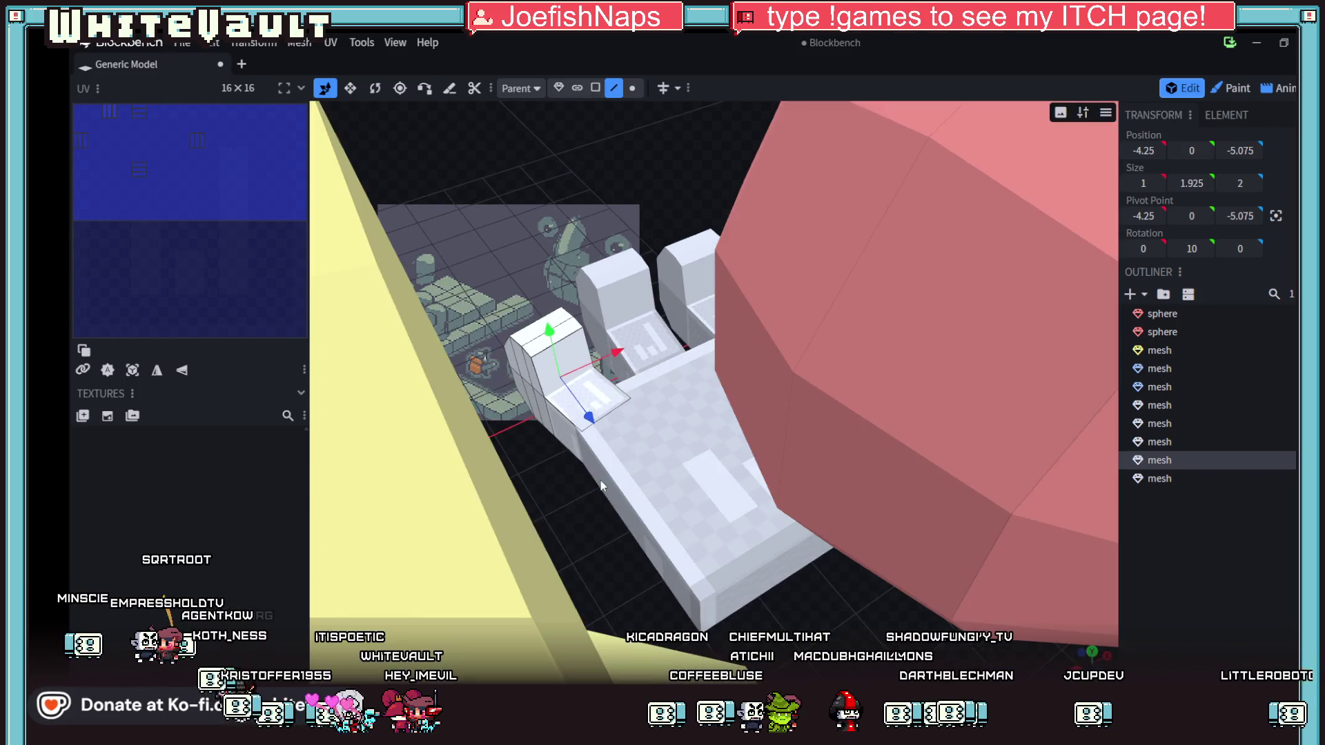
{"action": "left_click", "coordinate": [601, 481]}
{"action": "mouse_move", "coordinate": [720, 532]}
{"action": "left_mouse_down"}
{"action": "mouse_move", "coordinate": [933, 516]}
{"action": "mouse_move", "coordinate": [1062, 470]}
{"action": "left_mouse_up"}
{"action": "mouse_move", "coordinate": [1043, 528]}
{"action": "left_mouse_down"}
{"action": "mouse_move", "coordinate": [908, 572]}
{"action": "mouse_move", "coordinate": [700, 479]}
{"action": "mouse_move", "coordinate": [668, 418]}
{"action": "left_mouse_up"}
{"action": "left_click", "coordinate": [668, 419]}
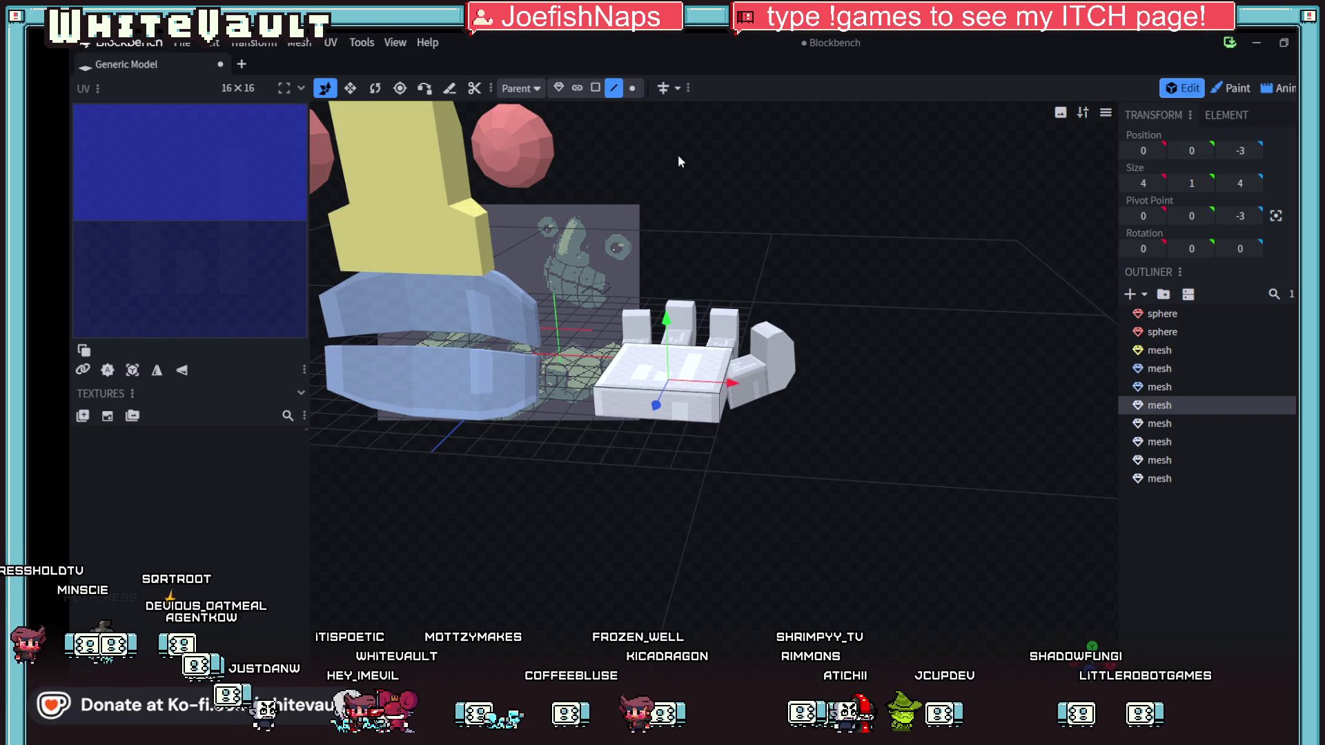
{"action": "left_click", "coordinate": [595, 88]}
{"action": "mouse_move", "coordinate": [735, 557]}
{"action": "left_mouse_down"}
{"action": "mouse_move", "coordinate": [705, 535]}
{"action": "mouse_move", "coordinate": [1096, 509]}
{"action": "mouse_move", "coordinate": [995, 541]}
{"action": "mouse_move", "coordinate": [928, 442]}
{"action": "mouse_move", "coordinate": [985, 468]}
{"action": "mouse_move", "coordinate": [872, 453]}
{"action": "left_mouse_up"}
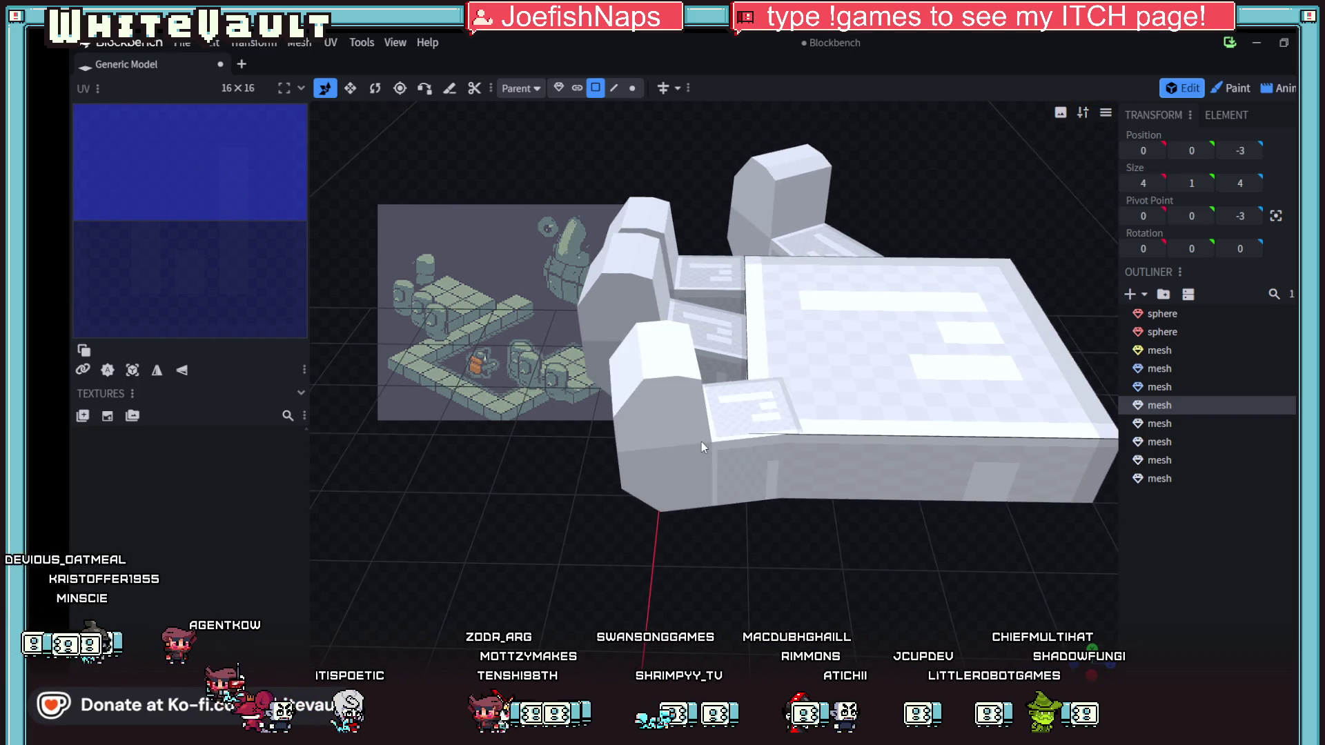
- Add a loop cut with 3 cuts across the palm's top face
{"action": "left_click", "coordinate": [701, 439]}
{"action": "left_click", "coordinate": [838, 443]}
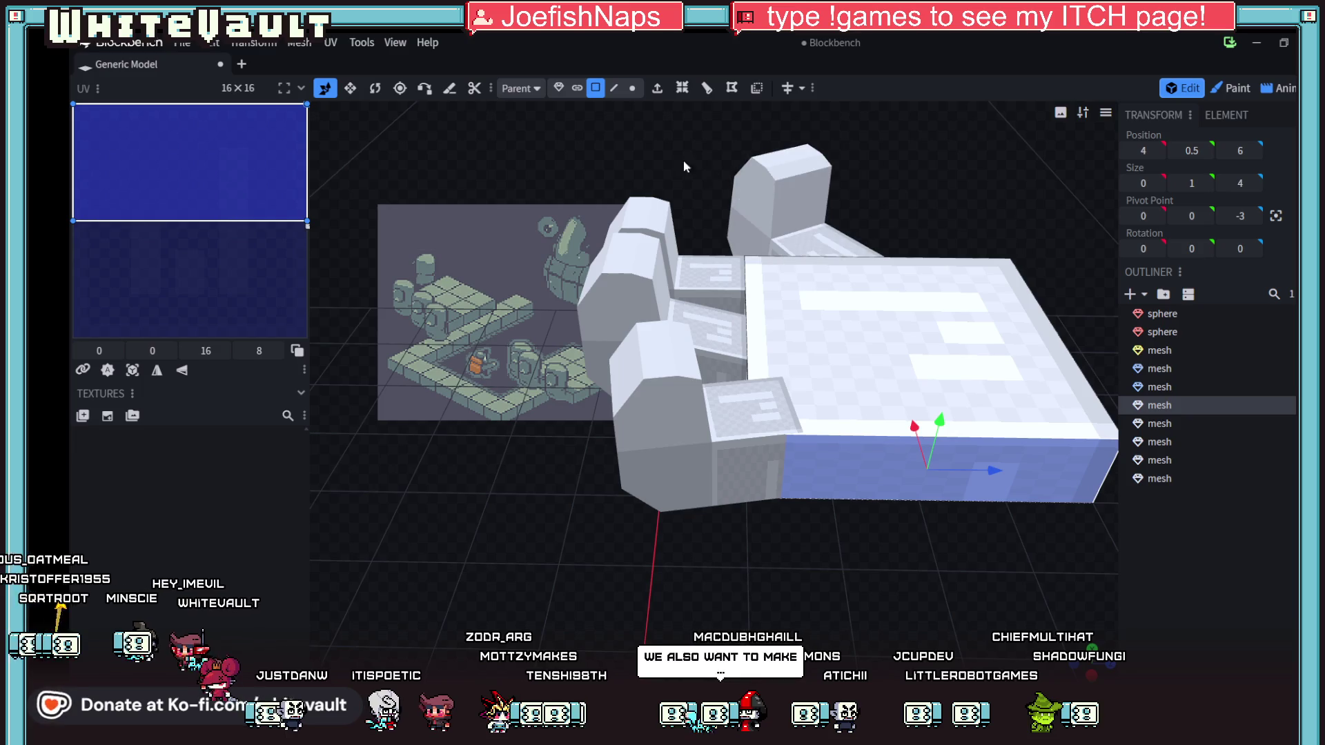
{"action": "left_click", "coordinate": [874, 371]}
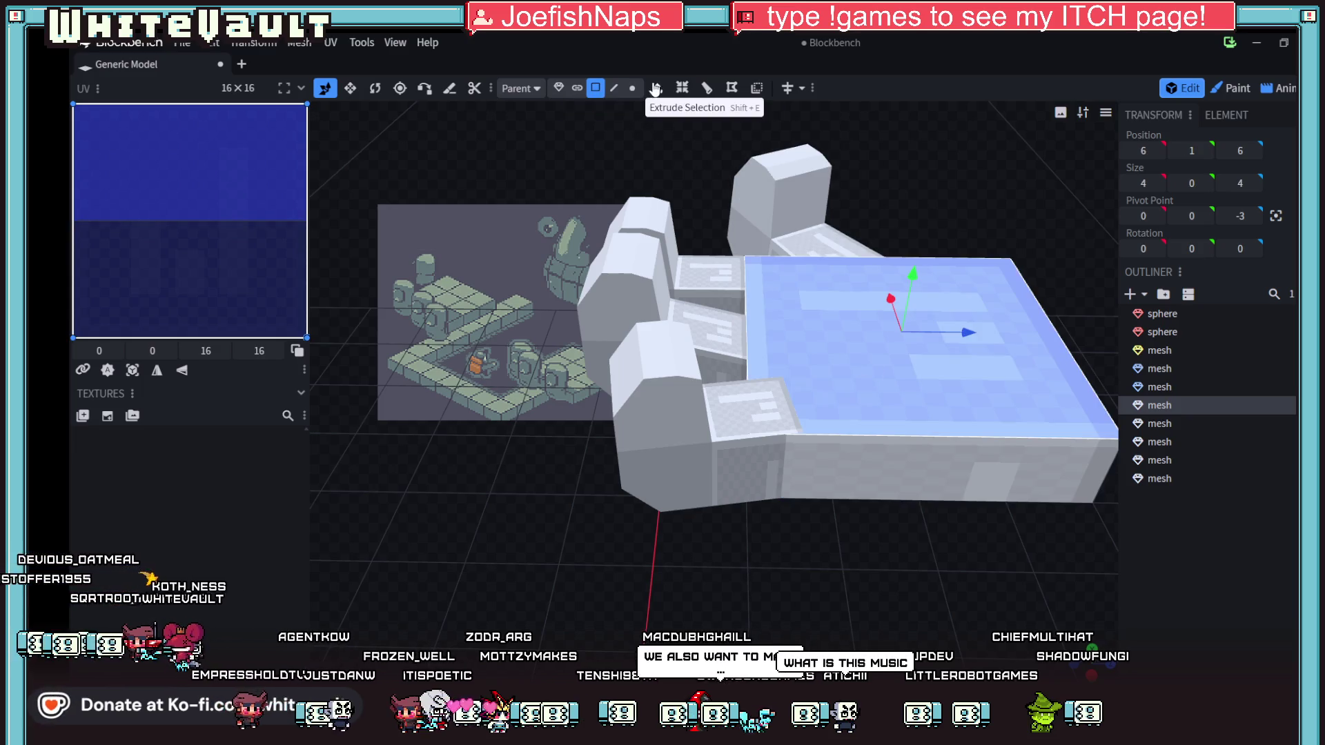
{"action": "left_click", "coordinate": [707, 87]}
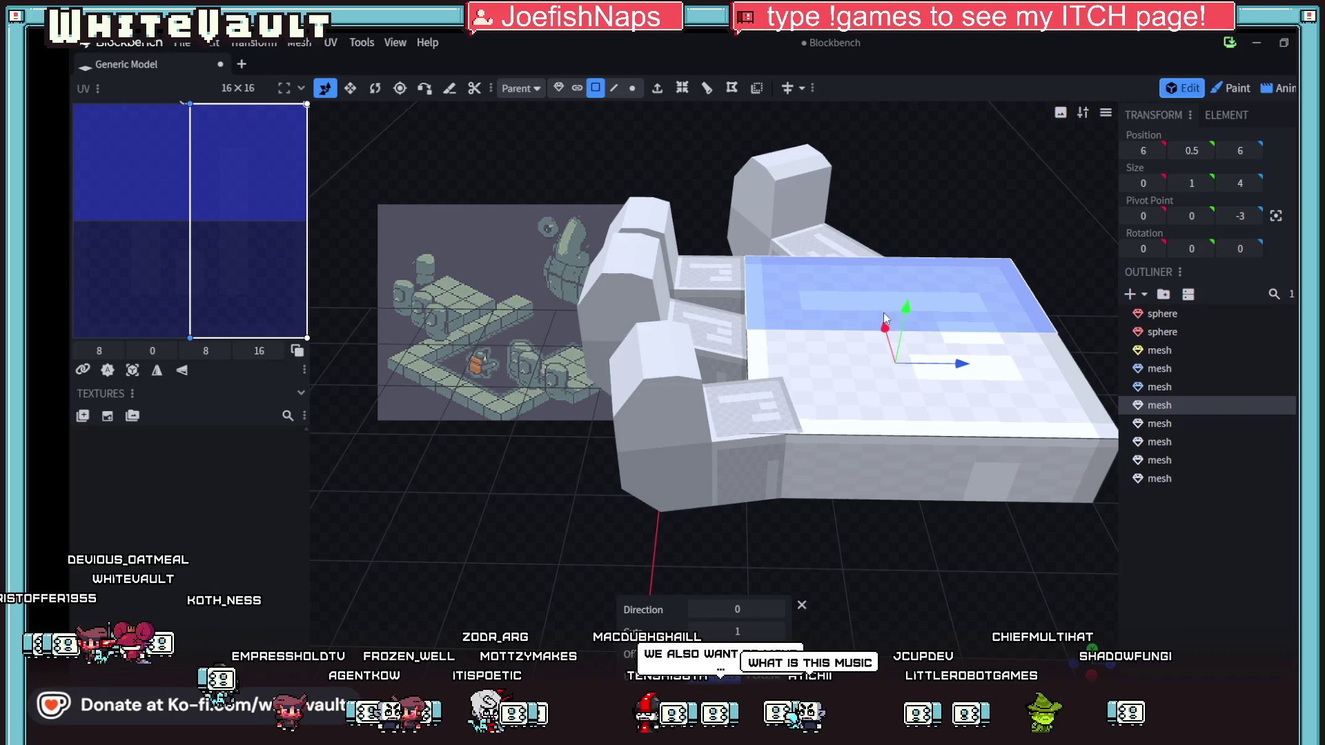
{"action": "left_click", "coordinate": [778, 632]}
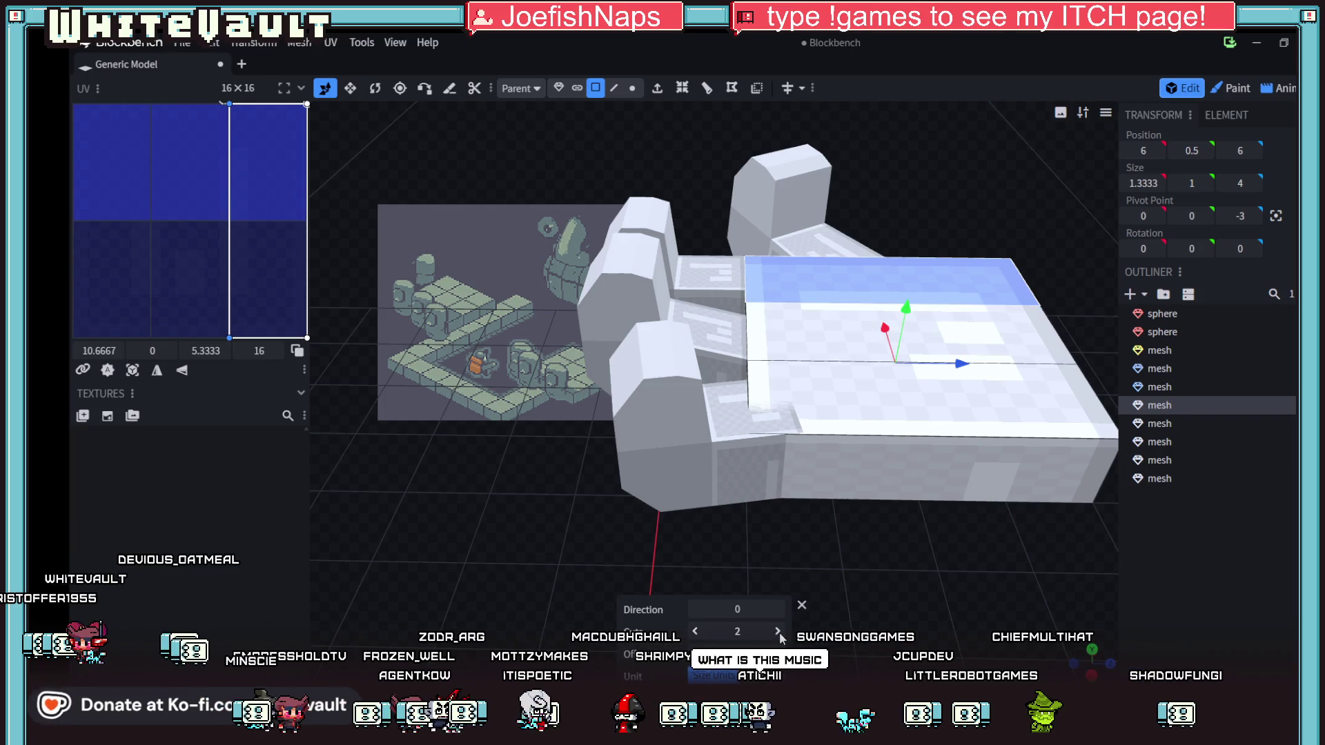
{"action": "left_click", "coordinate": [780, 632]}
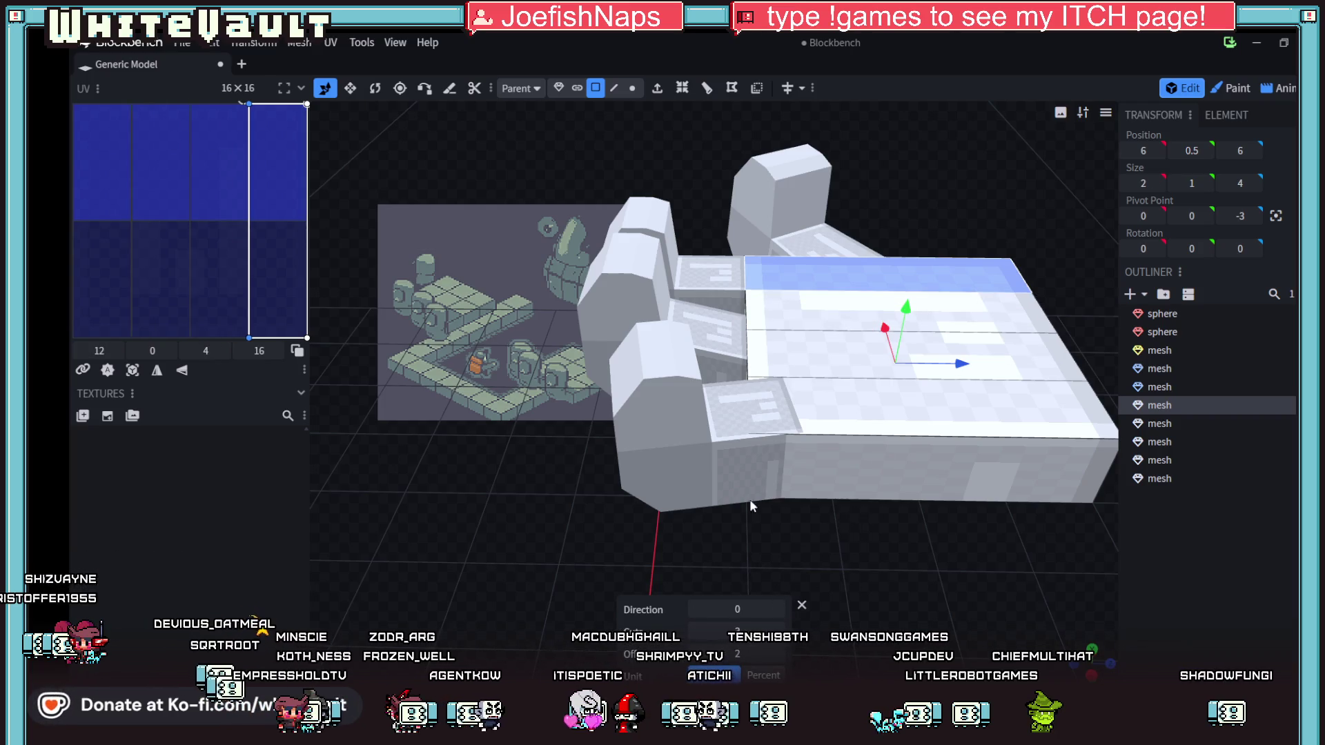
- Select the front finger as a whole element and drag it out from the palm
{"action": "left_click", "coordinate": [722, 484]}
{"action": "left_click", "coordinate": [909, 464]}
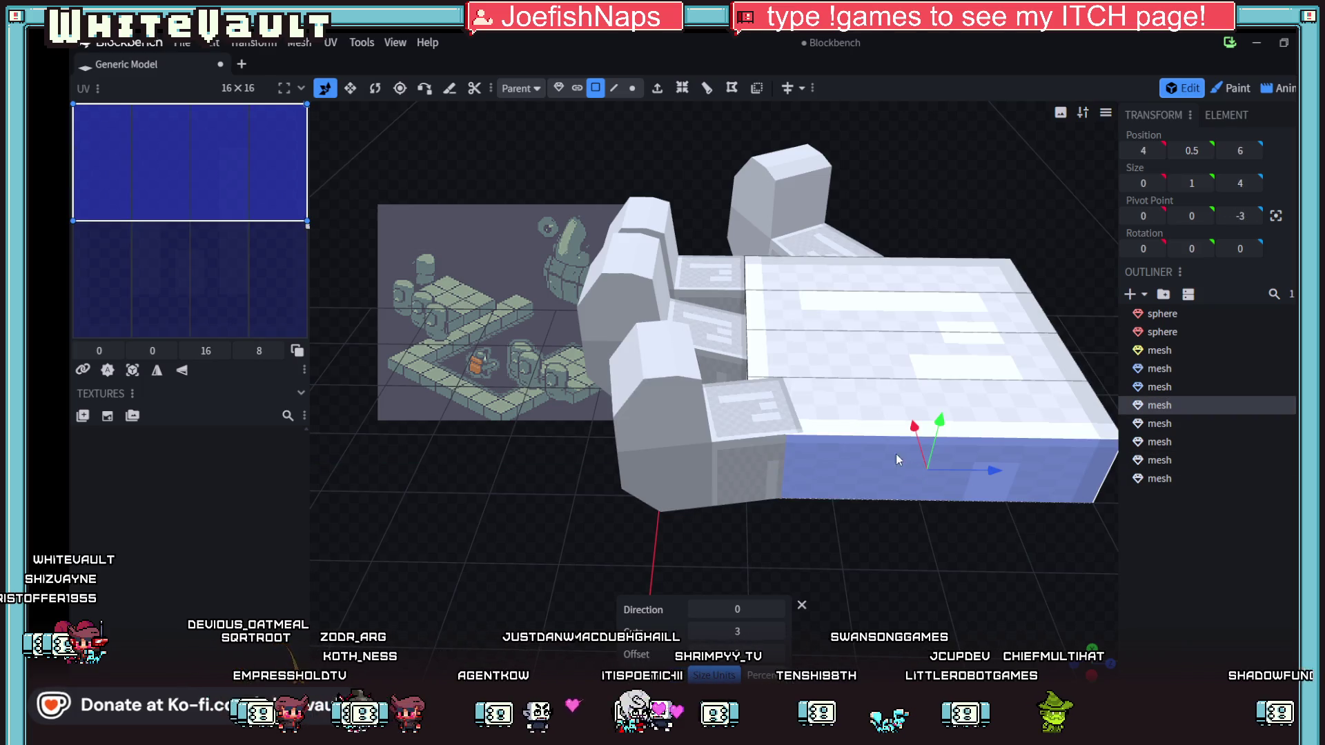
{"action": "left_click", "coordinate": [559, 88]}
{"action": "left_click", "coordinate": [706, 458]}
{"action": "left_click_drag", "start_coordinate": [697, 370], "coordinate": [601, 370]}
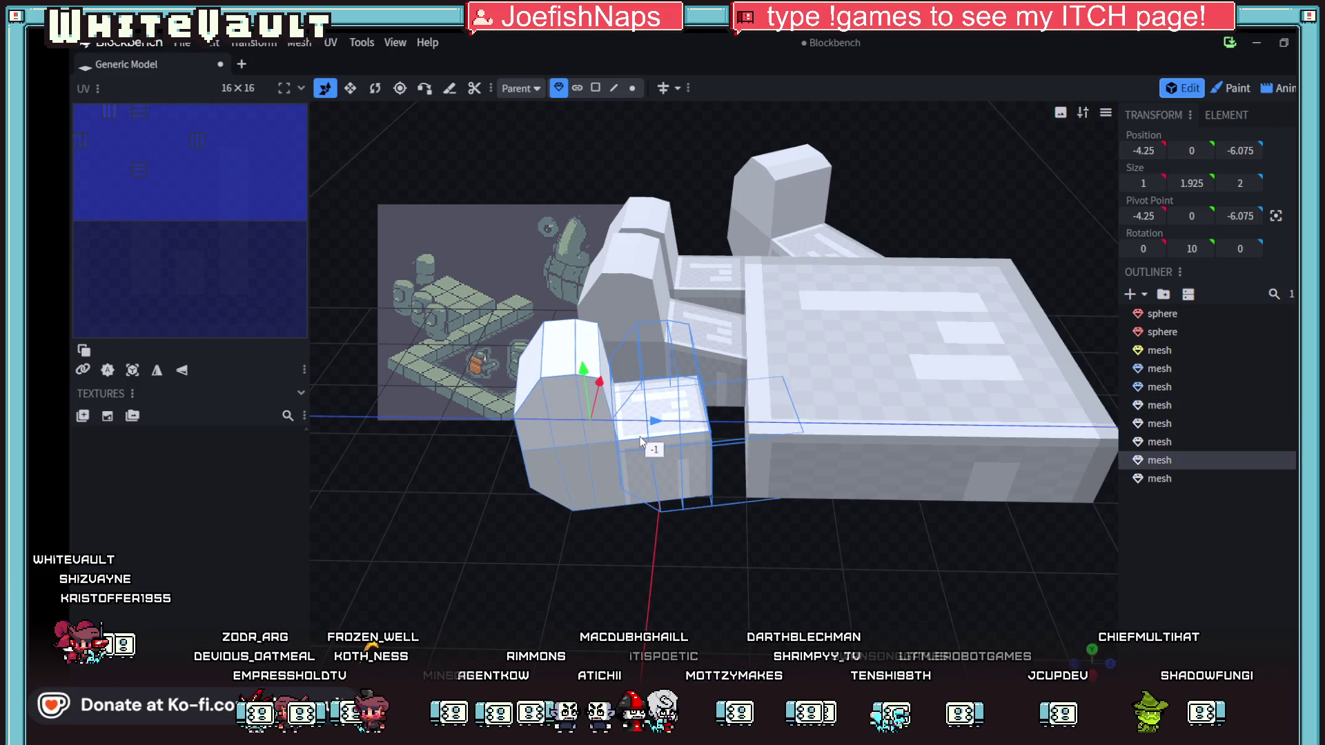
- Slide the front finger back against the palm
{"action": "left_click", "coordinate": [784, 458]}
{"action": "left_click", "coordinate": [613, 88]}
{"action": "left_click", "coordinate": [836, 468]}
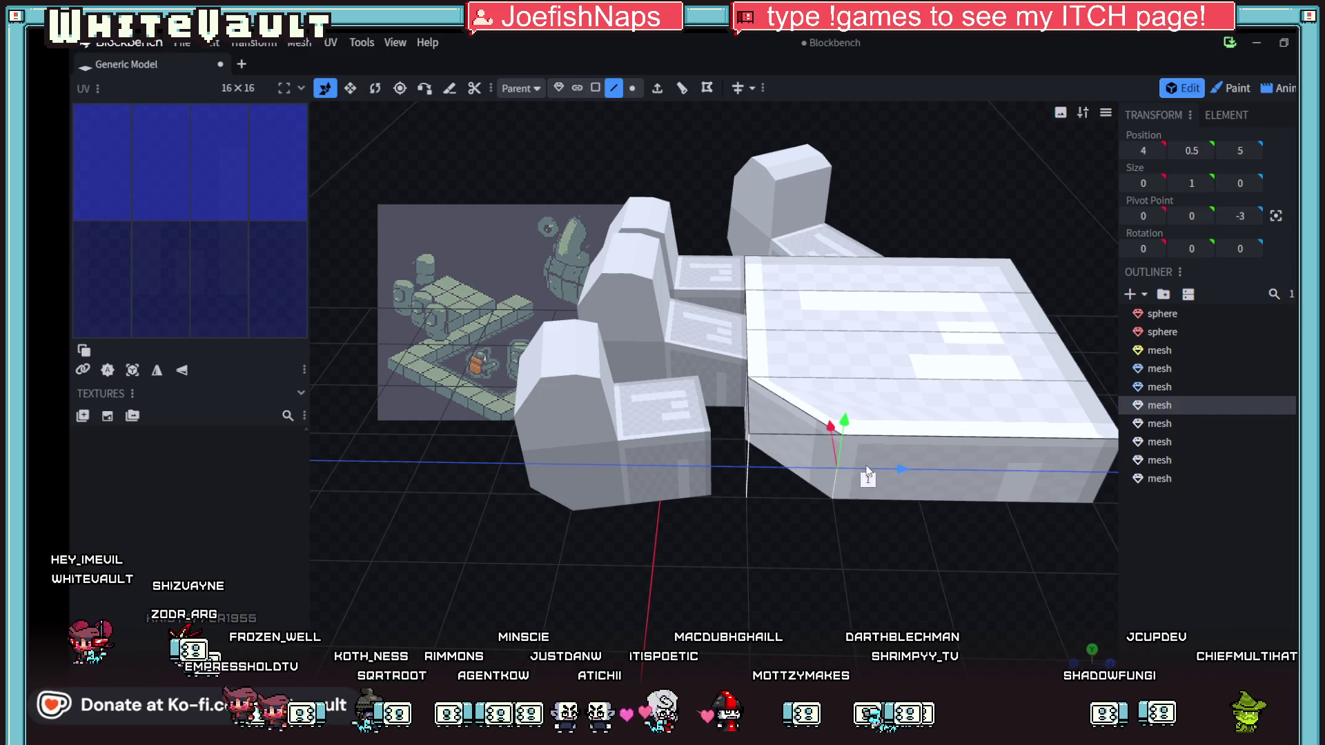
{"action": "left_click", "coordinate": [623, 419]}
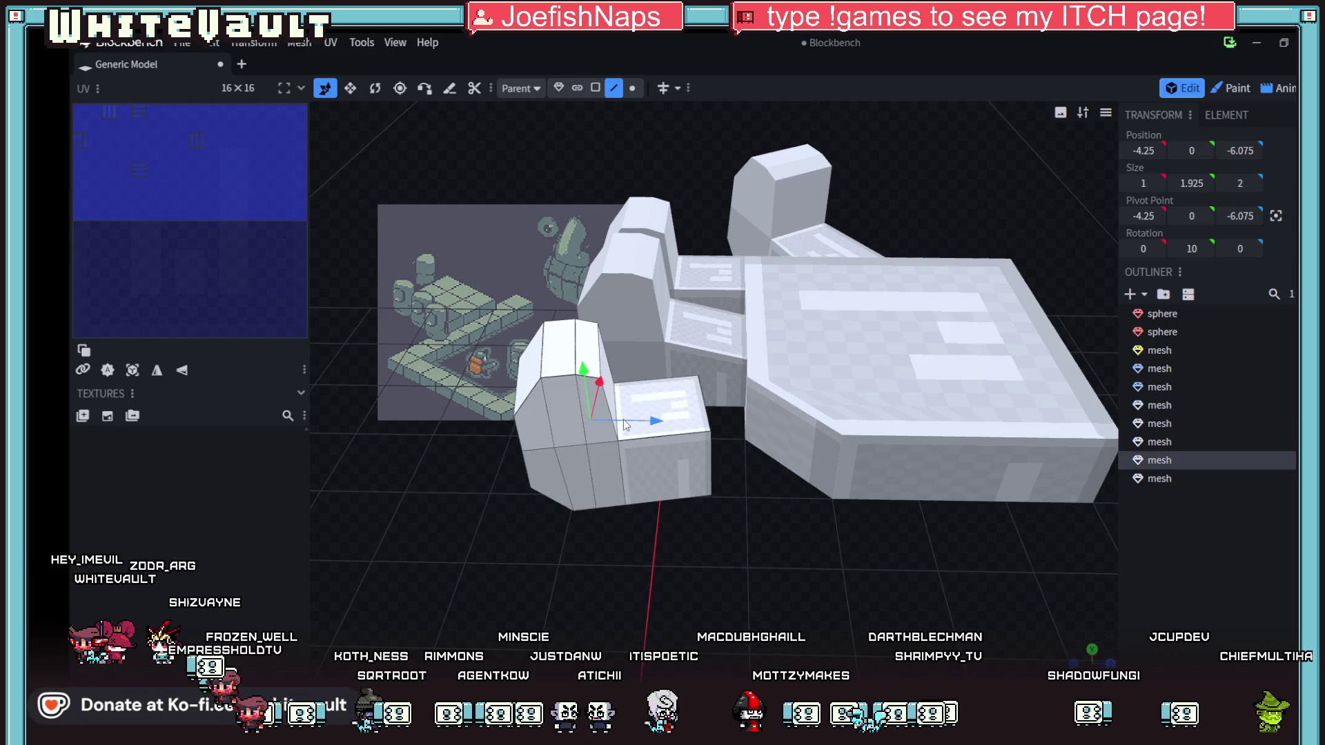
{"action": "left_click", "coordinate": [557, 90]}
{"action": "left_click_drag", "start_coordinate": [654, 421], "coordinate": [708, 433]}
{"action": "left_click_drag", "start_coordinate": [798, 562], "coordinate": [711, 547]}
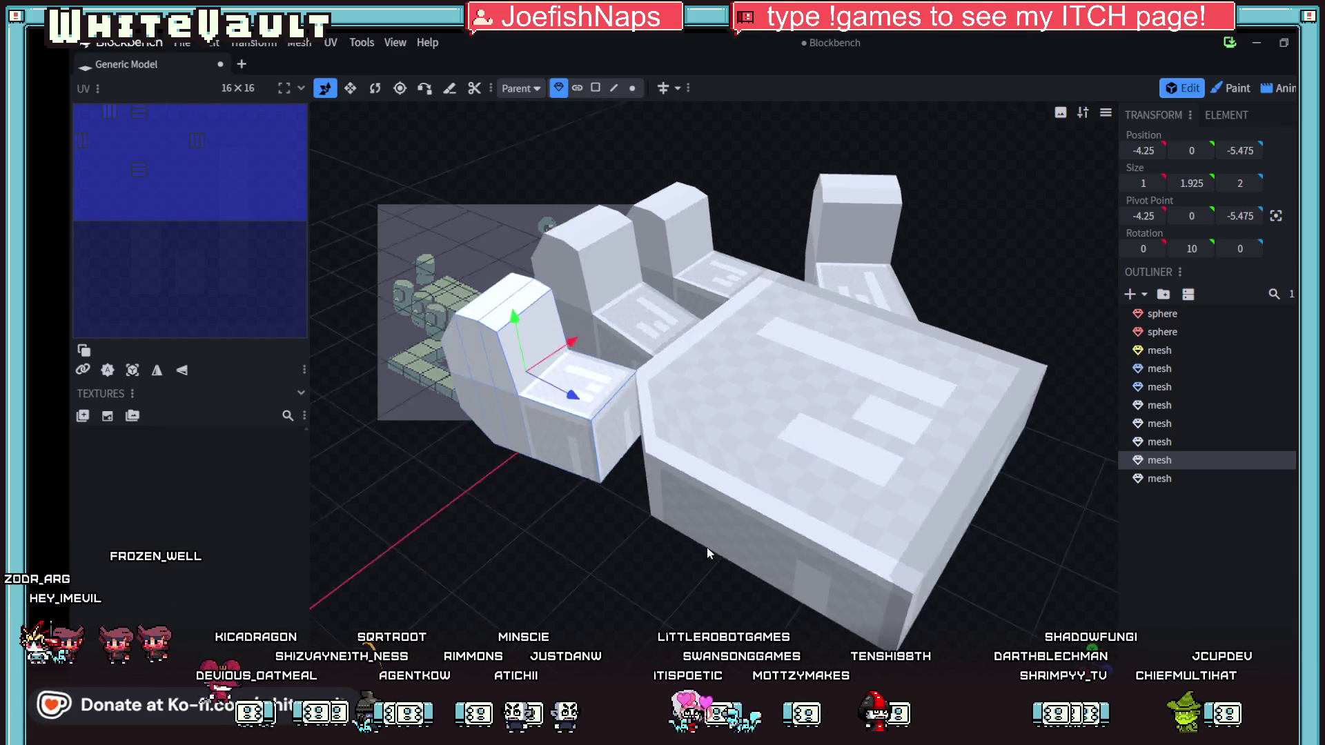
- Try a finger rotation and undo it, then move its pivot along Z to 2.75, 0, 1.525
{"action": "scroll", "coordinate": [710, 548], "scroll_direction": "up", "scroll_amount": 5}
{"action": "scroll", "coordinate": [731, 538], "scroll_direction": "down", "scroll_amount": 5}
{"action": "mouse_move", "coordinate": [860, 531]}
{"action": "left_mouse_down"}
{"action": "mouse_move", "coordinate": [884, 510]}
{"action": "mouse_move", "coordinate": [867, 484]}
{"action": "mouse_move", "coordinate": [860, 633]}
{"action": "left_mouse_up"}
{"action": "left_click", "coordinate": [373, 90]}
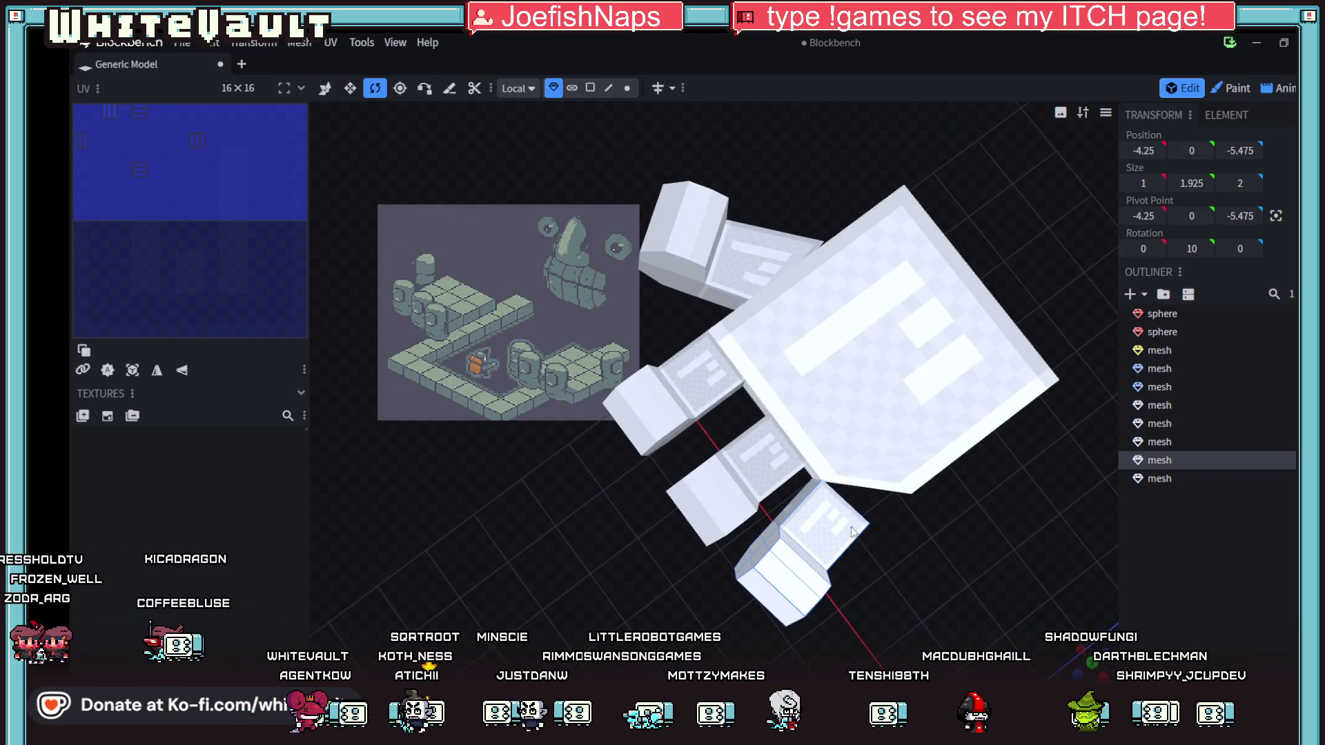
{"action": "scroll", "coordinate": [898, 513], "scroll_direction": "down", "scroll_amount": 5}
{"action": "left_click_drag", "start_coordinate": [871, 543], "coordinate": [864, 574]}
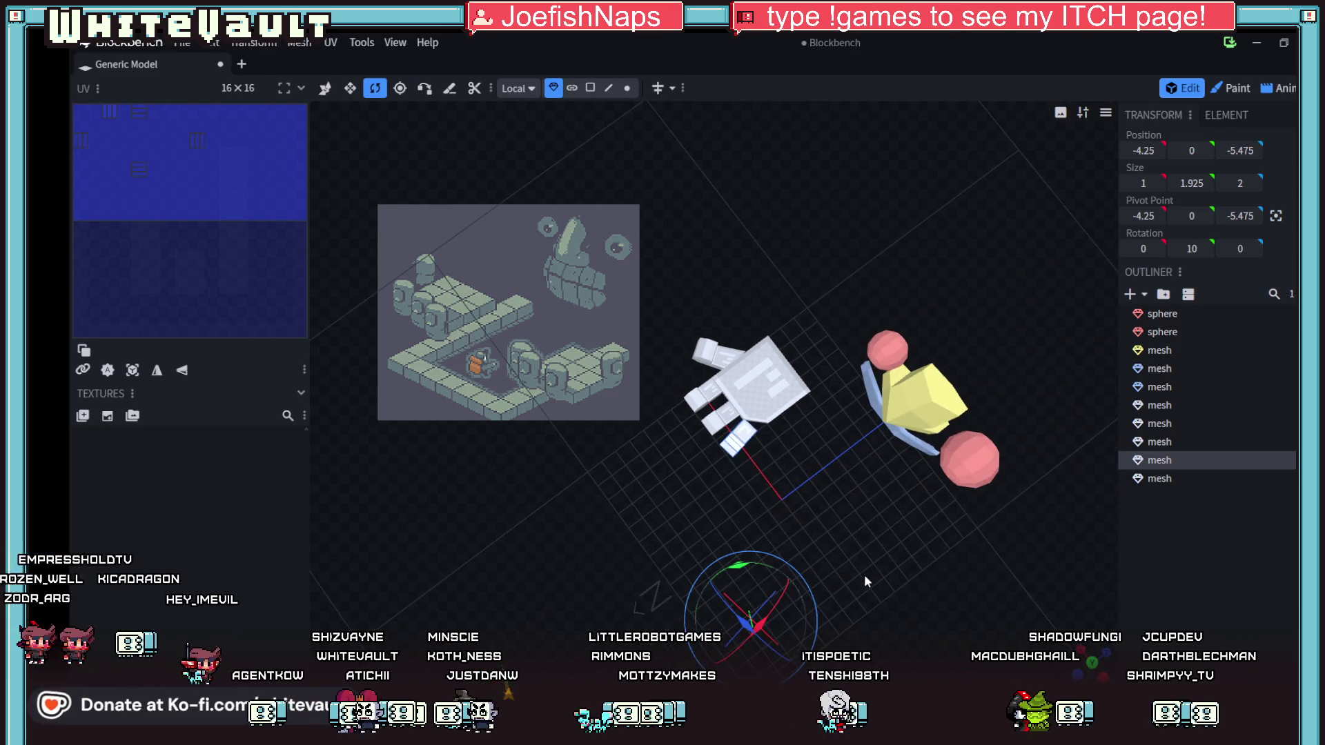
{"action": "left_click_drag", "start_coordinate": [737, 570], "coordinate": [711, 570]}
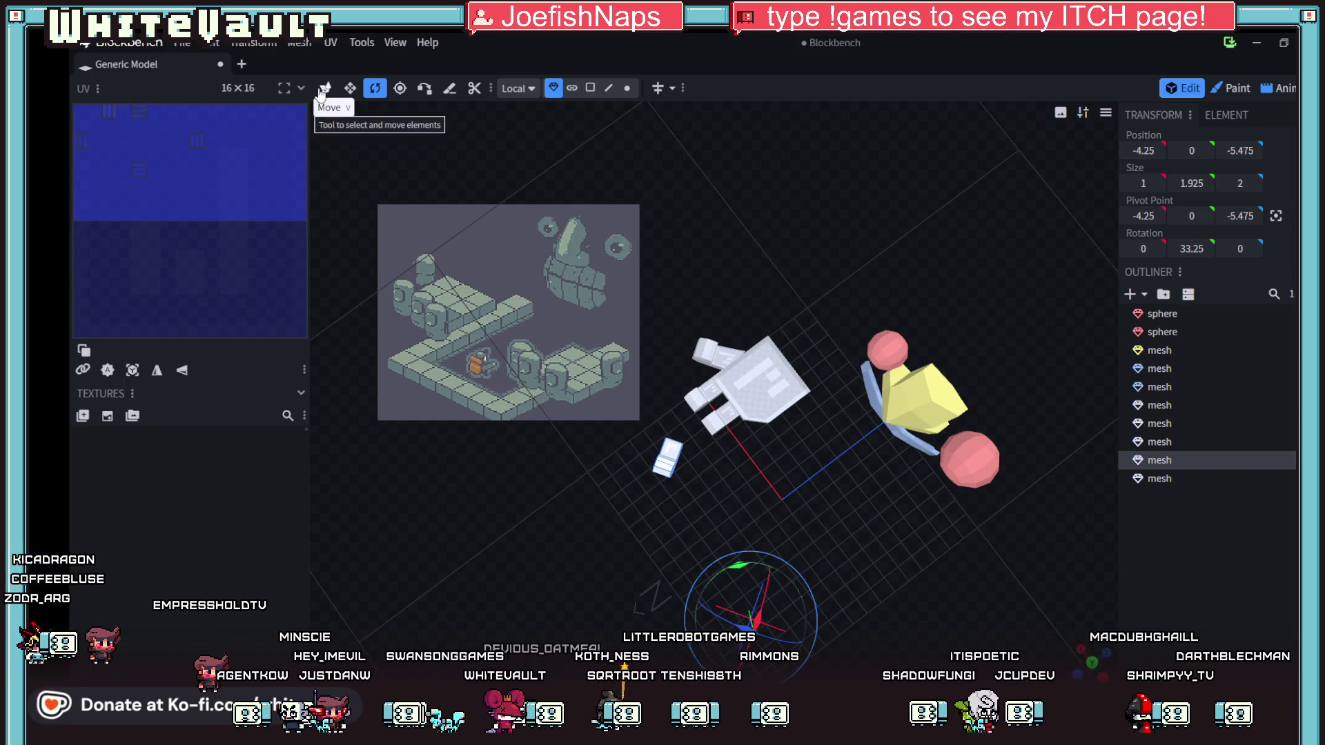
{"action": "key", "text": "ctrl+z"}
{"action": "left_click", "coordinate": [399, 88]}
{"action": "mouse_move", "coordinate": [801, 582]}
{"action": "left_mouse_down"}
{"action": "mouse_move", "coordinate": [821, 535]}
{"action": "mouse_move", "coordinate": [809, 495]}
{"action": "mouse_move", "coordinate": [723, 414]}
{"action": "left_mouse_up"}
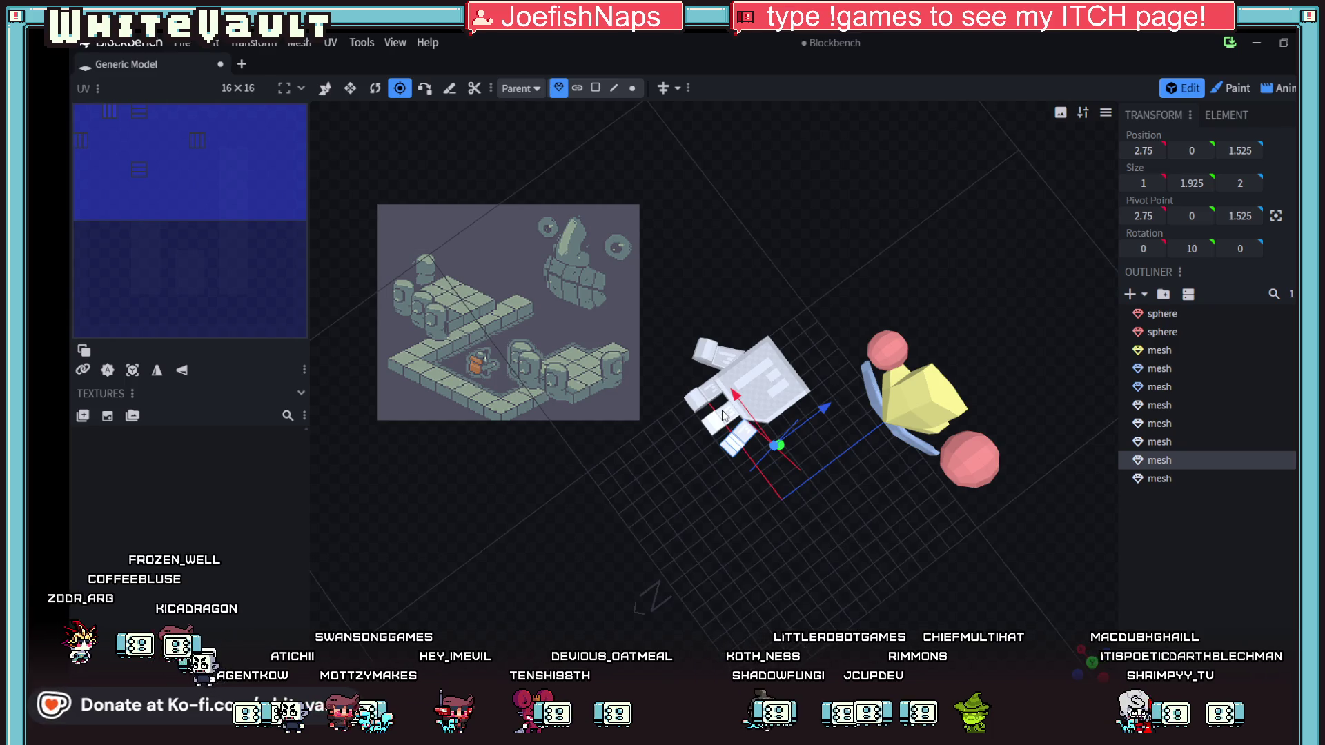
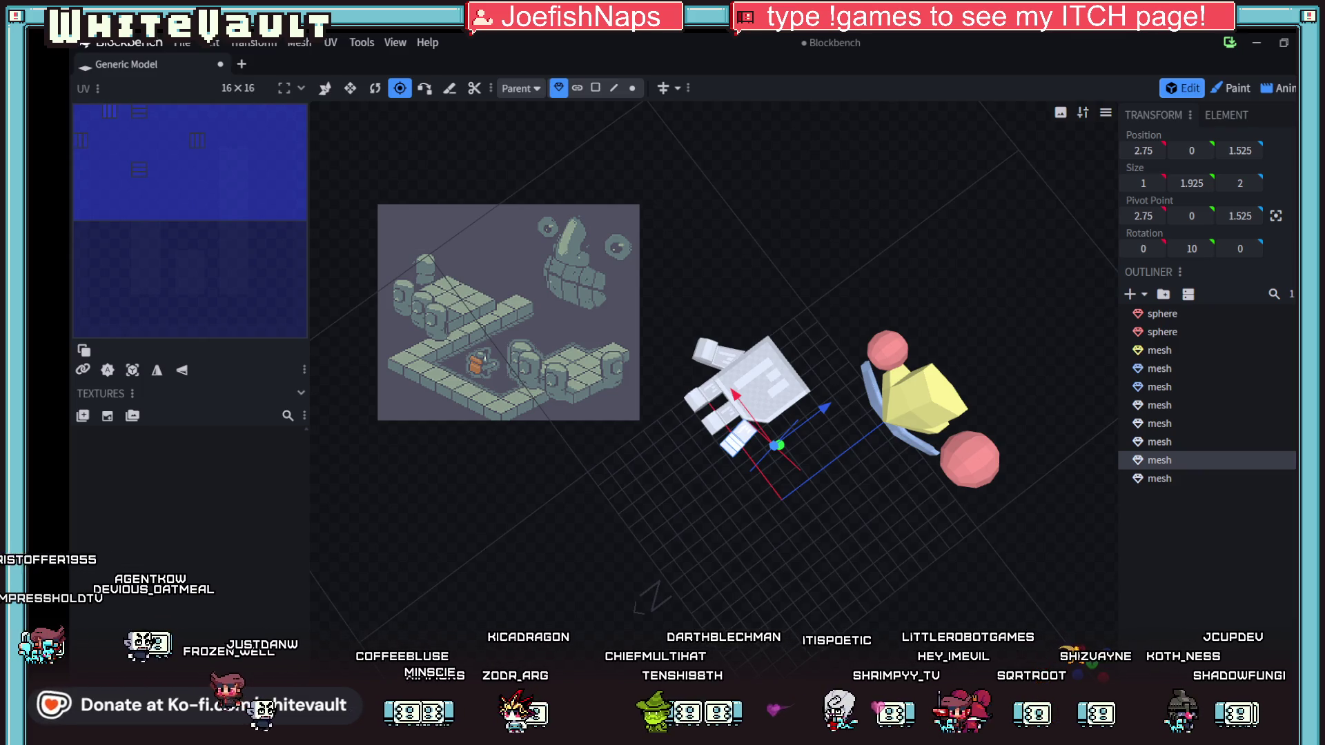
- Turn the thumb cube around Y and slide it along Z to 2.5
{"action": "scroll", "coordinate": [934, 603], "scroll_direction": "up", "scroll_amount": 5}
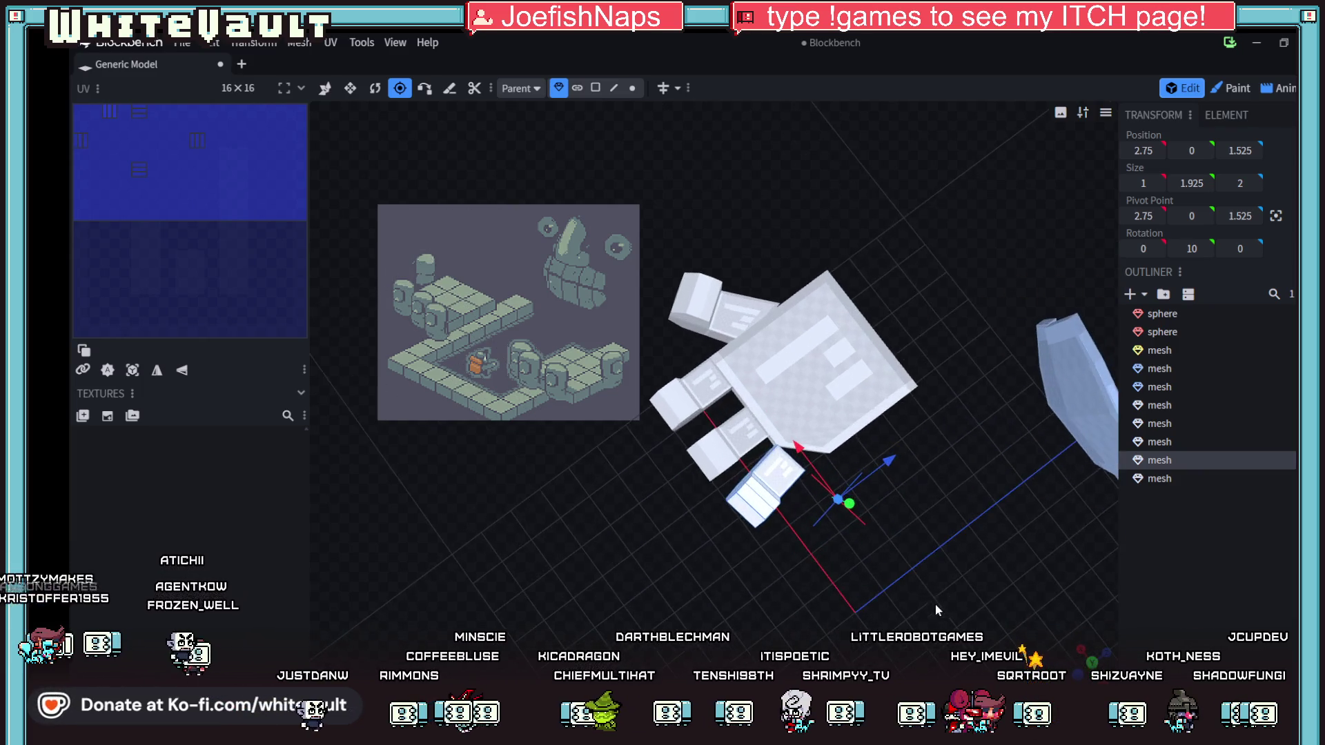
{"action": "mouse_move", "coordinate": [862, 566]}
{"action": "left_mouse_down"}
{"action": "mouse_move", "coordinate": [822, 494]}
{"action": "mouse_move", "coordinate": [832, 514]}
{"action": "left_mouse_up"}
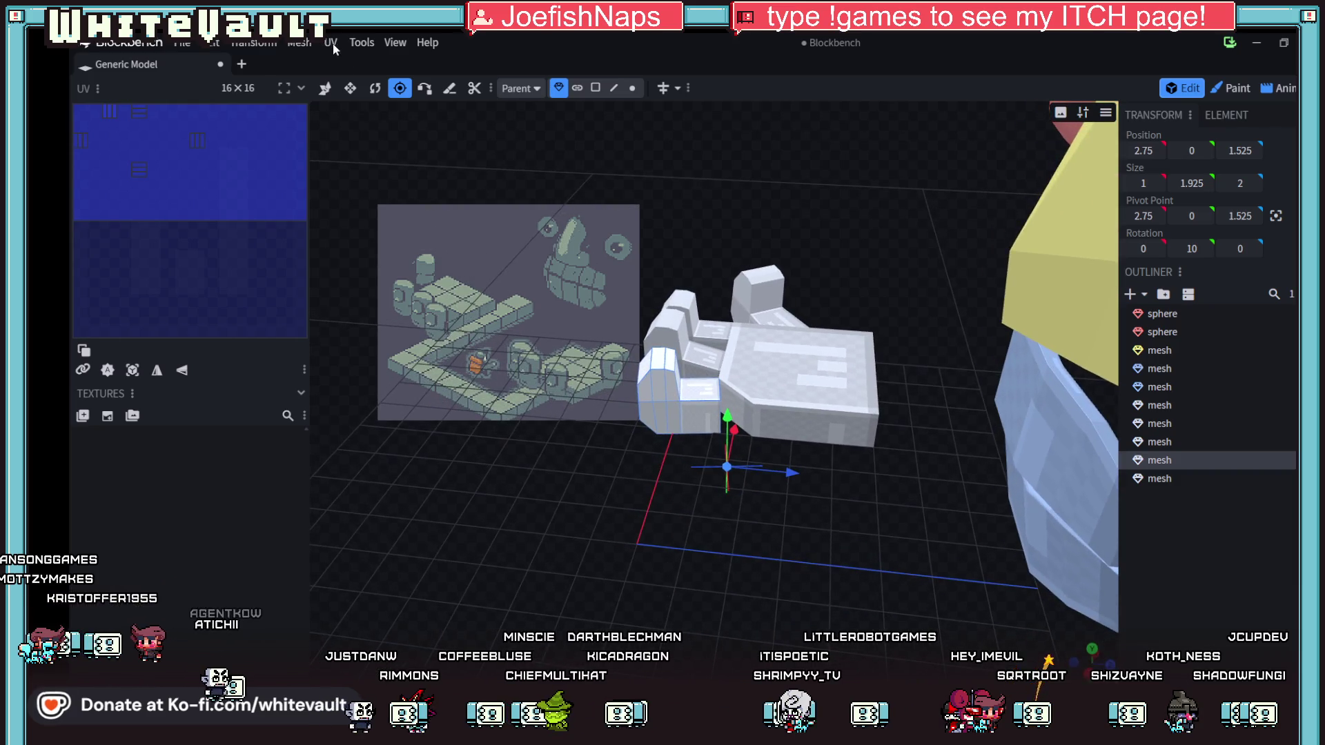
{"action": "left_click", "coordinate": [375, 87]}
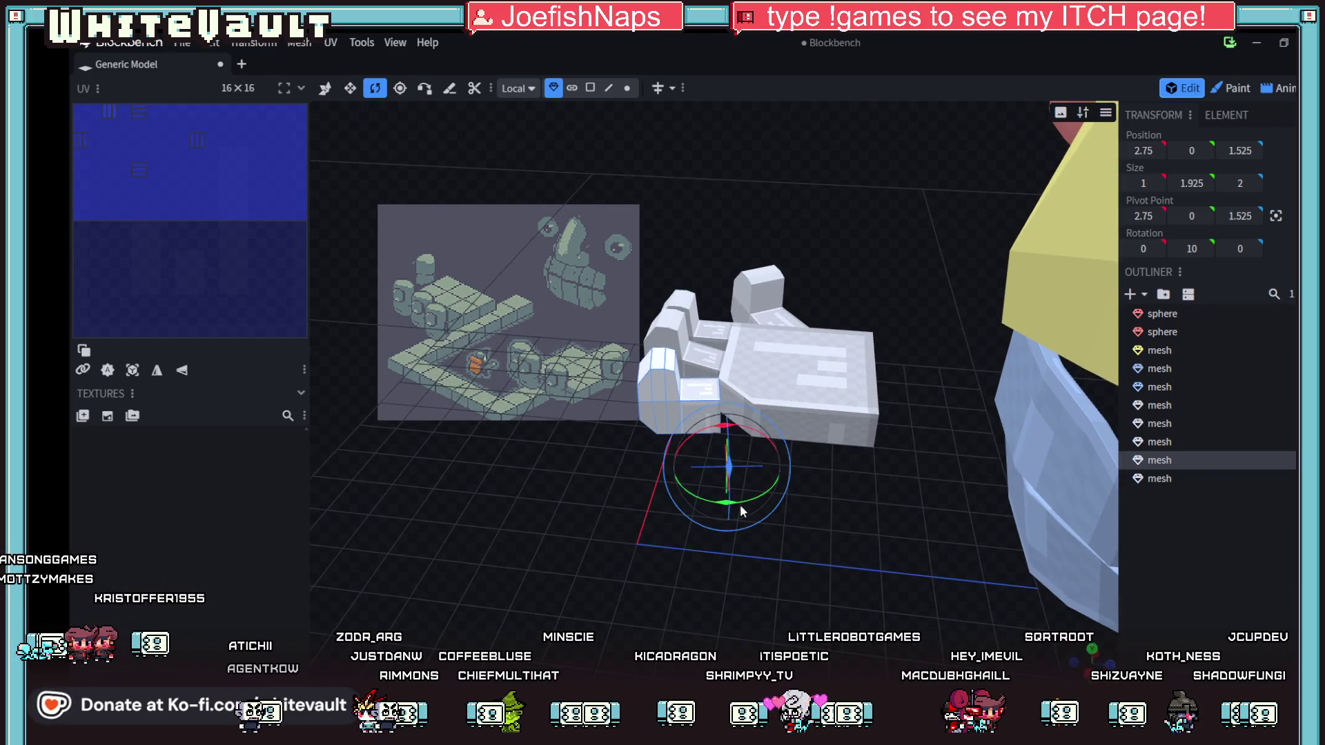
{"action": "mouse_move", "coordinate": [724, 506]}
{"action": "left_mouse_down"}
{"action": "mouse_move", "coordinate": [704, 539]}
{"action": "mouse_move", "coordinate": [738, 499]}
{"action": "mouse_move", "coordinate": [813, 623]}
{"action": "left_mouse_up"}
{"action": "left_click_drag", "start_coordinate": [752, 536], "coordinate": [776, 540]}
{"action": "left_click", "coordinate": [325, 88]}
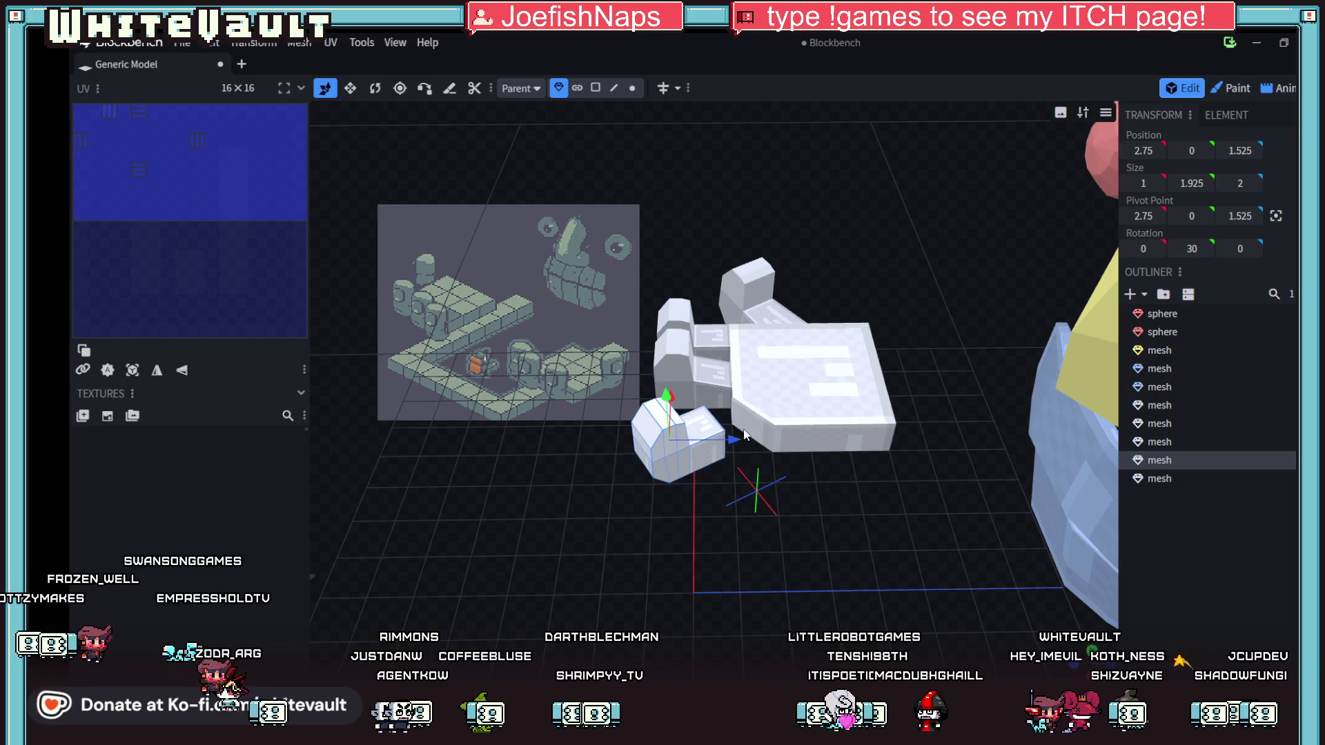
{"action": "mouse_move", "coordinate": [730, 448]}
{"action": "left_mouse_down"}
{"action": "mouse_move", "coordinate": [750, 559]}
{"action": "mouse_move", "coordinate": [826, 532]}
{"action": "mouse_move", "coordinate": [616, 604]}
{"action": "mouse_move", "coordinate": [545, 680]}
{"action": "left_mouse_up"}
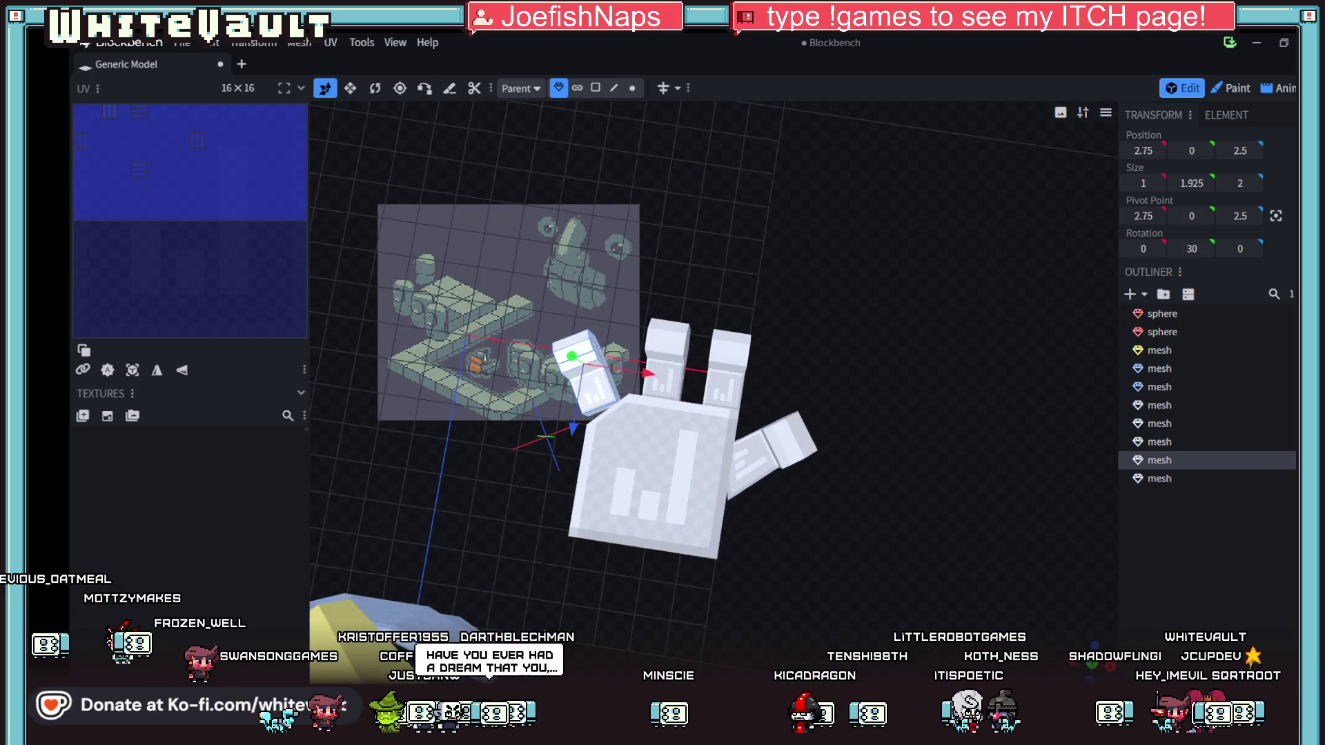
- Finish turning the thumb to 40° on Y and place it at 3.225, 0, 2.65
{"action": "left_click", "coordinate": [373, 89]}
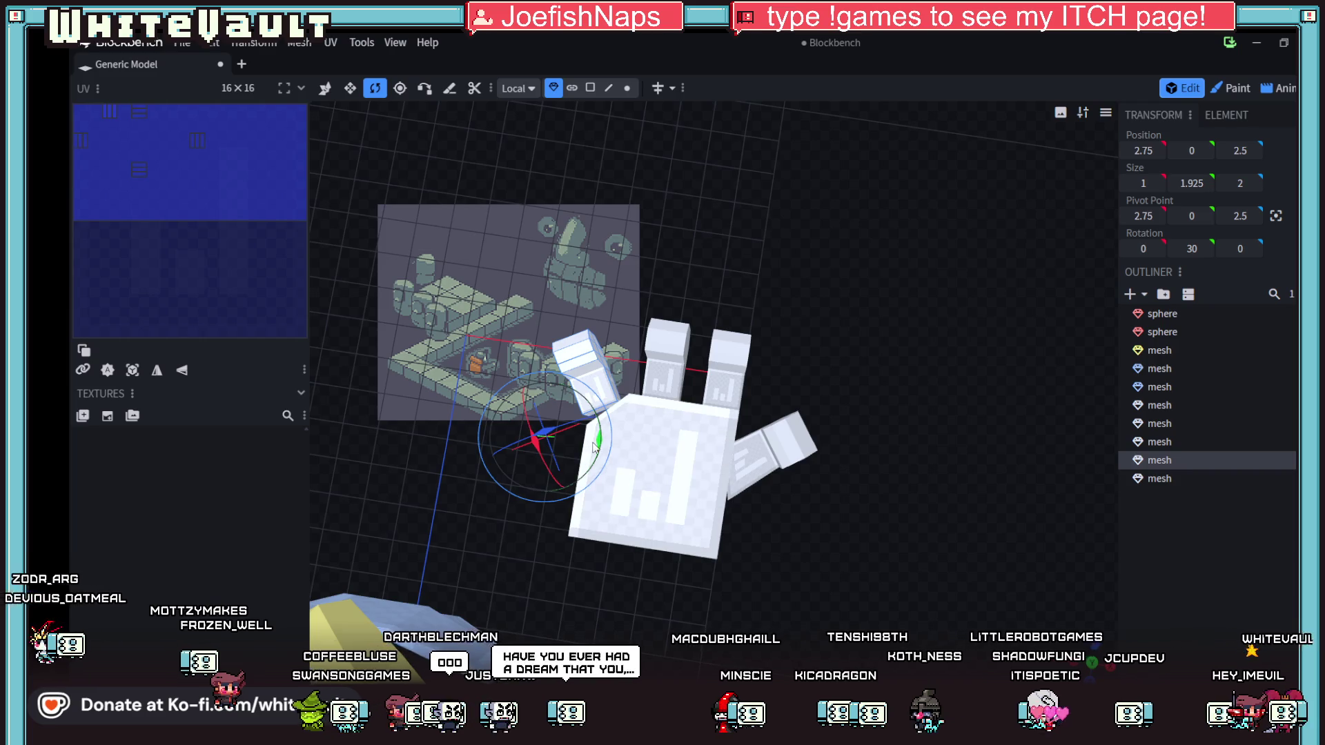
{"action": "left_click_drag", "start_coordinate": [599, 445], "coordinate": [602, 442]}
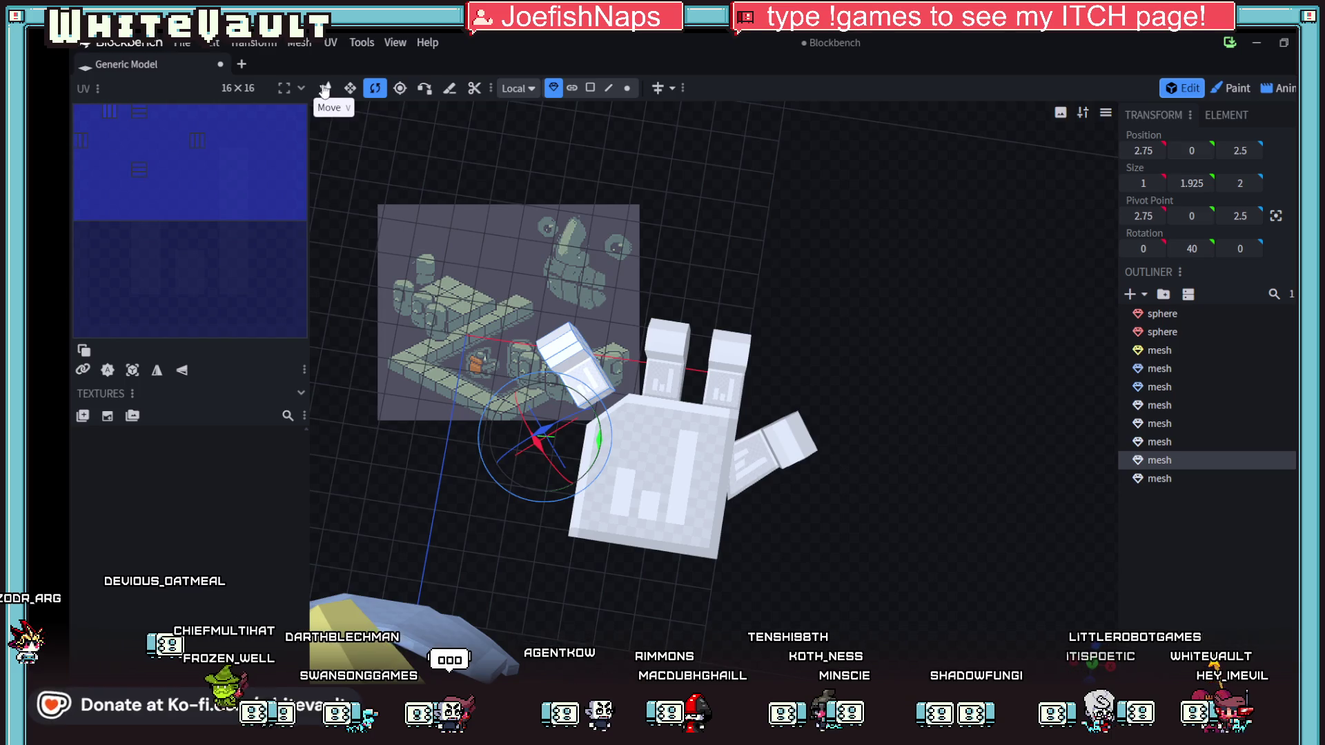
{"action": "key", "text": "v"}
{"action": "left_click_drag", "start_coordinate": [632, 366], "coordinate": [643, 368]}
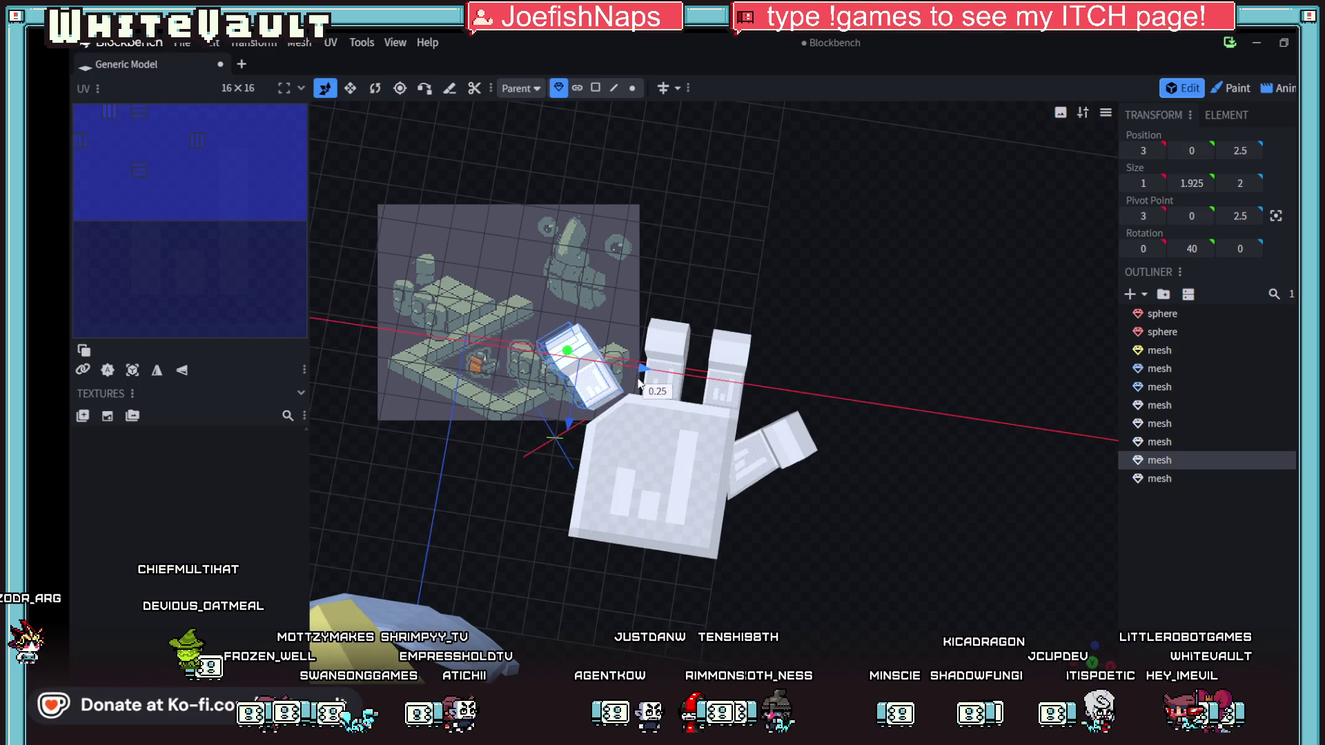
{"action": "mouse_move", "coordinate": [561, 430]}
{"action": "left_mouse_down"}
{"action": "mouse_move", "coordinate": [587, 436]}
{"action": "mouse_move", "coordinate": [573, 439]}
{"action": "left_mouse_up"}
{"action": "left_click_drag", "start_coordinate": [639, 379], "coordinate": [647, 385]}
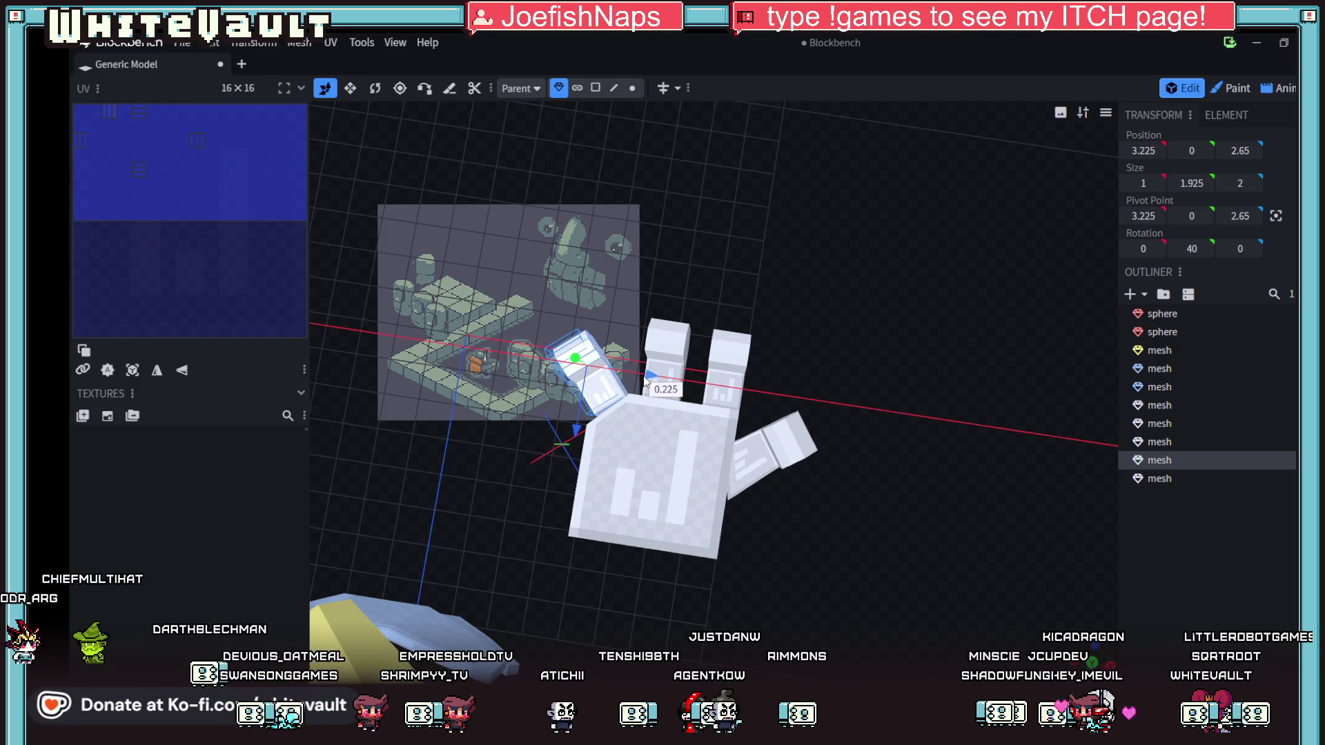
{"action": "mouse_move", "coordinate": [949, 457]}
{"action": "left_mouse_down"}
{"action": "mouse_move", "coordinate": [739, 567]}
{"action": "mouse_move", "coordinate": [813, 490]}
{"action": "mouse_move", "coordinate": [838, 515]}
{"action": "left_mouse_up"}
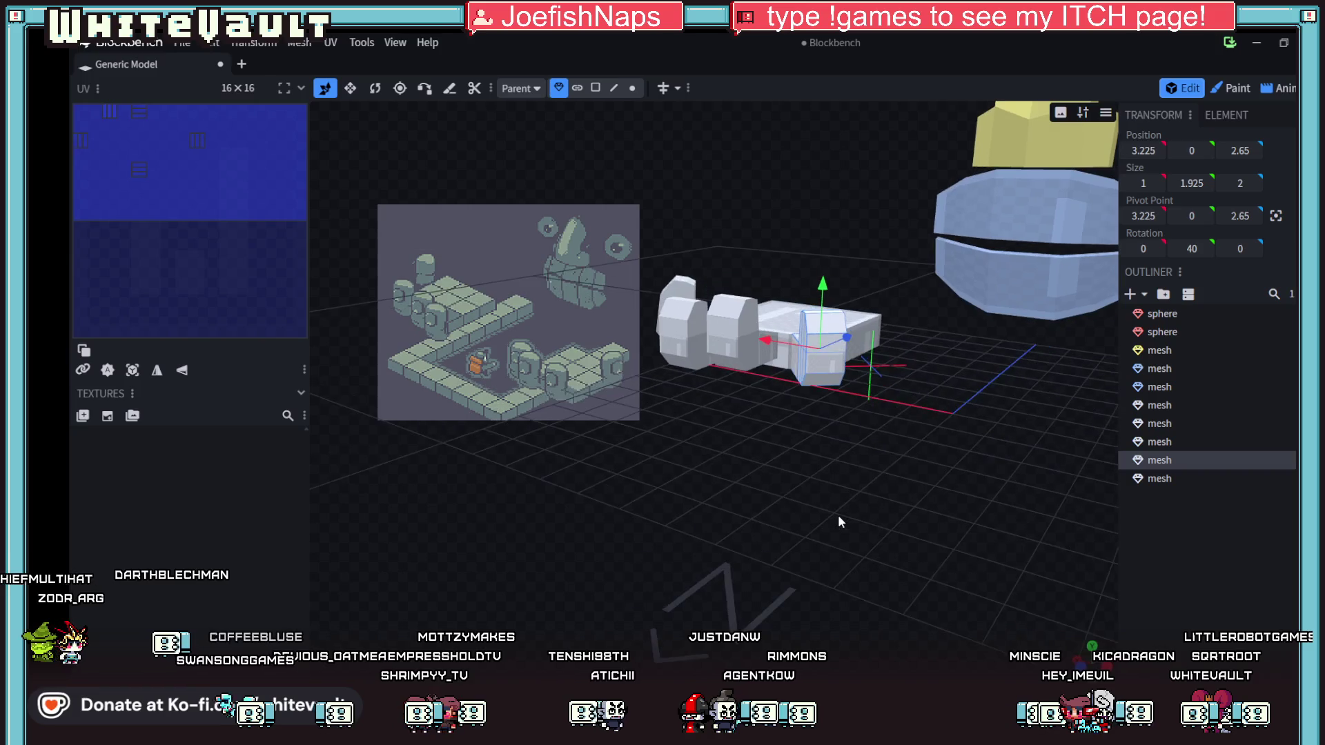
{"action": "left_click", "coordinate": [727, 350]}
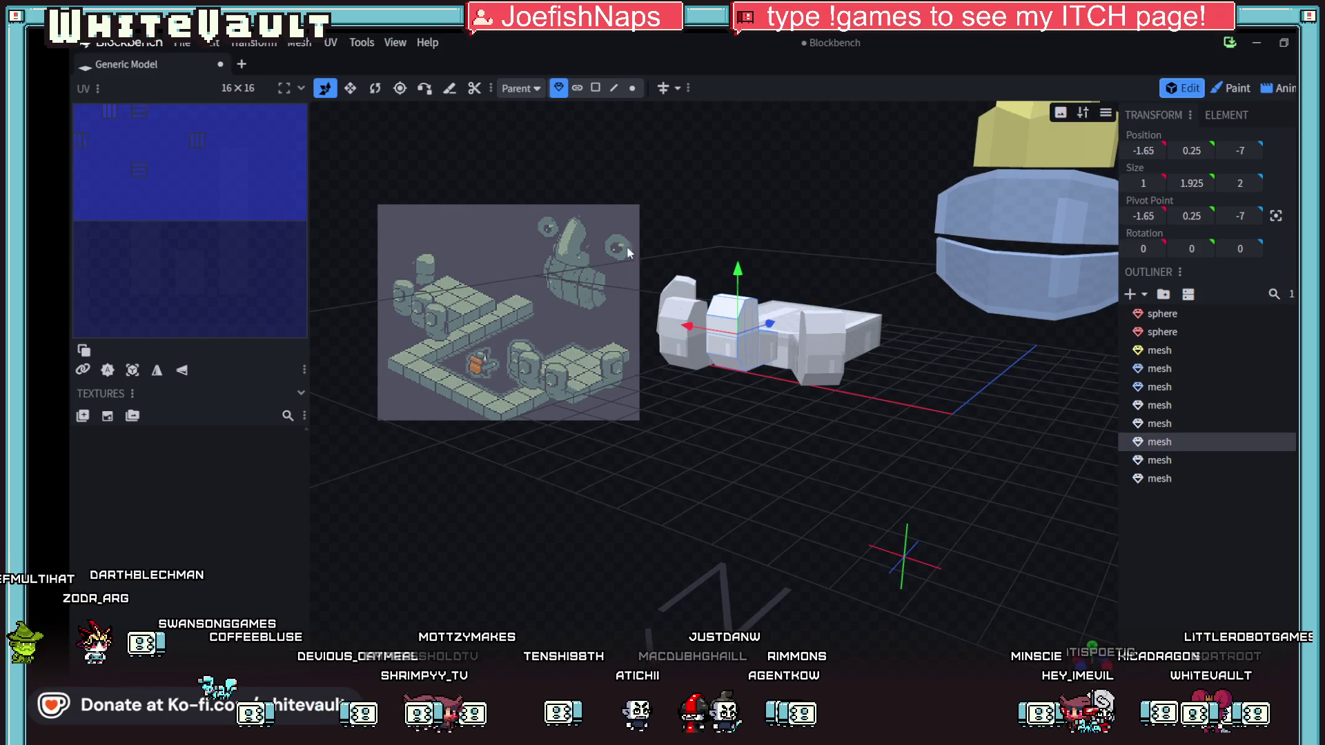
- Turn the finger cube 5° on Y and shift it along X to -2.65
{"action": "left_click", "coordinate": [376, 88]}
{"action": "left_click_drag", "start_coordinate": [903, 590], "coordinate": [918, 592]}
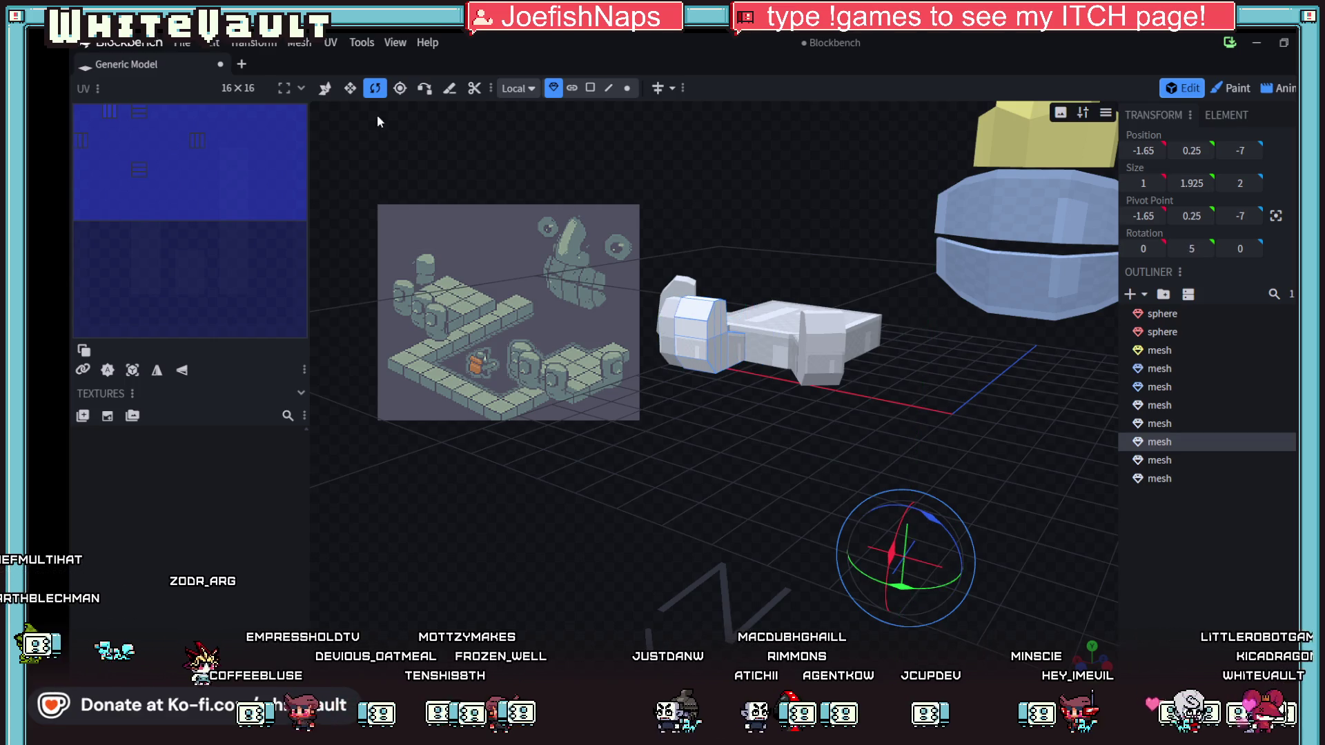
{"action": "left_click", "coordinate": [322, 93]}
{"action": "mouse_move", "coordinate": [674, 333]}
{"action": "left_mouse_down"}
{"action": "mouse_move", "coordinate": [759, 508]}
{"action": "mouse_move", "coordinate": [777, 486]}
{"action": "mouse_move", "coordinate": [769, 527]}
{"action": "mouse_move", "coordinate": [684, 603]}
{"action": "mouse_move", "coordinate": [720, 442]}
{"action": "mouse_move", "coordinate": [740, 582]}
{"action": "mouse_move", "coordinate": [690, 586]}
{"action": "mouse_move", "coordinate": [734, 412]}
{"action": "mouse_move", "coordinate": [619, 100]}
{"action": "left_mouse_up"}
- Extend the finger's end face outward by 0.5 and tilt it slightly
{"action": "left_click", "coordinate": [595, 89]}
{"action": "left_click", "coordinate": [654, 423]}
{"action": "left_click_drag", "start_coordinate": [695, 470], "coordinate": [719, 491]}
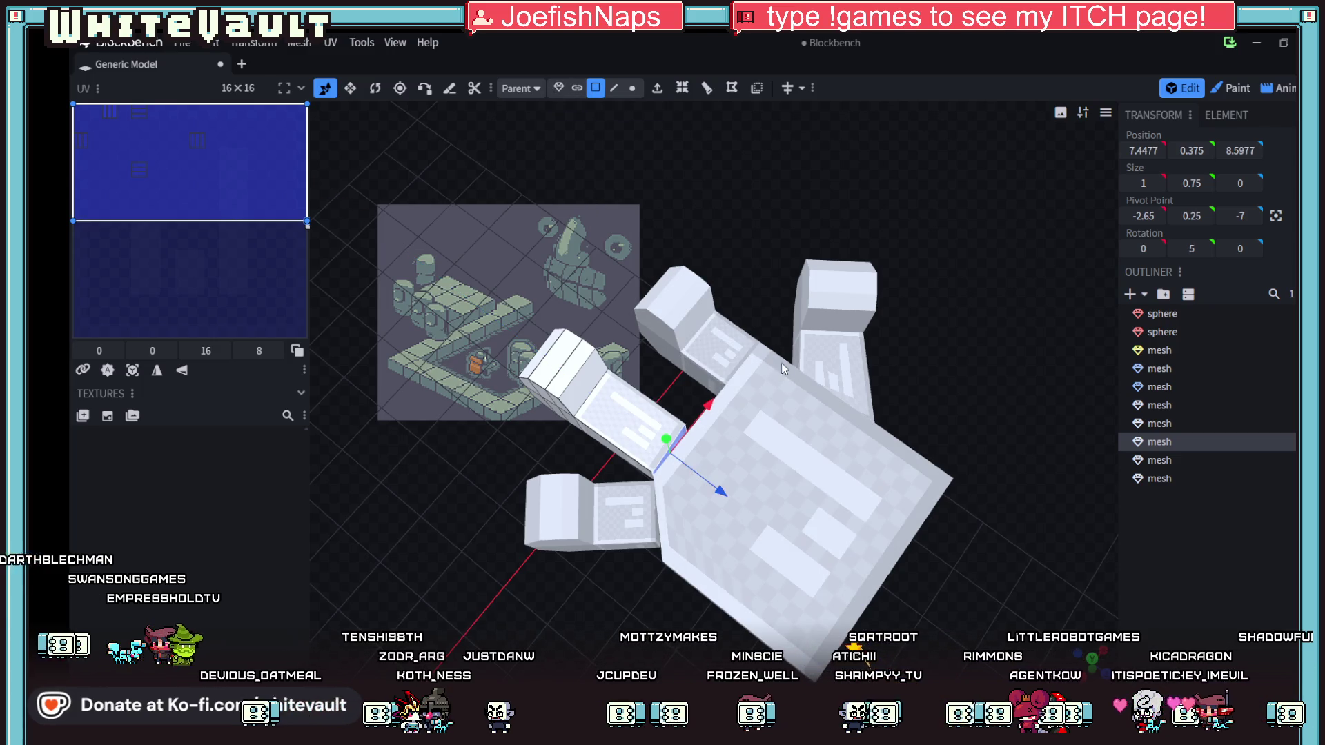
{"action": "left_click_drag", "start_coordinate": [942, 342], "coordinate": [957, 388]}
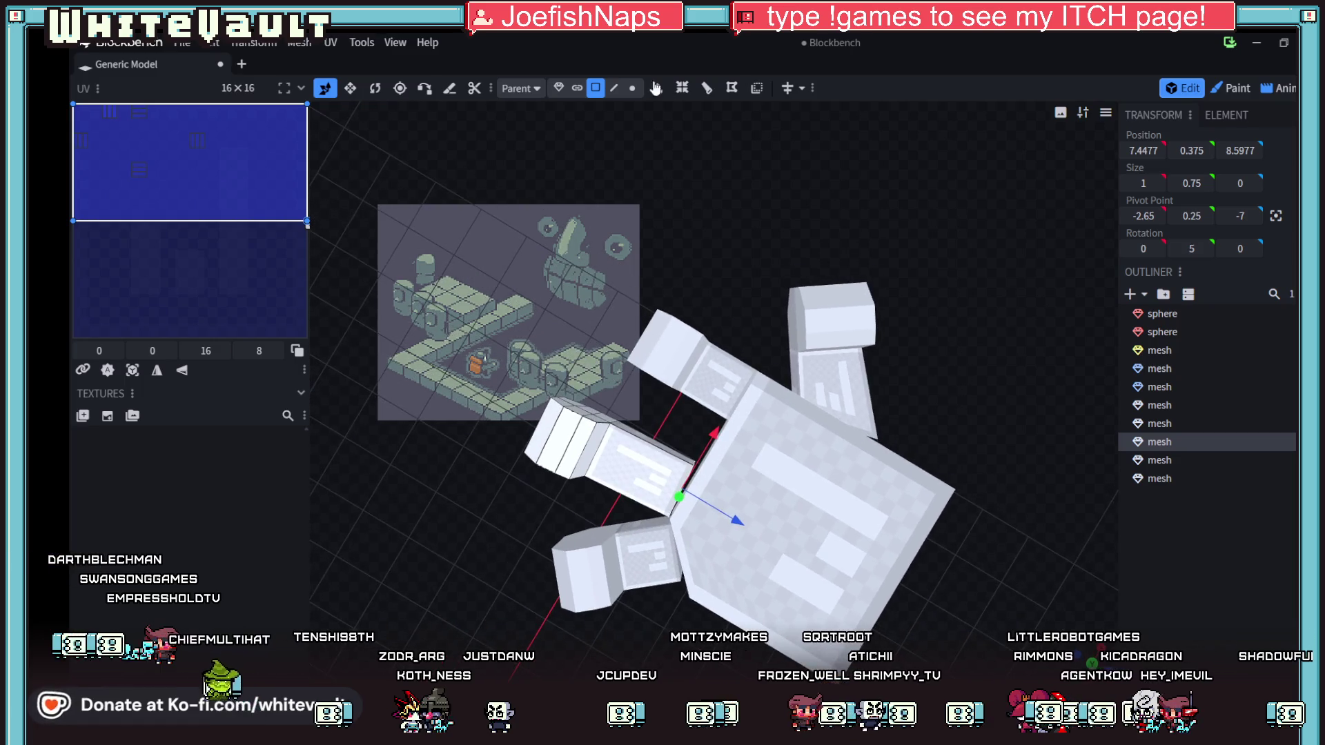
{"action": "left_click", "coordinate": [378, 89]}
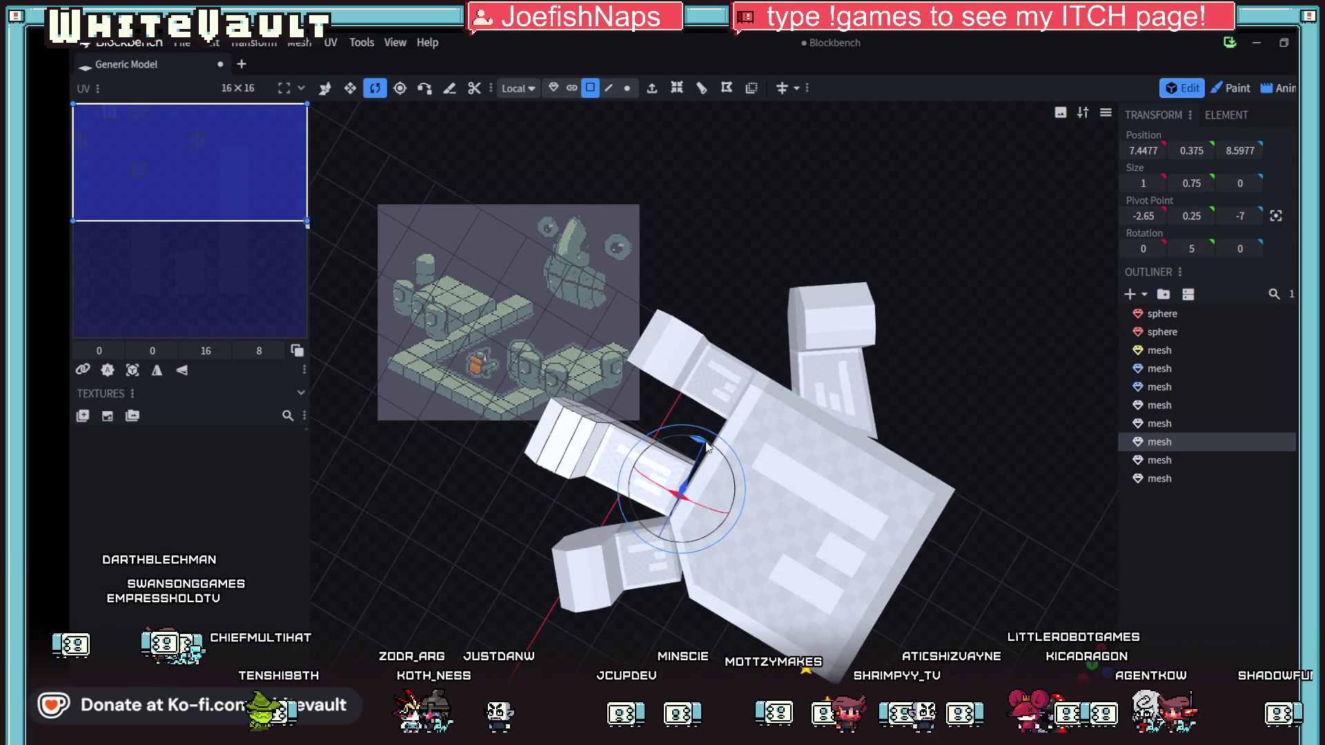
{"action": "left_click_drag", "start_coordinate": [708, 447], "coordinate": [701, 447]}
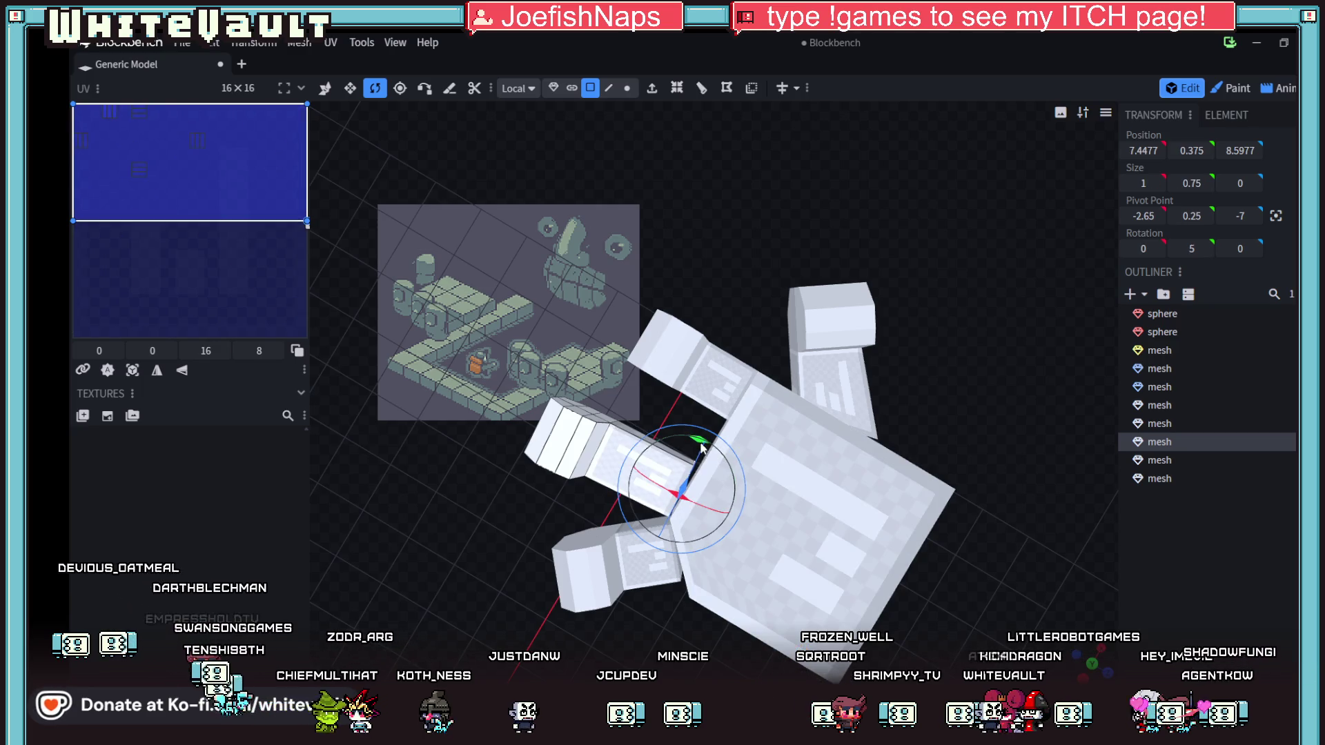
{"action": "left_click", "coordinate": [554, 89]}
- Set the finger's Y rotation to 1.25° and place it at X -1.9, Z -7.4
{"action": "mouse_move", "coordinate": [809, 297]}
{"action": "left_mouse_down"}
{"action": "mouse_move", "coordinate": [899, 338]}
{"action": "mouse_move", "coordinate": [580, 142]}
{"action": "left_mouse_up"}
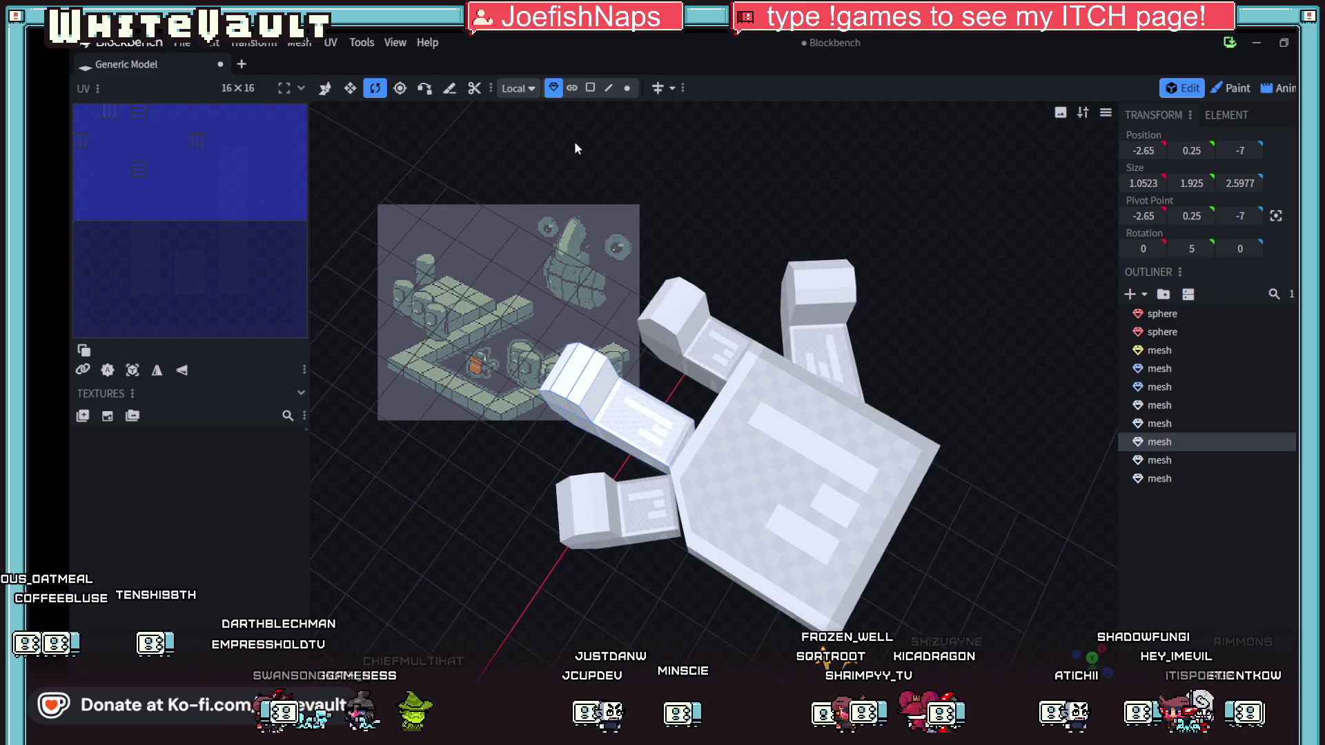
{"action": "scroll", "coordinate": [465, 414], "scroll_direction": "down", "scroll_amount": 5}
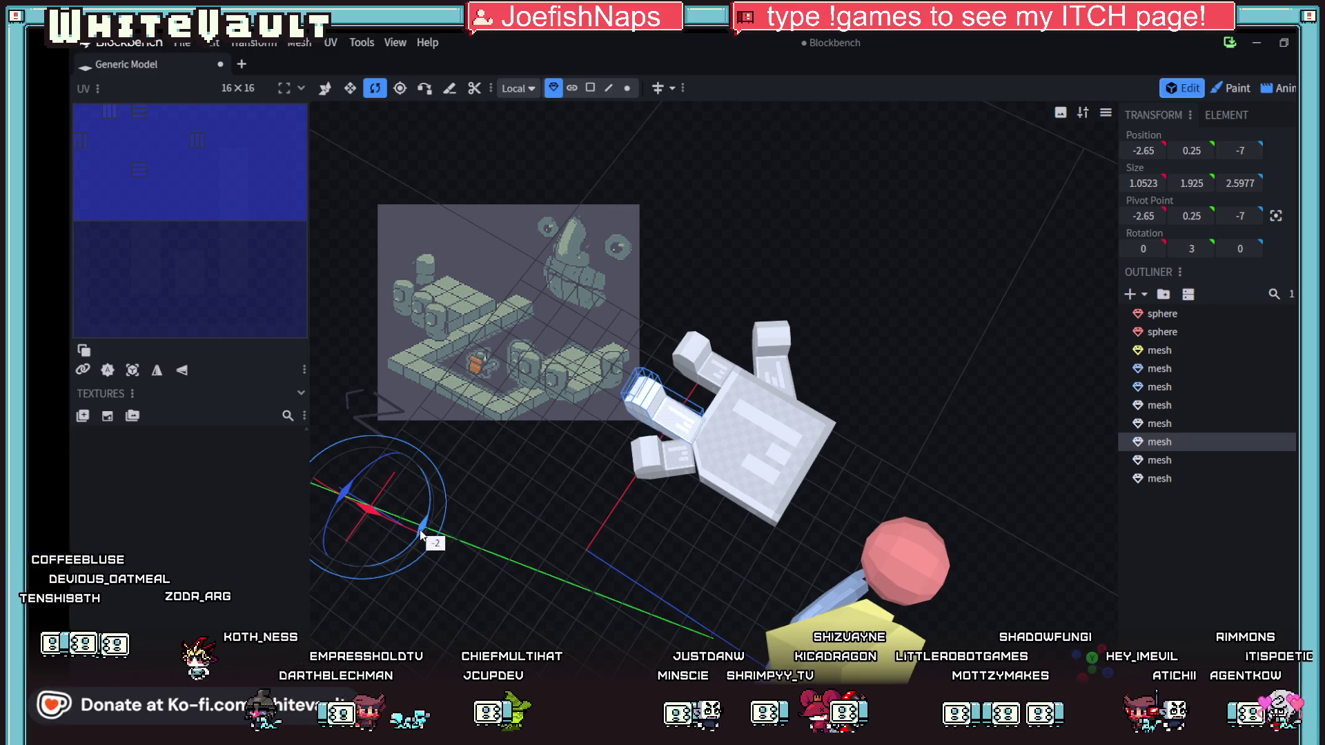
{"action": "left_click_drag", "start_coordinate": [421, 537], "coordinate": [422, 538]}
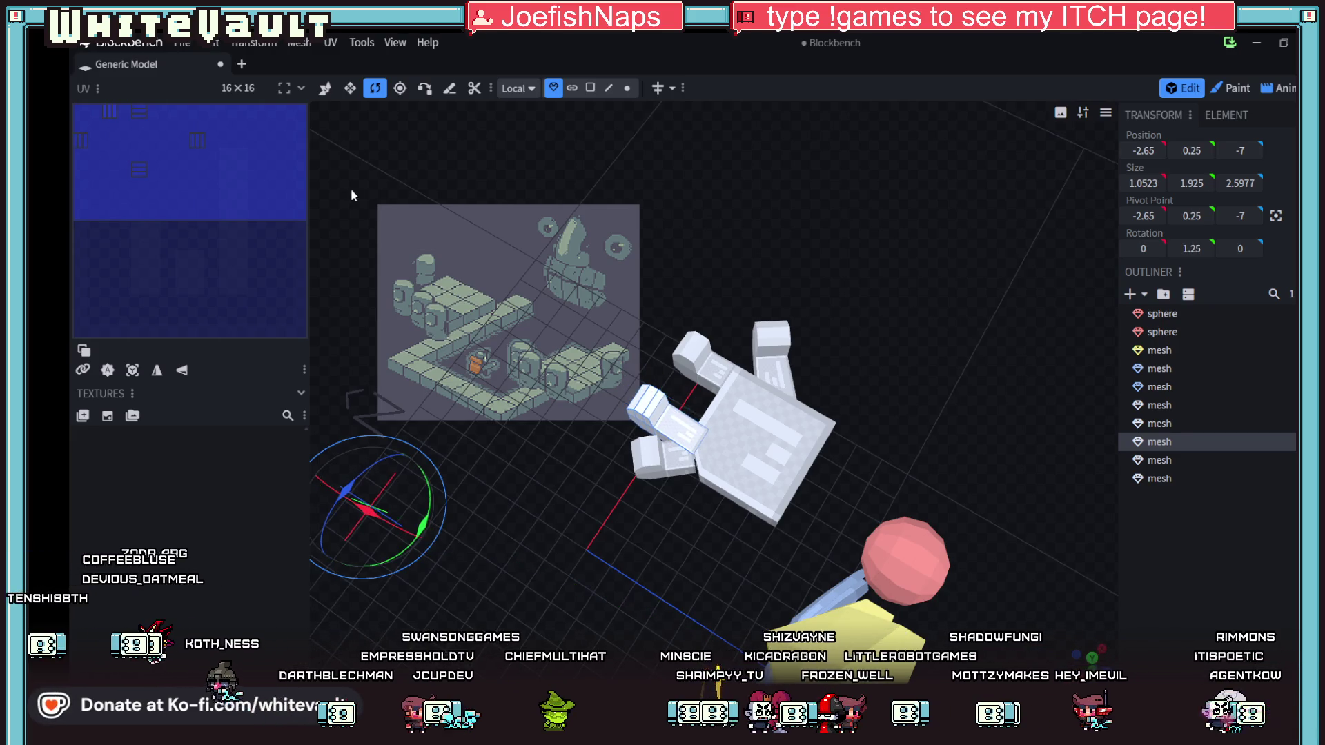
{"action": "left_click", "coordinate": [325, 88]}
{"action": "scroll", "coordinate": [711, 449], "scroll_direction": "up", "scroll_amount": 5}
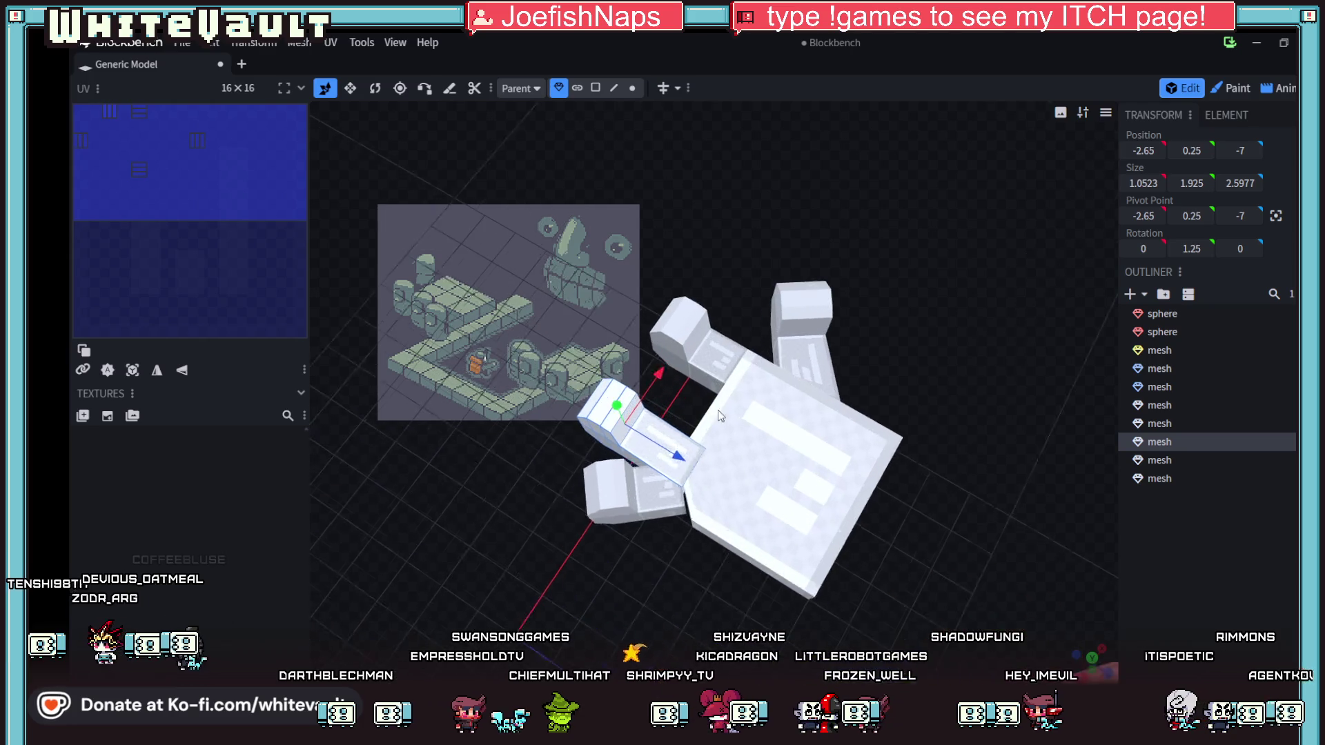
{"action": "left_click_drag", "start_coordinate": [638, 372], "coordinate": [668, 353]}
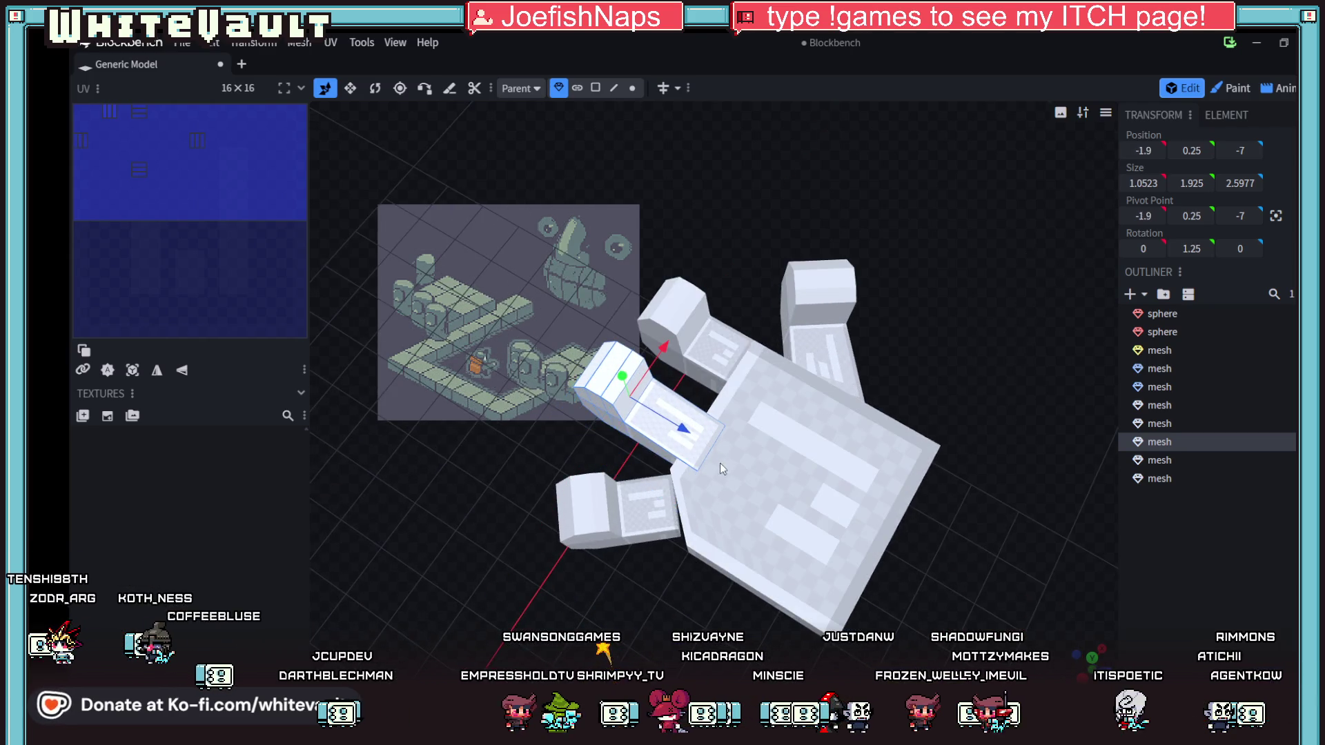
{"action": "left_click_drag", "start_coordinate": [682, 429], "coordinate": [659, 425]}
{"action": "scroll", "coordinate": [764, 555], "scroll_direction": "down", "scroll_amount": 3}
{"action": "mouse_move", "coordinate": [764, 555]}
{"action": "left_mouse_down"}
{"action": "mouse_move", "coordinate": [871, 481]}
{"action": "mouse_move", "coordinate": [889, 485]}
{"action": "mouse_move", "coordinate": [888, 453]}
{"action": "mouse_move", "coordinate": [923, 555]}
{"action": "left_mouse_up"}
{"action": "left_click", "coordinate": [793, 421], "text": "shift"}
- Duplicate the five selected hand pieces and merge the copies into one mesh
{"action": "left_click", "coordinate": [800, 345], "text": "shift"}
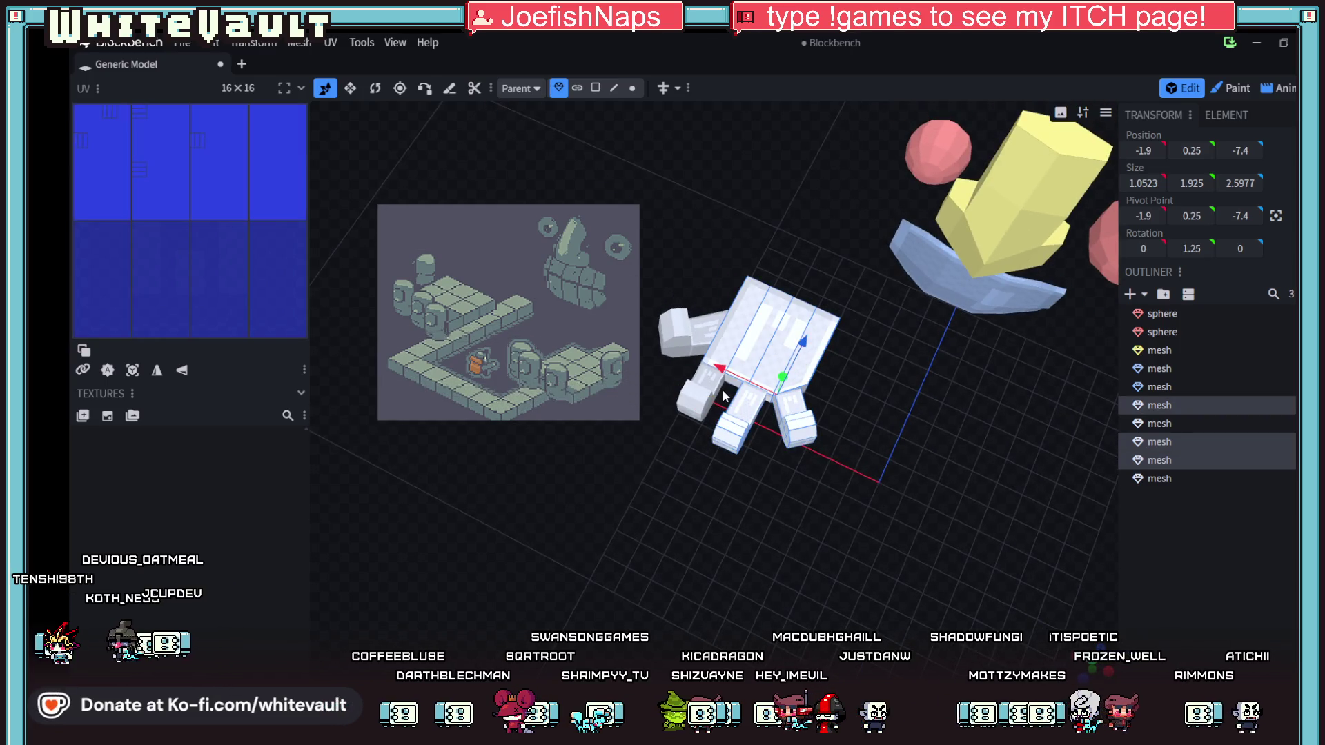
{"action": "left_click", "coordinate": [723, 396], "text": "shift"}
{"action": "left_click", "coordinate": [686, 345], "text": "shift"}
{"action": "key", "text": "ctrl+d"}
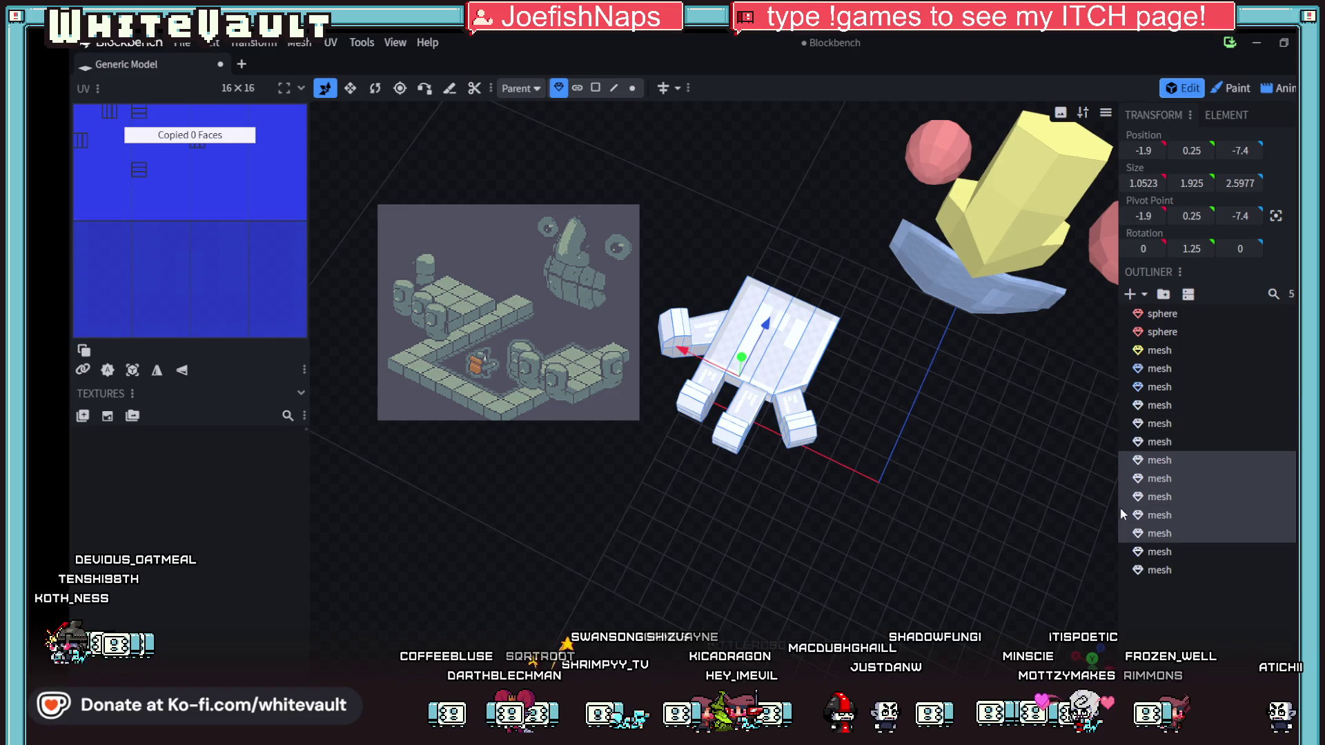
{"action": "right_click", "coordinate": [1162, 461]}
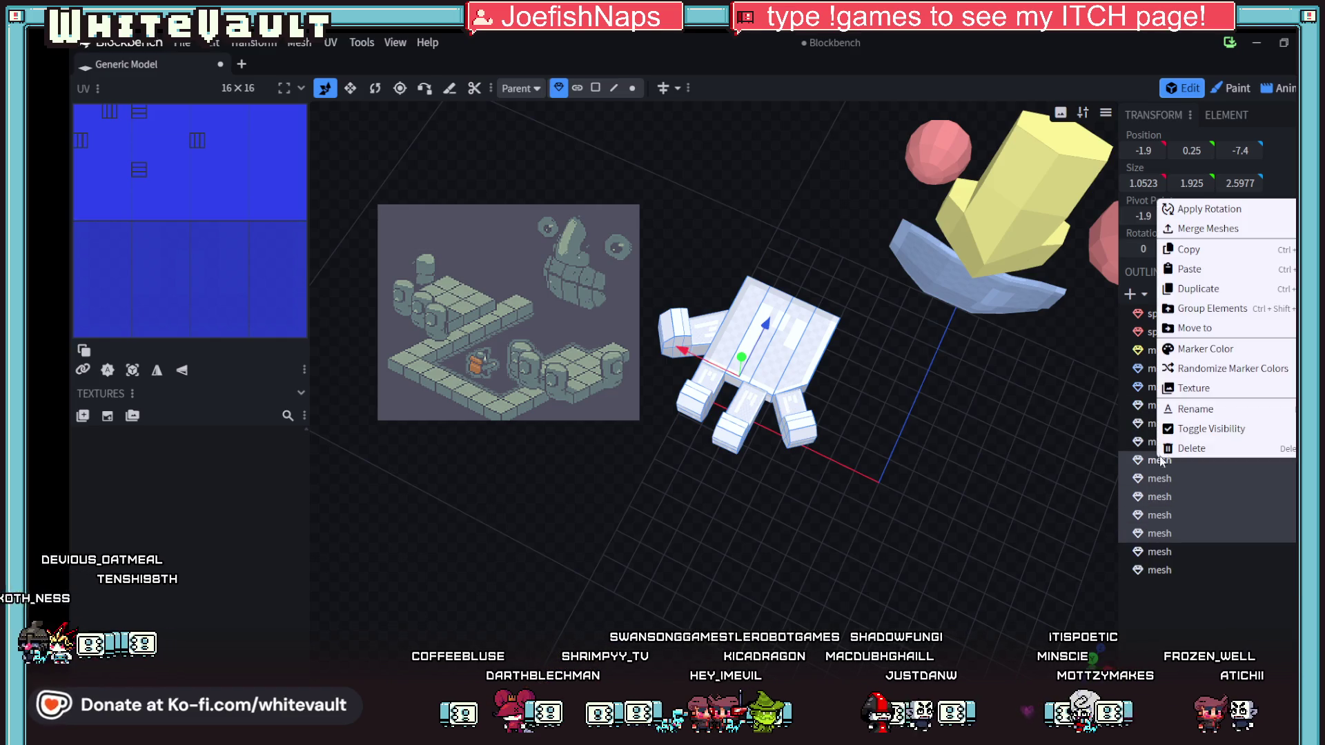
{"action": "left_click", "coordinate": [1212, 227]}
- Mirror the merged hand copy across X with Flip X
{"action": "mouse_move", "coordinate": [955, 434]}
{"action": "left_mouse_down"}
{"action": "mouse_move", "coordinate": [993, 395]}
{"action": "mouse_move", "coordinate": [908, 411]}
{"action": "left_mouse_up"}
{"action": "left_click", "coordinate": [252, 45]}
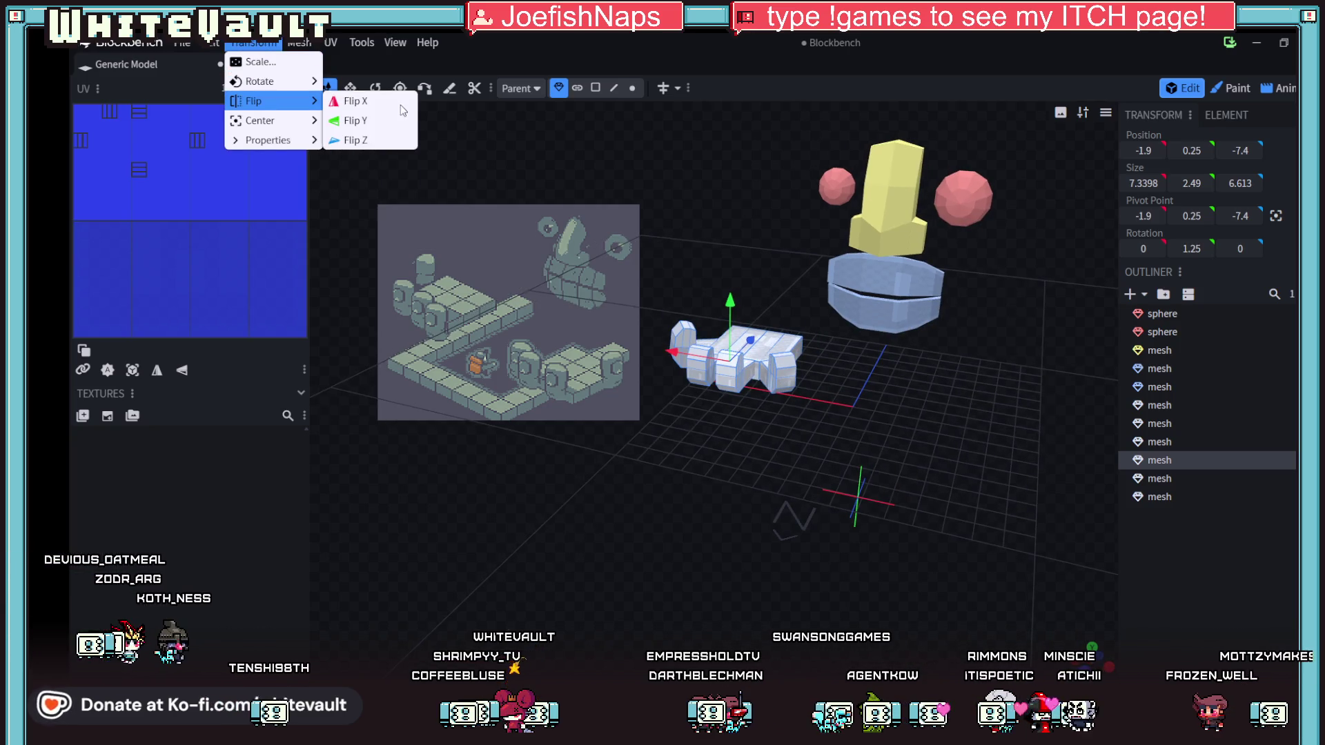
{"action": "left_click", "coordinate": [366, 100]}
{"action": "mouse_move", "coordinate": [795, 465]}
{"action": "left_mouse_down"}
{"action": "mouse_move", "coordinate": [878, 441]}
{"action": "mouse_move", "coordinate": [764, 358]}
{"action": "left_mouse_up"}
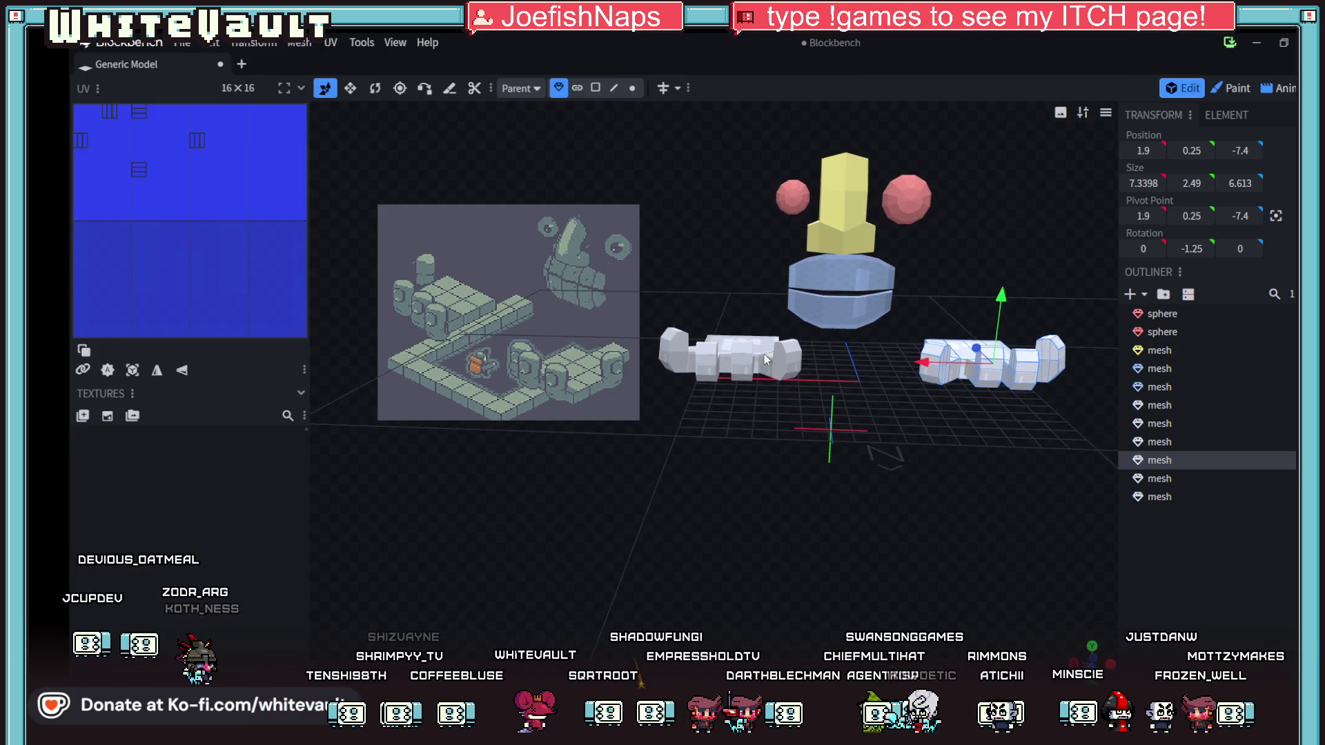
- Tilt the mirrored hand -12.5° on Z and lower it to Y -1.75
{"action": "left_click", "coordinate": [372, 90]}
{"action": "mouse_move", "coordinate": [831, 382]}
{"action": "left_mouse_down"}
{"action": "mouse_move", "coordinate": [858, 394]}
{"action": "mouse_move", "coordinate": [816, 432]}
{"action": "mouse_move", "coordinate": [793, 417]}
{"action": "mouse_move", "coordinate": [876, 379]}
{"action": "left_mouse_up"}
{"action": "left_click", "coordinate": [334, 91]}
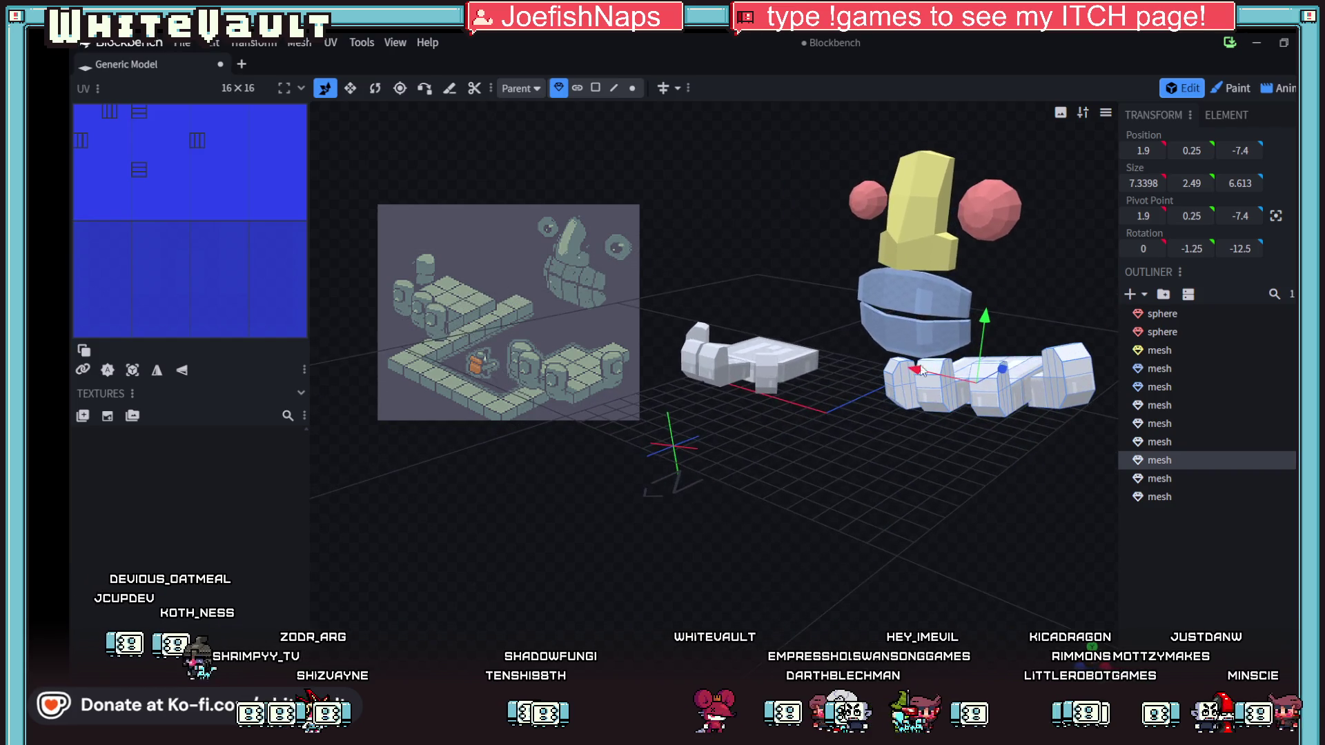
{"action": "mouse_move", "coordinate": [984, 318]}
{"action": "left_mouse_down"}
{"action": "mouse_move", "coordinate": [994, 370]}
{"action": "mouse_move", "coordinate": [904, 548]}
{"action": "mouse_move", "coordinate": [802, 557]}
{"action": "mouse_move", "coordinate": [675, 507]}
{"action": "mouse_move", "coordinate": [660, 516]}
{"action": "mouse_move", "coordinate": [802, 476]}
{"action": "mouse_move", "coordinate": [943, 487]}
{"action": "mouse_move", "coordinate": [943, 514]}
{"action": "left_mouse_up"}
{"action": "left_click_drag", "start_coordinate": [825, 417], "coordinate": [849, 432]}
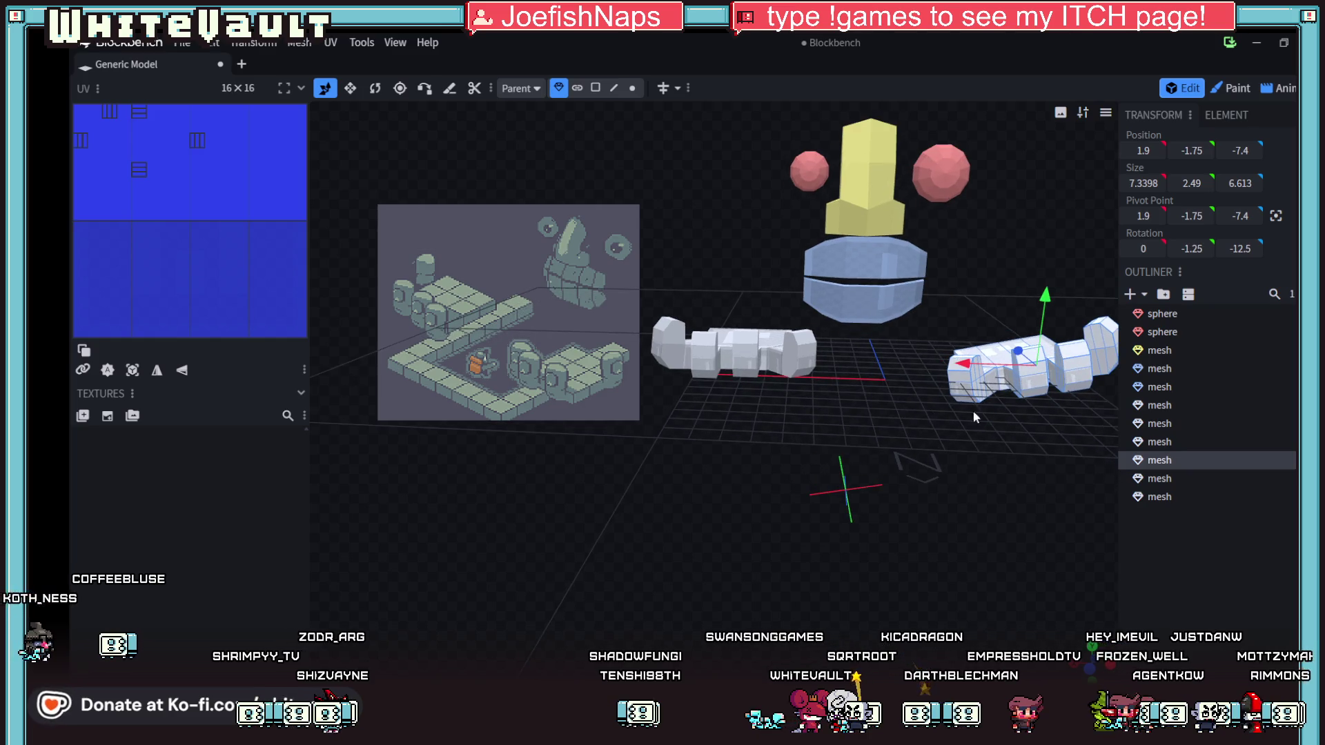
{"action": "left_click", "coordinate": [803, 340]}
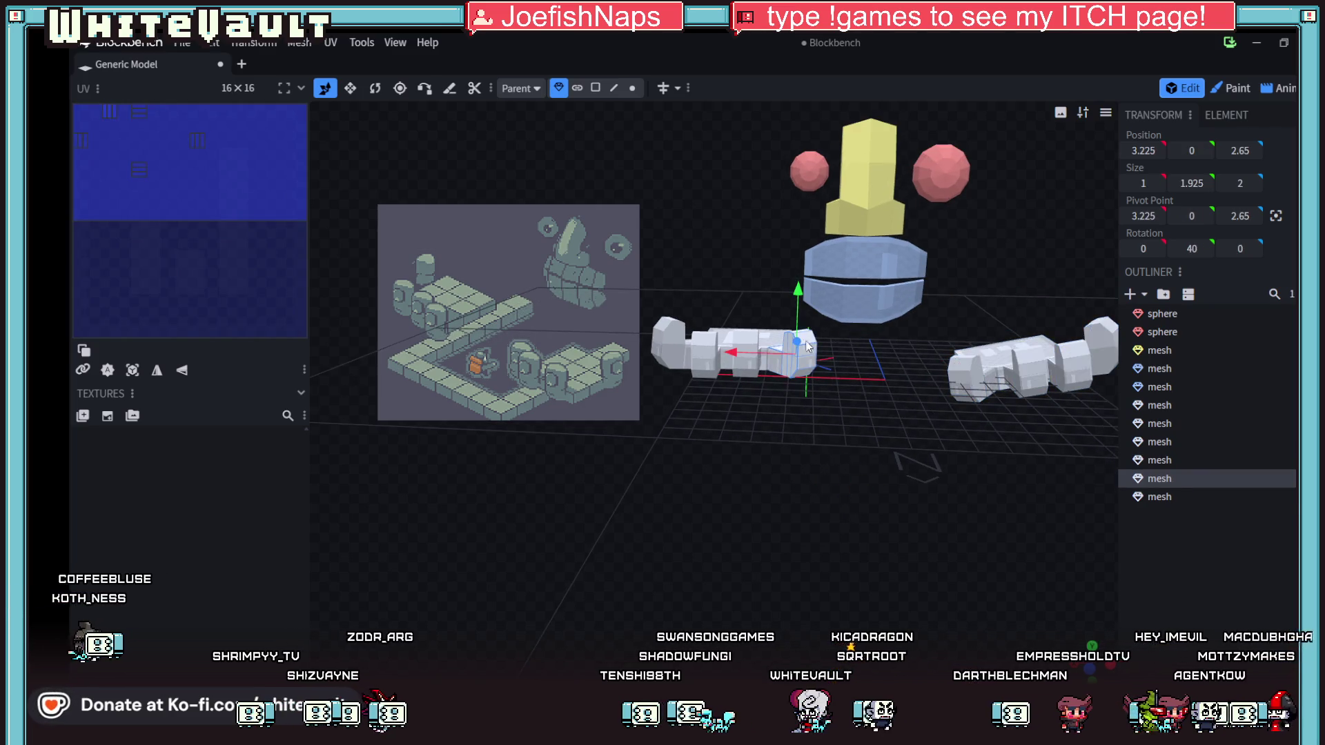
- Select the four old left-arm pieces and hide them
{"action": "left_click", "coordinate": [704, 355], "text": "shift"}
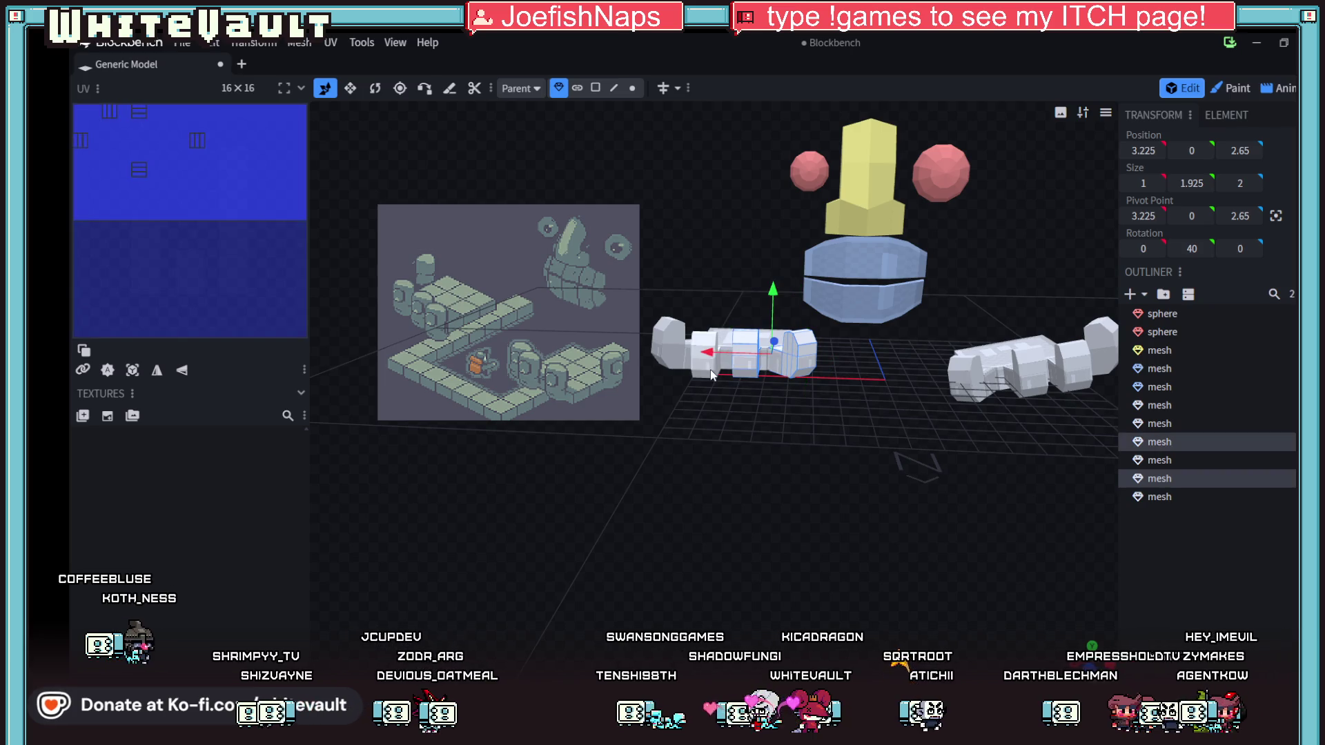
{"action": "left_click", "coordinate": [670, 342], "text": "shift"}
{"action": "left_click", "coordinate": [745, 345], "text": "shift"}
{"action": "left_click", "coordinate": [770, 338], "text": "shift"}
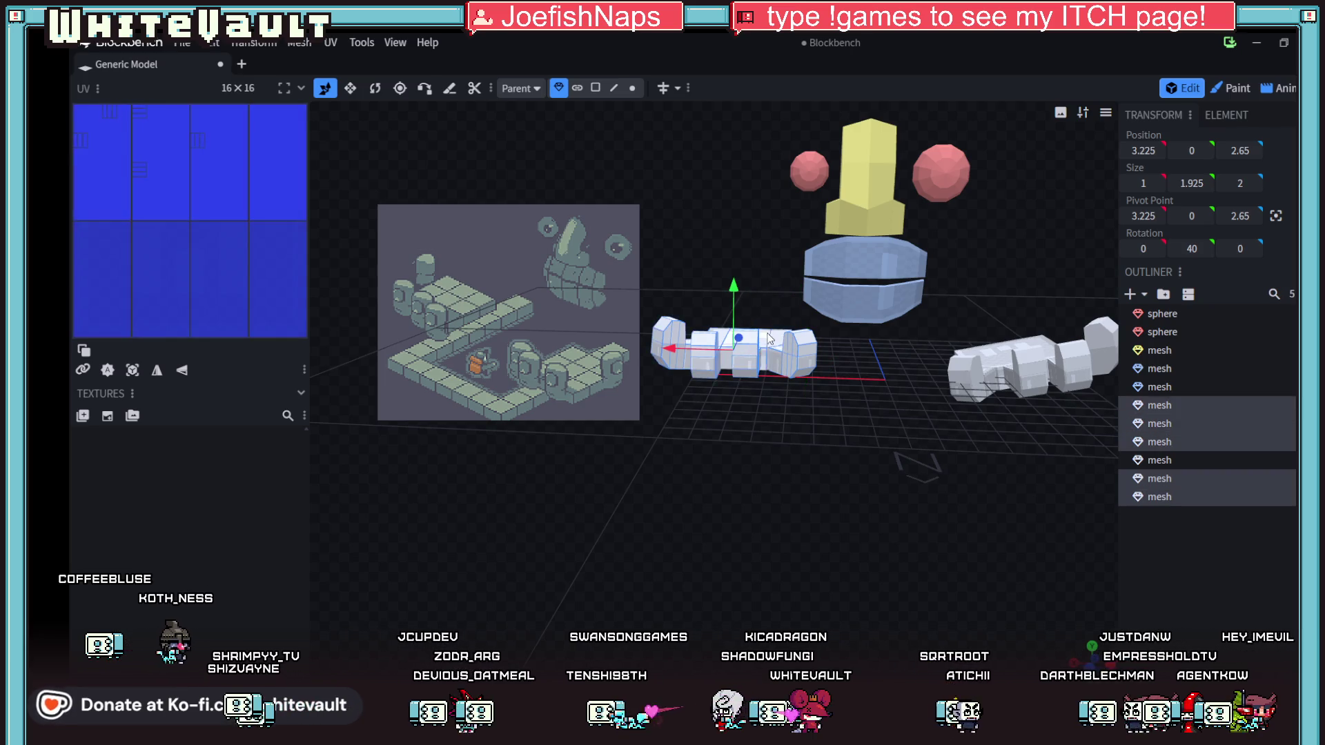
{"action": "left_click", "coordinate": [1256, 405]}
- Duplicate the right hand mesh and flip the copy across X to the left side
{"action": "left_click", "coordinate": [1223, 458]}
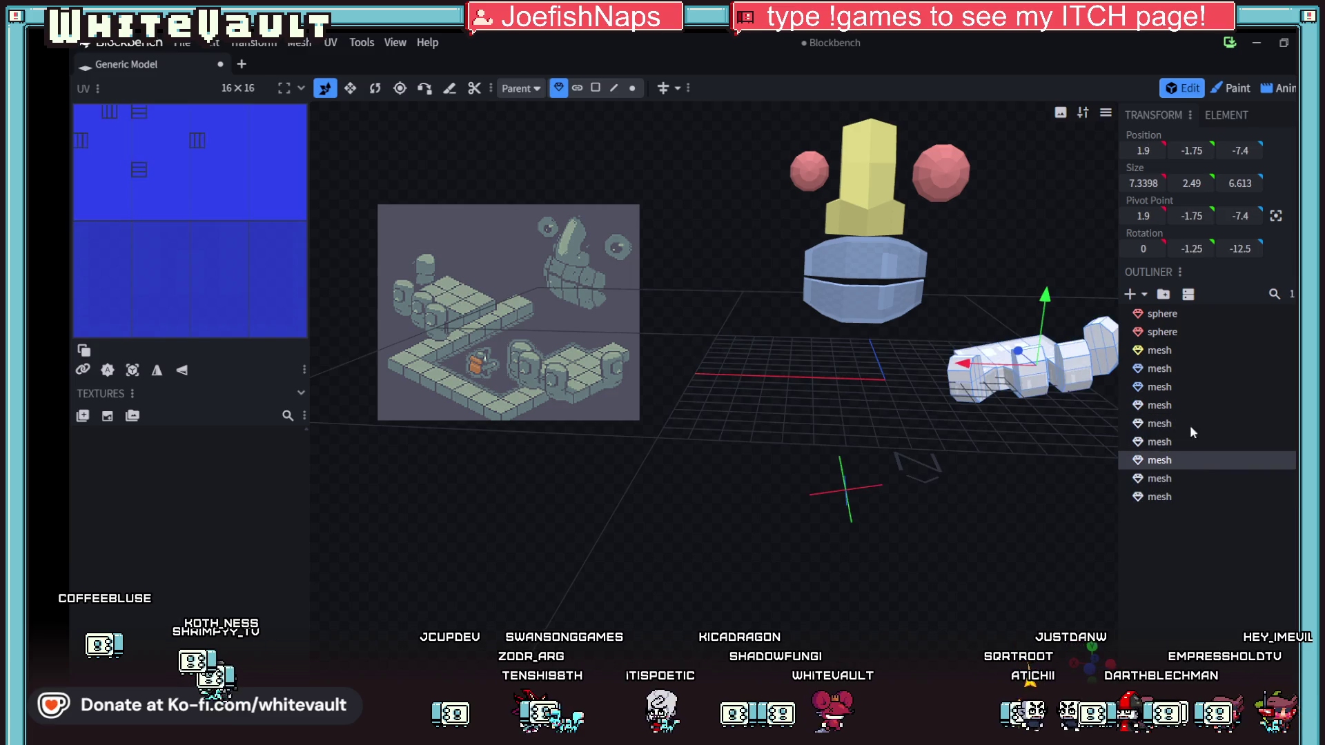
{"action": "left_click", "coordinate": [1185, 405]}
{"action": "key", "text": "ctrl+d"}
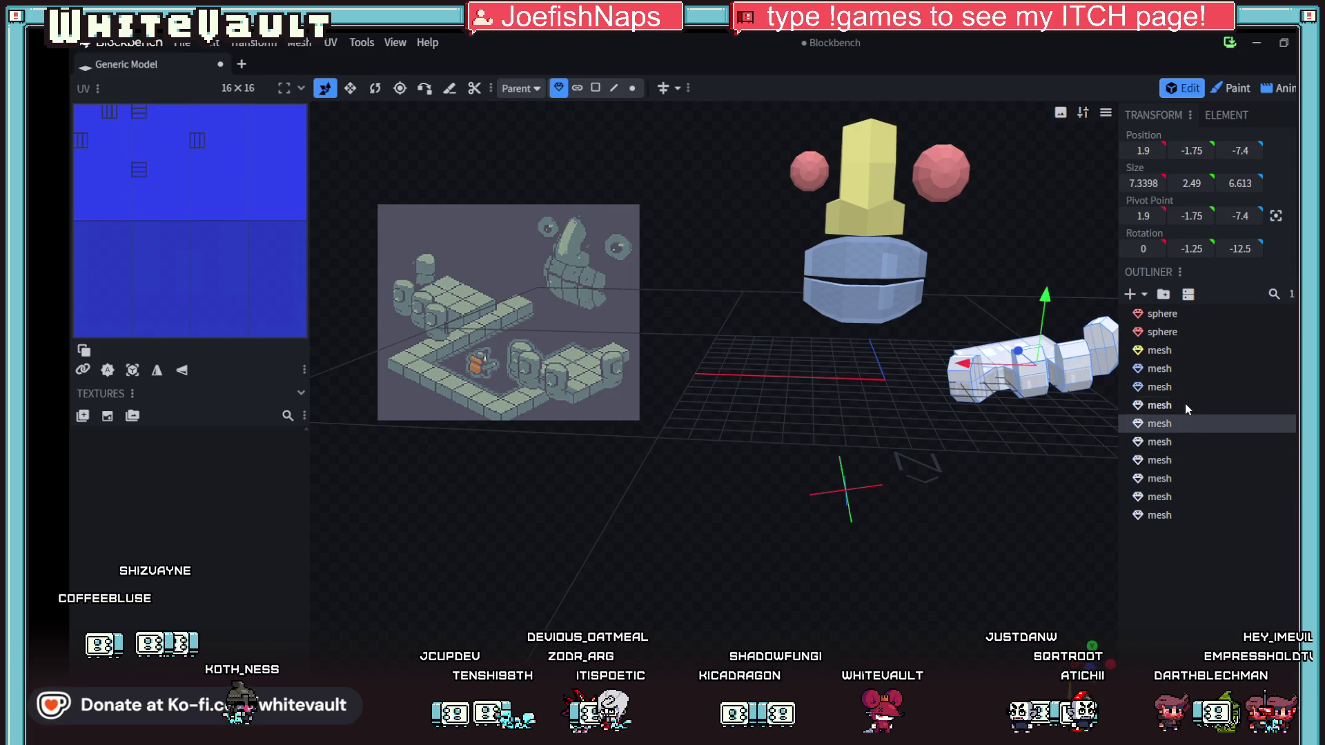
{"action": "right_click", "coordinate": [1188, 425]}
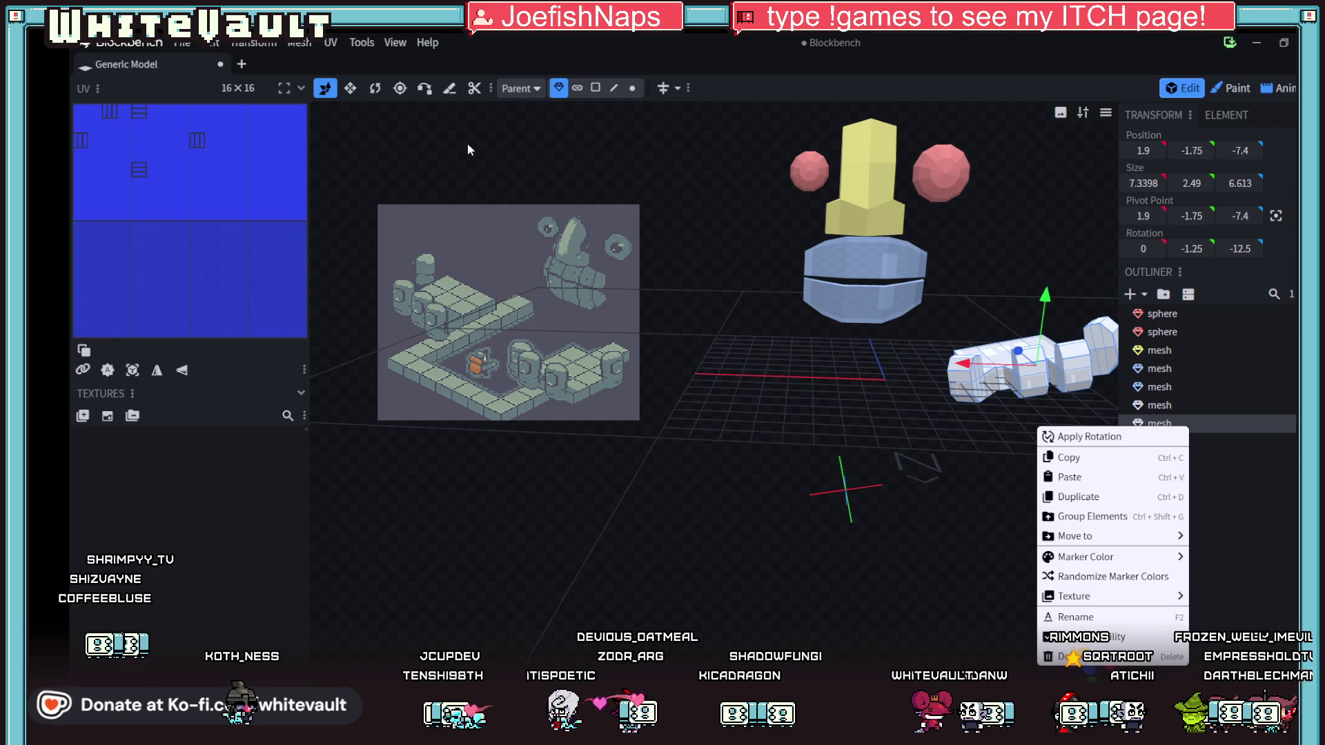
{"action": "left_click", "coordinate": [274, 44]}
{"action": "mouse_move", "coordinate": [269, 101]}
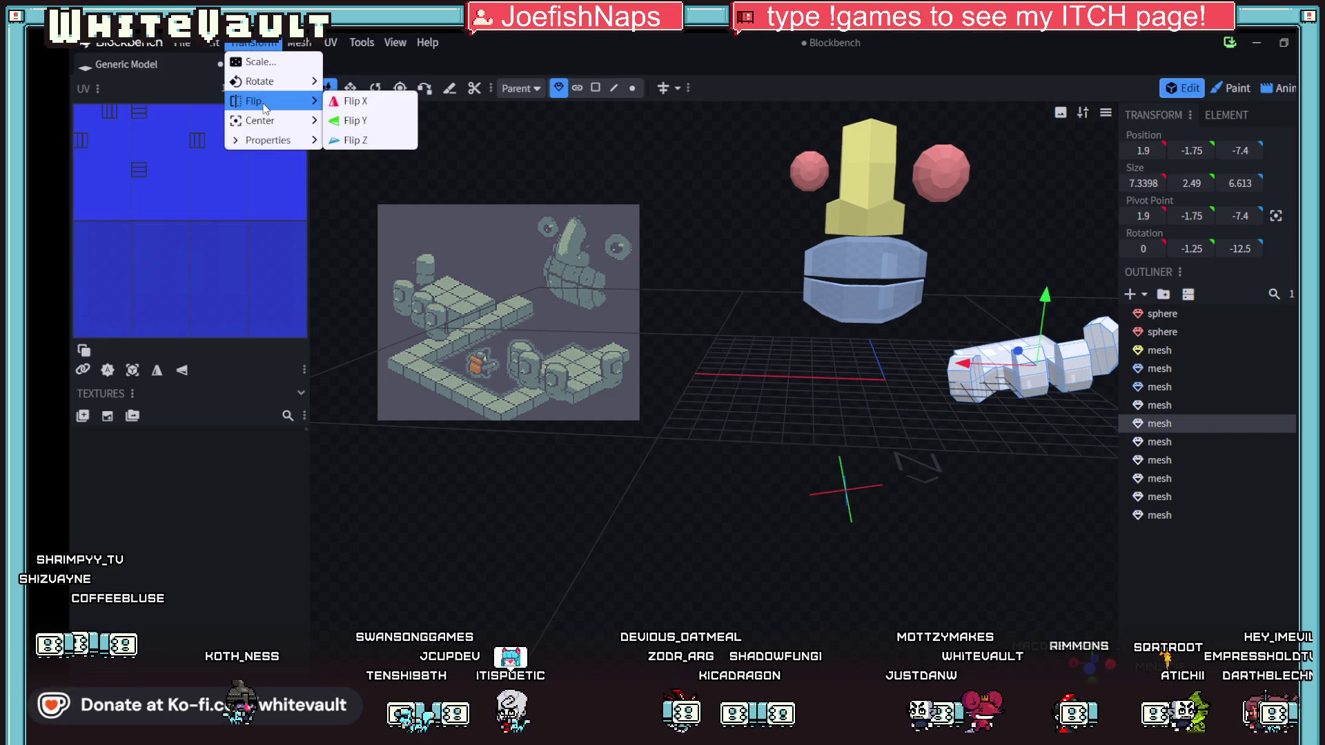
{"action": "left_click", "coordinate": [387, 104]}
{"action": "mouse_move", "coordinate": [717, 305]}
{"action": "left_mouse_down"}
{"action": "mouse_move", "coordinate": [848, 448]}
{"action": "mouse_move", "coordinate": [769, 488]}
{"action": "mouse_move", "coordinate": [809, 425]}
{"action": "mouse_move", "coordinate": [829, 435]}
{"action": "mouse_move", "coordinate": [824, 457]}
{"action": "mouse_move", "coordinate": [828, 416]}
{"action": "mouse_move", "coordinate": [837, 436]}
{"action": "left_mouse_up"}
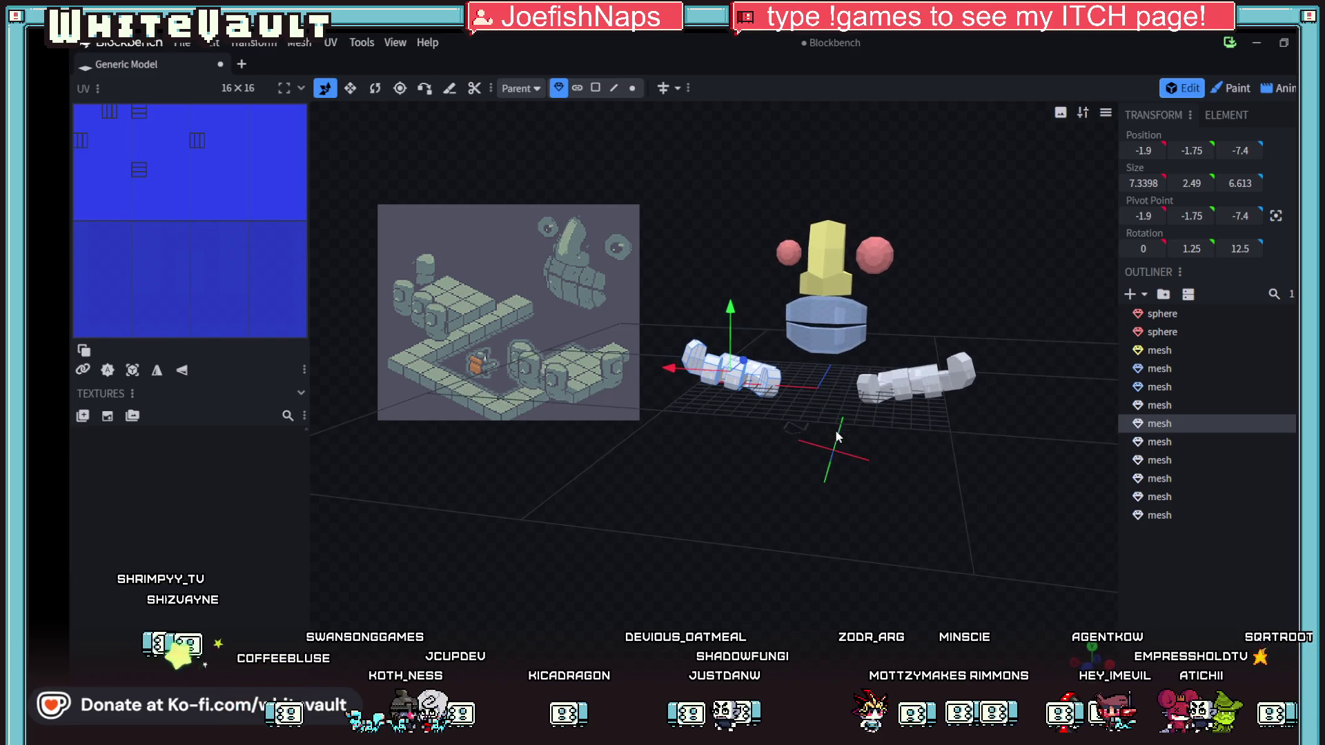
{"action": "left_click", "coordinate": [891, 396], "text": "ctrl"}
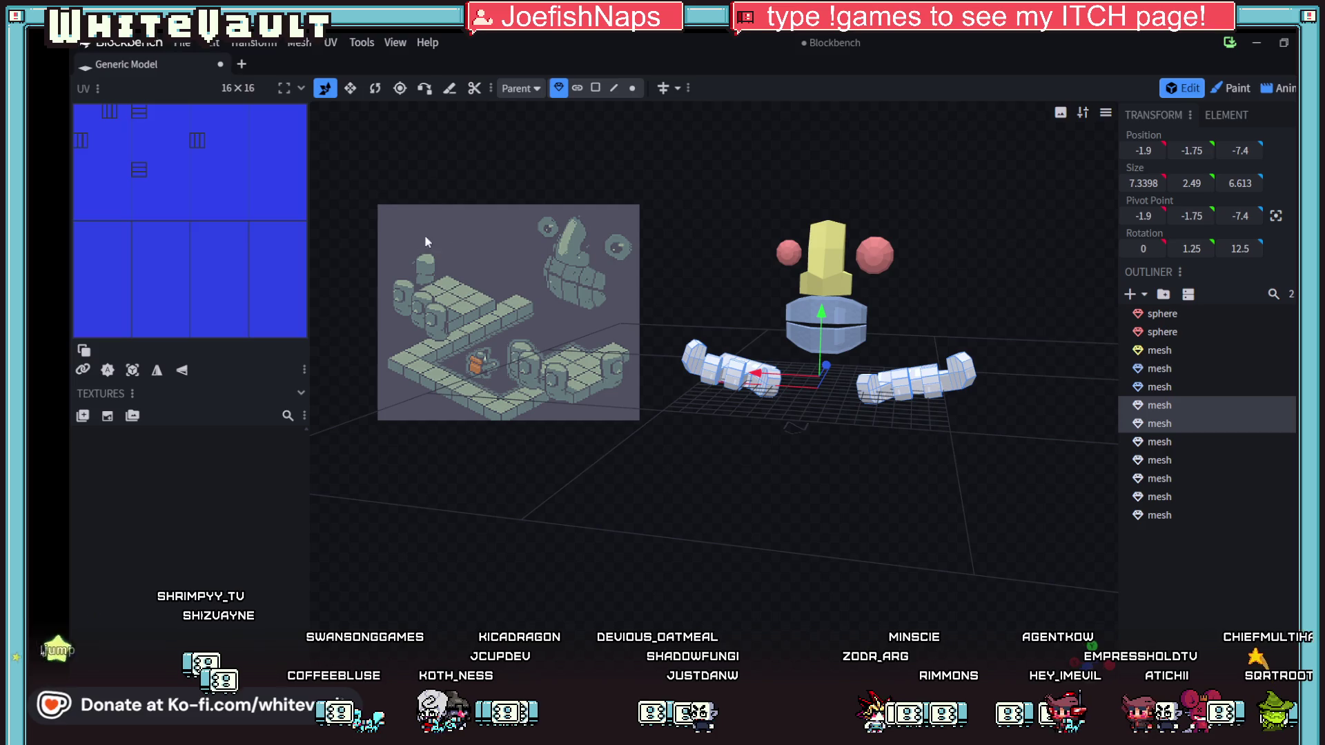
- Scale both selected hand meshes by a factor of 1.09
{"action": "left_click", "coordinate": [254, 42]}
{"action": "left_click", "coordinate": [252, 62]}
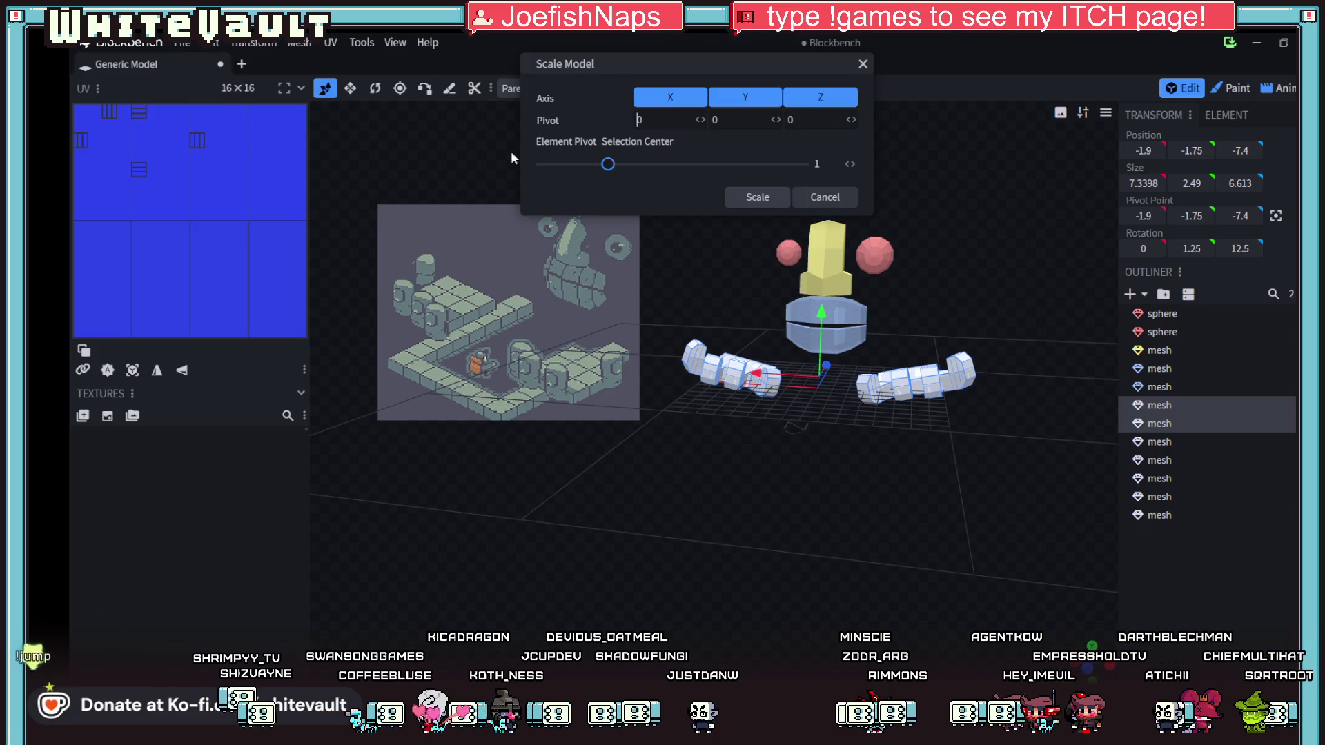
{"action": "left_click_drag", "start_coordinate": [606, 163], "coordinate": [613, 163]}
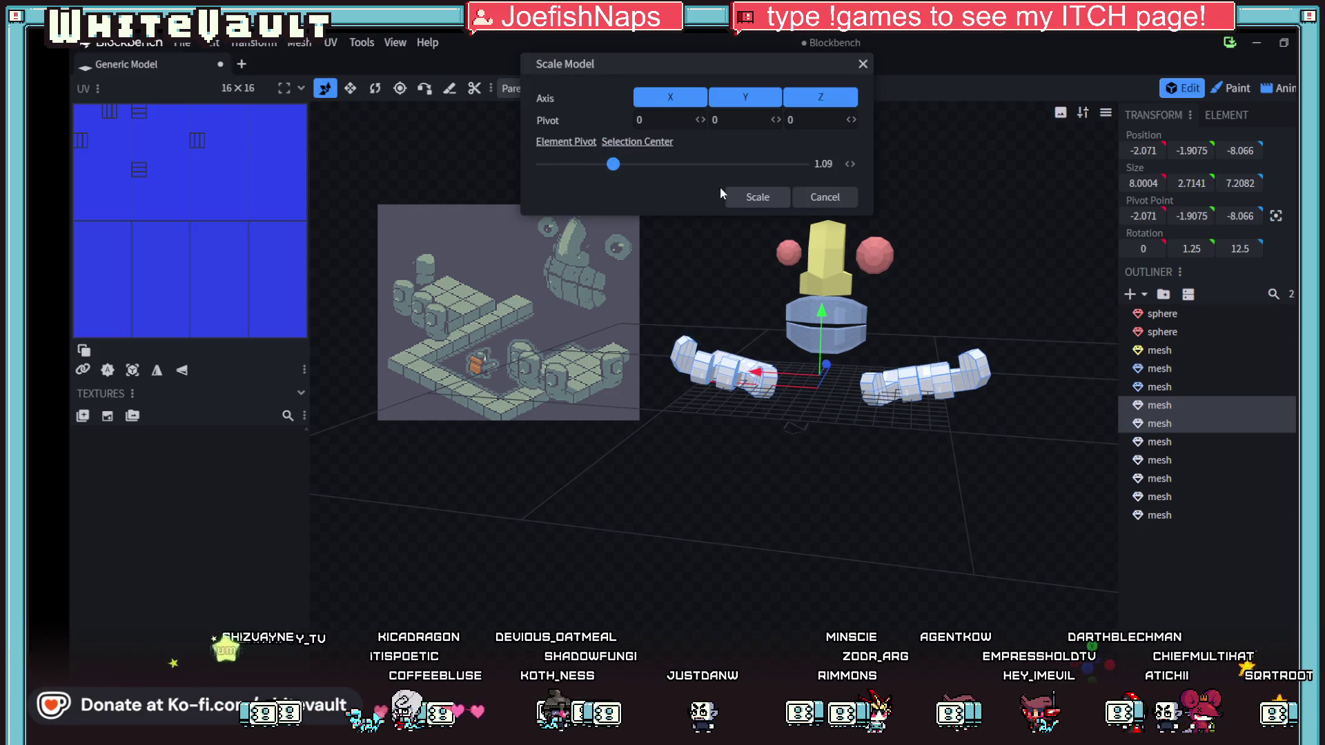
{"action": "left_click", "coordinate": [759, 198]}
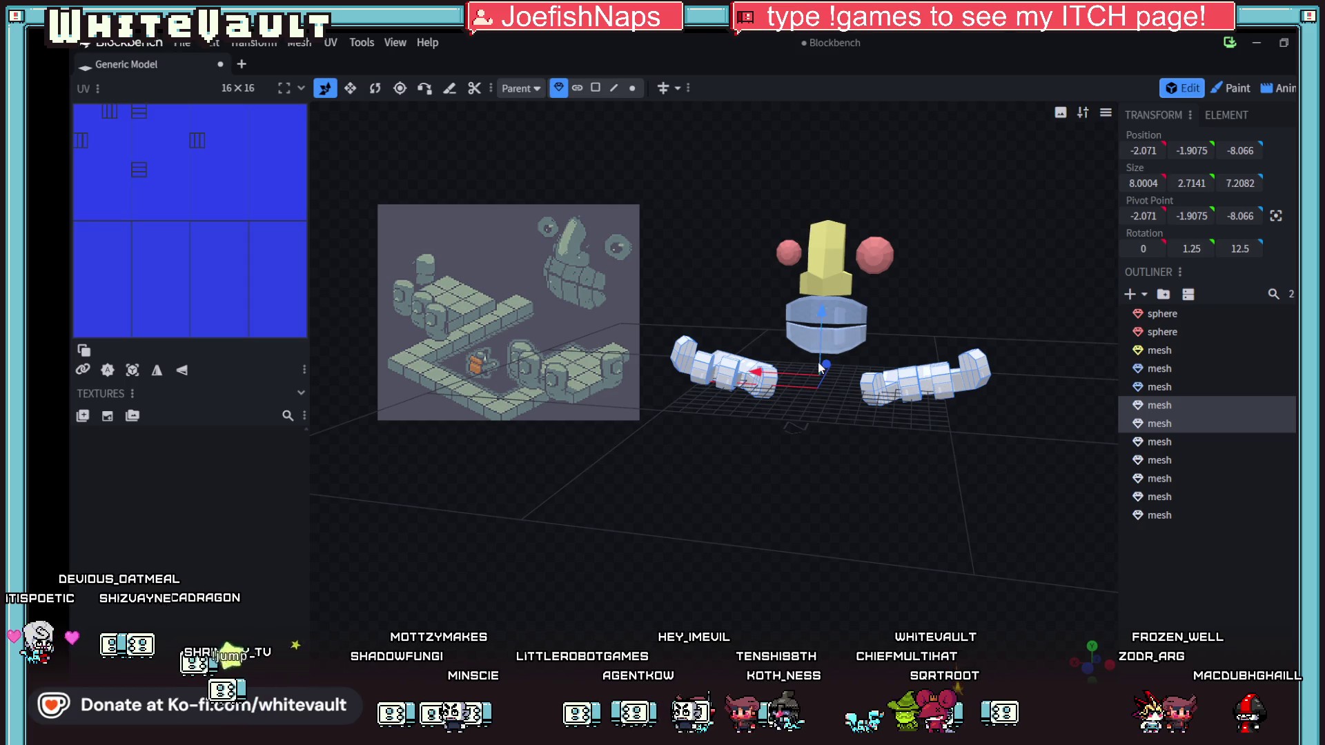
{"action": "mouse_move", "coordinate": [878, 480]}
{"action": "left_mouse_down"}
{"action": "mouse_move", "coordinate": [797, 516]}
{"action": "mouse_move", "coordinate": [747, 478]}
{"action": "mouse_move", "coordinate": [742, 445]}
{"action": "mouse_move", "coordinate": [889, 449]}
{"action": "mouse_move", "coordinate": [897, 470]}
{"action": "mouse_move", "coordinate": [806, 483]}
{"action": "mouse_move", "coordinate": [880, 449]}
{"action": "mouse_move", "coordinate": [898, 467]}
{"action": "left_mouse_up"}
- Resize the blue body cylinder along X from size 6 to 8
{"action": "mouse_move", "coordinate": [848, 386]}
{"action": "left_mouse_down"}
{"action": "mouse_move", "coordinate": [883, 452]}
{"action": "mouse_move", "coordinate": [782, 443]}
{"action": "left_mouse_up"}
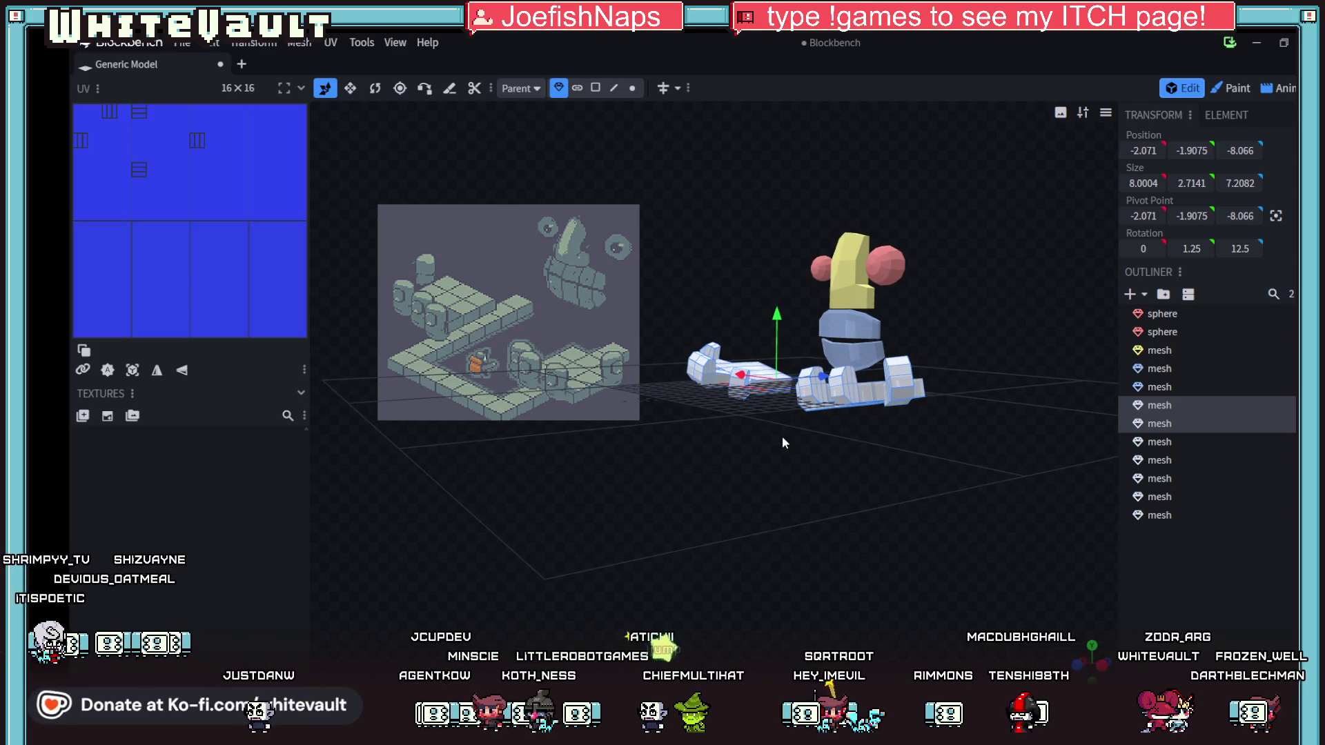
{"action": "mouse_move", "coordinate": [783, 442]}
{"action": "left_mouse_down"}
{"action": "mouse_move", "coordinate": [731, 470]}
{"action": "mouse_move", "coordinate": [820, 476]}
{"action": "left_mouse_up"}
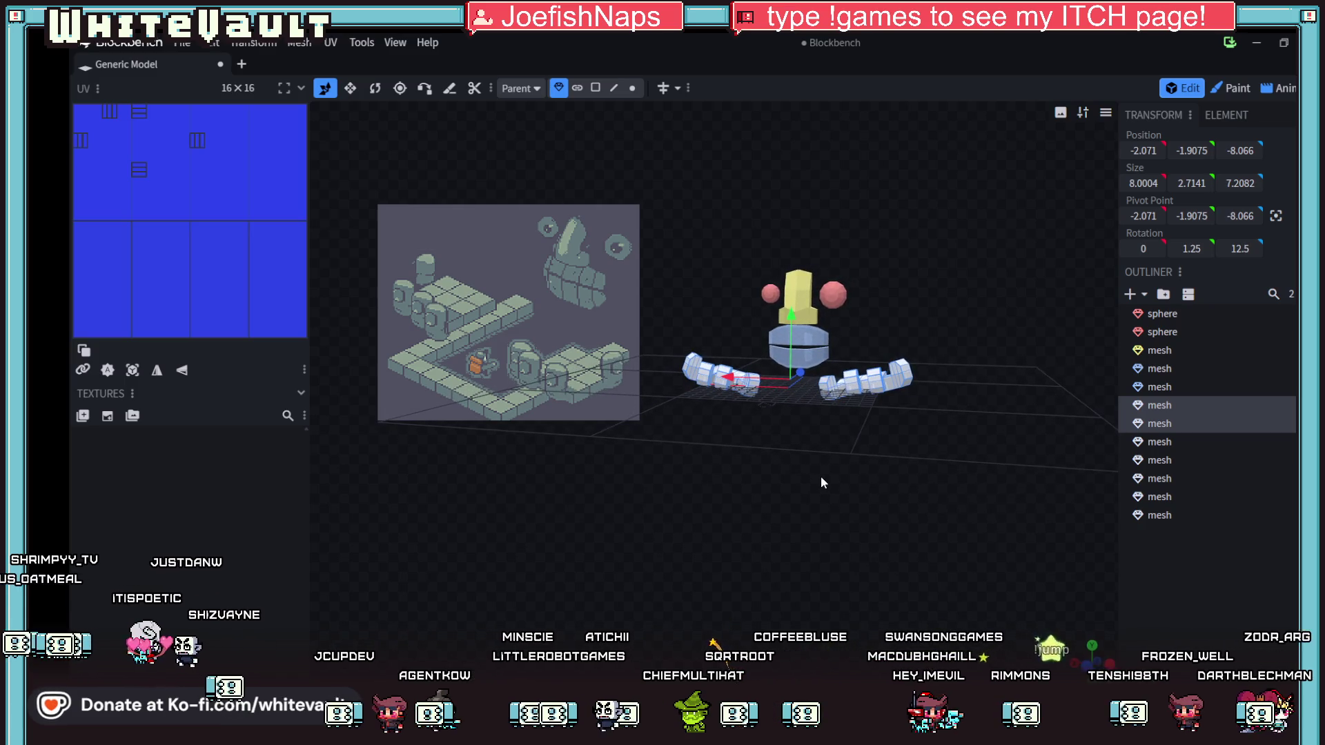
{"action": "left_click", "coordinate": [804, 360]}
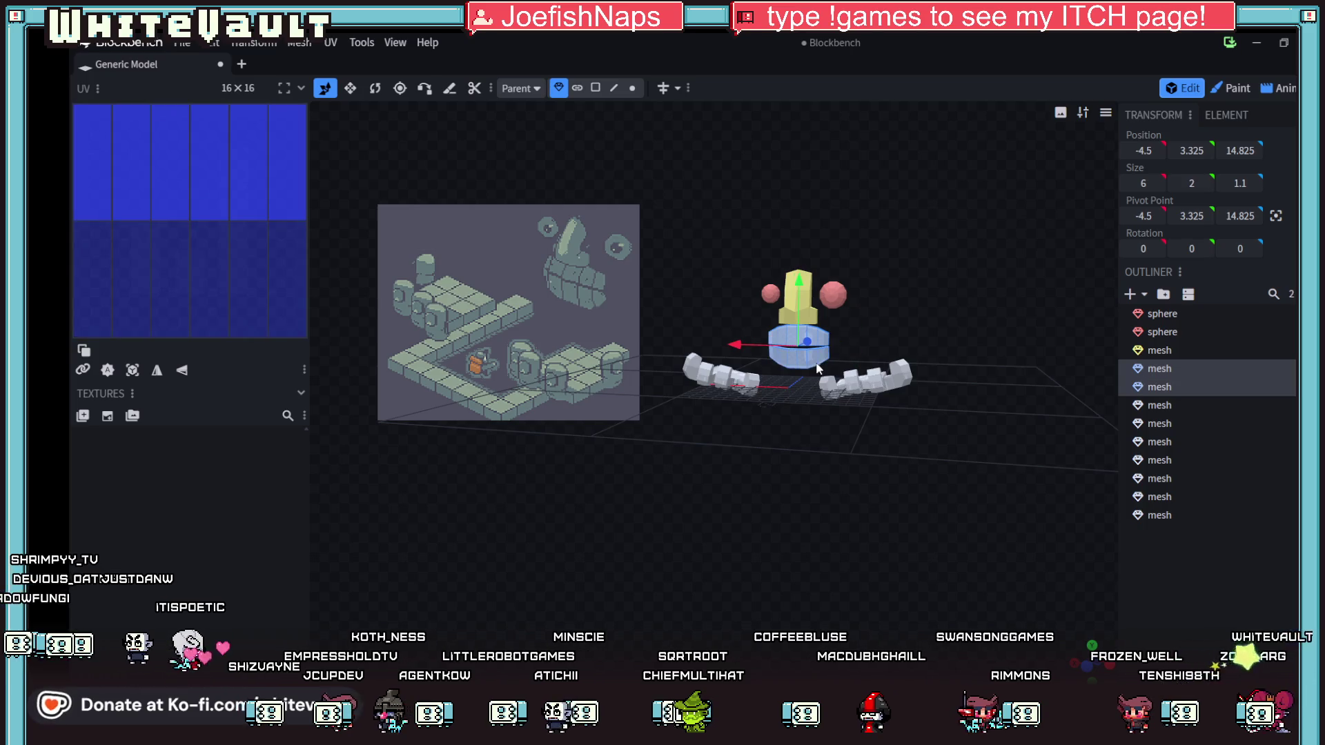
{"action": "left_click", "coordinate": [350, 88]}
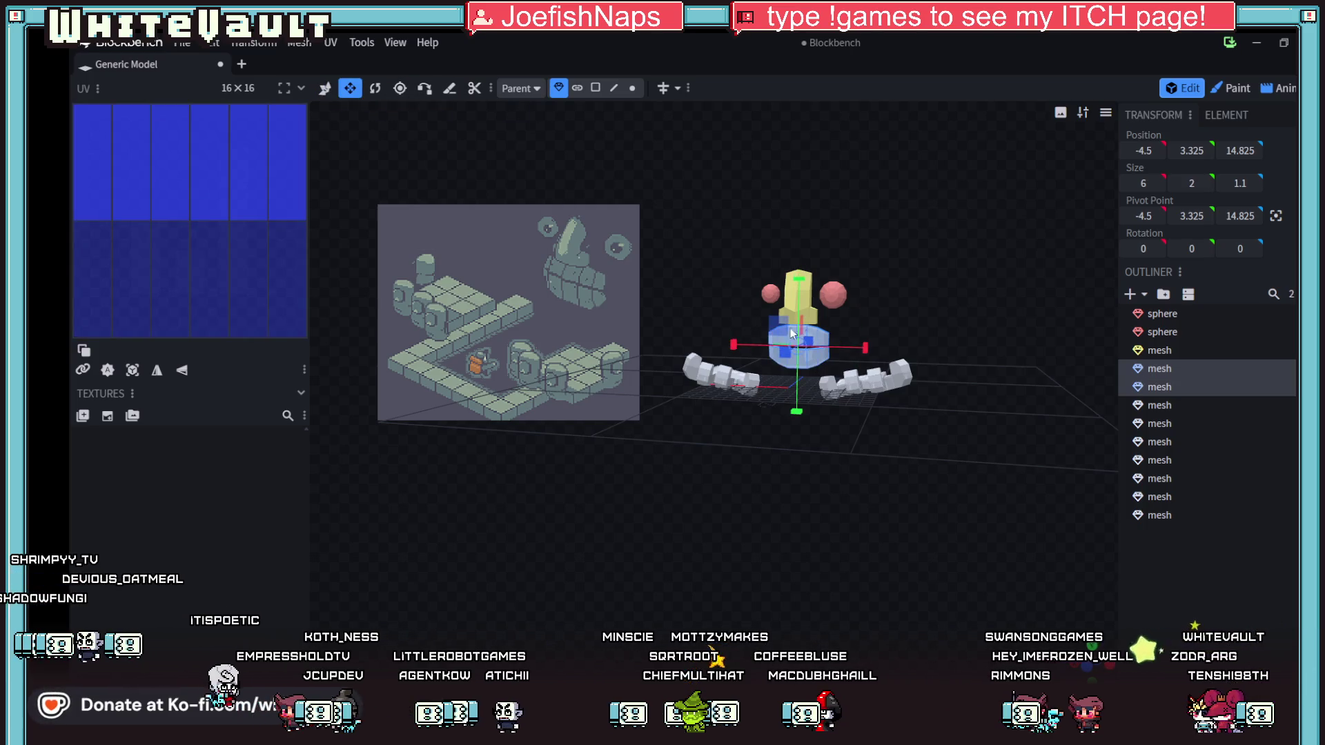
{"action": "left_click_drag", "start_coordinate": [867, 354], "coordinate": [879, 356]}
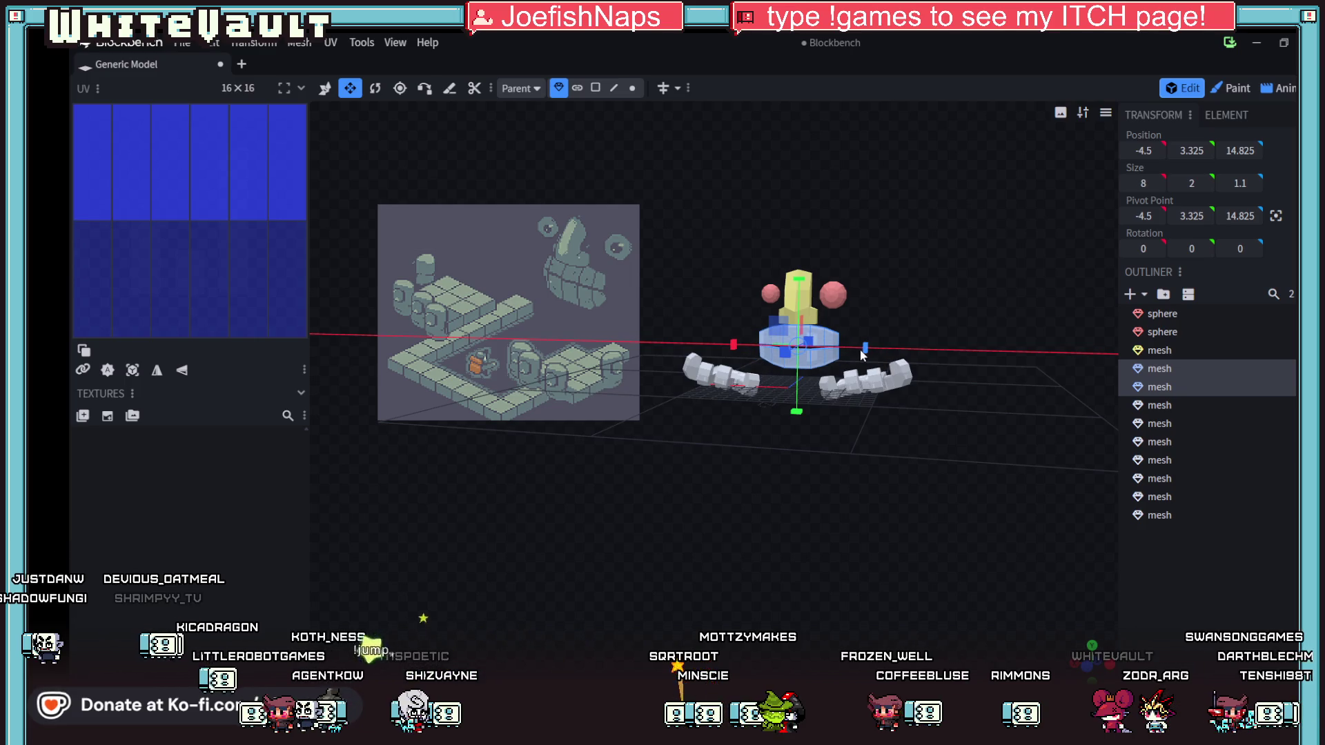
{"action": "mouse_move", "coordinate": [838, 480]}
{"action": "left_mouse_down"}
{"action": "mouse_move", "coordinate": [858, 481]}
{"action": "mouse_move", "coordinate": [722, 525]}
{"action": "mouse_move", "coordinate": [612, 506]}
{"action": "mouse_move", "coordinate": [625, 475]}
{"action": "mouse_move", "coordinate": [677, 470]}
{"action": "mouse_move", "coordinate": [809, 491]}
{"action": "mouse_move", "coordinate": [865, 528]}
{"action": "mouse_move", "coordinate": [937, 405]}
{"action": "left_mouse_up"}
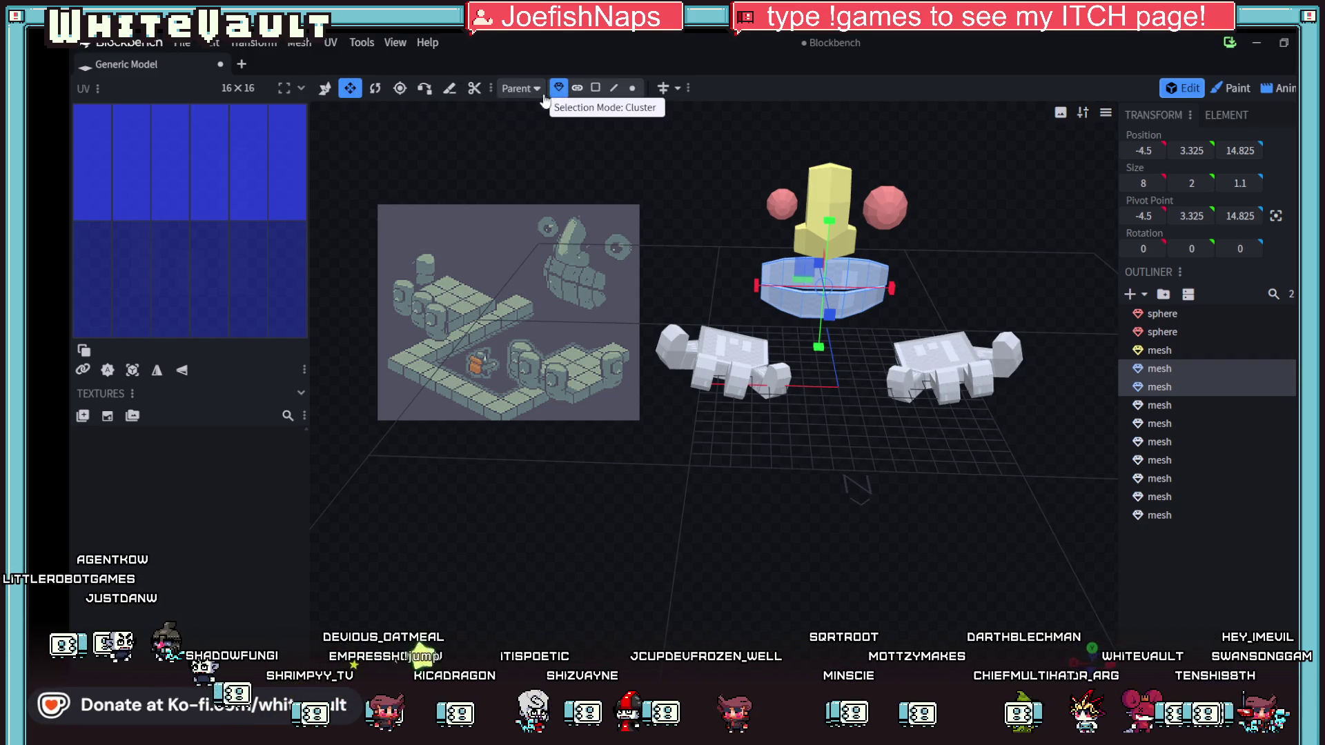
{"action": "mouse_move", "coordinate": [914, 351]}
{"action": "left_mouse_down"}
{"action": "mouse_move", "coordinate": [837, 477]}
{"action": "mouse_move", "coordinate": [583, 439]}
{"action": "mouse_move", "coordinate": [746, 566]}
{"action": "mouse_move", "coordinate": [872, 567]}
{"action": "mouse_move", "coordinate": [748, 348]}
{"action": "left_mouse_up"}
{"action": "left_click", "coordinate": [748, 348]}
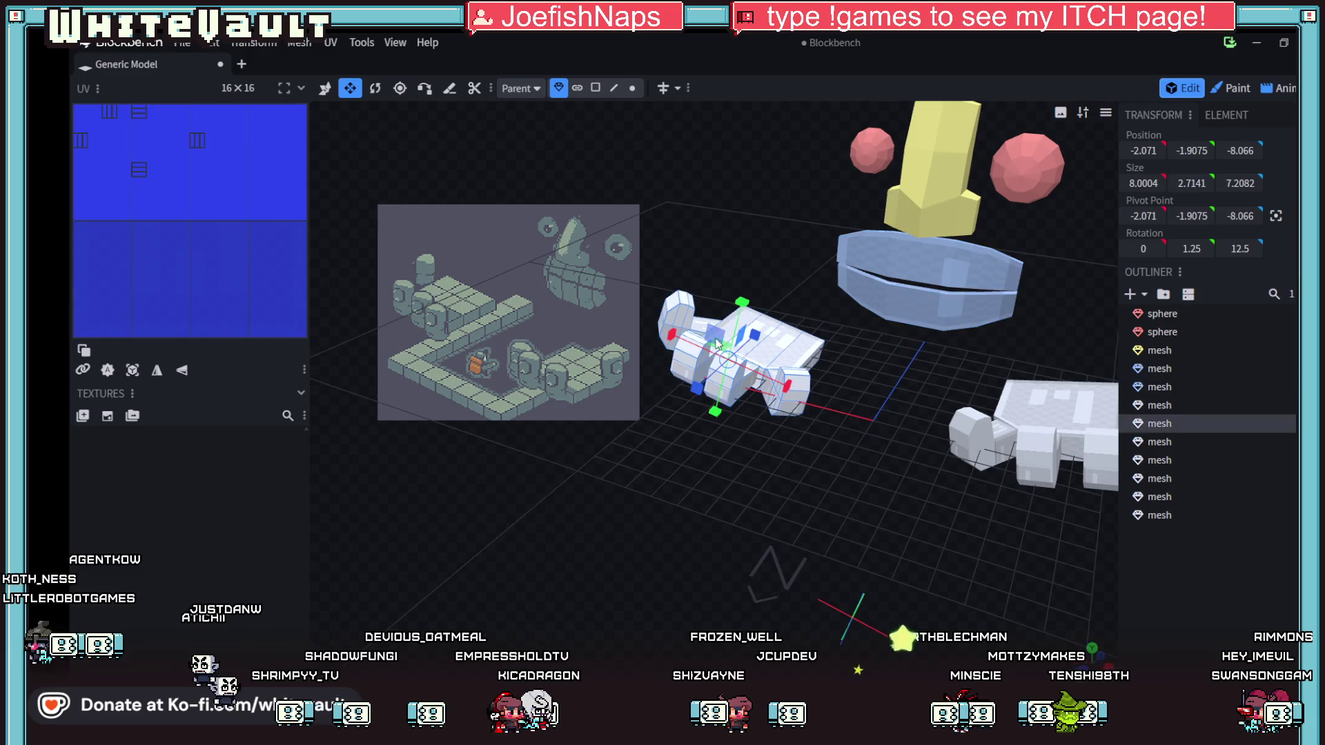
- Select the hands, body, nose and ear spheres, then clear the selection
{"action": "left_click", "coordinate": [325, 88]}
{"action": "left_click", "coordinate": [990, 432], "text": "shift"}
{"action": "left_click", "coordinate": [866, 297], "text": "shift"}
{"action": "left_click", "coordinate": [934, 265], "text": "shift"}
{"action": "left_click", "coordinate": [933, 225], "text": "shift"}
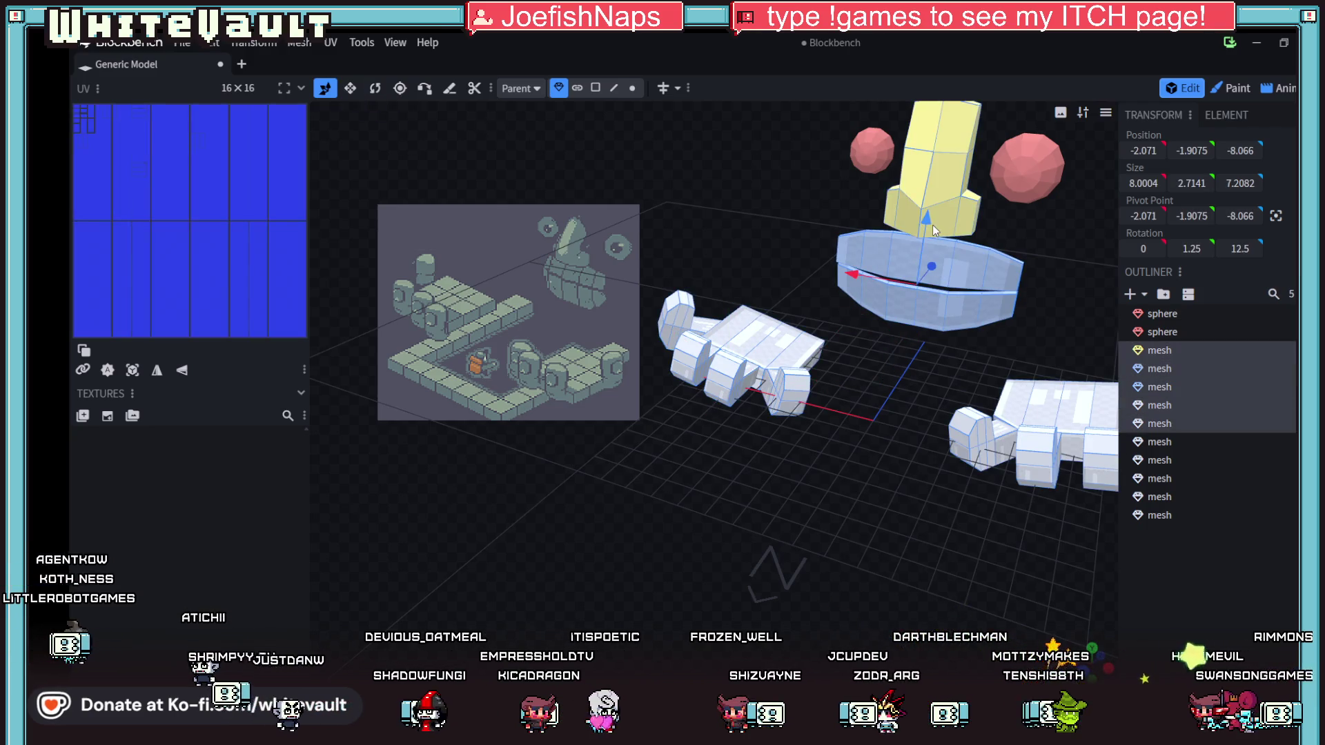
{"action": "left_click", "coordinate": [1027, 202], "text": "shift"}
{"action": "left_click", "coordinate": [880, 152], "text": "shift"}
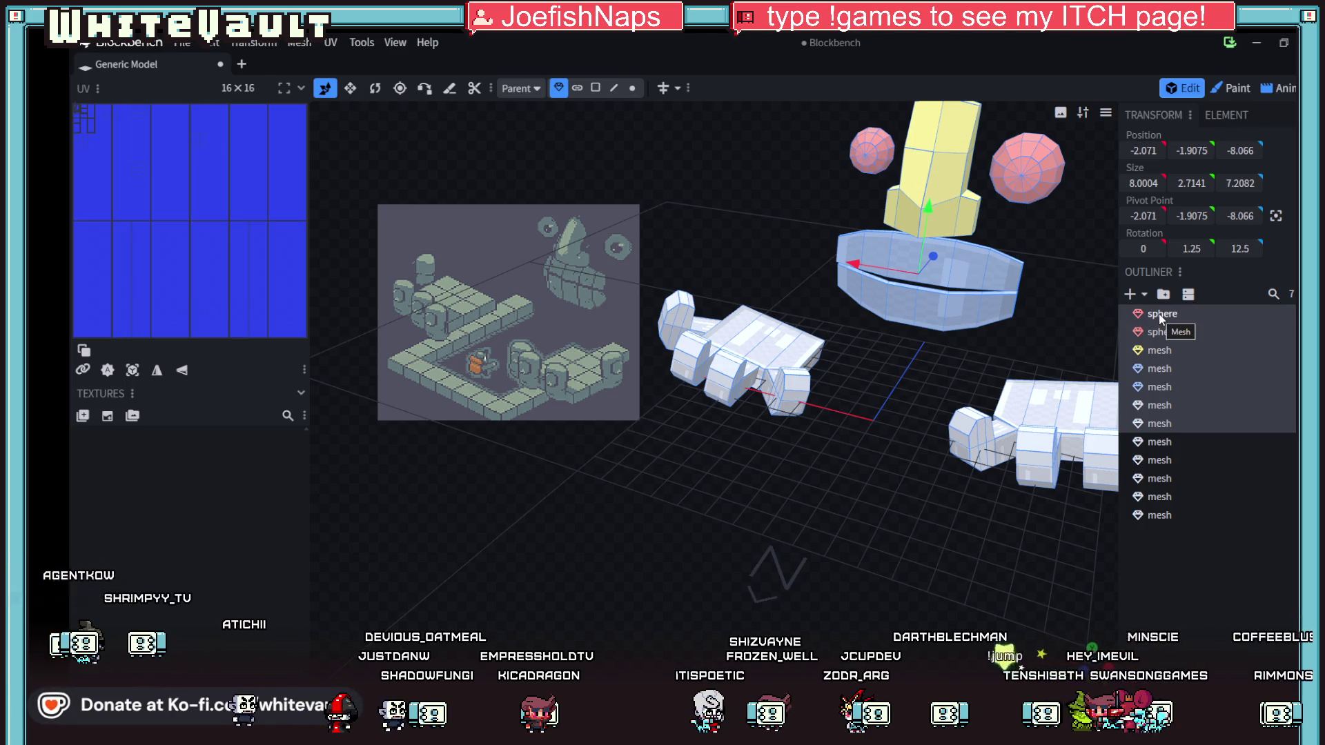
{"action": "right_click", "coordinate": [1160, 316]}
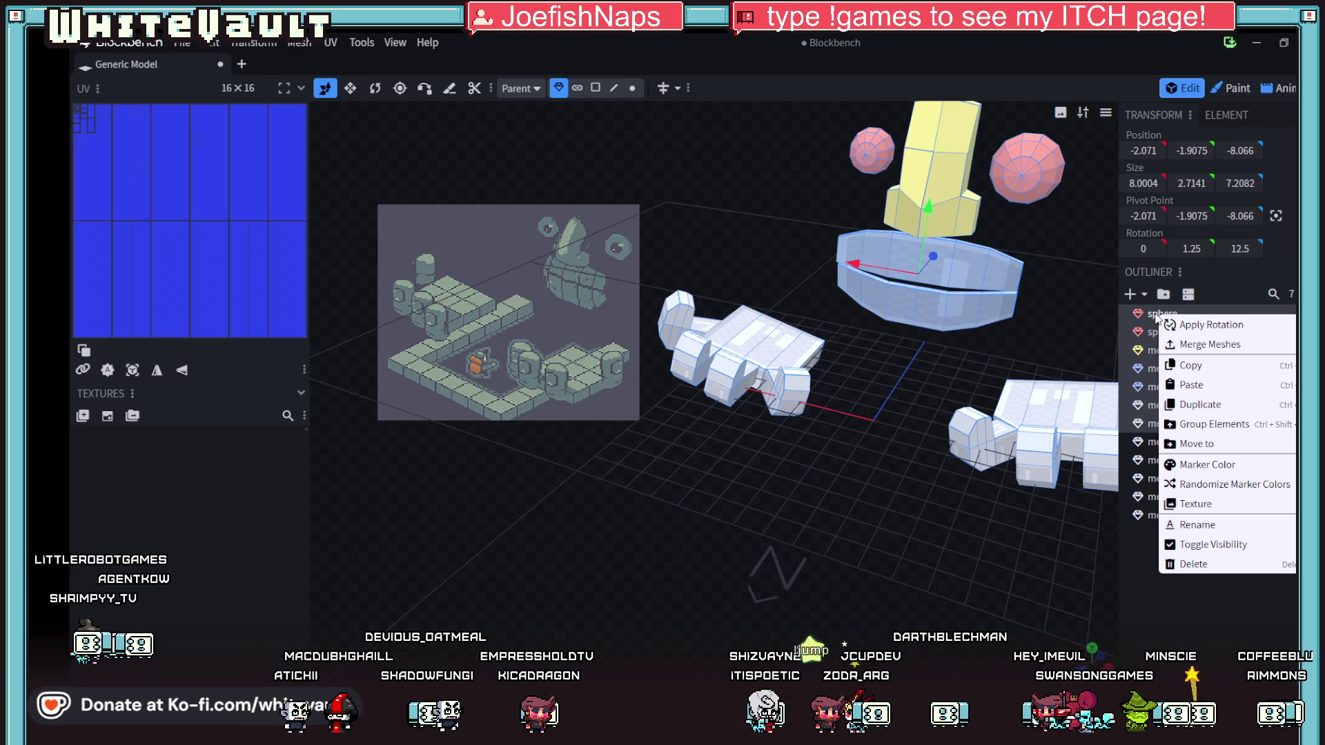
{"action": "left_click", "coordinate": [1191, 490]}
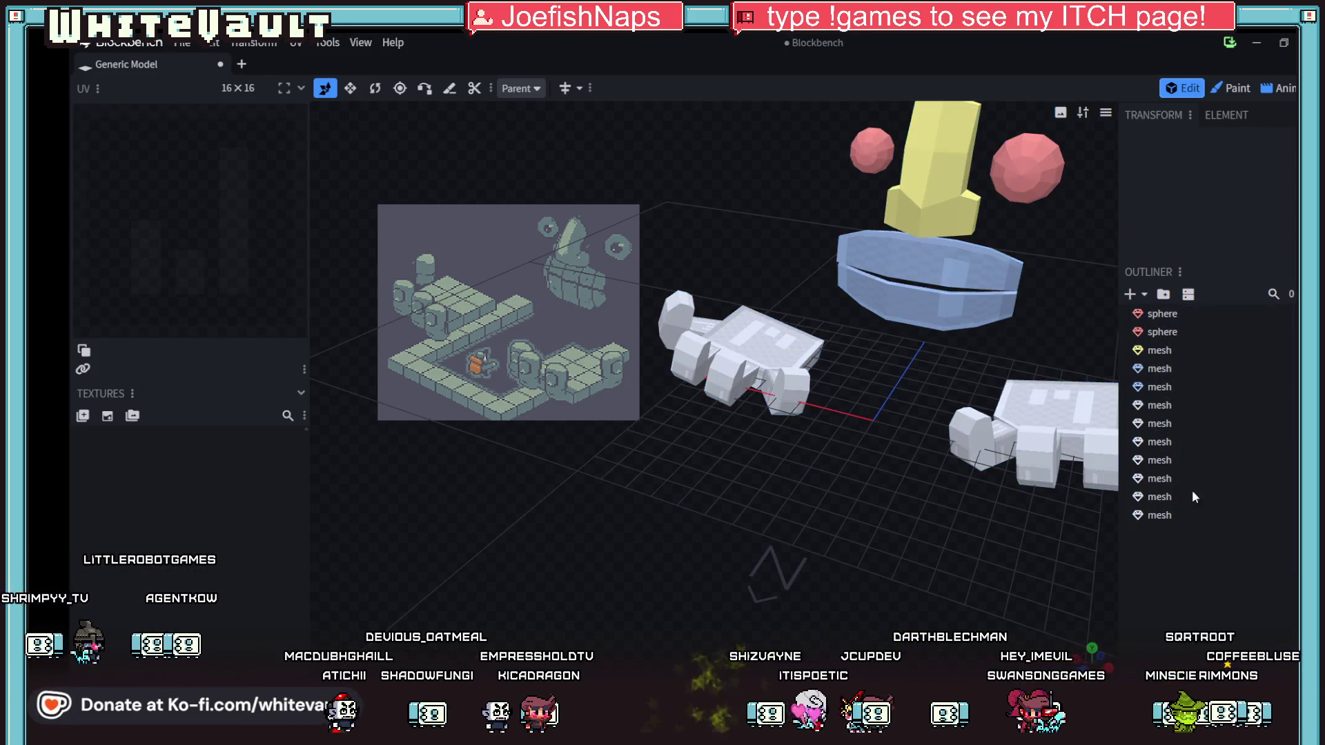
- Copy and paste the hands, body, nose and both ear spheres, merging the copies into one mesh
{"action": "left_click", "coordinate": [742, 345]}
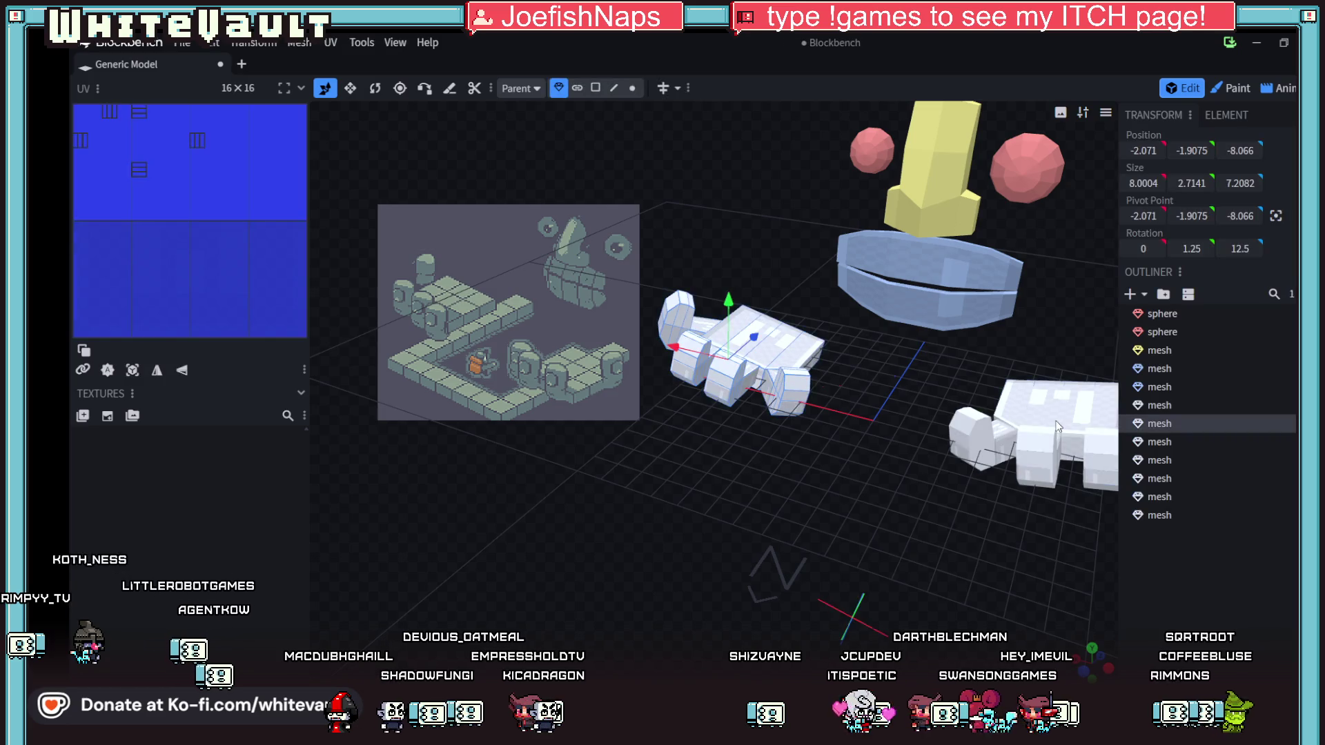
{"action": "left_click", "coordinate": [1035, 428], "text": "shift"}
{"action": "left_click", "coordinate": [947, 315], "text": "shift"}
{"action": "left_click", "coordinate": [944, 264], "text": "shift"}
{"action": "left_click", "coordinate": [909, 189], "text": "shift"}
{"action": "left_click", "coordinate": [872, 151], "text": "shift"}
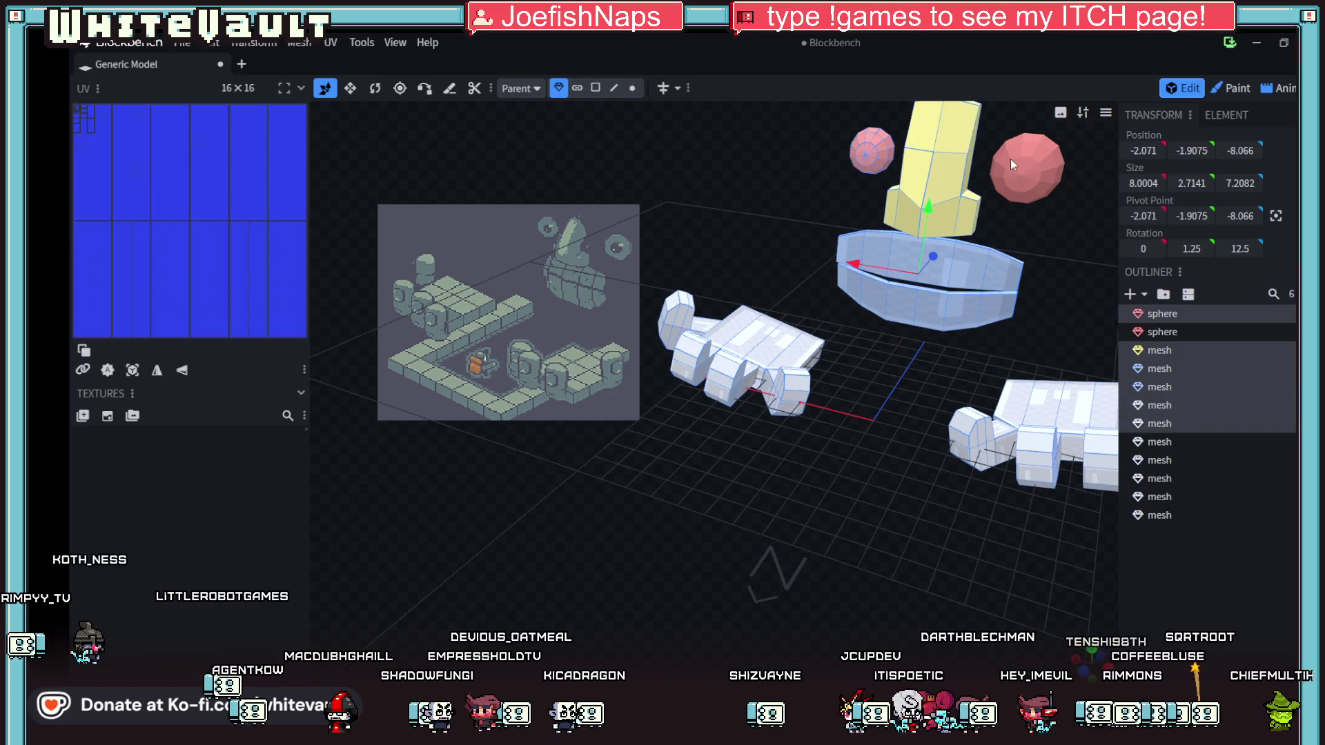
{"action": "left_click", "coordinate": [1010, 159], "text": "shift"}
{"action": "key", "text": "ctrl+c"}
{"action": "key", "text": "ctrl+v"}
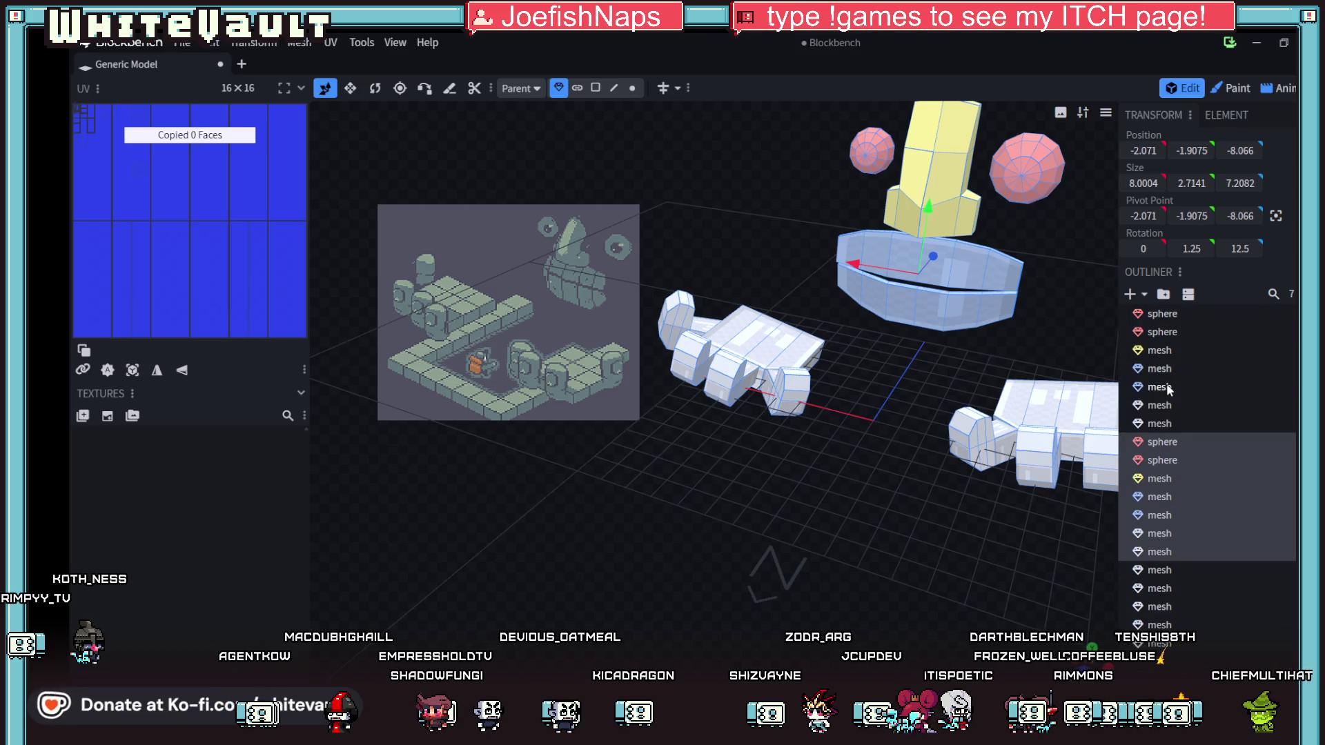
{"action": "right_click", "coordinate": [1174, 448]}
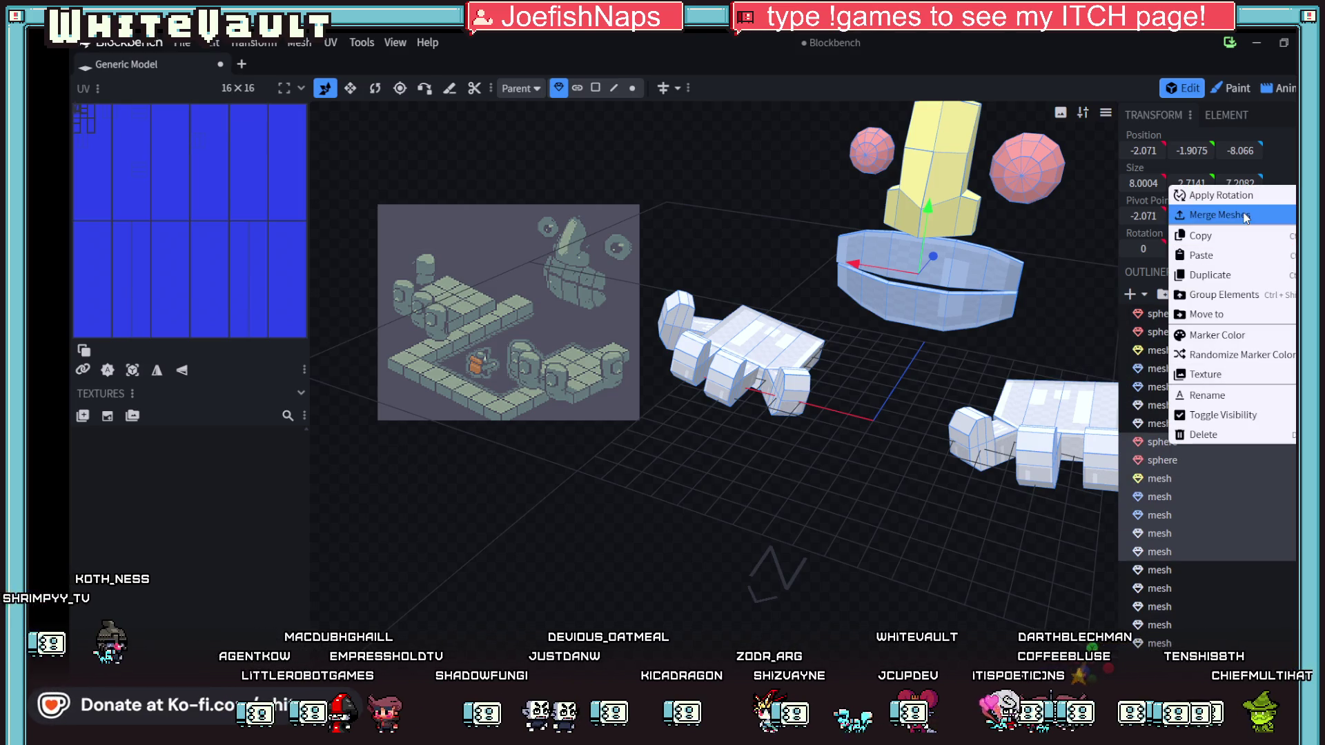
{"action": "left_click", "coordinate": [1236, 213]}
- Move the merged mesh to the top of the outliner and select all parts below it
{"action": "left_click_drag", "start_coordinate": [1177, 419], "coordinate": [1181, 314]}
{"action": "left_click", "coordinate": [1181, 332]}
{"action": "left_click", "coordinate": [1178, 531], "text": "shift"}
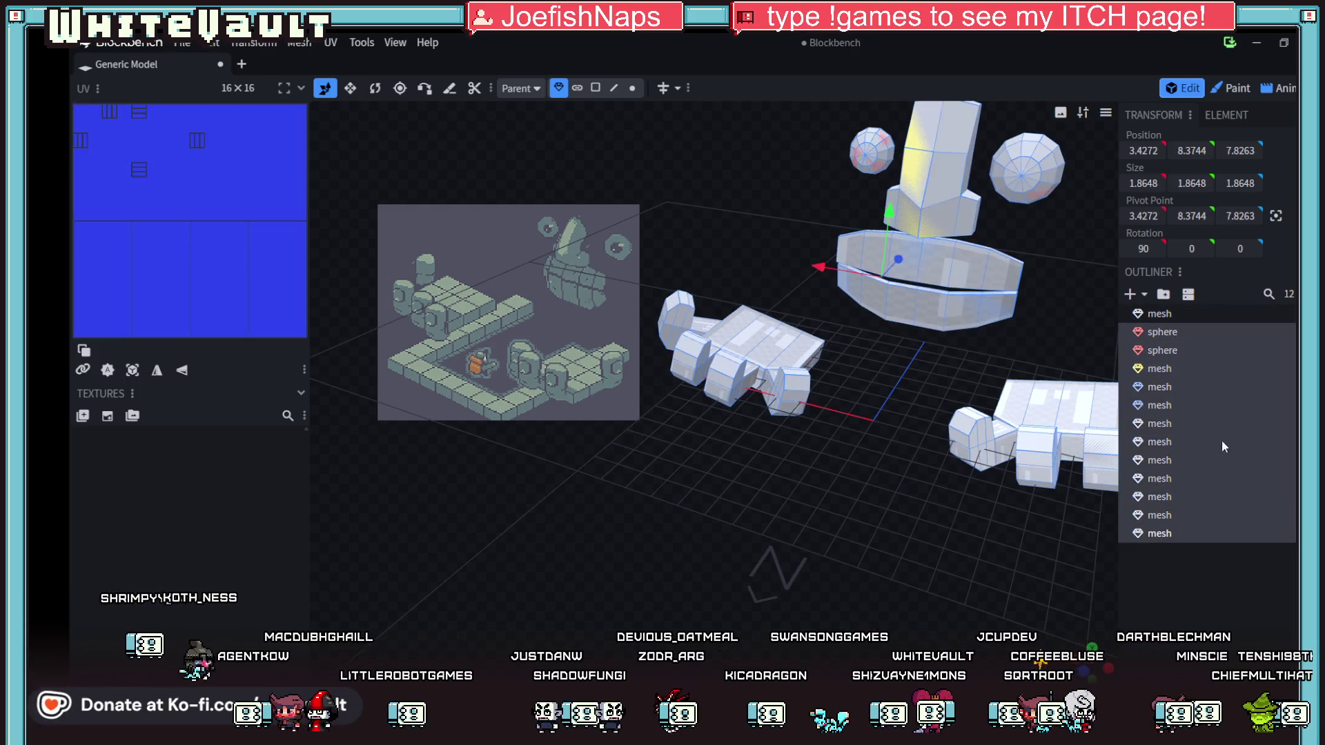
{"action": "left_click_drag", "start_coordinate": [1068, 319], "coordinate": [970, 219]}
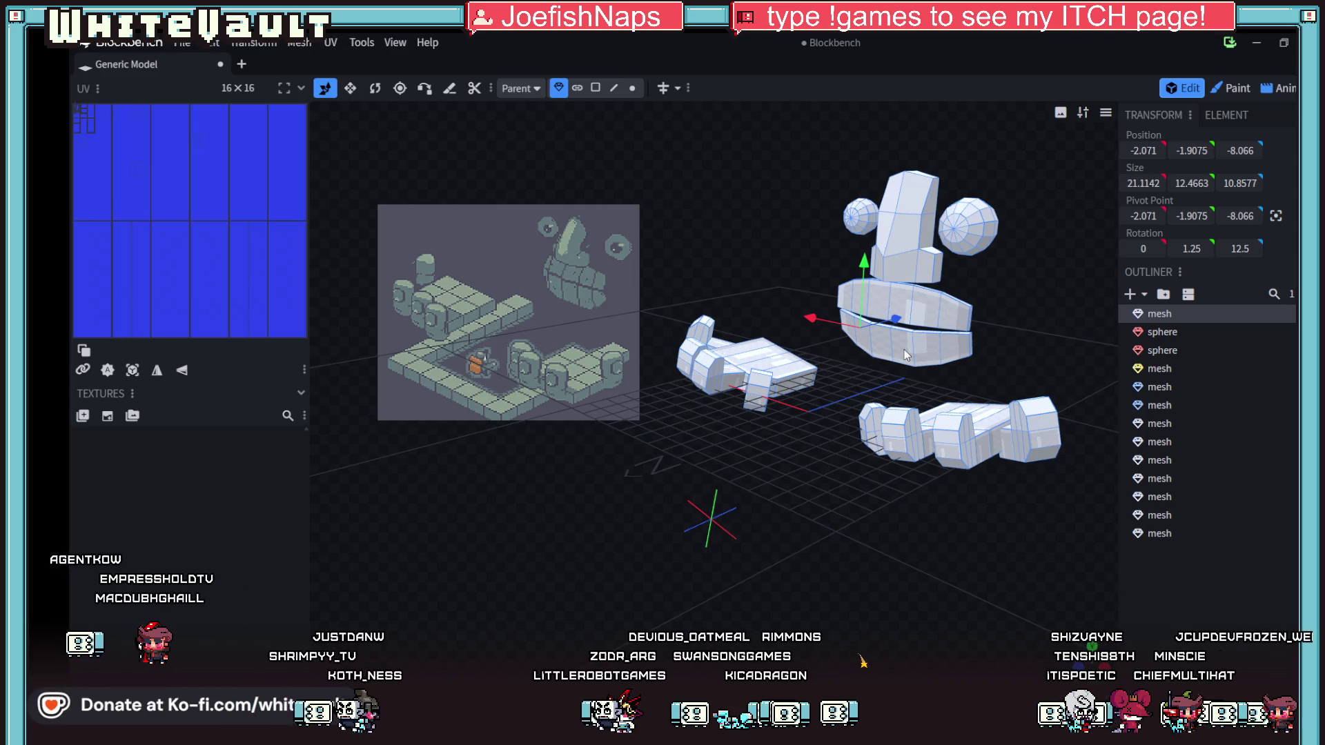
{"action": "scroll", "coordinate": [1020, 310], "scroll_direction": "up", "scroll_amount": 2}
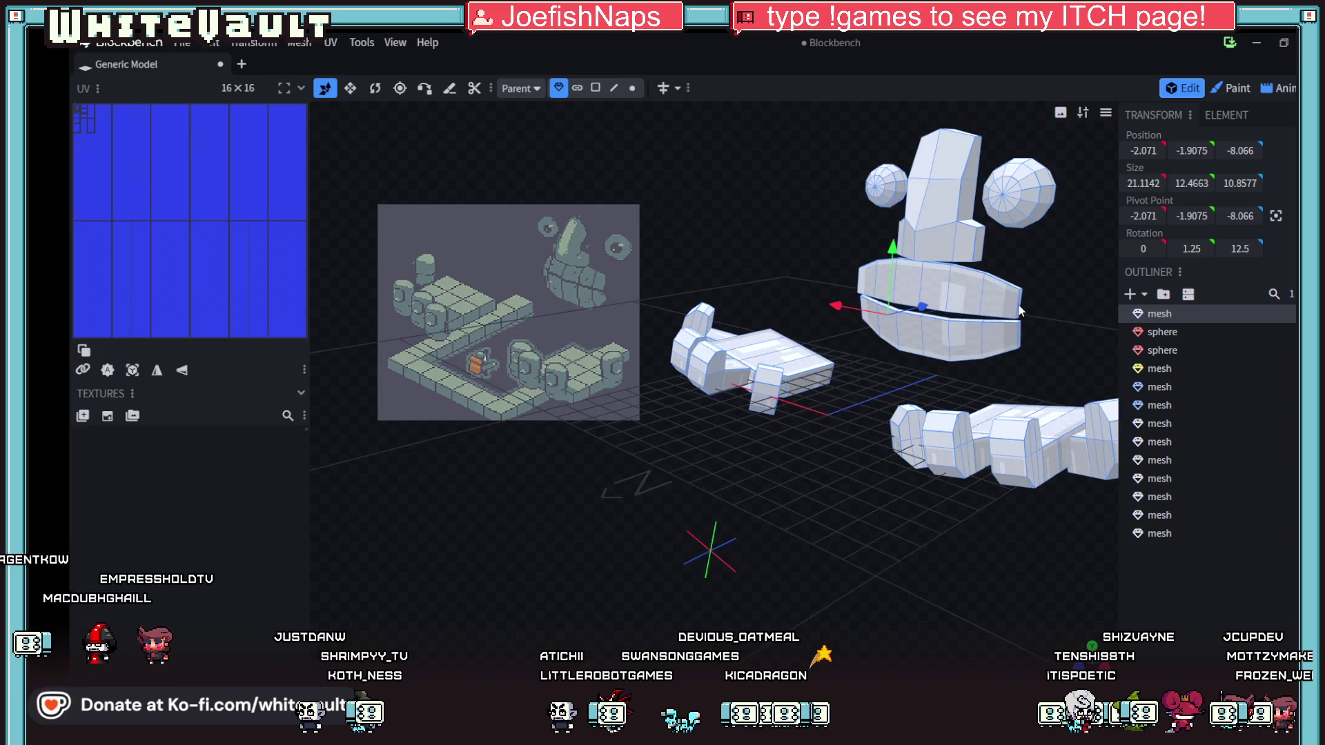
{"action": "left_click_drag", "start_coordinate": [871, 387], "coordinate": [910, 403]}
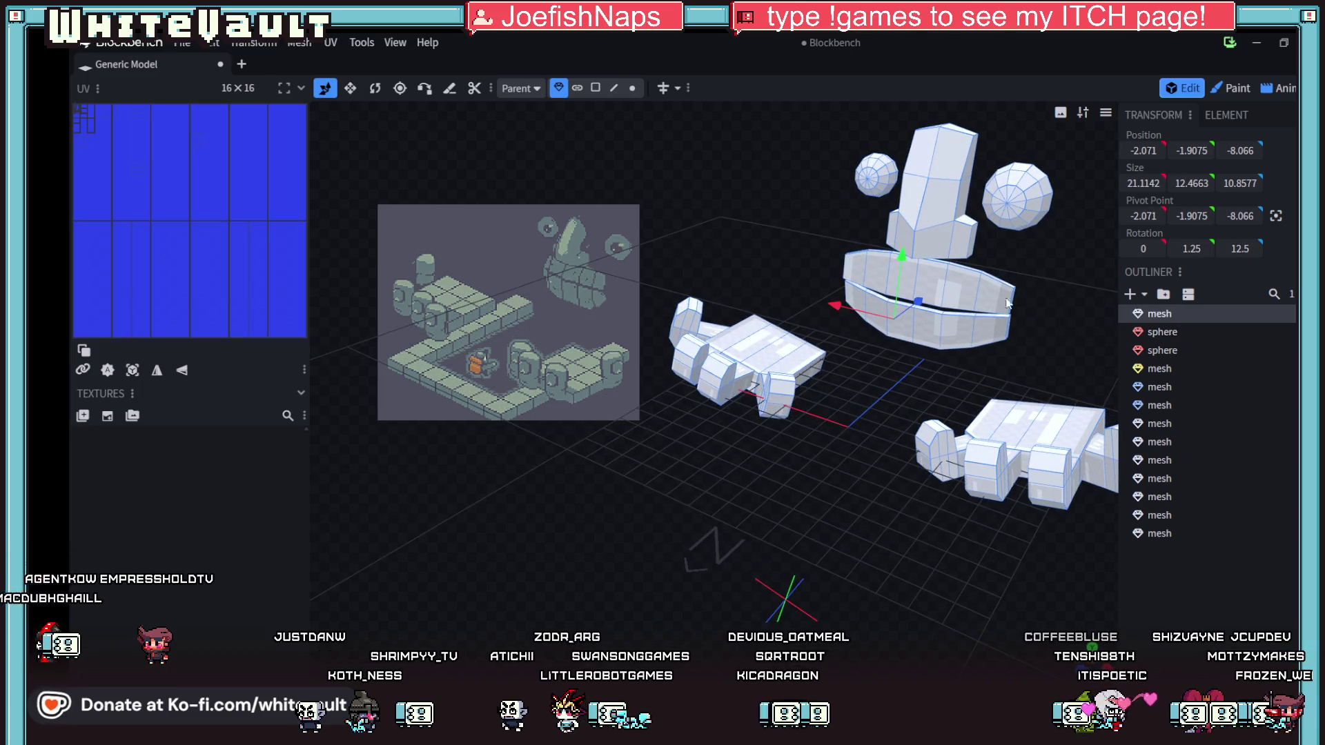
{"action": "left_click", "coordinate": [107, 416]}
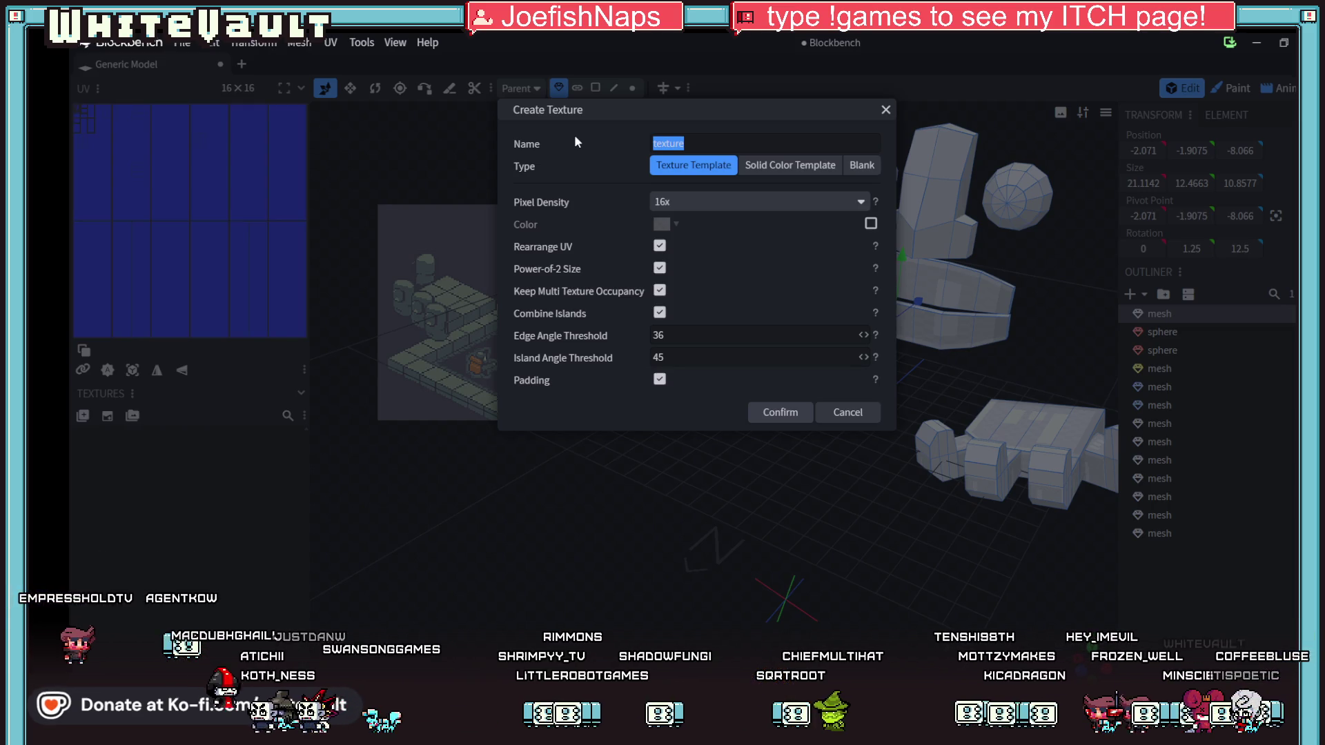
- Name the new texture Bein1Text, set 64x pixel density and create it
{"action": "type", "text": "Bein1"}
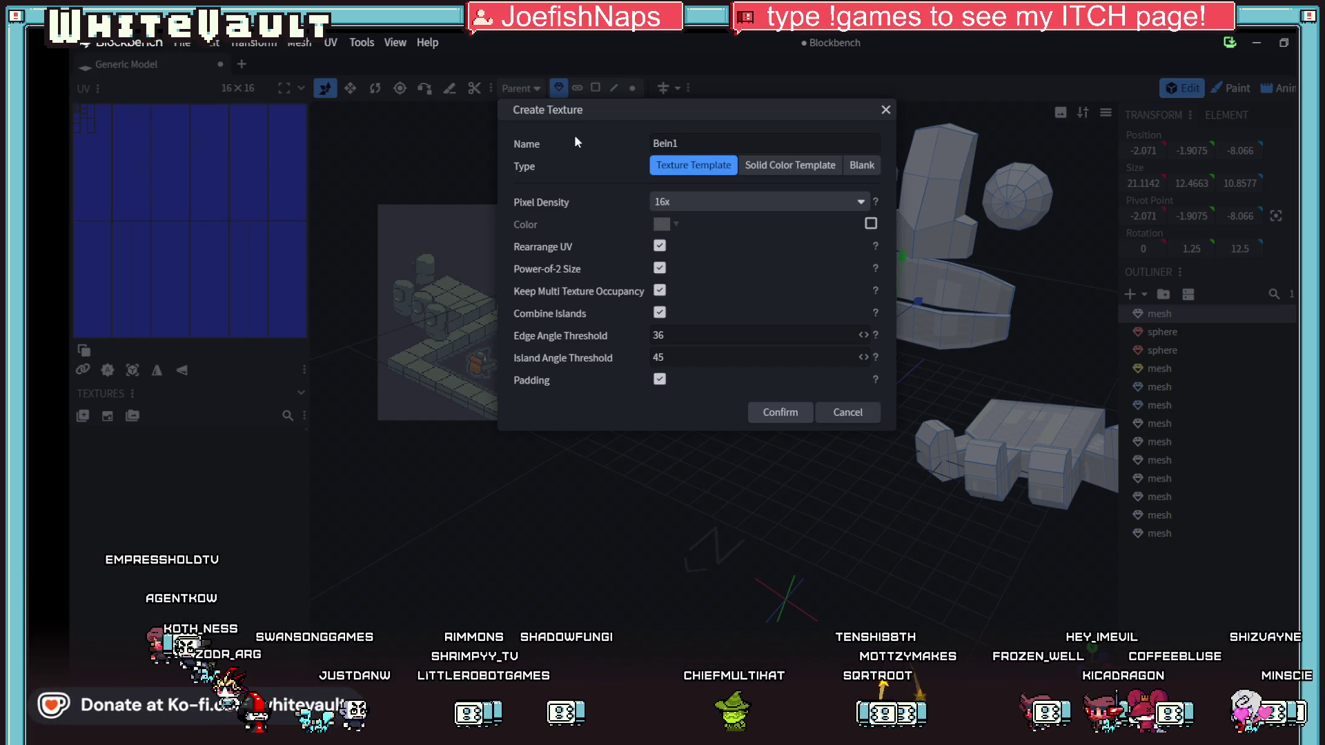
{"action": "type", "text": "Text"}
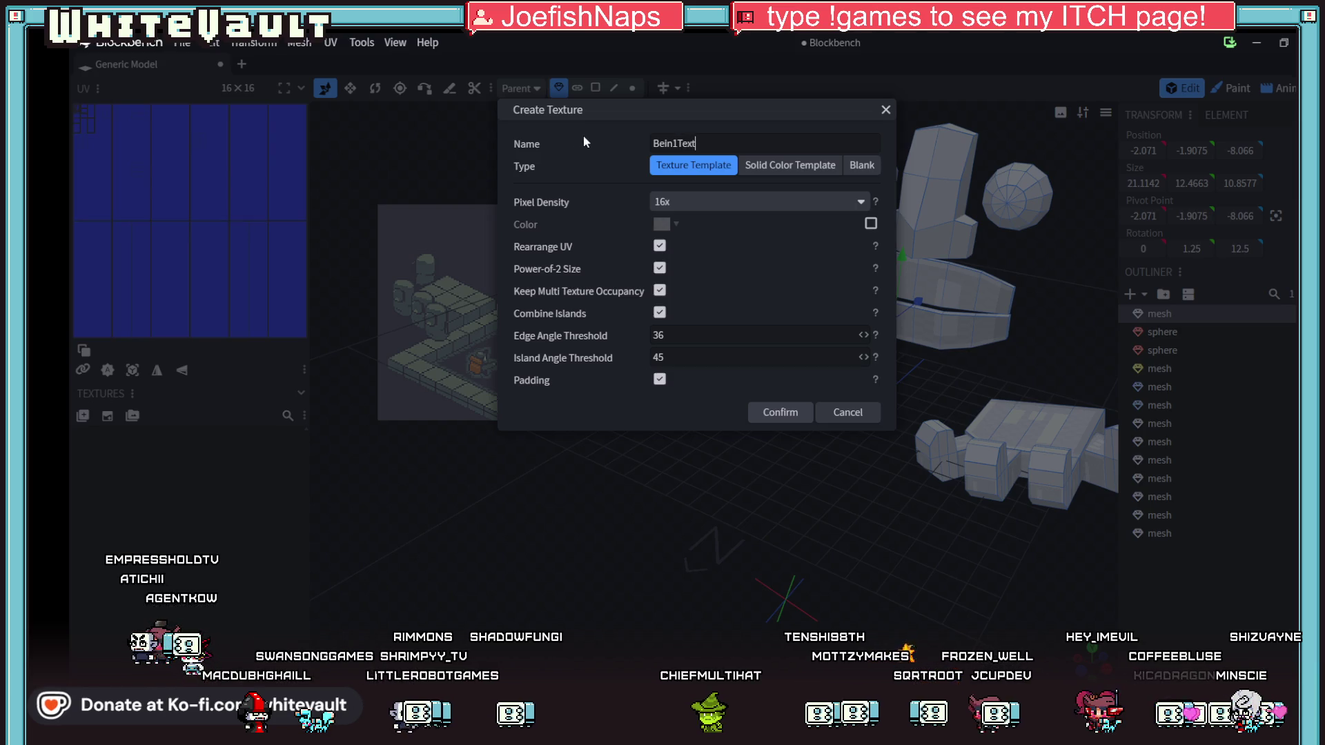
{"action": "left_click", "coordinate": [716, 200]}
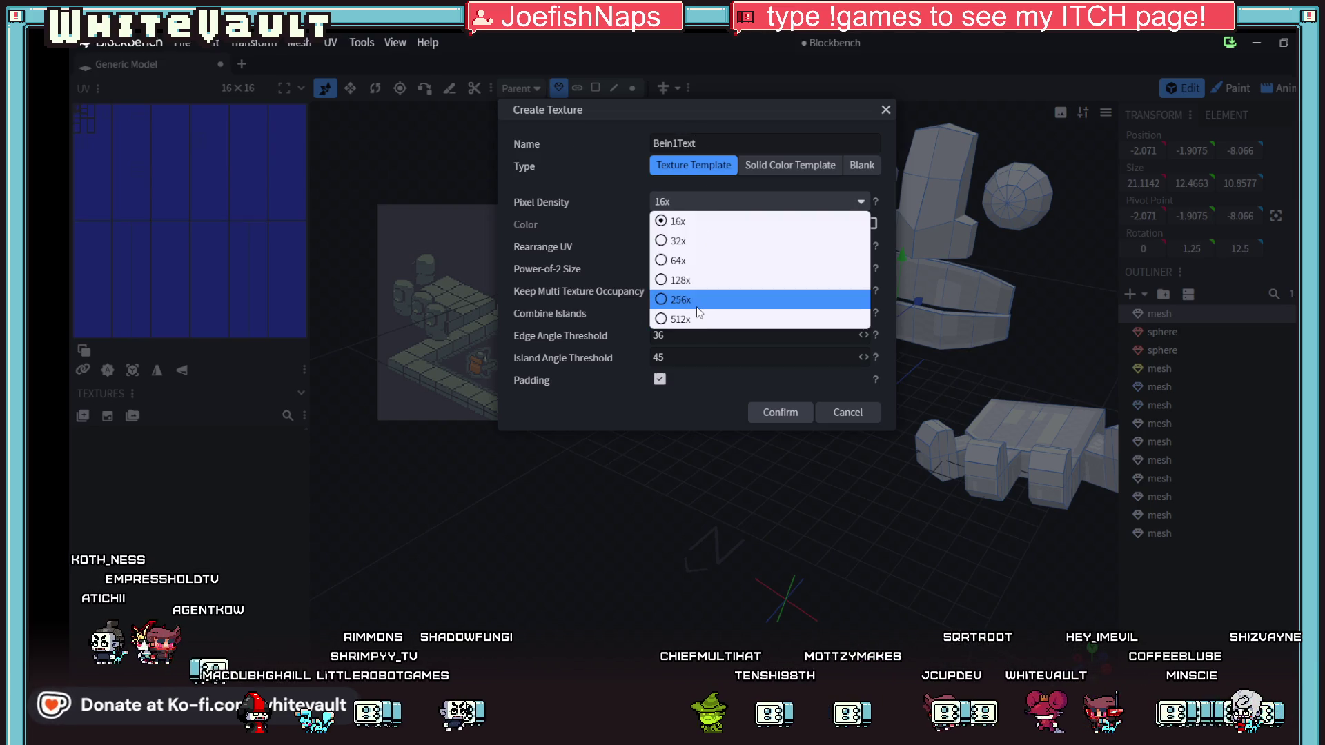
{"action": "left_click", "coordinate": [720, 259]}
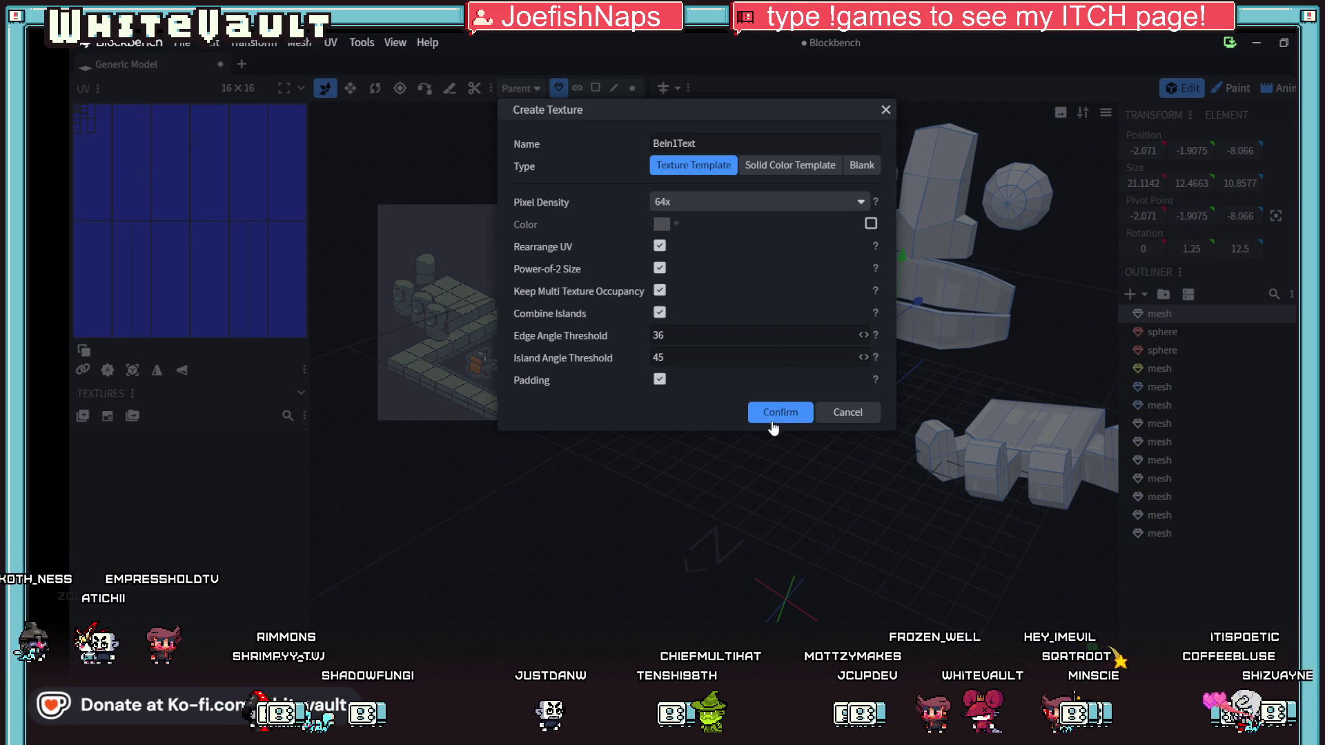
{"action": "left_click", "coordinate": [774, 414]}
{"action": "scroll", "coordinate": [1022, 246], "scroll_direction": "up", "scroll_amount": 4}
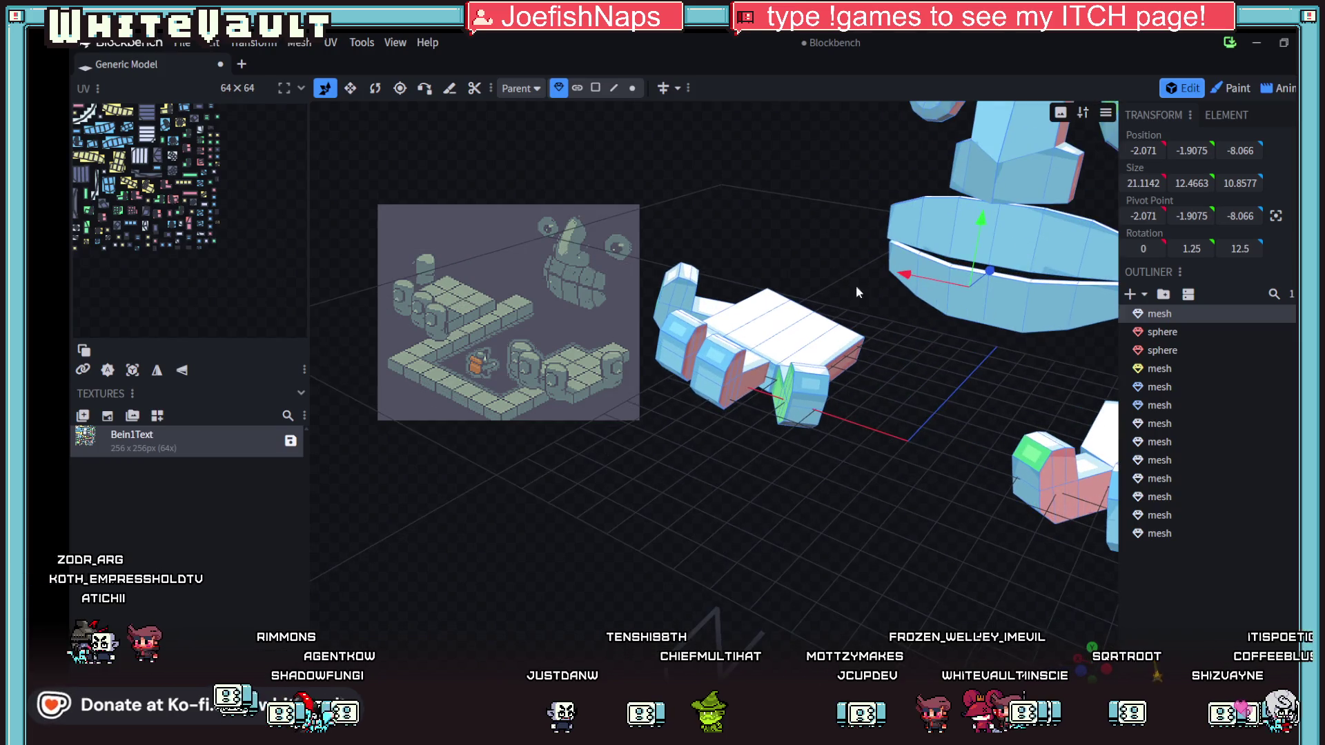
{"action": "scroll", "coordinate": [913, 411], "scroll_direction": "down", "scroll_amount": 4}
- In Paint mode, sample grey-teal #63787d and bucket-fill the whole model with it
{"action": "mouse_move", "coordinate": [914, 411]}
{"action": "left_mouse_down"}
{"action": "mouse_move", "coordinate": [694, 482]}
{"action": "mouse_move", "coordinate": [731, 456]}
{"action": "left_mouse_up"}
{"action": "key", "text": "Tab"}
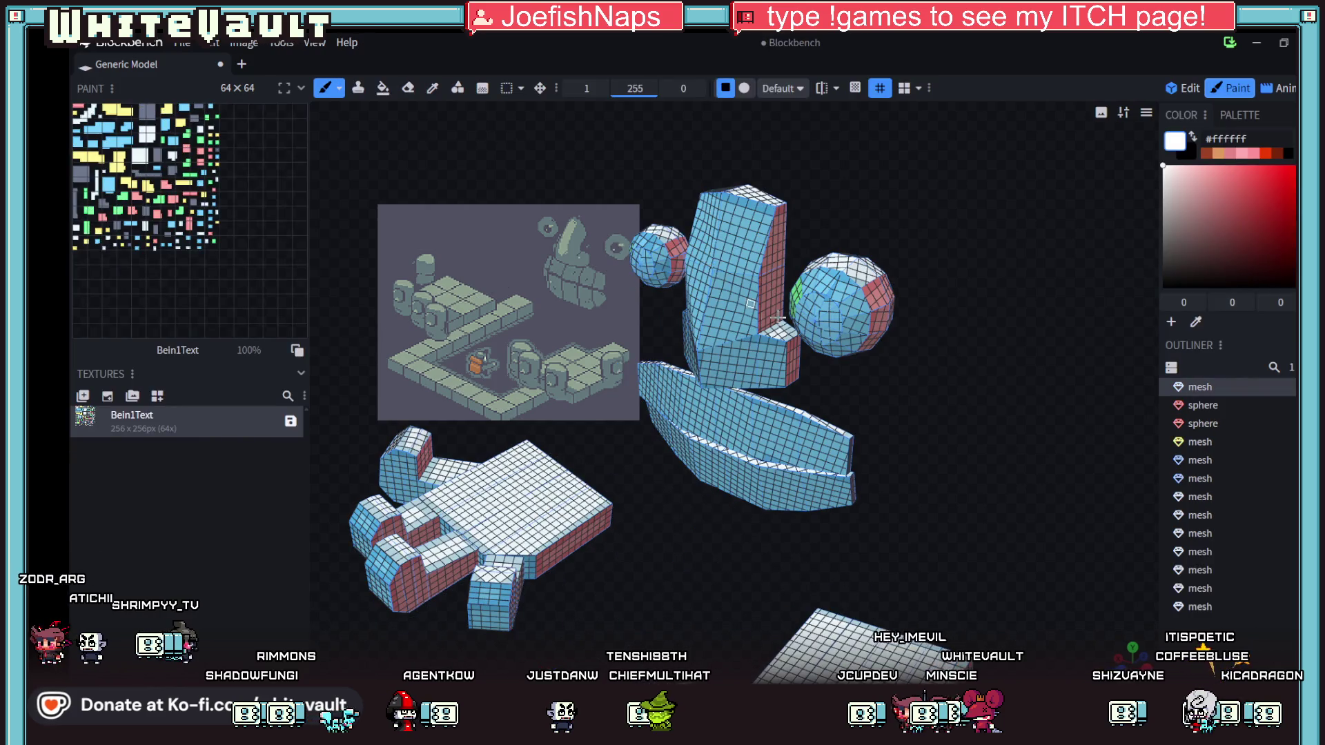
{"action": "mouse_move", "coordinate": [992, 450]}
{"action": "left_mouse_down"}
{"action": "mouse_move", "coordinate": [1079, 405]}
{"action": "mouse_move", "coordinate": [1068, 419]}
{"action": "left_mouse_up"}
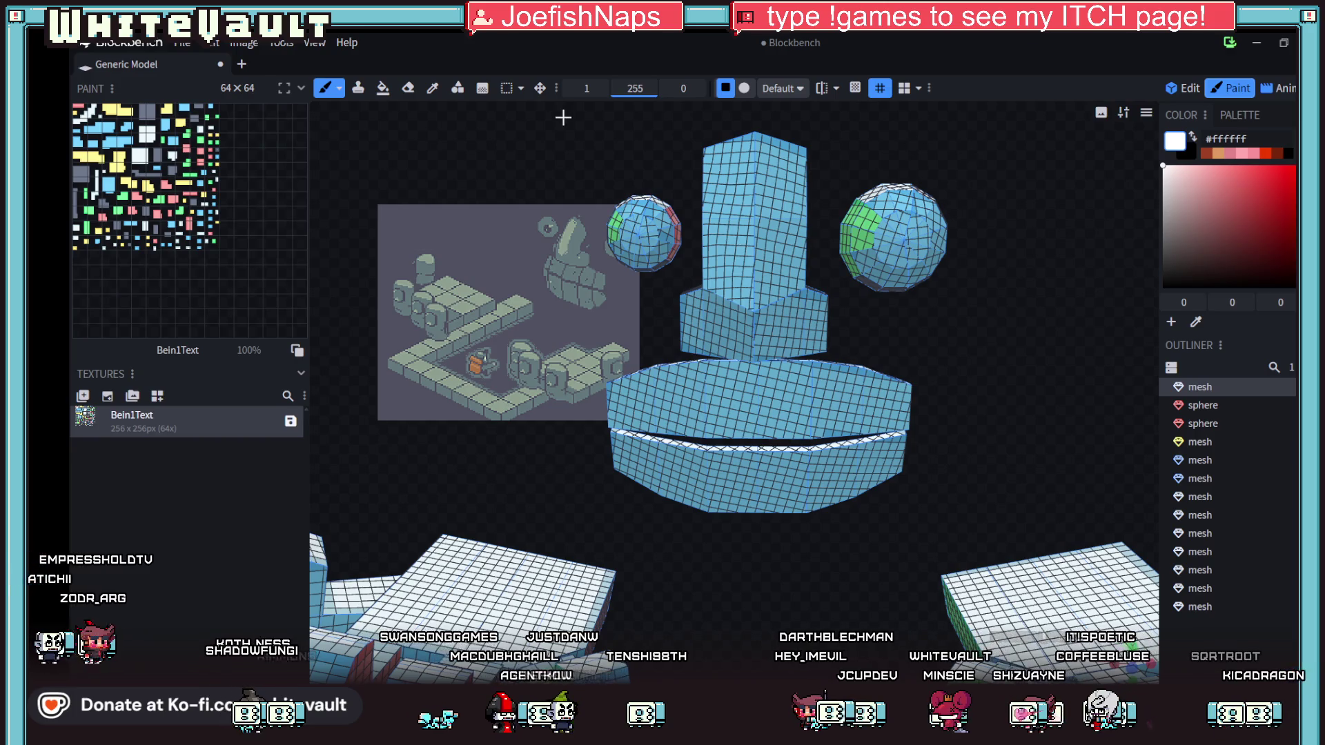
{"action": "left_click", "coordinate": [432, 88]}
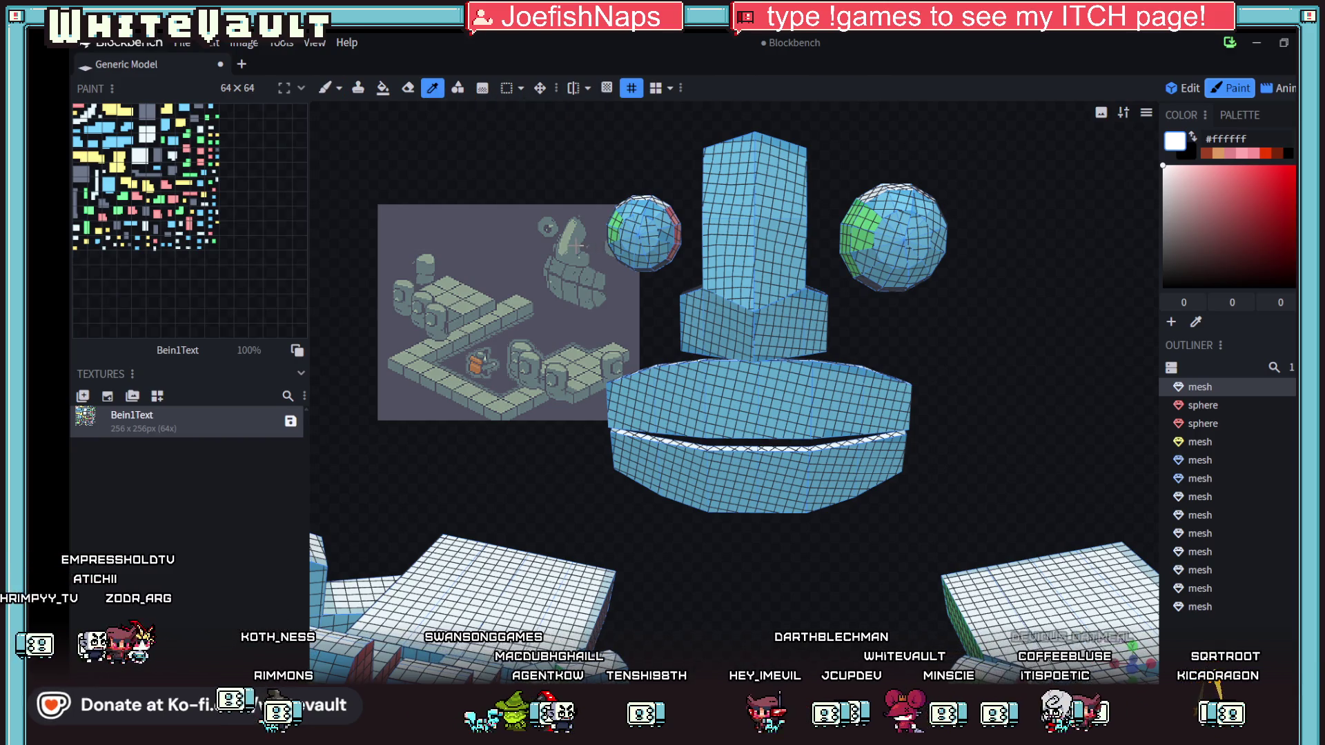
{"action": "left_click", "coordinate": [577, 245]}
{"action": "left_click", "coordinate": [383, 88]}
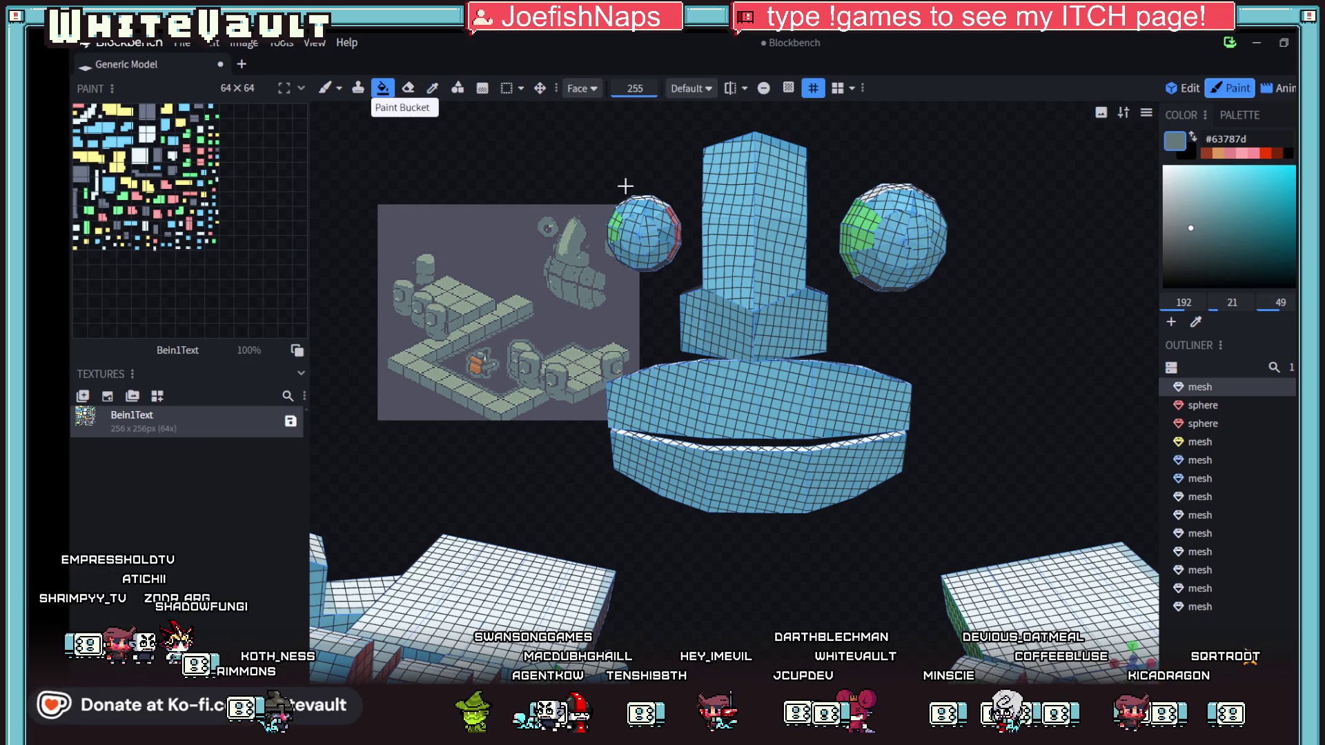
{"action": "left_click", "coordinate": [771, 243]}
{"action": "mouse_move", "coordinate": [772, 243]}
{"action": "left_mouse_down"}
{"action": "mouse_move", "coordinate": [726, 221]}
{"action": "mouse_move", "coordinate": [725, 184]}
{"action": "mouse_move", "coordinate": [722, 325]}
{"action": "mouse_move", "coordinate": [794, 372]}
{"action": "left_mouse_up"}
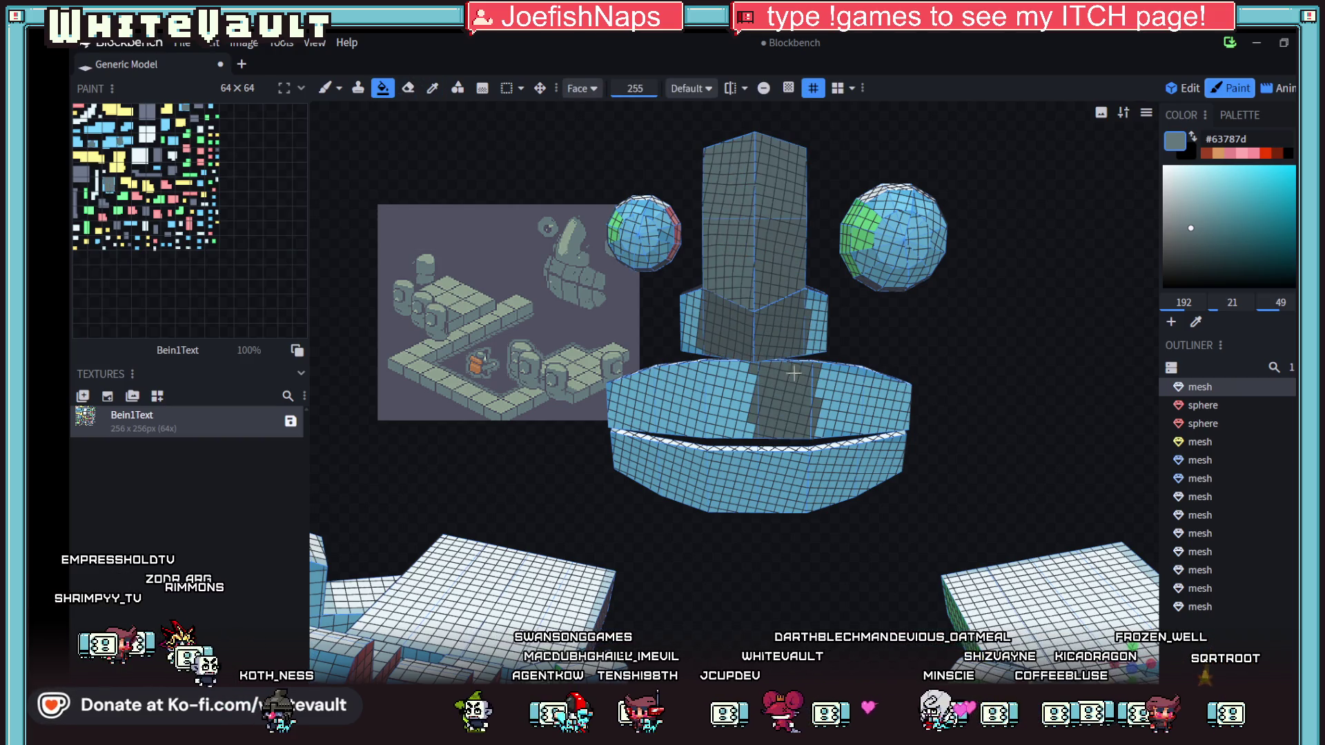
{"action": "left_click", "coordinate": [579, 88]}
{"action": "left_click", "coordinate": [586, 128]}
{"action": "left_click", "coordinate": [644, 222]}
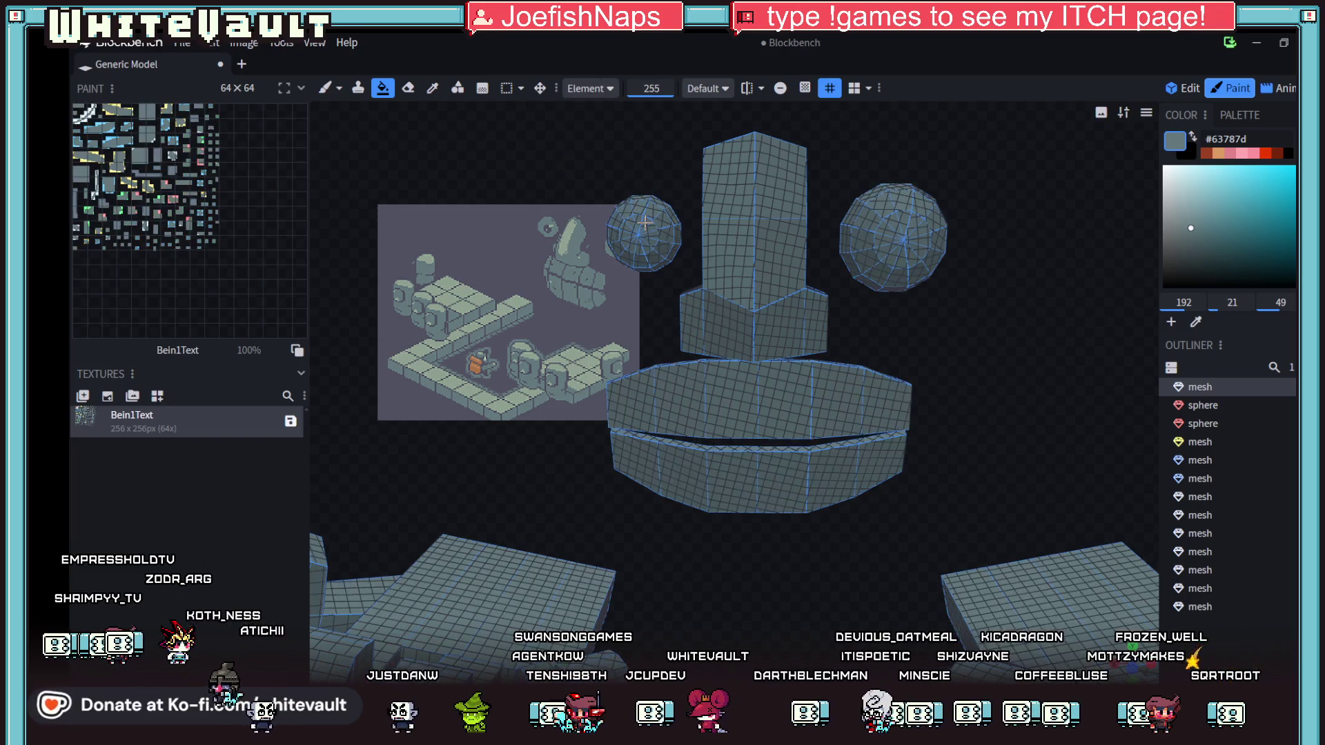
- Sample the darker grey #61676e and fill a single face on the right sphere
{"action": "left_click_drag", "start_coordinate": [955, 379], "coordinate": [911, 391]}
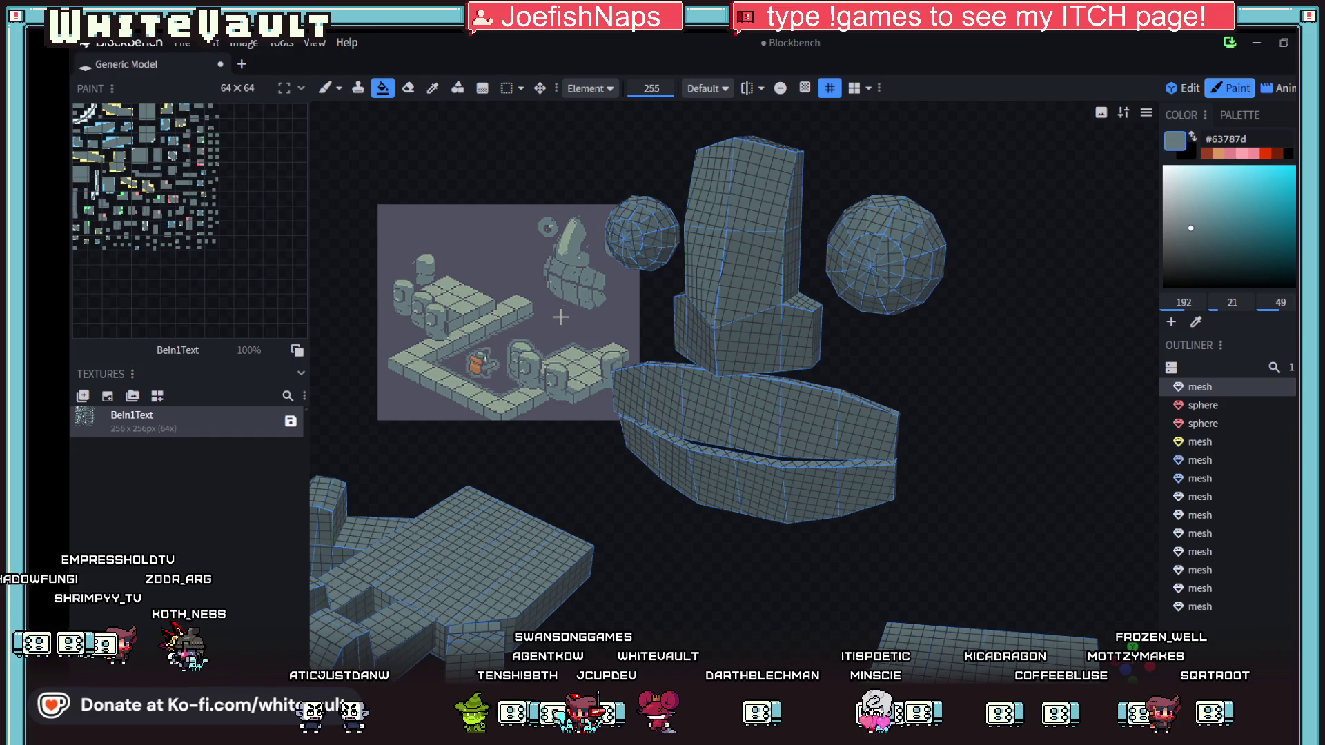
{"action": "left_click", "coordinate": [433, 88]}
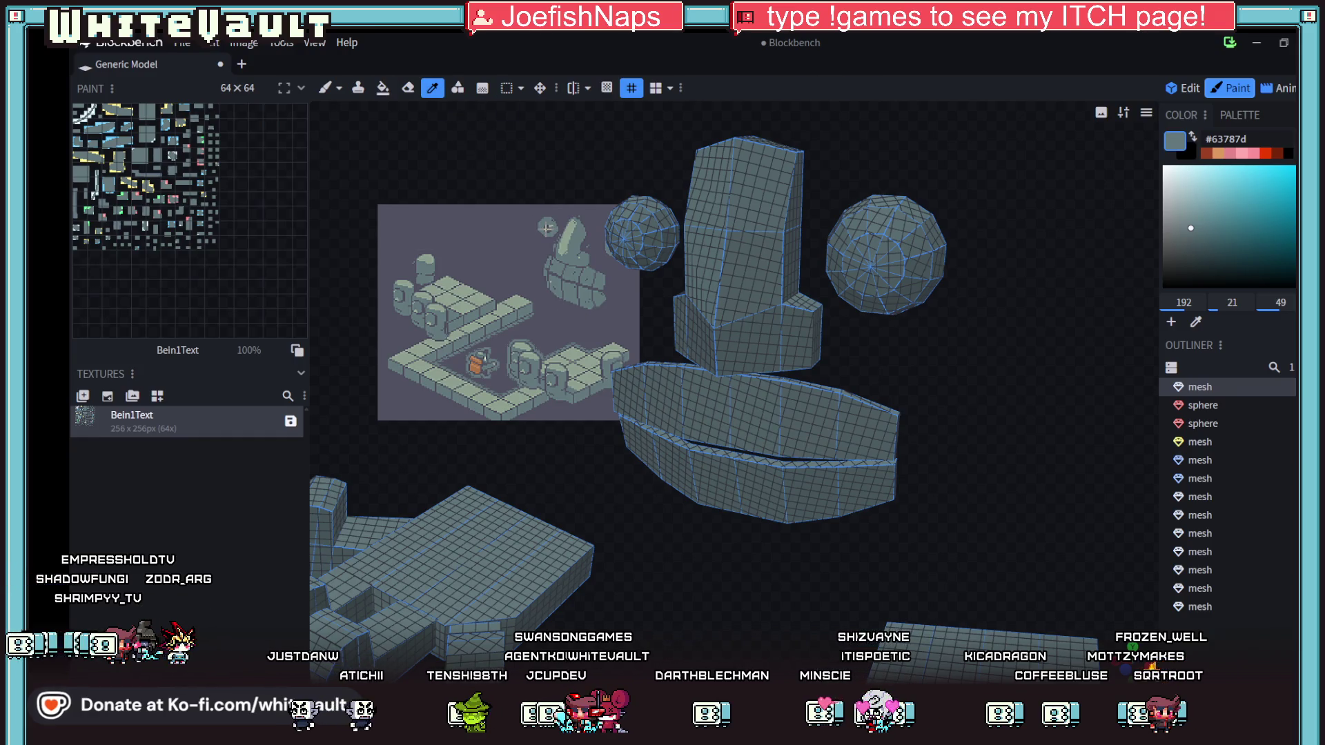
{"action": "left_click", "coordinate": [942, 296]}
{"action": "scroll", "coordinate": [956, 299], "scroll_direction": "up", "scroll_amount": 2}
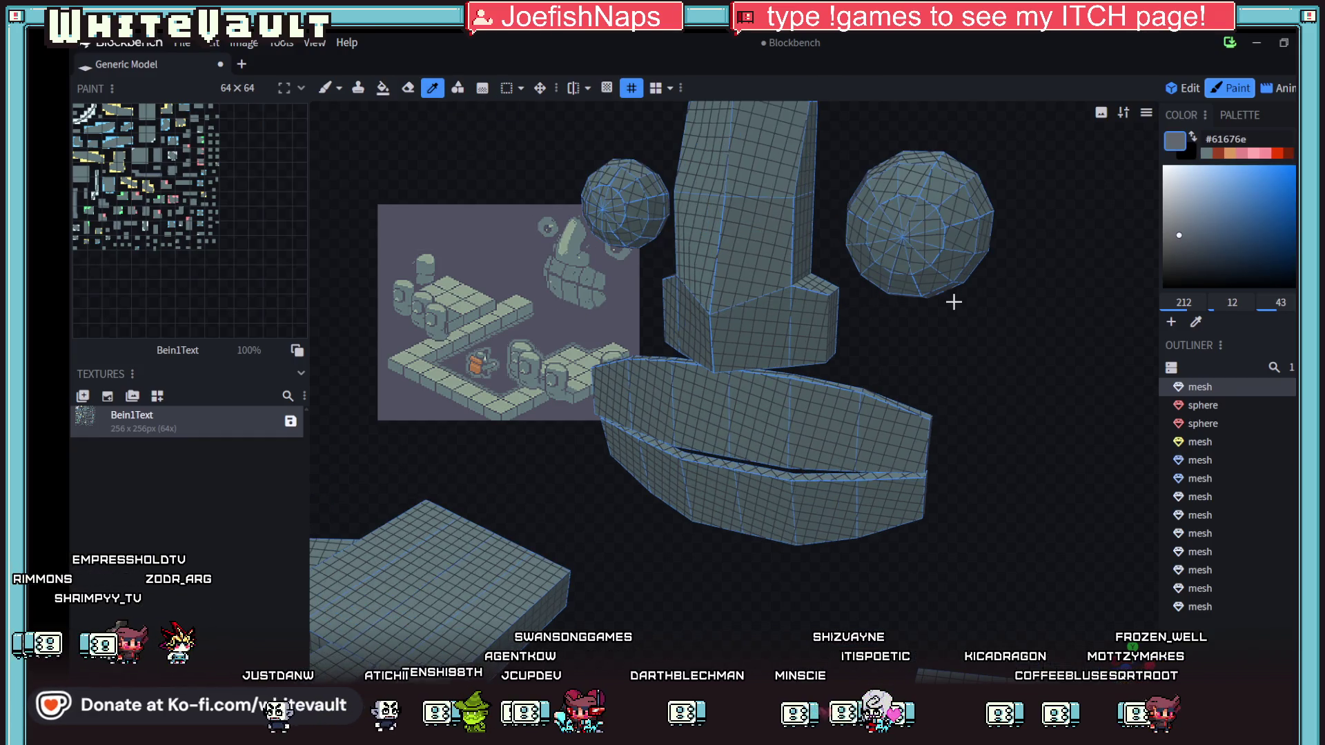
{"action": "left_click", "coordinate": [380, 89]}
{"action": "left_click", "coordinate": [581, 89]}
{"action": "left_click", "coordinate": [577, 104]}
{"action": "left_click", "coordinate": [902, 231]}
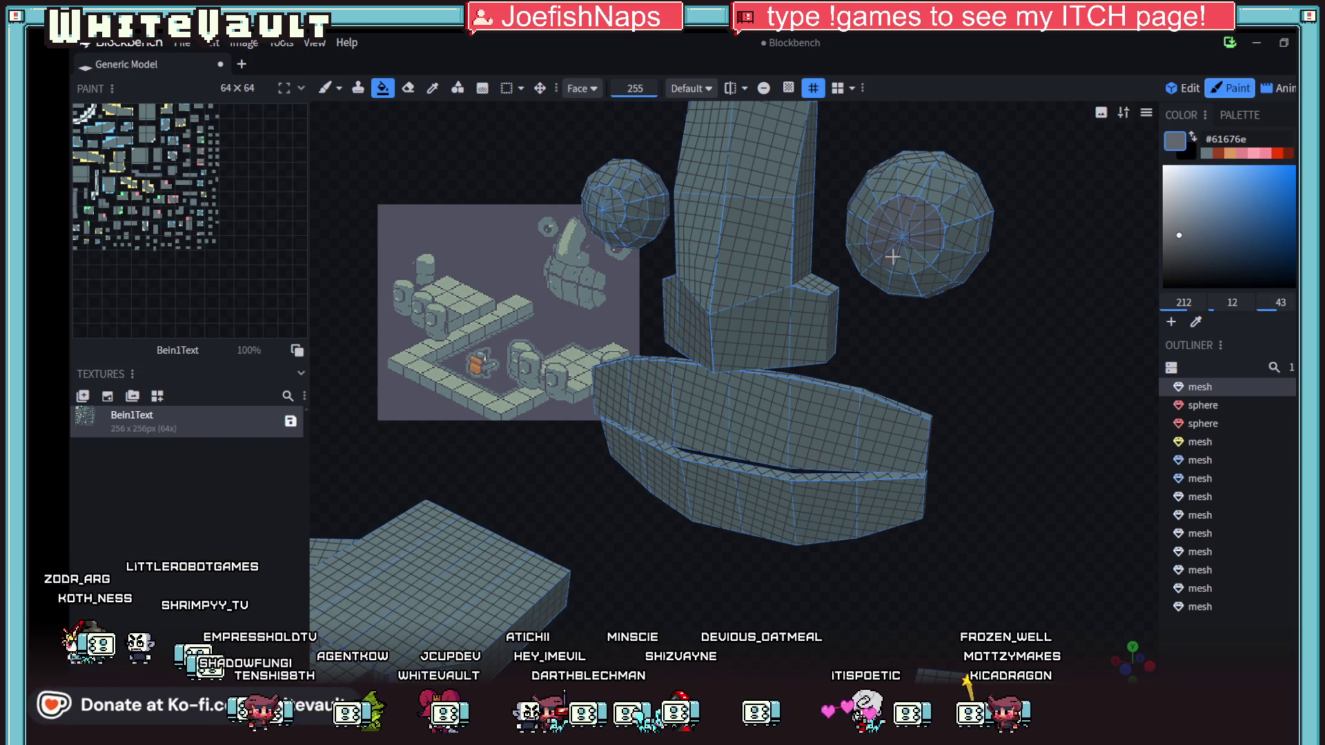
- Change the paint colour to dark grey #3e3e4b and fill a face inside the right sphere
{"action": "mouse_move", "coordinate": [988, 312]}
{"action": "left_mouse_down"}
{"action": "mouse_move", "coordinate": [985, 345]}
{"action": "mouse_move", "coordinate": [1000, 317]}
{"action": "left_mouse_up"}
{"action": "left_click", "coordinate": [433, 89]}
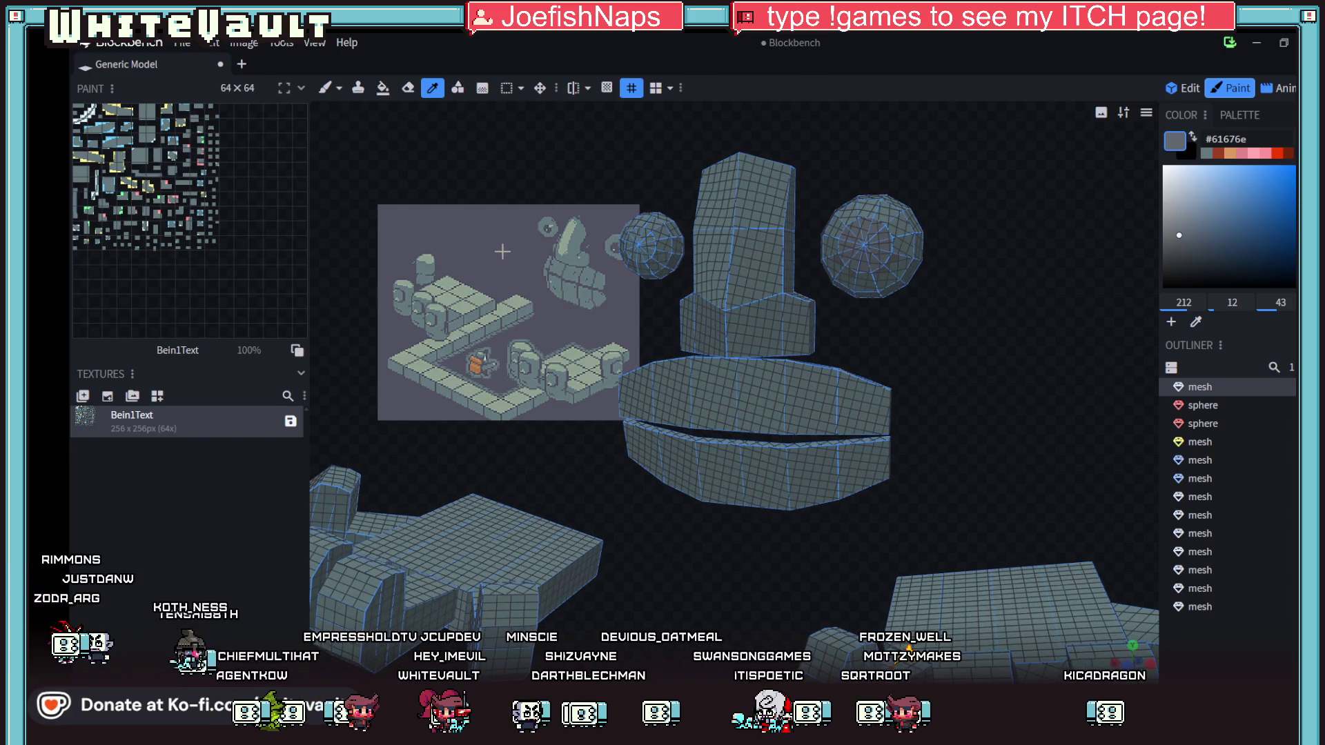
{"action": "left_click", "coordinate": [1186, 251]}
{"action": "left_click", "coordinate": [381, 88]}
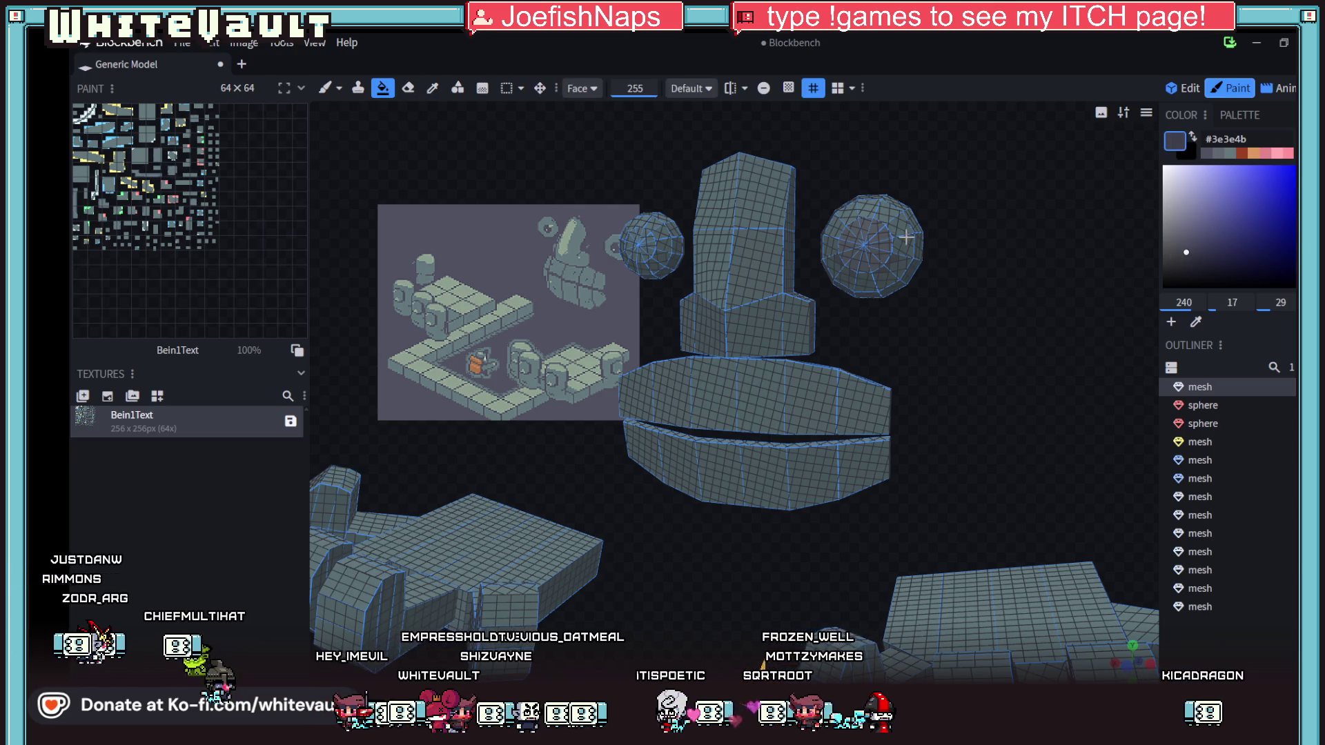
{"action": "scroll", "coordinate": [910, 236], "scroll_direction": "up", "scroll_amount": 2}
{"action": "left_click", "coordinate": [914, 222]}
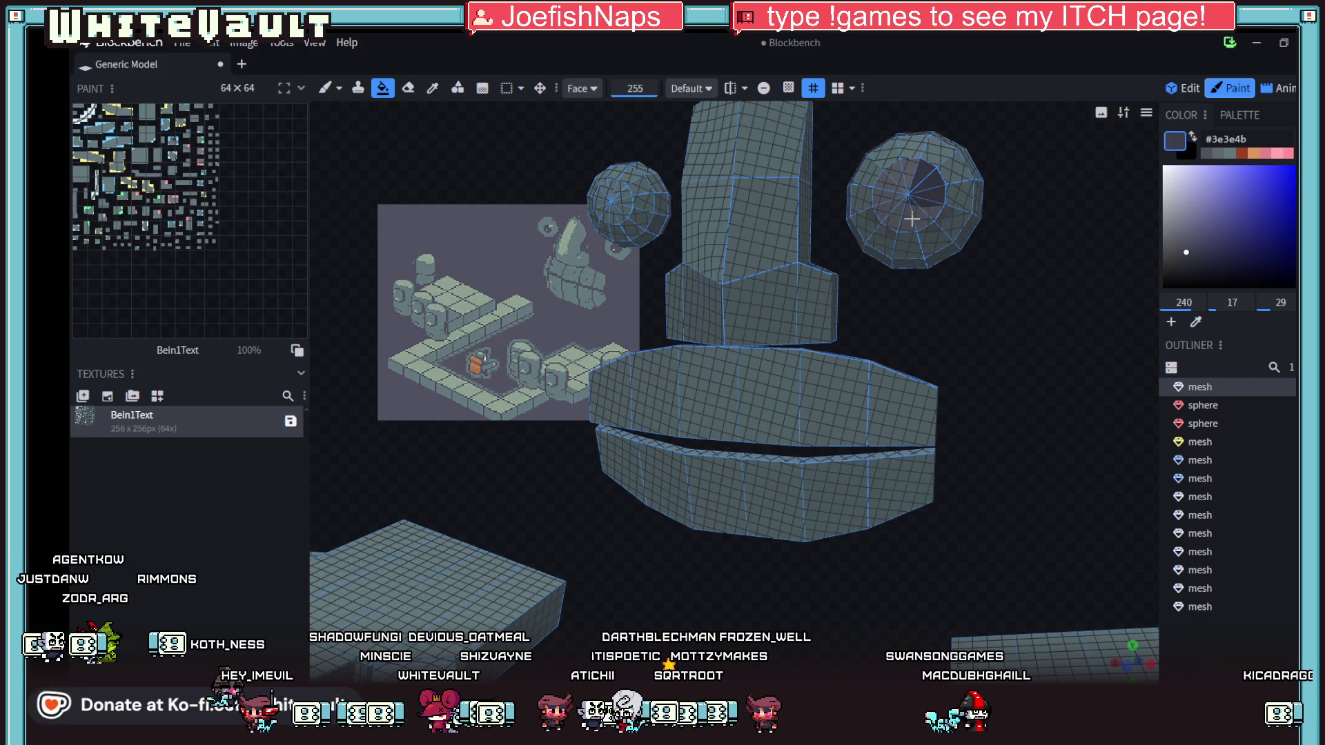
- Keep single-face fill mode and fill the right sphere's lower inner face dark grey
{"action": "left_click", "coordinate": [681, 90]}
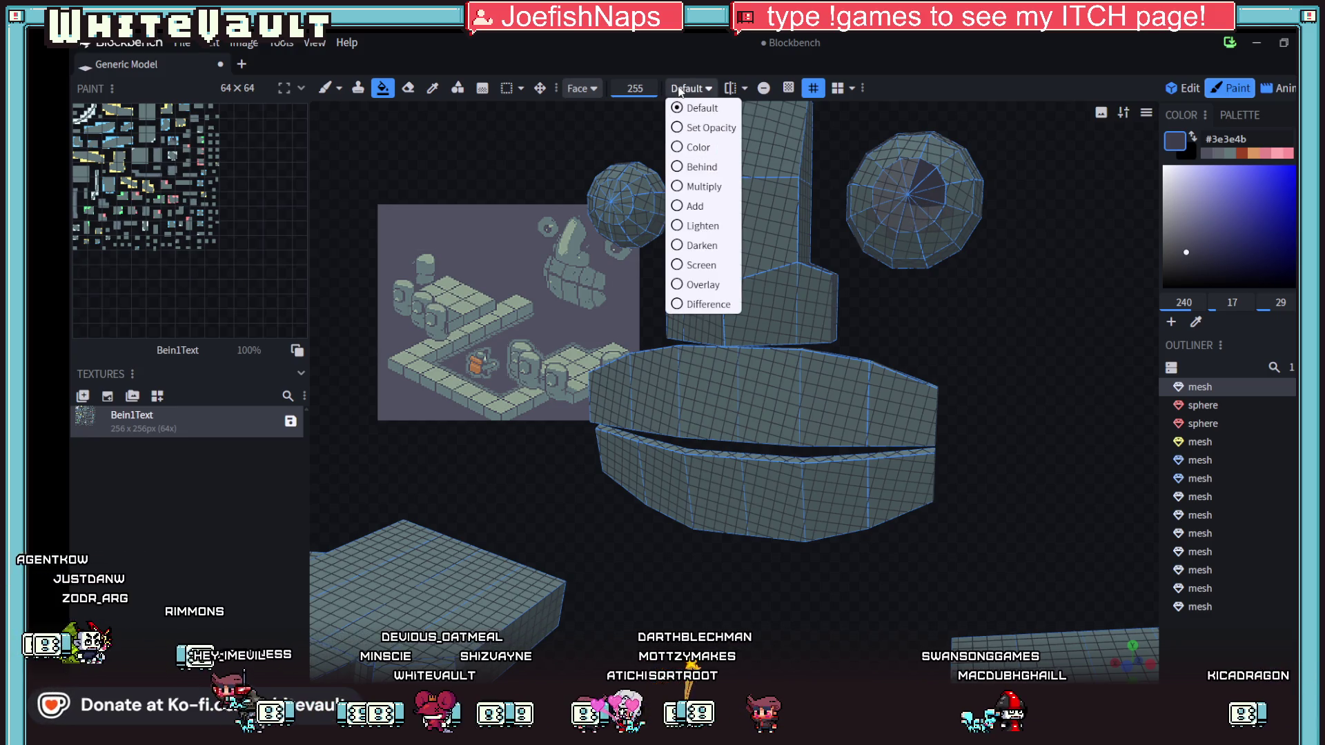
{"action": "left_click", "coordinate": [582, 88]}
{"action": "left_click", "coordinate": [587, 127]}
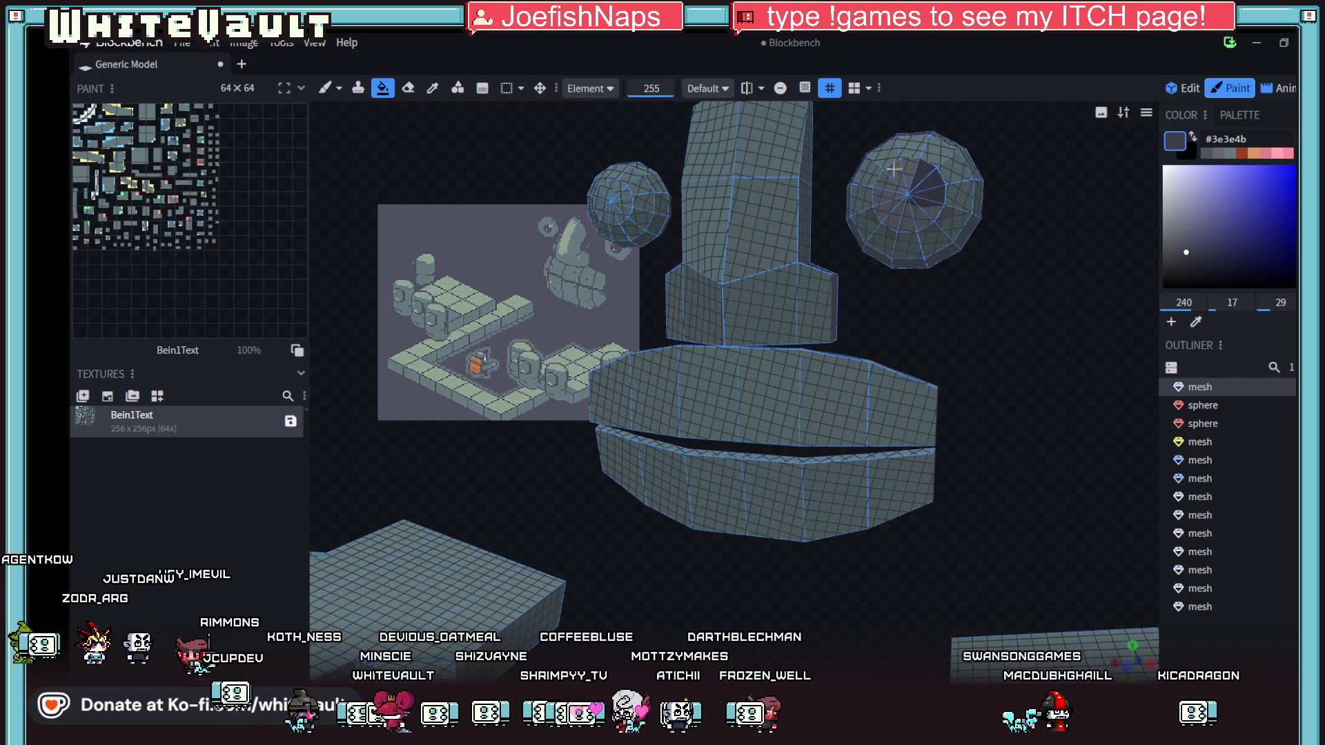
{"action": "left_click", "coordinate": [587, 88]}
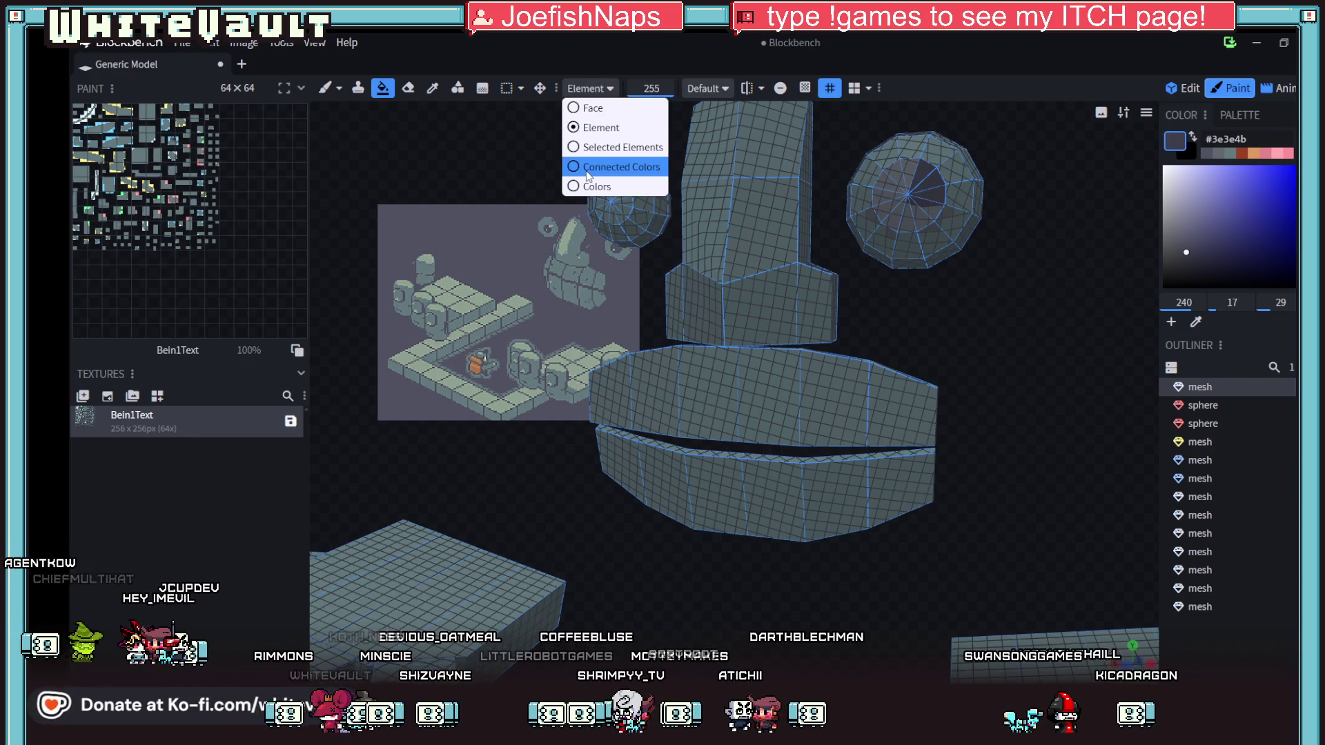
{"action": "left_click", "coordinate": [598, 111]}
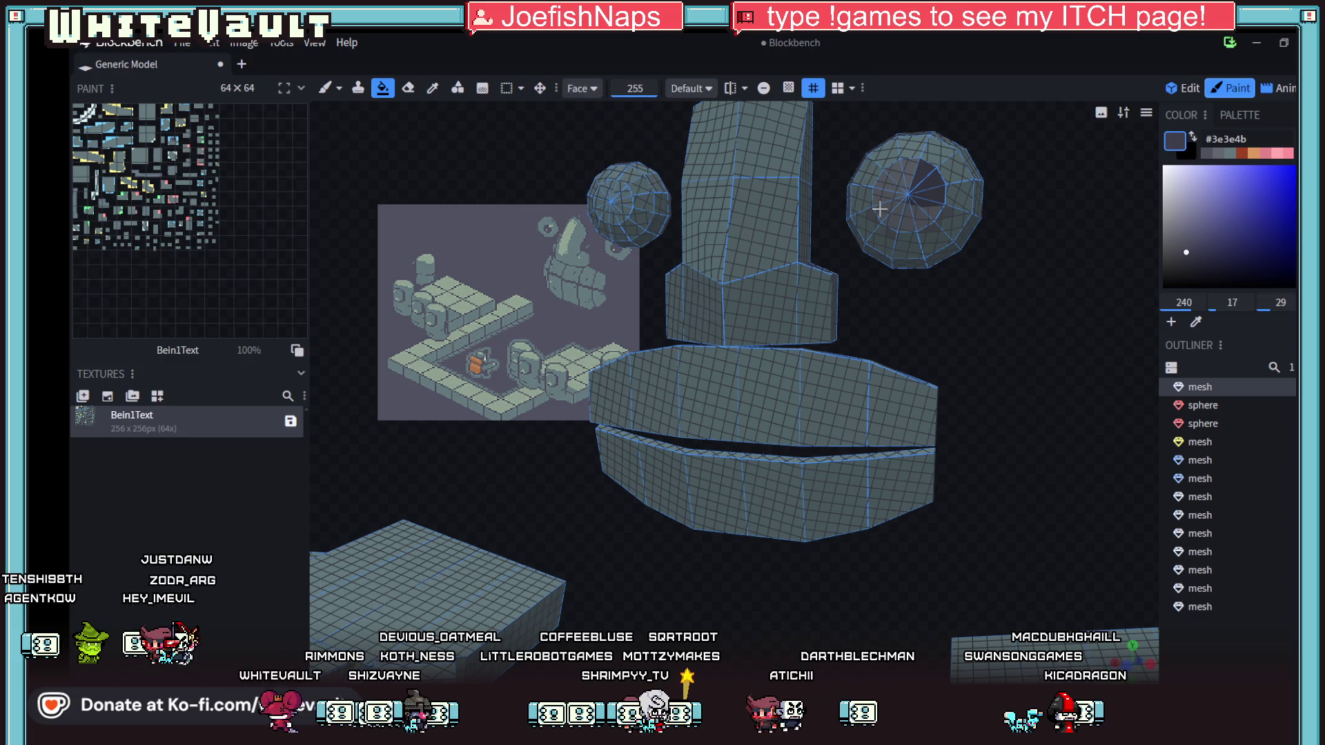
{"action": "left_click", "coordinate": [890, 208]}
{"action": "mouse_move", "coordinate": [1037, 230]}
{"action": "left_mouse_down"}
{"action": "mouse_move", "coordinate": [1066, 268]}
{"action": "mouse_move", "coordinate": [927, 216]}
{"action": "left_mouse_up"}
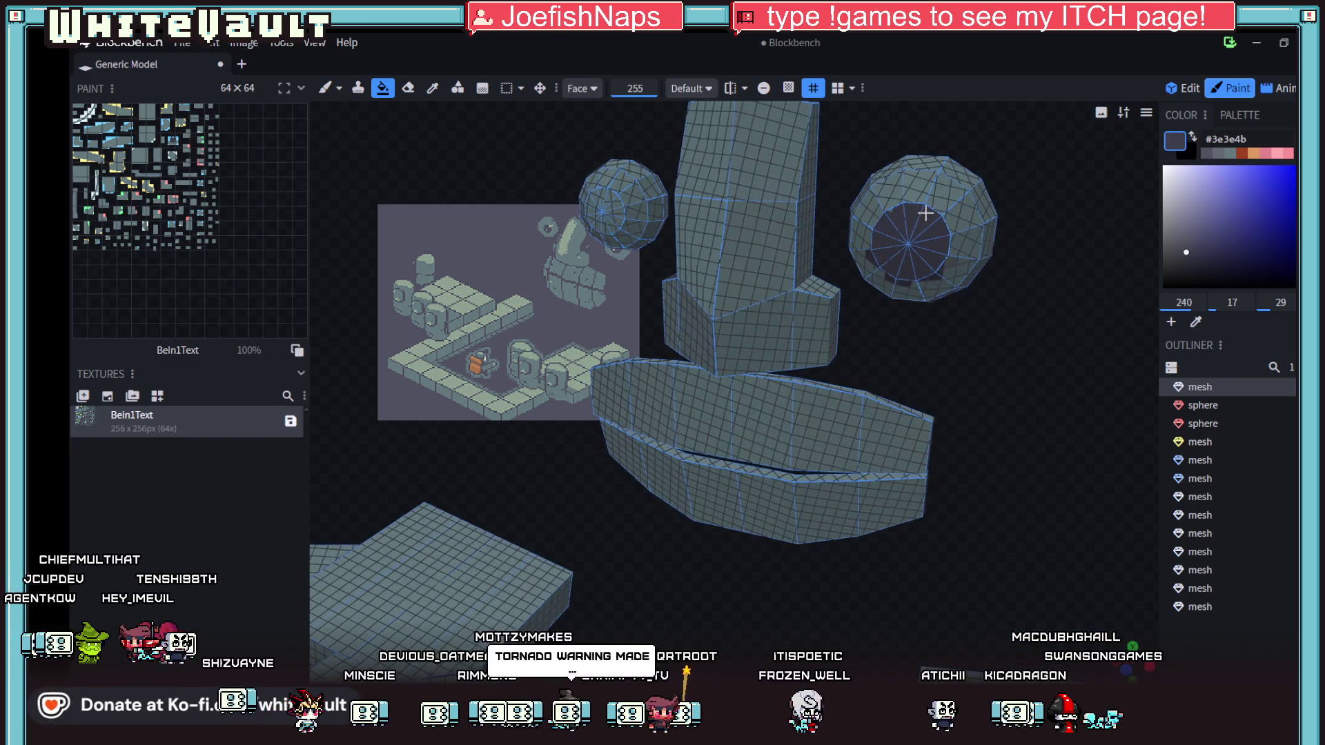
{"action": "scroll", "coordinate": [574, 112], "scroll_direction": "up", "scroll_amount": 2}
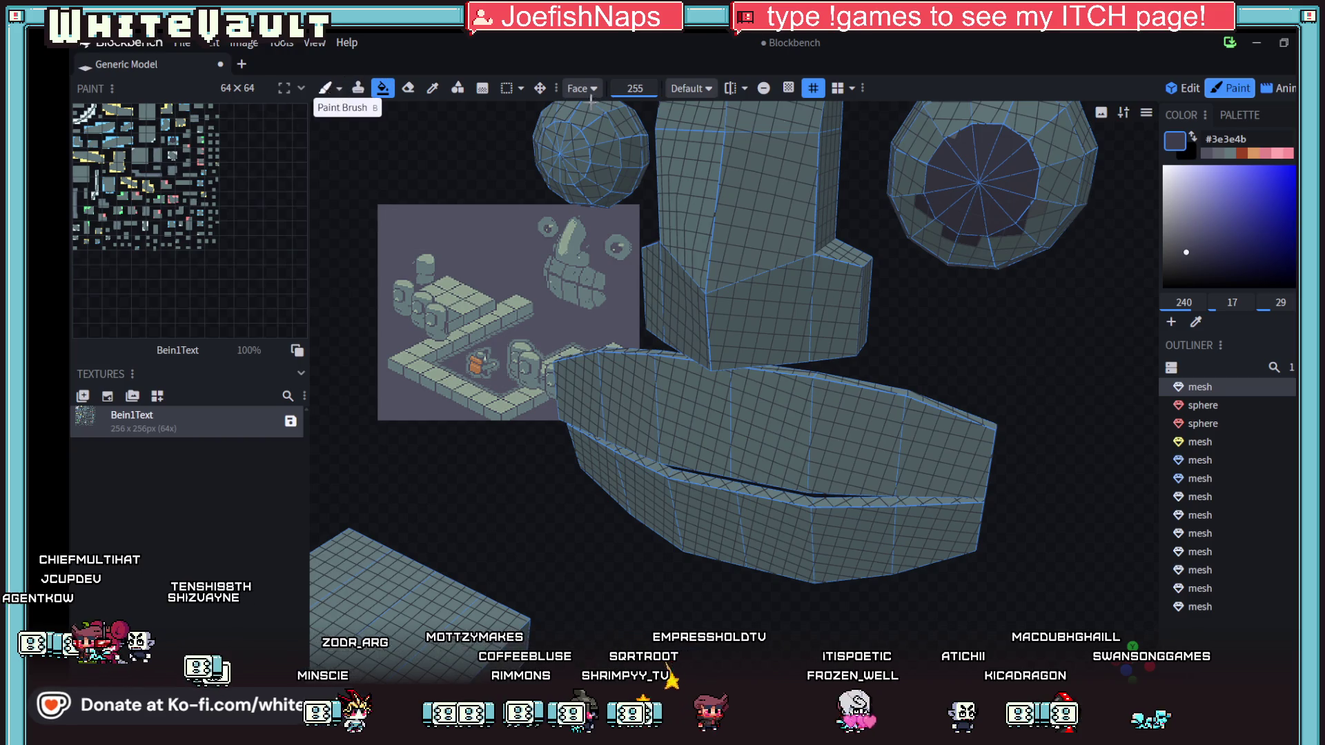
- With the brush tool, sample the grey-teal colour from the sphere
{"action": "left_click", "coordinate": [337, 90]}
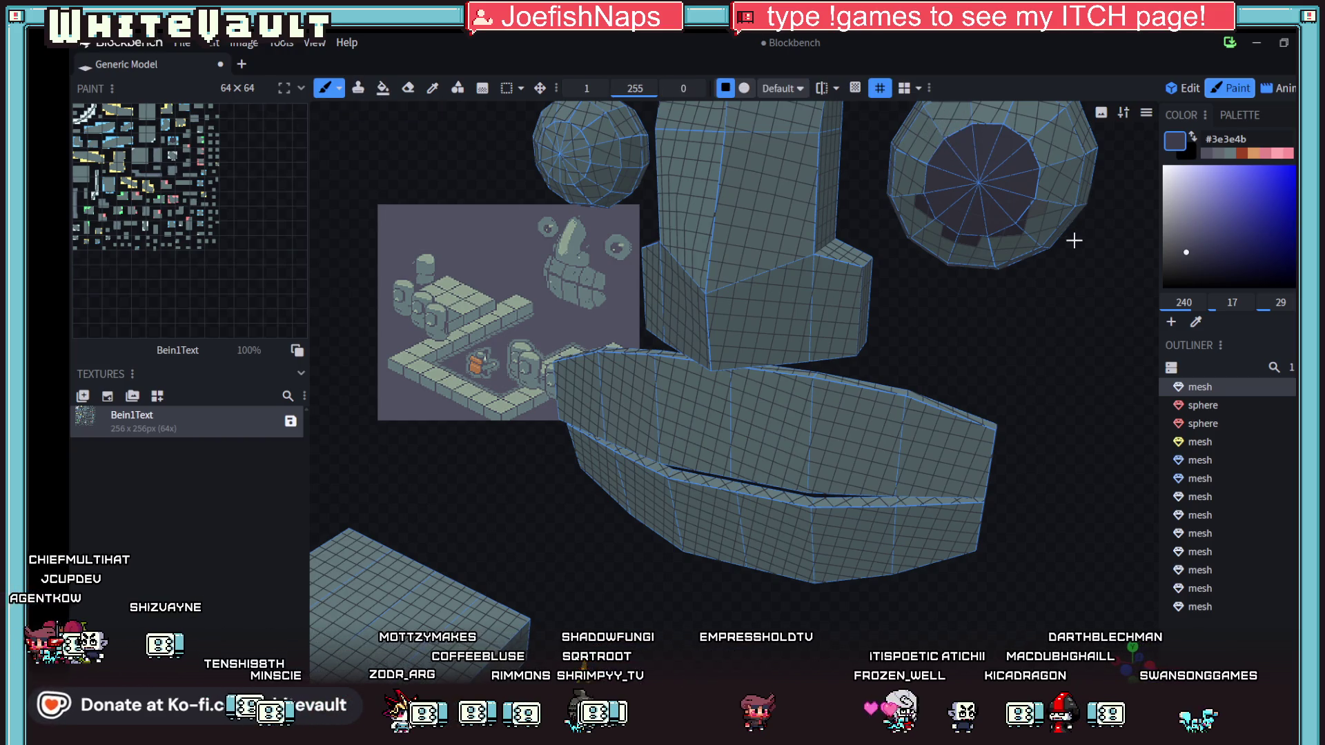
{"action": "mouse_move", "coordinate": [1056, 296]}
{"action": "left_mouse_down"}
{"action": "mouse_move", "coordinate": [1040, 344]}
{"action": "mouse_move", "coordinate": [922, 266]}
{"action": "mouse_move", "coordinate": [890, 280]}
{"action": "left_mouse_up"}
{"action": "left_click", "coordinate": [880, 293], "text": "alt"}
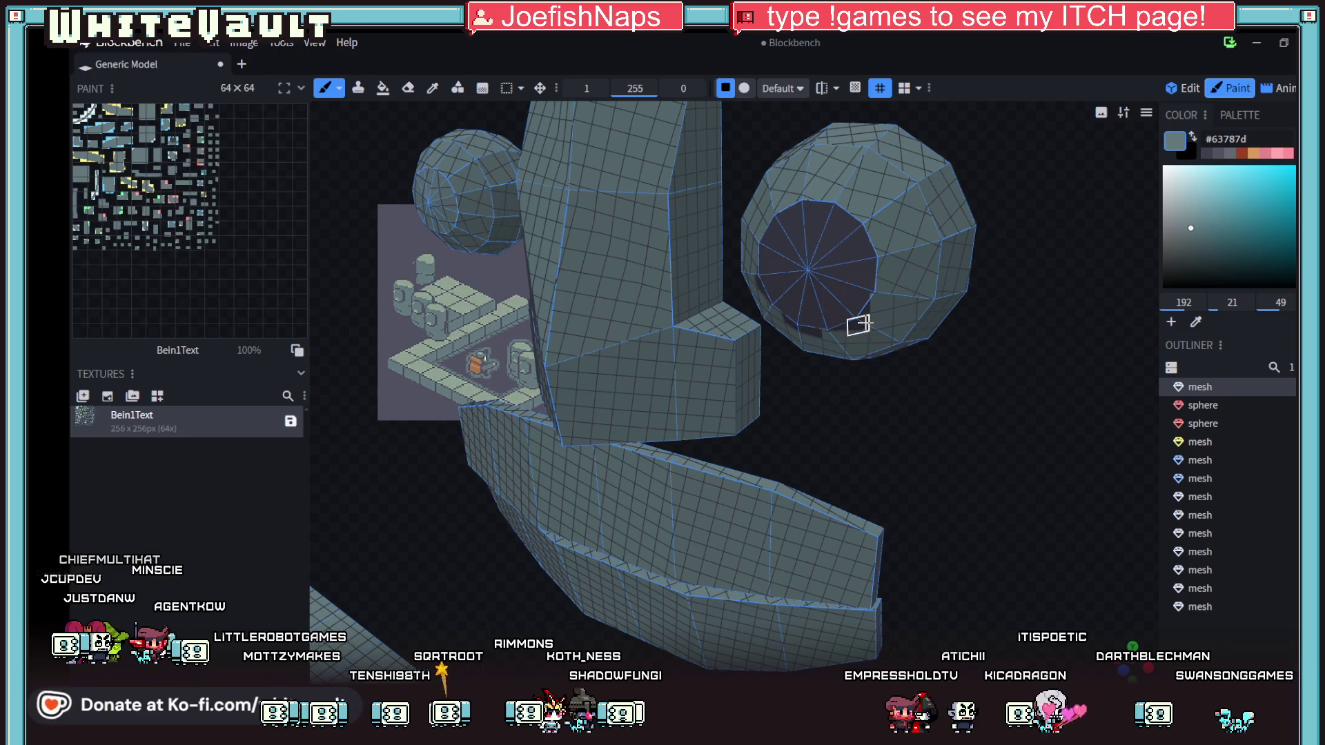
- Inspect the spheres from several angles, then switch to the Animate workspace
{"action": "mouse_move", "coordinate": [985, 390]}
{"action": "left_mouse_down"}
{"action": "mouse_move", "coordinate": [934, 425]}
{"action": "mouse_move", "coordinate": [1001, 410]}
{"action": "mouse_move", "coordinate": [958, 398]}
{"action": "left_mouse_up"}
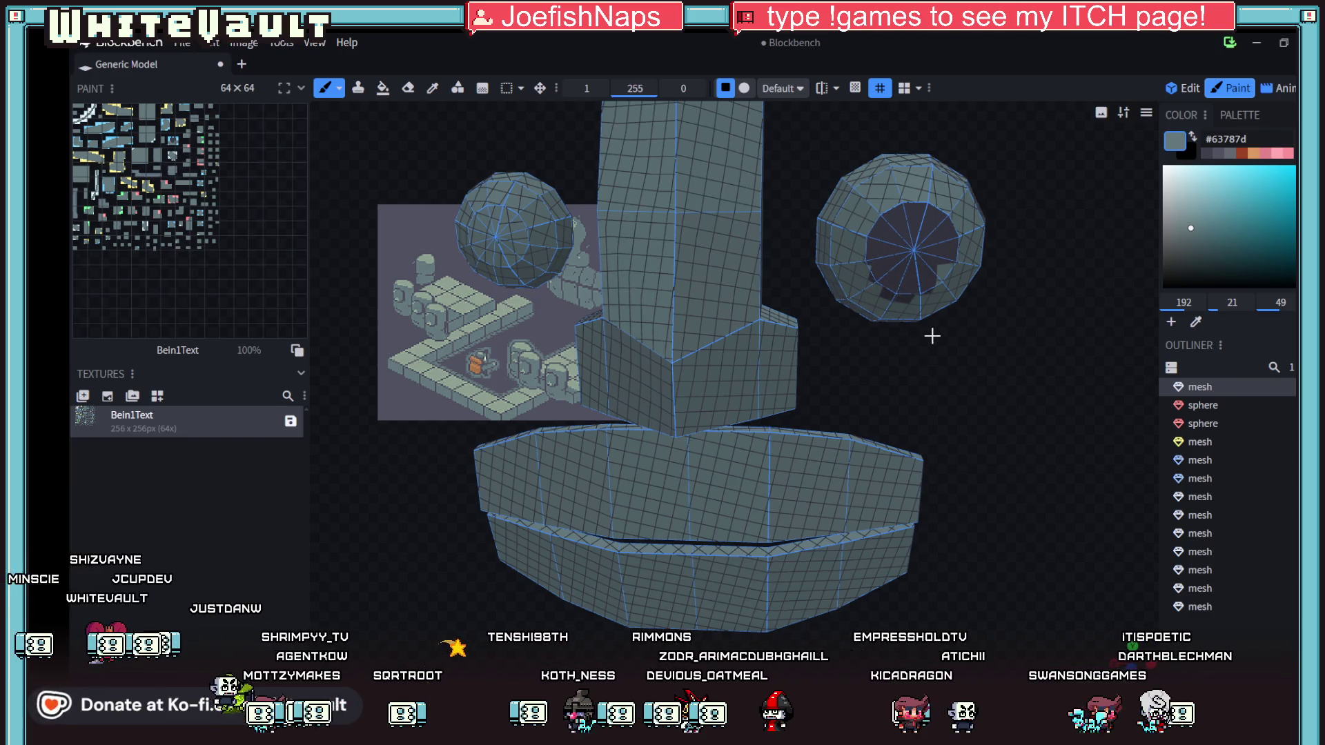
{"action": "scroll", "coordinate": [915, 325], "scroll_direction": "up", "scroll_amount": 2}
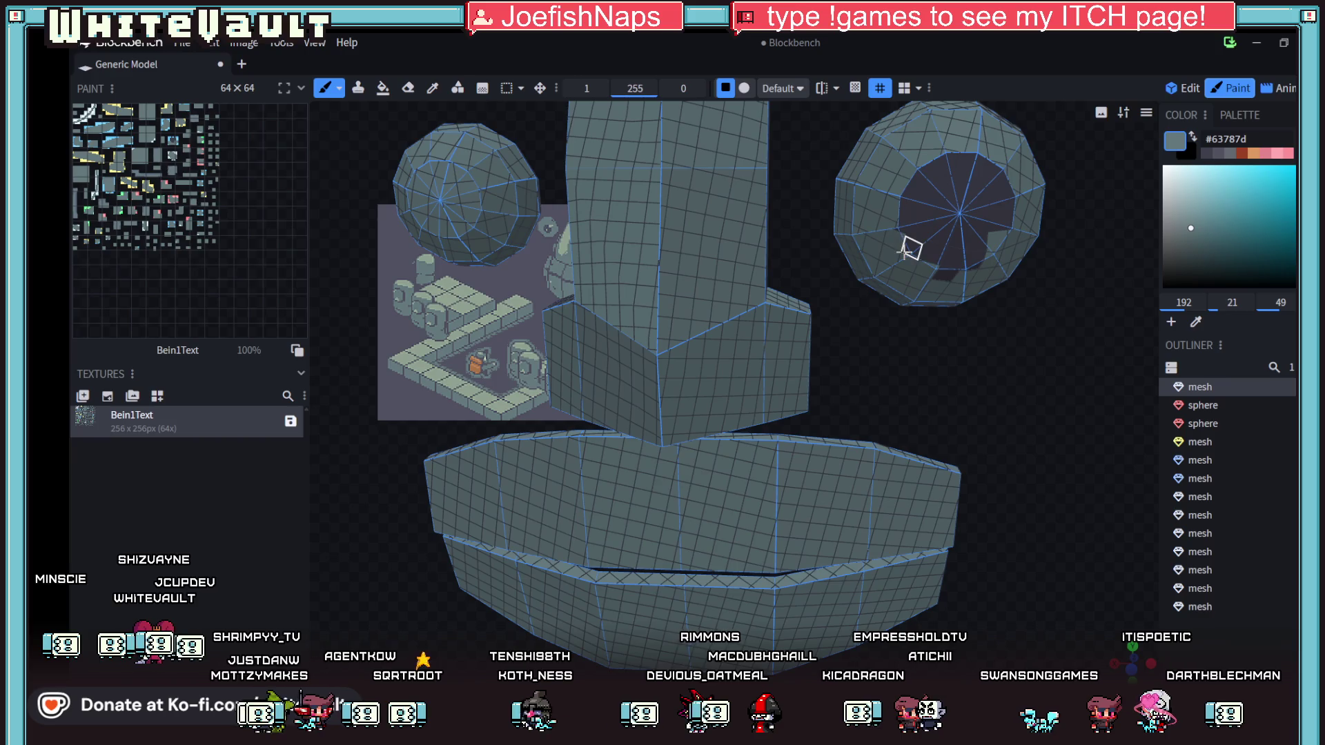
{"action": "mouse_move", "coordinate": [1044, 394]}
{"action": "left_mouse_down"}
{"action": "mouse_move", "coordinate": [1029, 379]}
{"action": "mouse_move", "coordinate": [1008, 394]}
{"action": "mouse_move", "coordinate": [1025, 400]}
{"action": "mouse_move", "coordinate": [1034, 355]}
{"action": "left_mouse_up"}
{"action": "scroll", "coordinate": [1026, 384], "scroll_direction": "down", "scroll_amount": 5}
{"action": "mouse_move", "coordinate": [954, 364]}
{"action": "left_mouse_down"}
{"action": "mouse_move", "coordinate": [967, 379]}
{"action": "mouse_move", "coordinate": [932, 370]}
{"action": "left_mouse_up"}
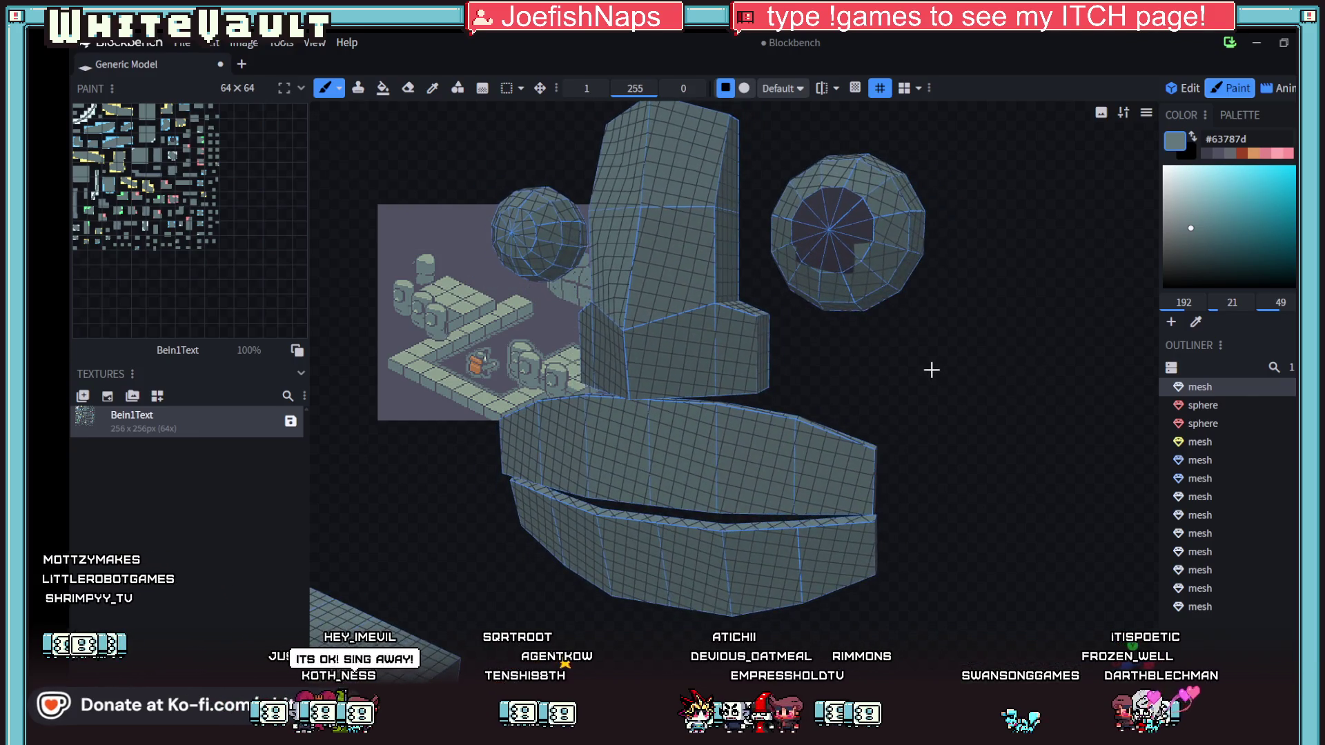
{"action": "mouse_move", "coordinate": [997, 338]}
{"action": "left_mouse_down"}
{"action": "mouse_move", "coordinate": [987, 345]}
{"action": "mouse_move", "coordinate": [1015, 364]}
{"action": "left_mouse_up"}
{"action": "scroll", "coordinate": [1014, 364], "scroll_direction": "down", "scroll_amount": 3}
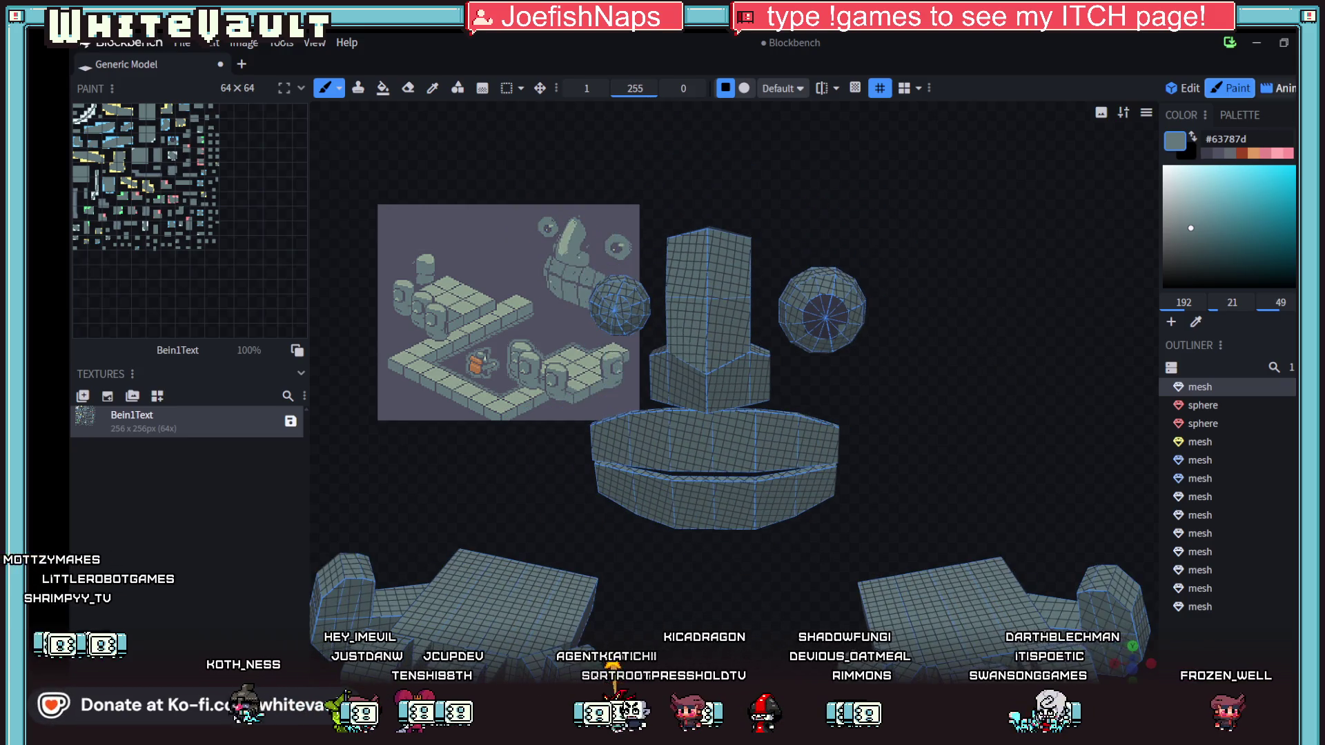
{"action": "left_click", "coordinate": [1282, 88]}
{"action": "mouse_move", "coordinate": [946, 305]}
{"action": "left_mouse_down"}
{"action": "mouse_move", "coordinate": [933, 329]}
{"action": "mouse_move", "coordinate": [925, 300]}
{"action": "mouse_move", "coordinate": [930, 314]}
{"action": "left_mouse_up"}
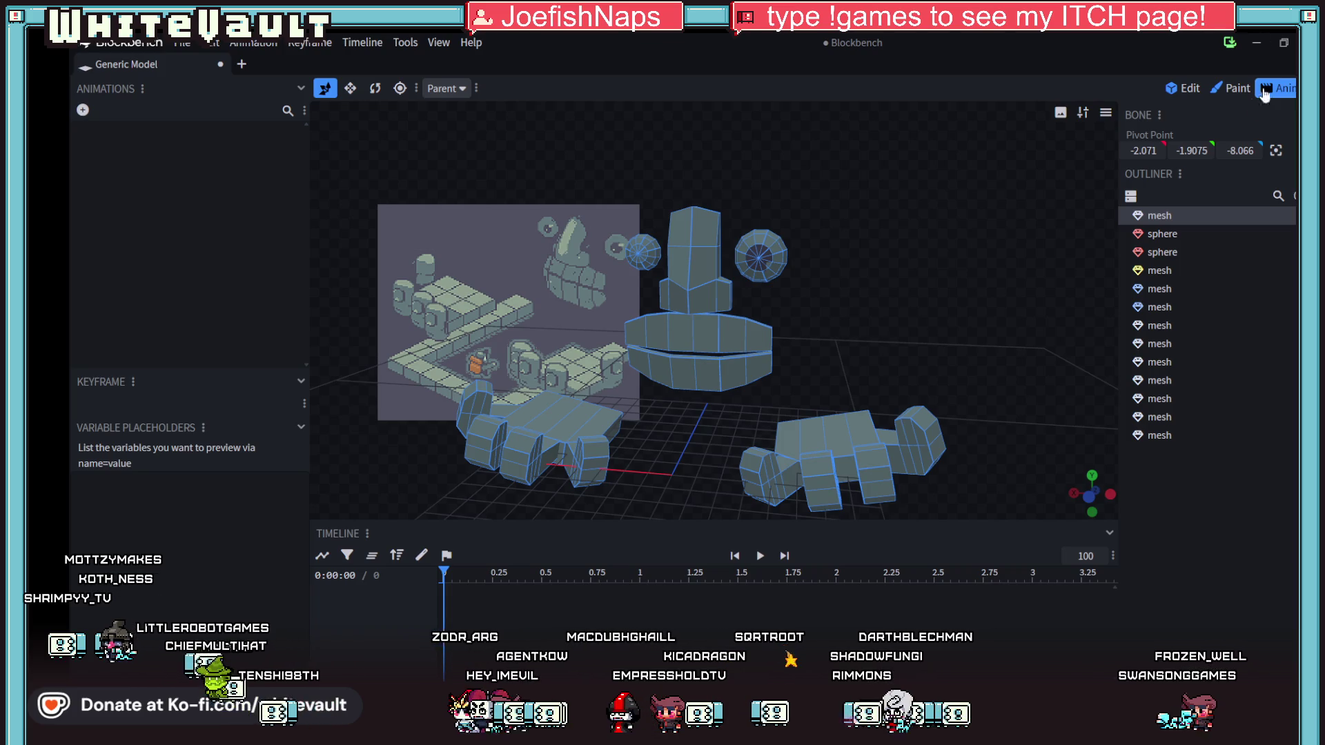
- Leave the Animate workspace, then jump to the Paint workspace with Ctrl+2
{"action": "left_click", "coordinate": [1183, 88]}
{"action": "key", "text": "ctrl+2"}
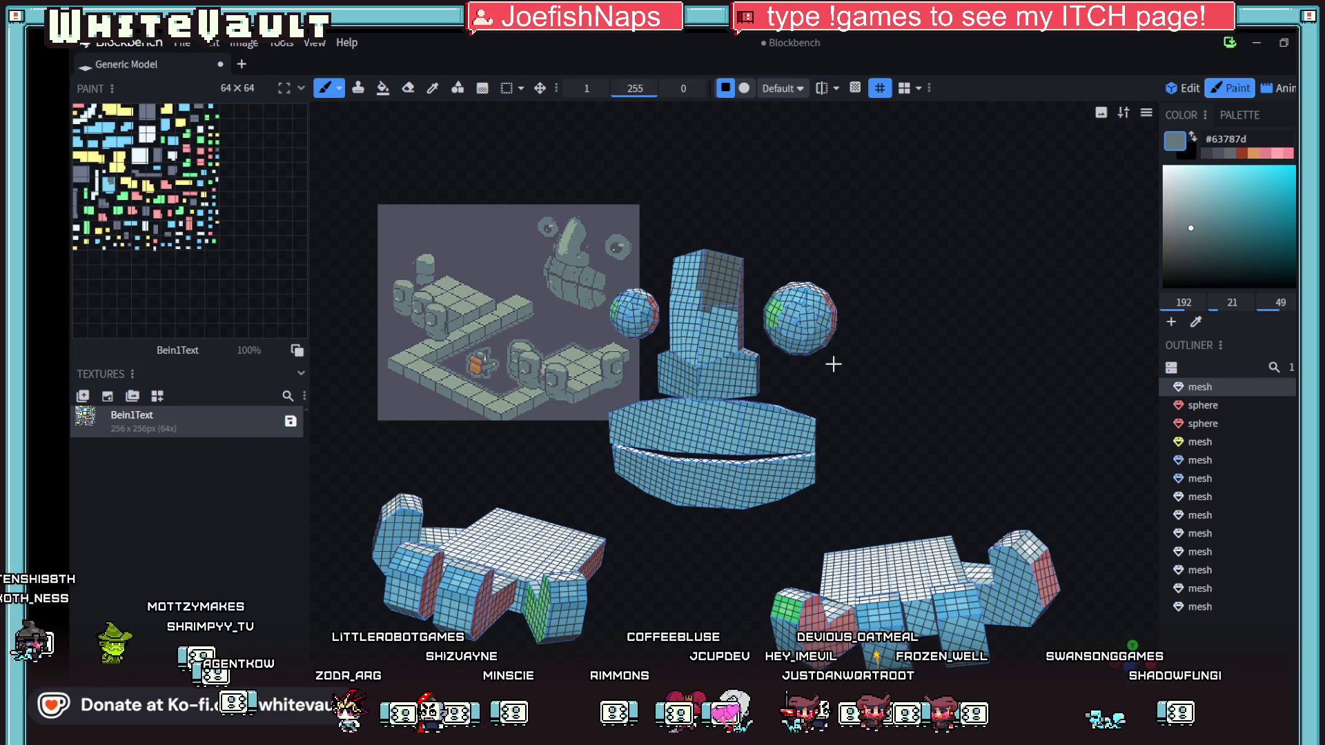
- Return to Edit mode, cancel a first texture import, and briefly check the pixel-art editor
{"action": "key", "text": "1"}
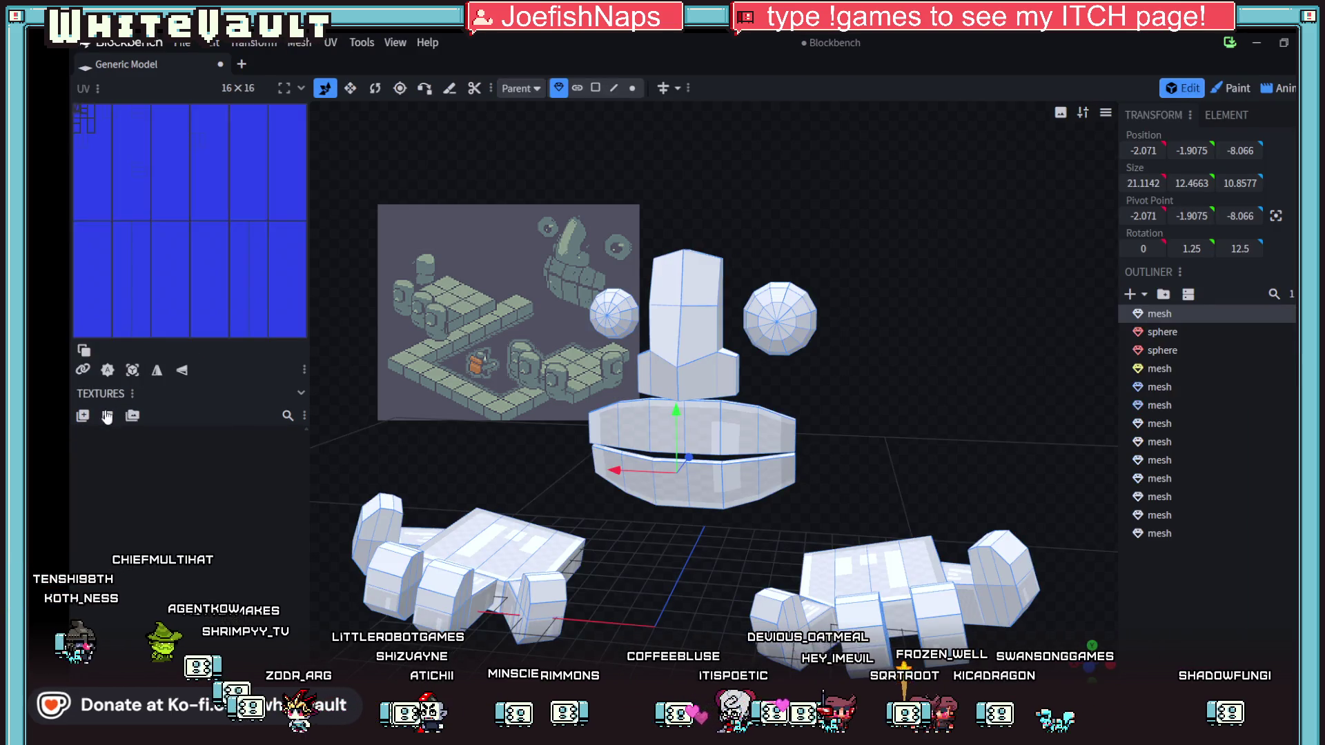
{"action": "left_click", "coordinate": [82, 416]}
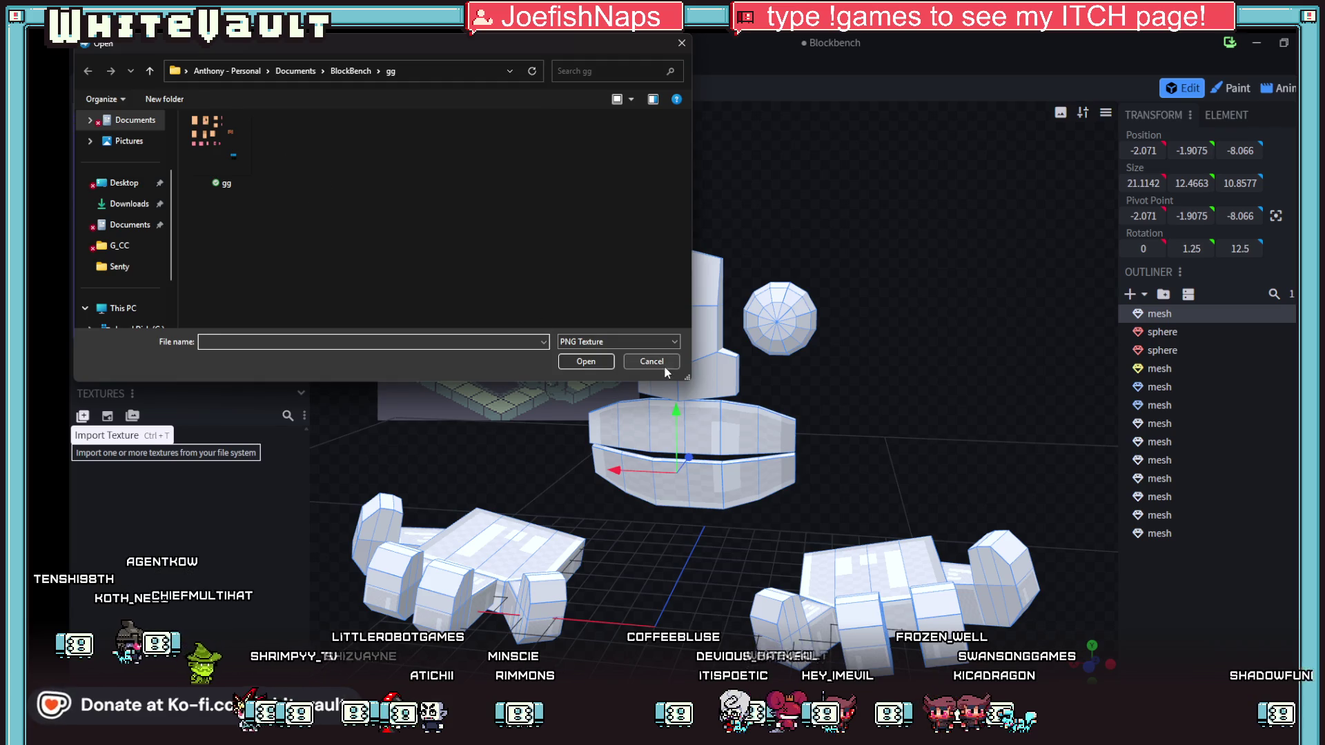
{"action": "left_click", "coordinate": [651, 361]}
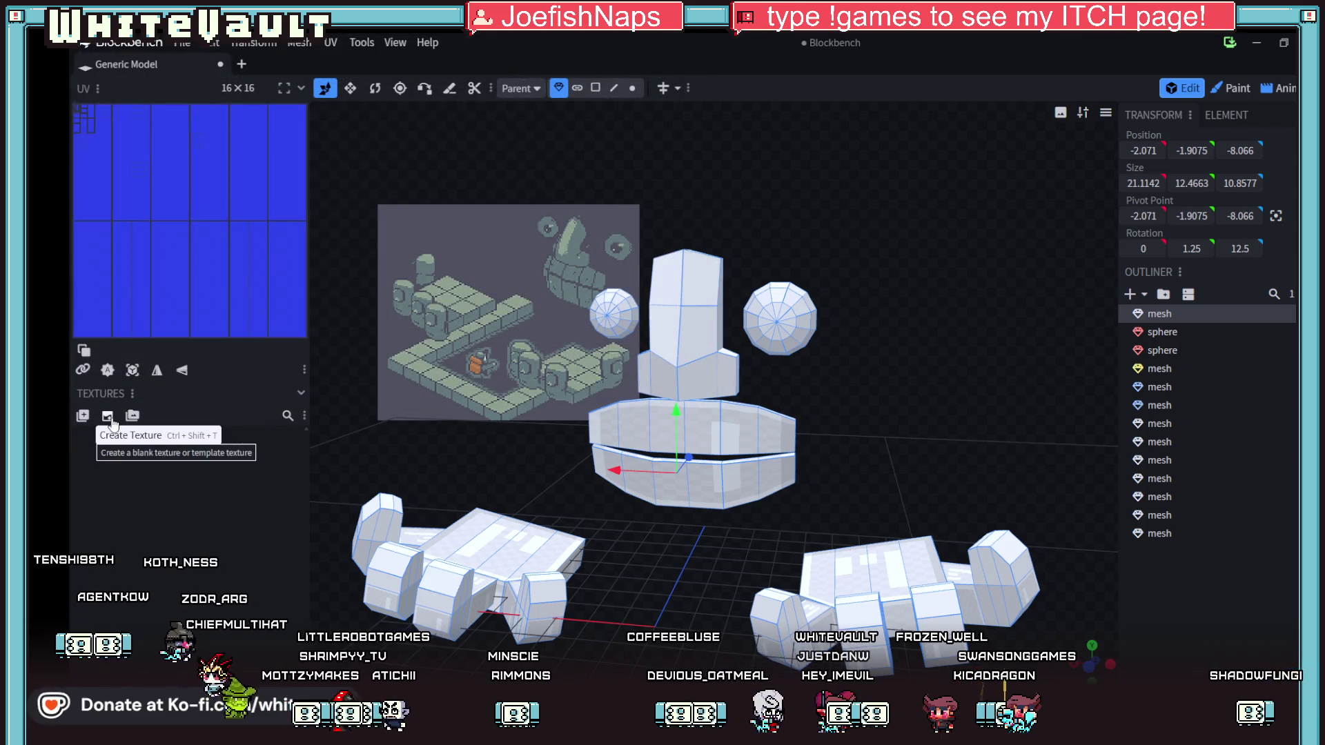
{"action": "key", "text": "alt+Tab"}
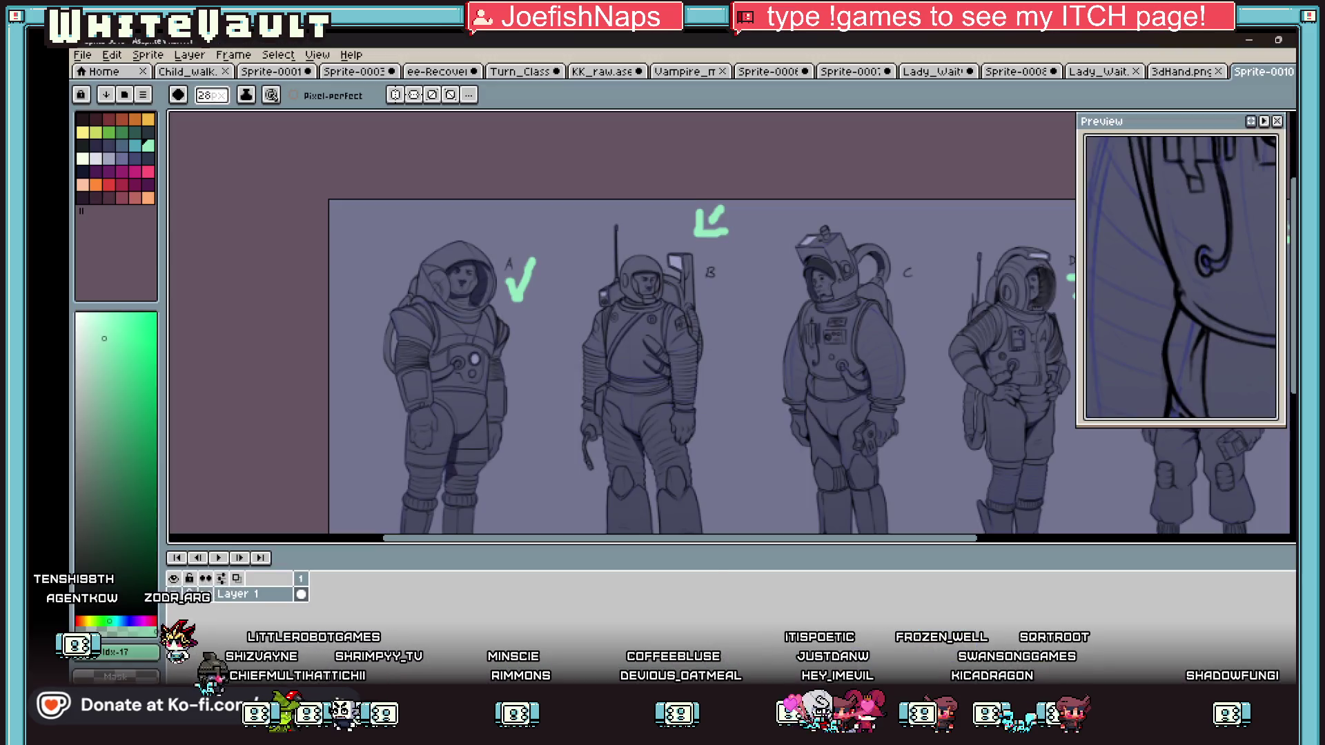
{"action": "key", "text": "alt+Tab"}
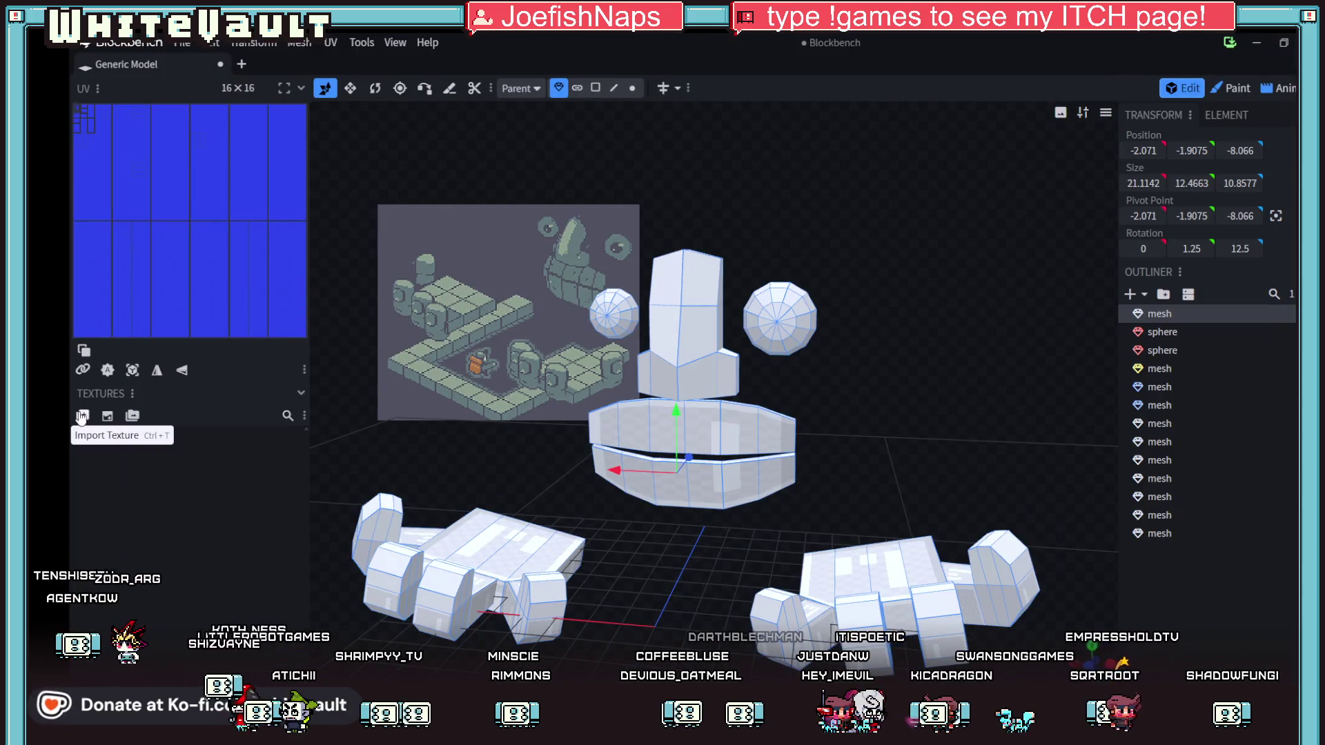
- Import 3dHand.png from Desktop > EE > Sprites after previewing it in Aseprite
{"action": "left_click", "coordinate": [84, 419]}
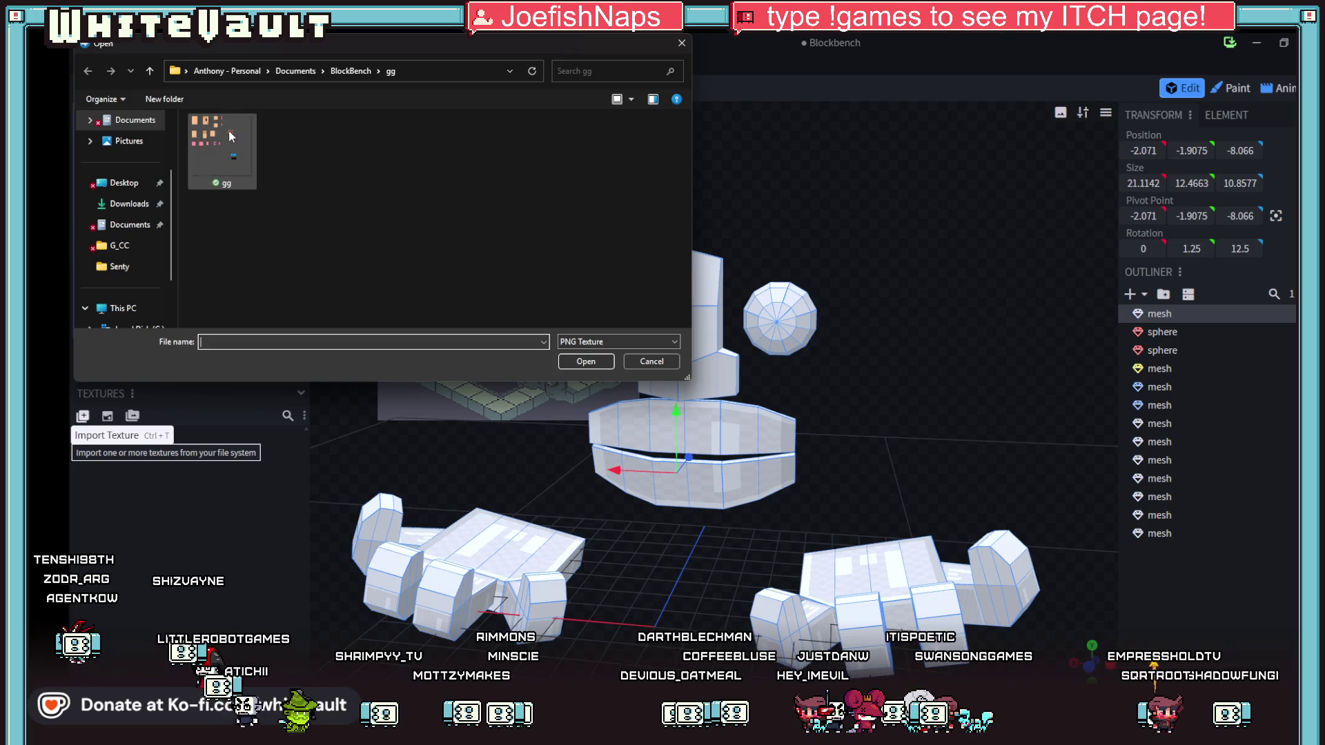
{"action": "left_click", "coordinate": [124, 183]}
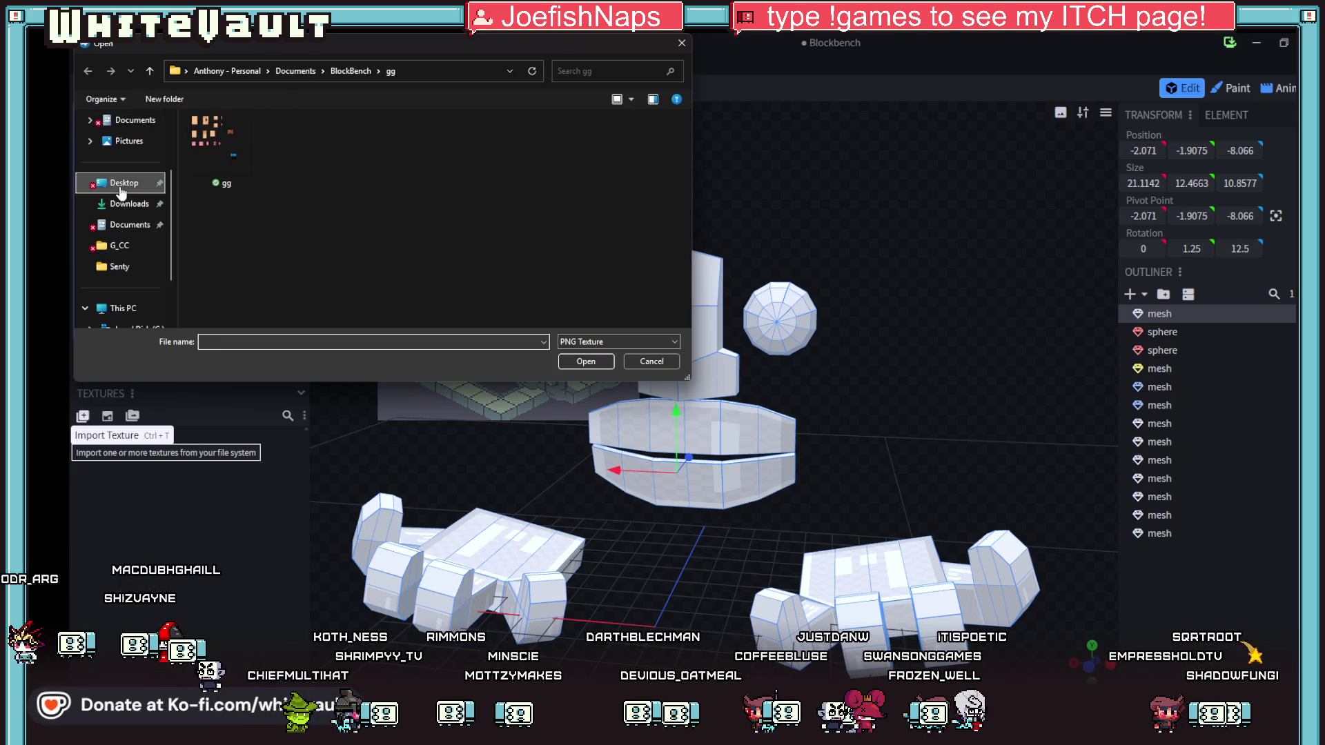
{"action": "double_click", "coordinate": [228, 218]}
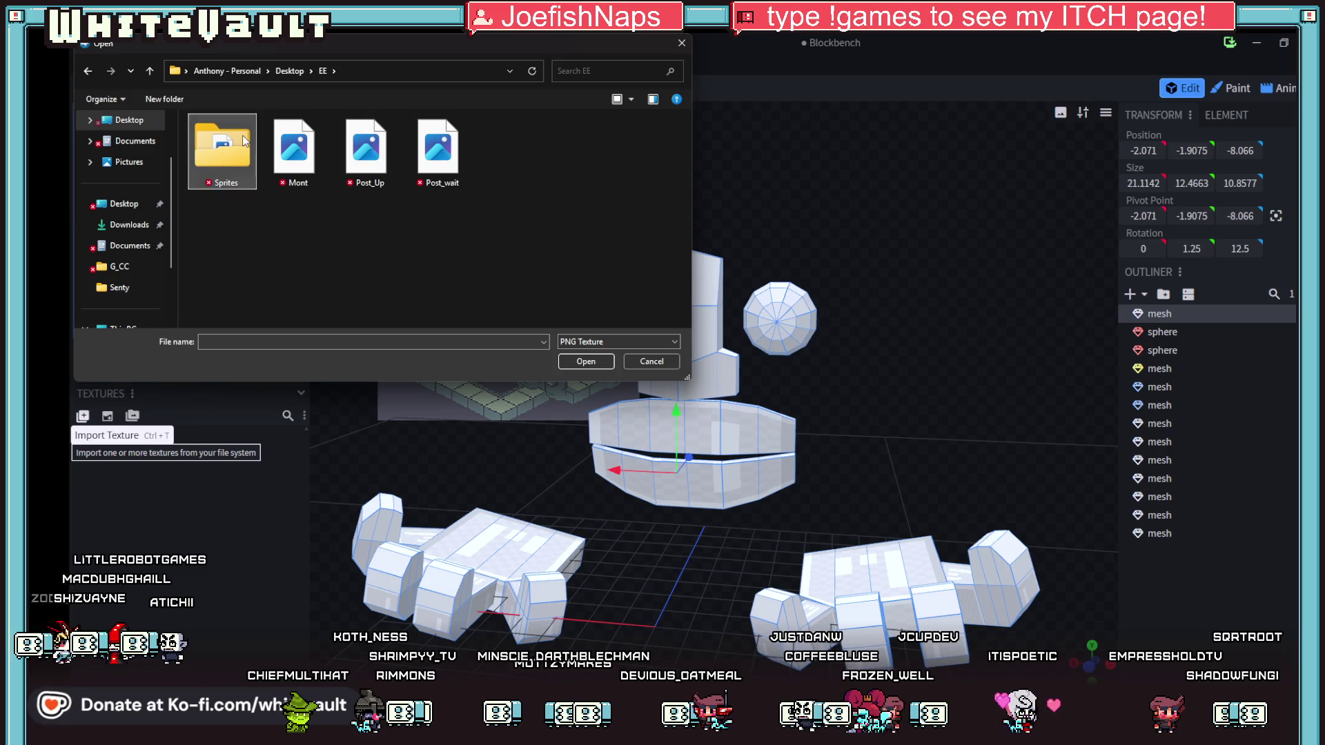
{"action": "double_click", "coordinate": [222, 146]}
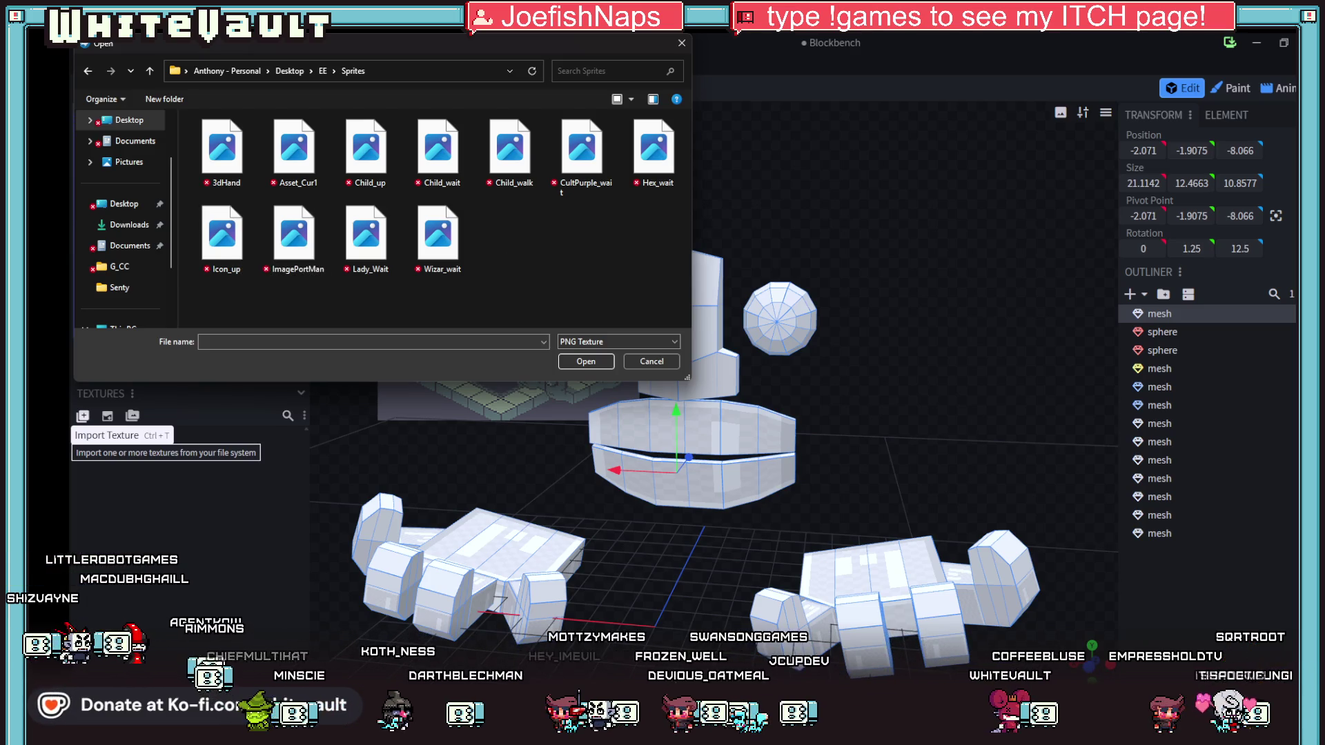
{"action": "left_click", "coordinate": [690, 638]}
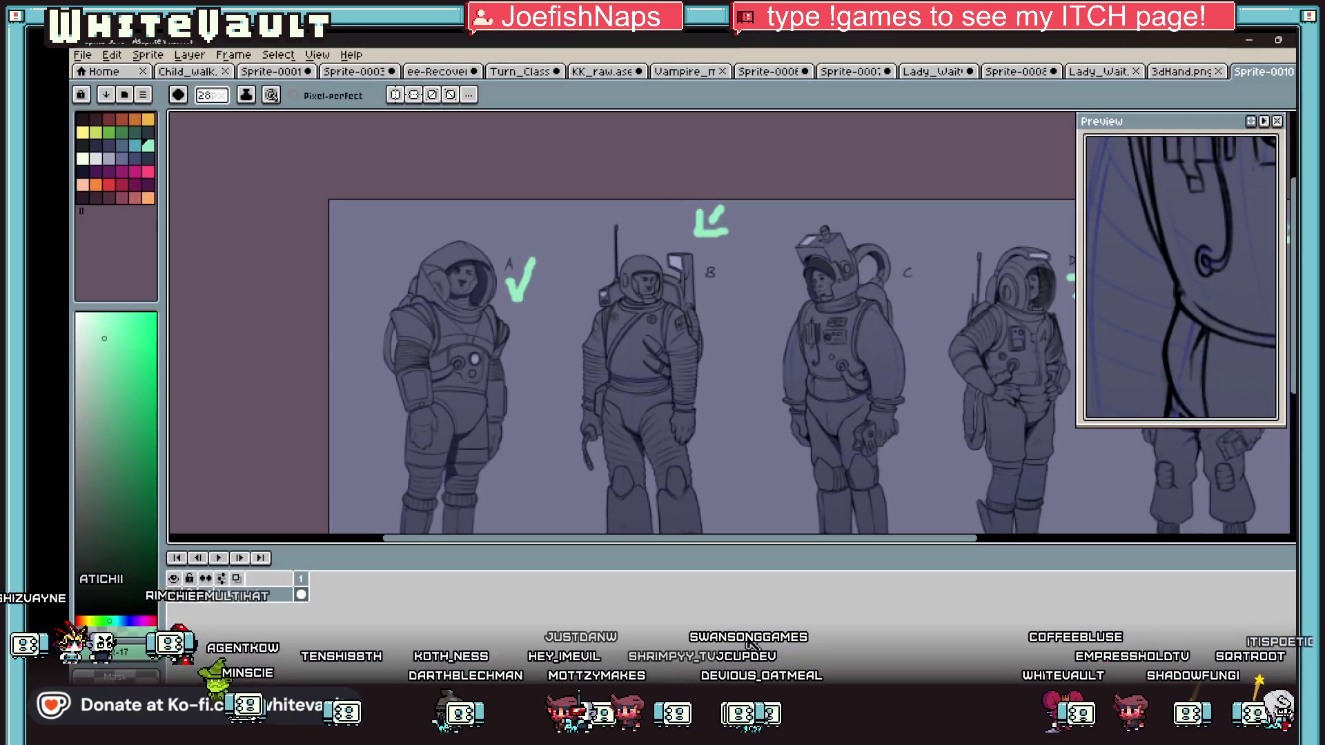
{"action": "left_click", "coordinate": [1156, 74]}
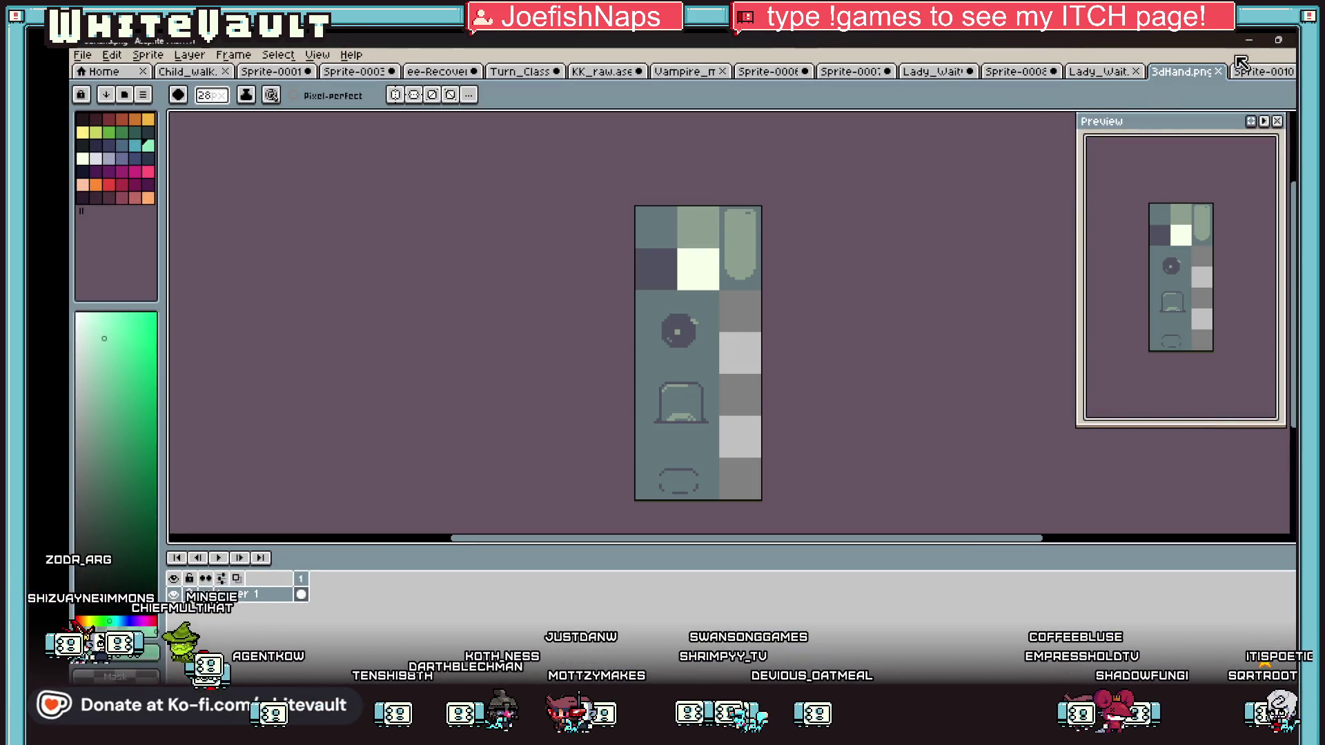
{"action": "left_click", "coordinate": [1249, 40]}
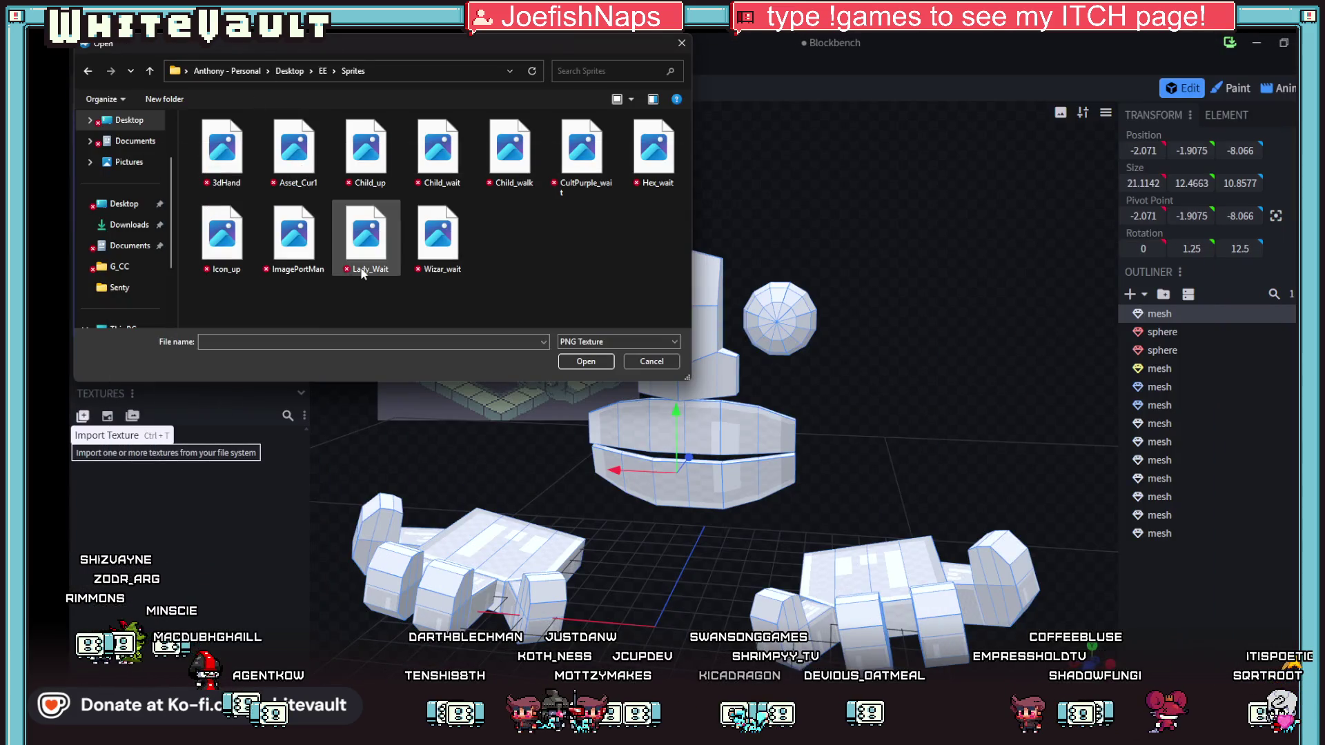
{"action": "double_click", "coordinate": [222, 148]}
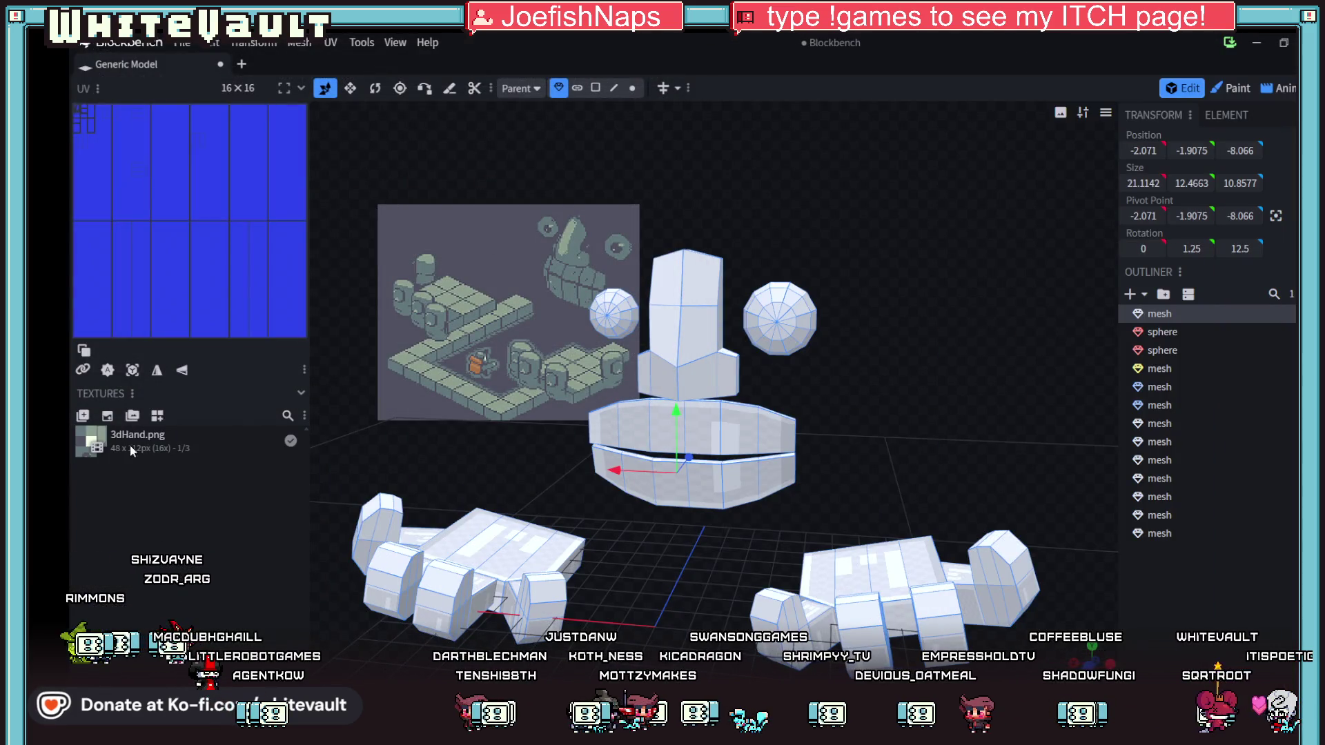
- Drag 3dHand.png onto the tall block's top face and review the texture's options menu
{"action": "scroll", "coordinate": [781, 359], "scroll_direction": "up", "scroll_amount": 4}
{"action": "left_click_drag", "start_coordinate": [781, 359], "coordinate": [883, 407]}
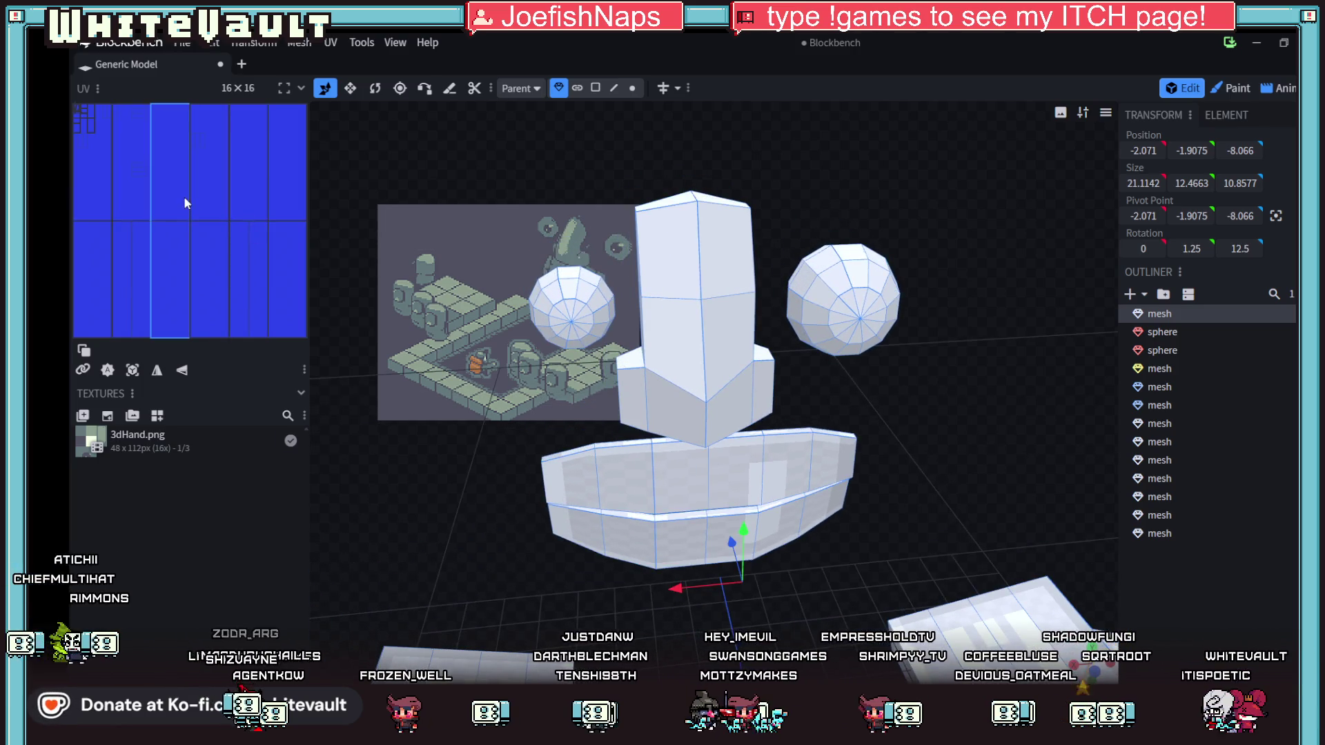
{"action": "mouse_move", "coordinate": [173, 436]}
{"action": "left_mouse_down"}
{"action": "mouse_move", "coordinate": [690, 243]}
{"action": "mouse_move", "coordinate": [666, 256]}
{"action": "left_mouse_up"}
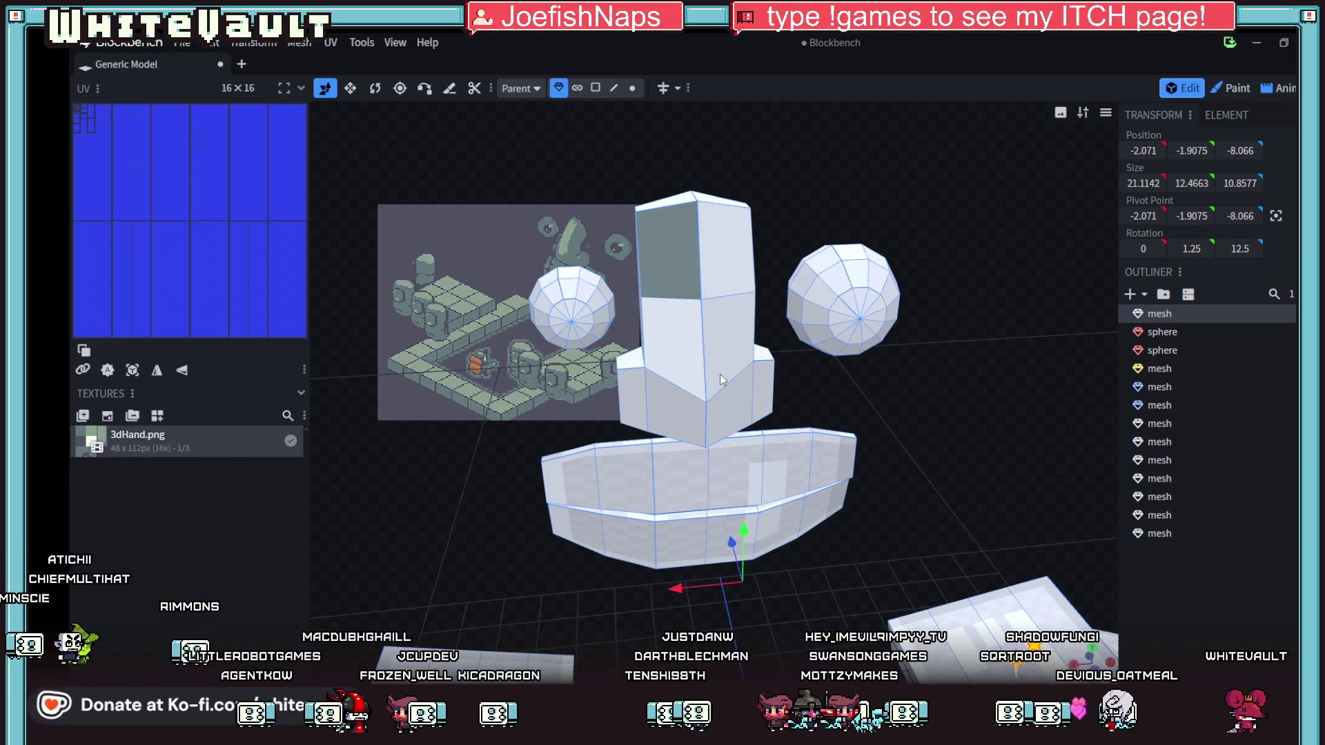
{"action": "left_click", "coordinate": [114, 208]}
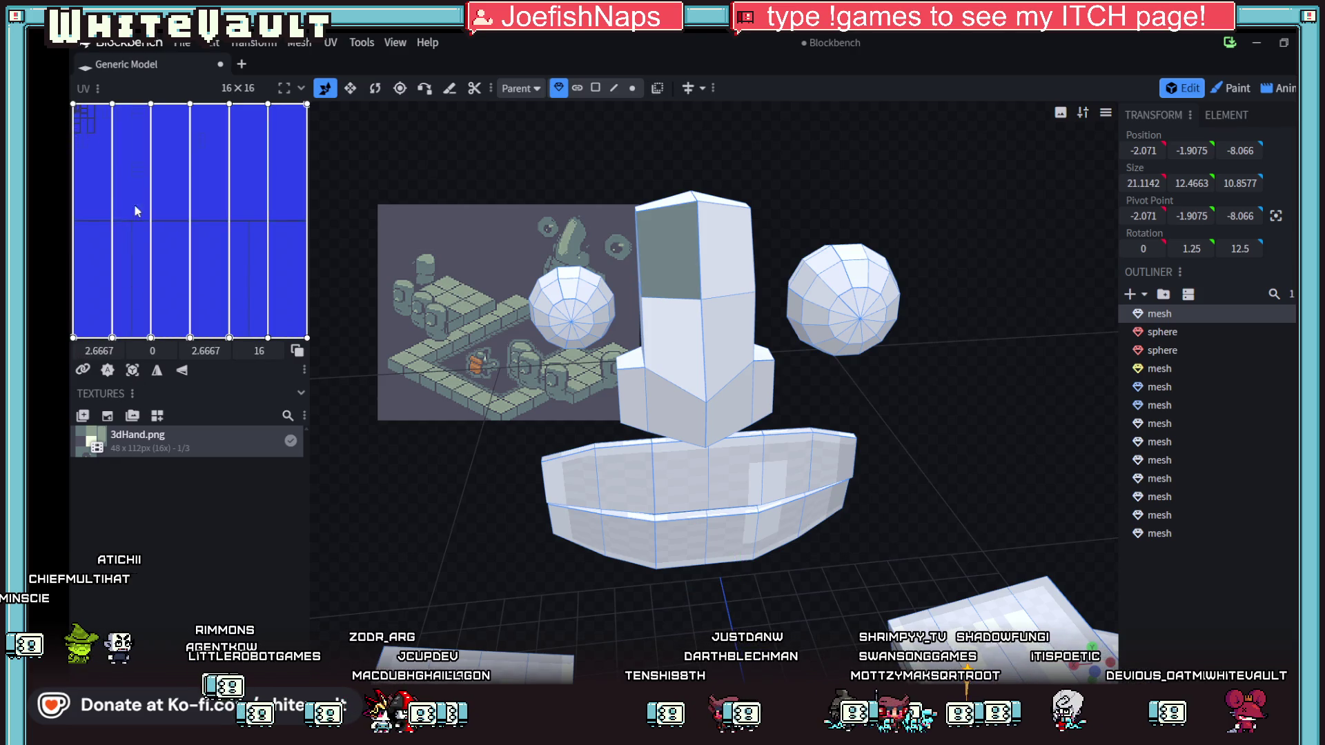
{"action": "right_click", "coordinate": [169, 448]}
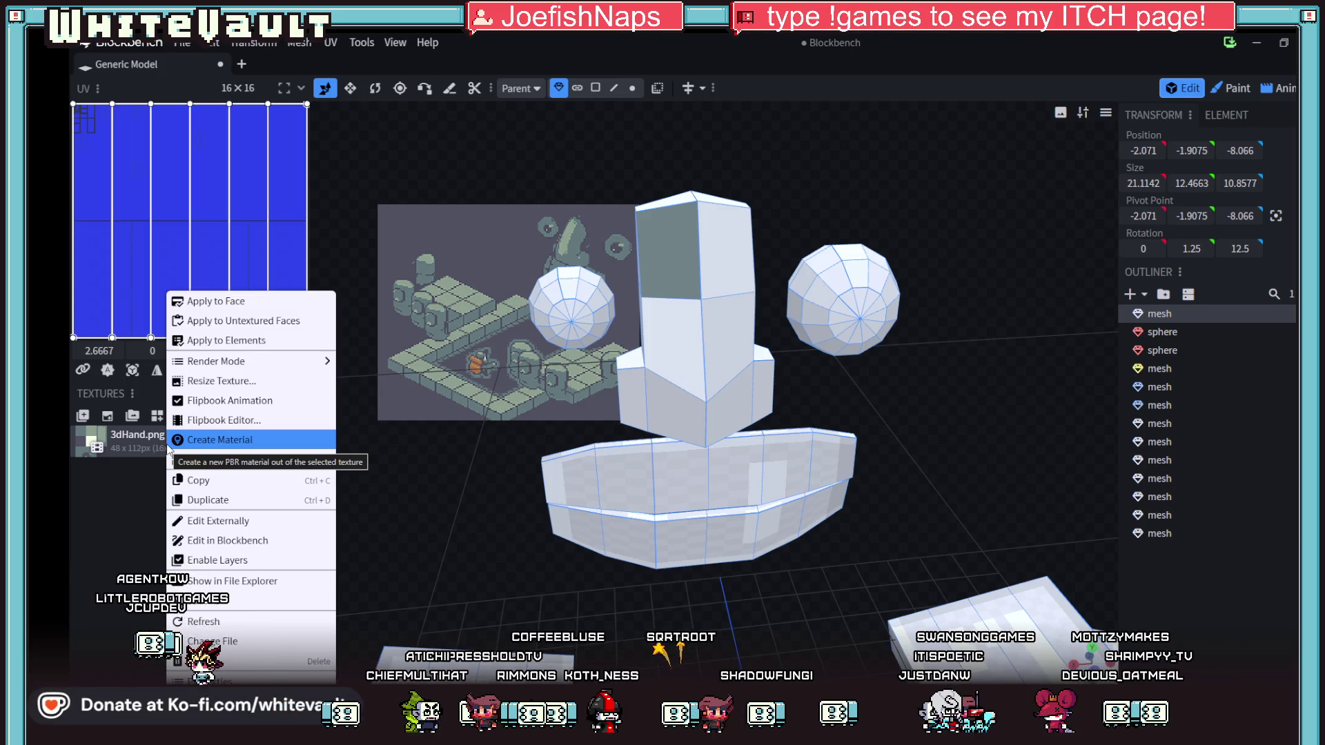
{"action": "left_click", "coordinate": [142, 436]}
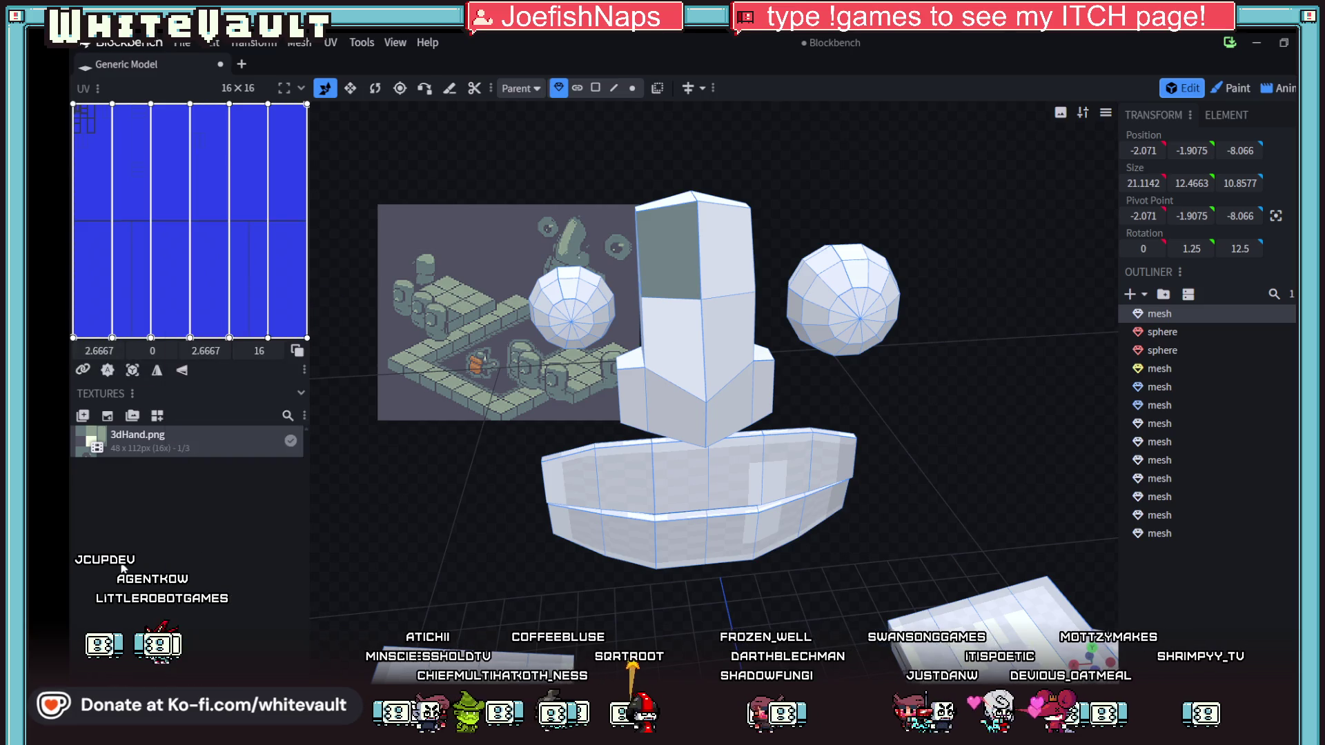
{"action": "scroll", "coordinate": [445, 298], "scroll_direction": "up", "scroll_amount": 2}
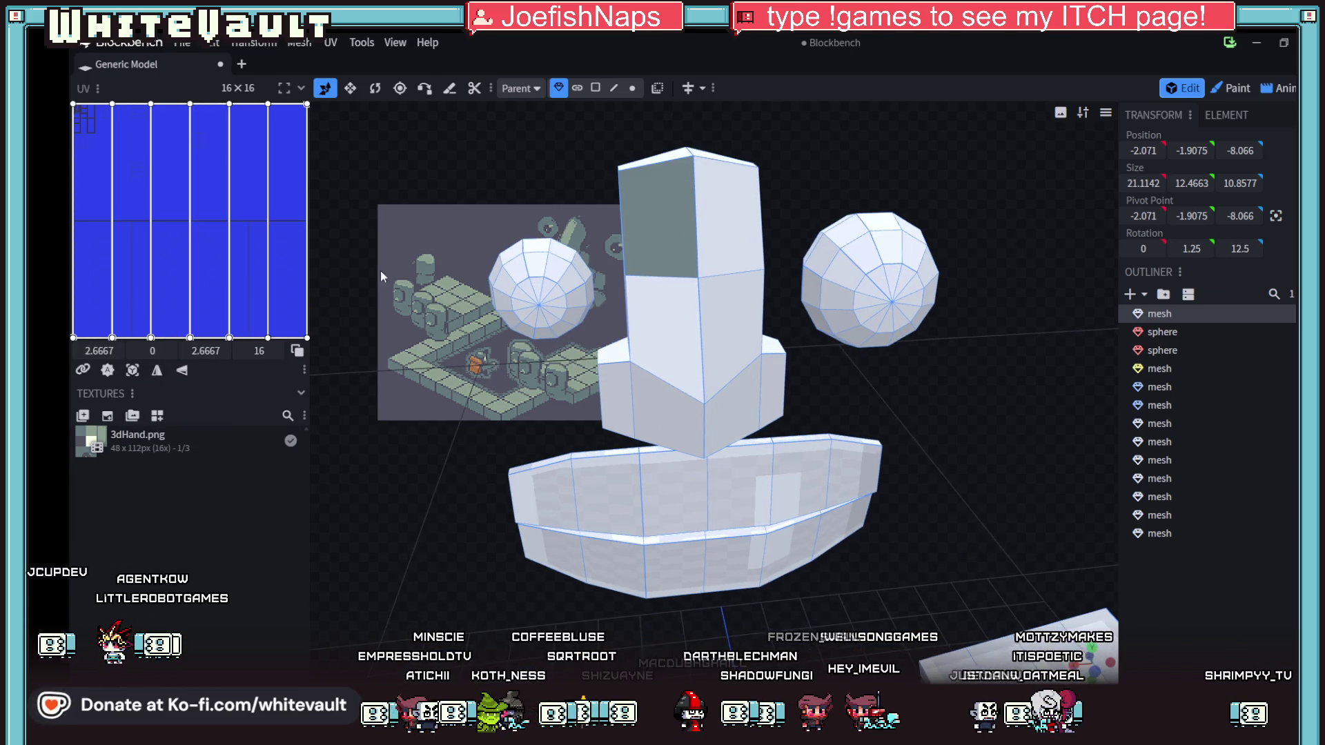
{"action": "left_click", "coordinate": [124, 171]}
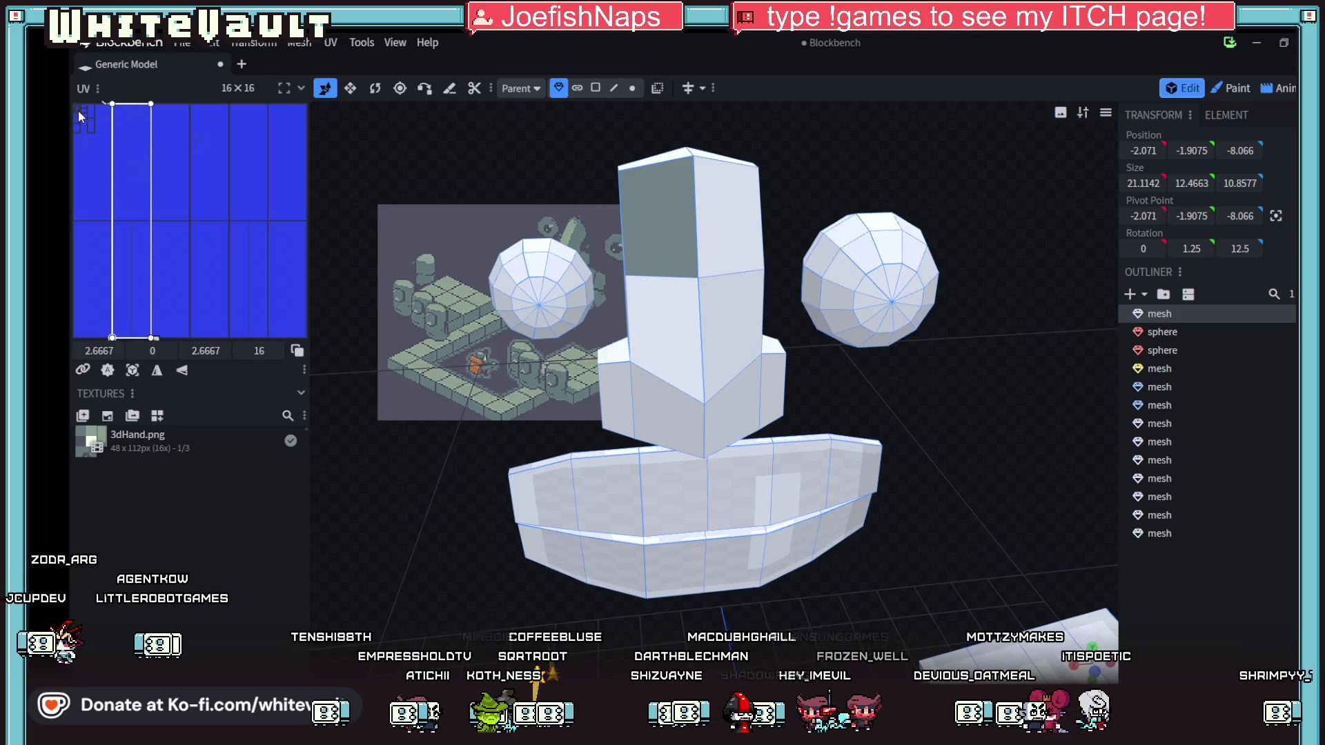
{"action": "scroll", "coordinate": [111, 161], "scroll_direction": "up", "scroll_amount": 2}
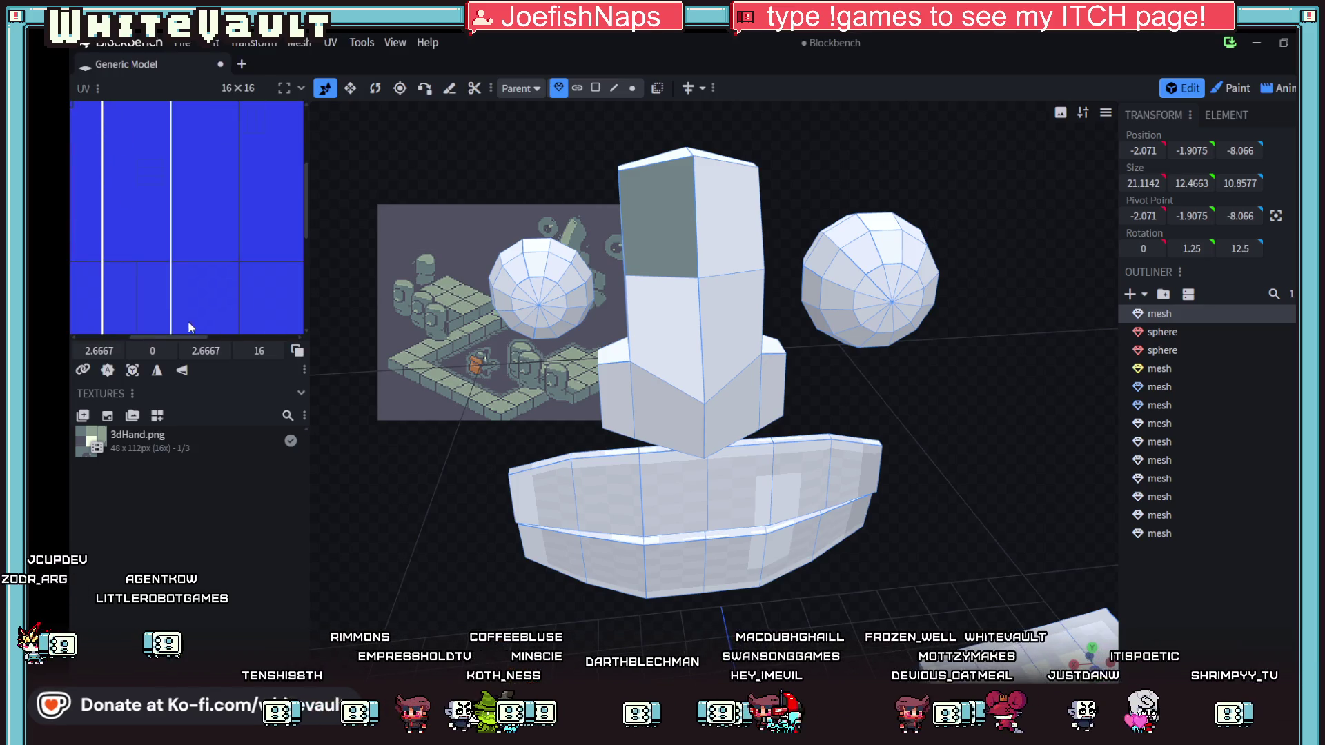
{"action": "left_click_drag", "start_coordinate": [193, 337], "coordinate": [140, 336]}
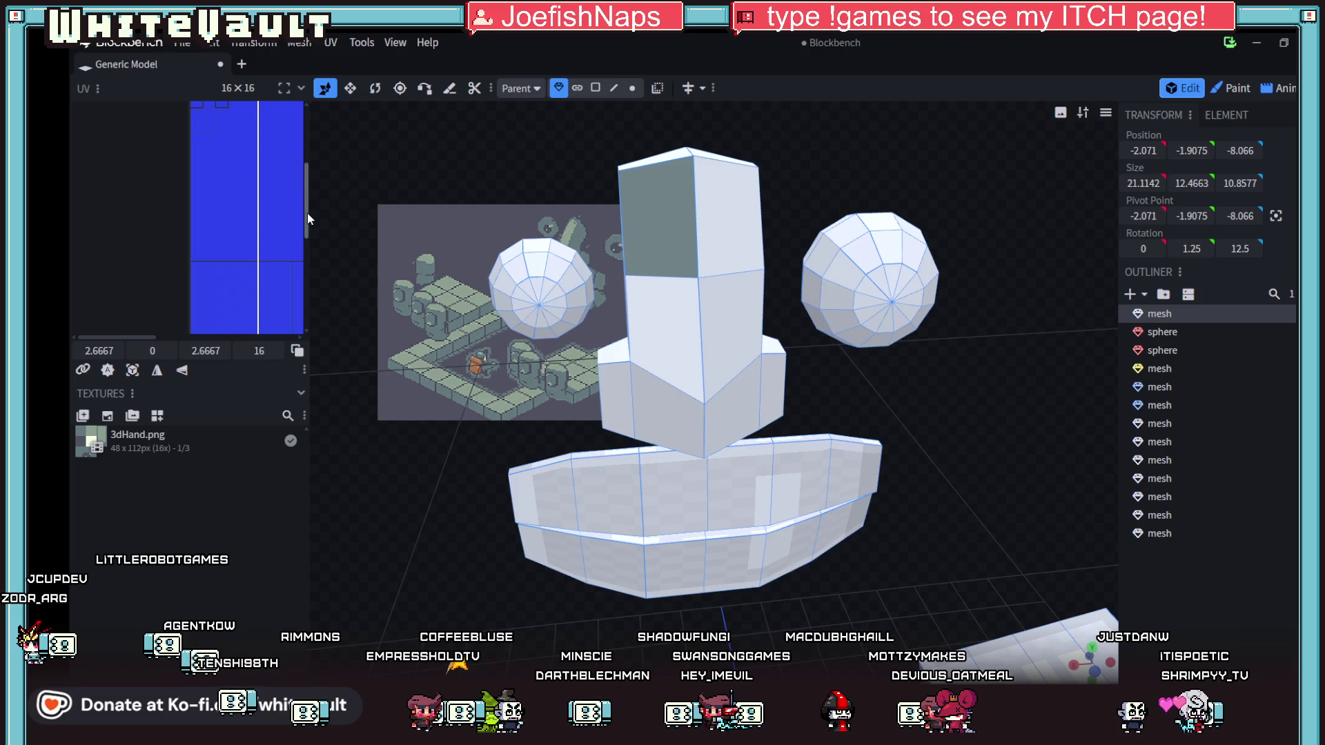
{"action": "left_click_drag", "start_coordinate": [308, 219], "coordinate": [309, 153]}
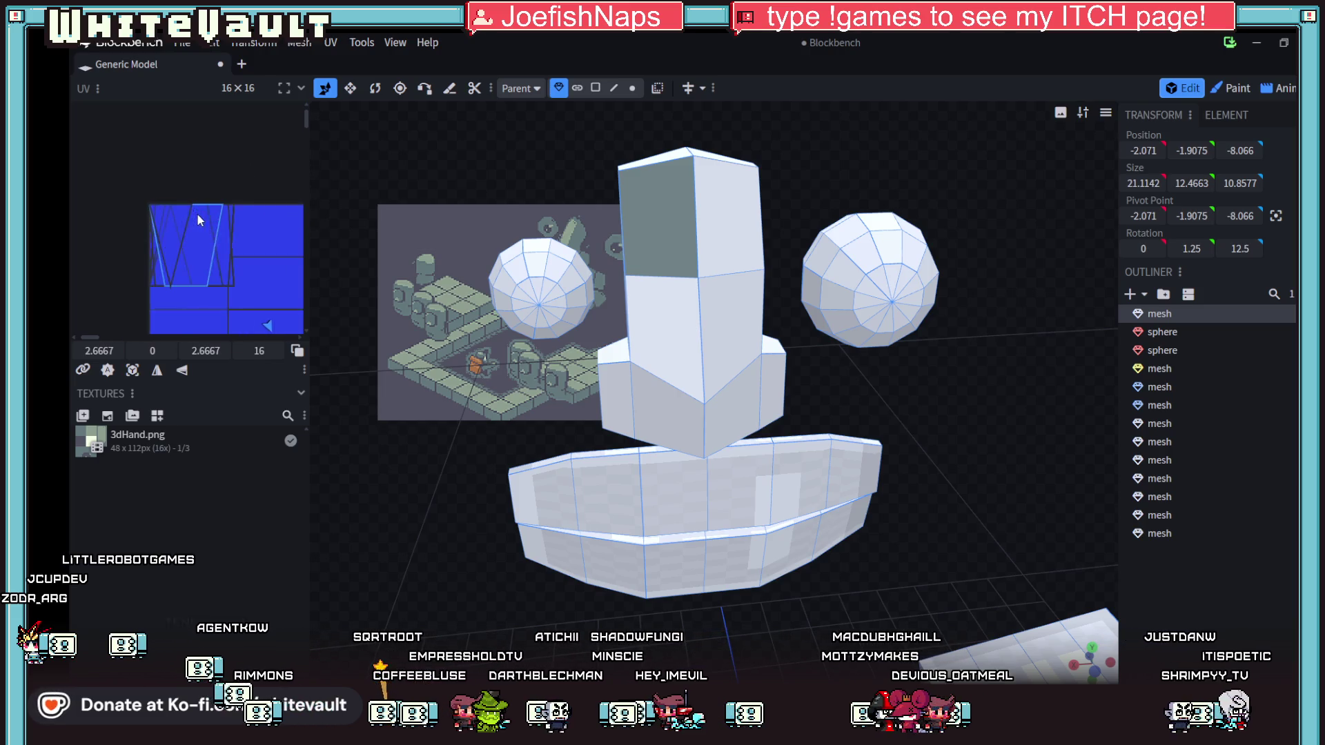
{"action": "scroll", "coordinate": [222, 246], "scroll_direction": "up", "scroll_amount": 2}
{"action": "left_click", "coordinate": [131, 443]}
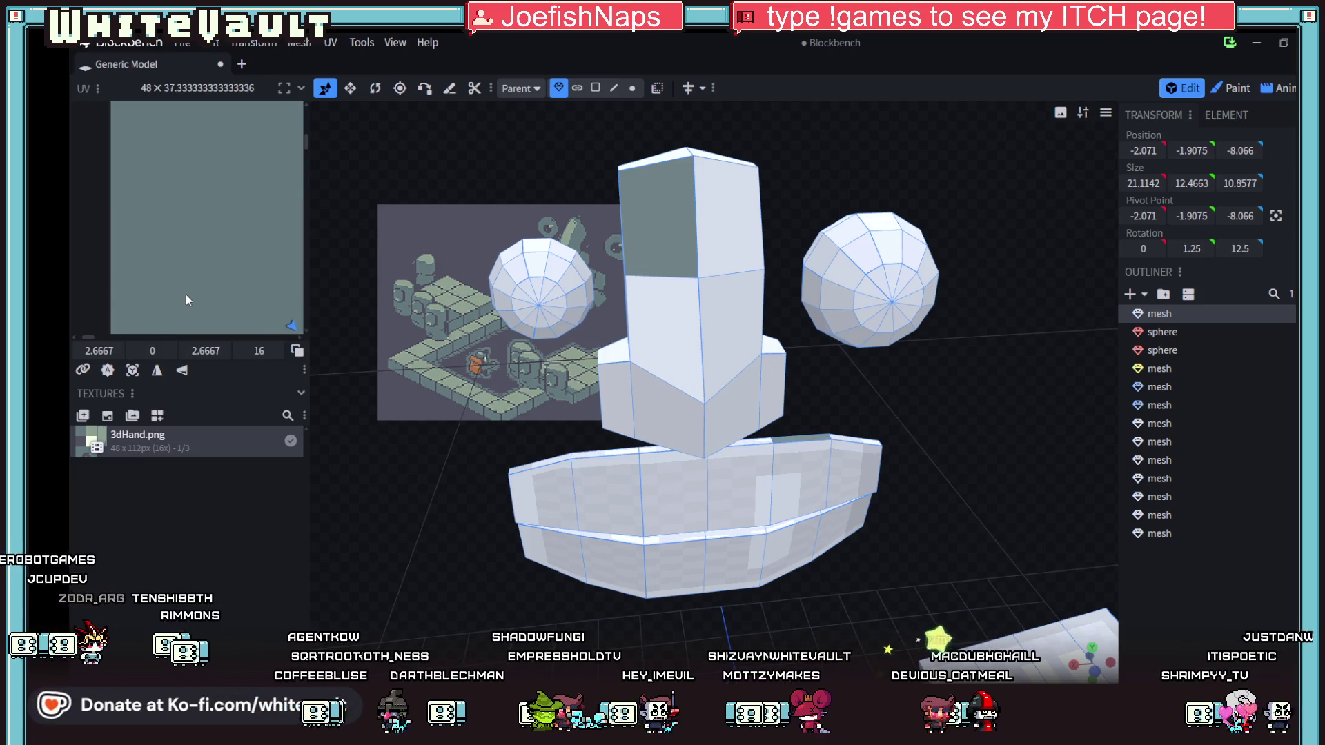
{"action": "scroll", "coordinate": [185, 295], "scroll_direction": "down", "scroll_amount": 5}
{"action": "scroll", "coordinate": [193, 308], "scroll_direction": "down", "scroll_amount": 1}
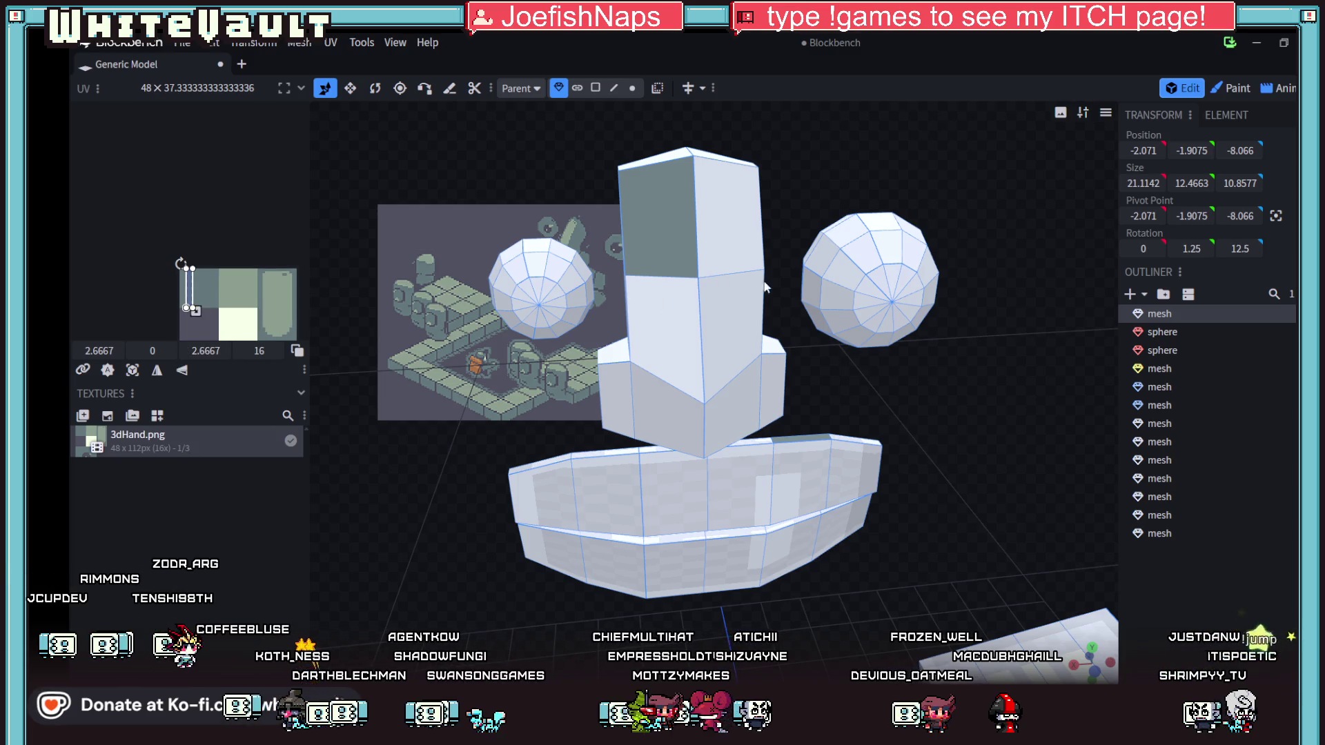
{"action": "key", "text": "Escape"}
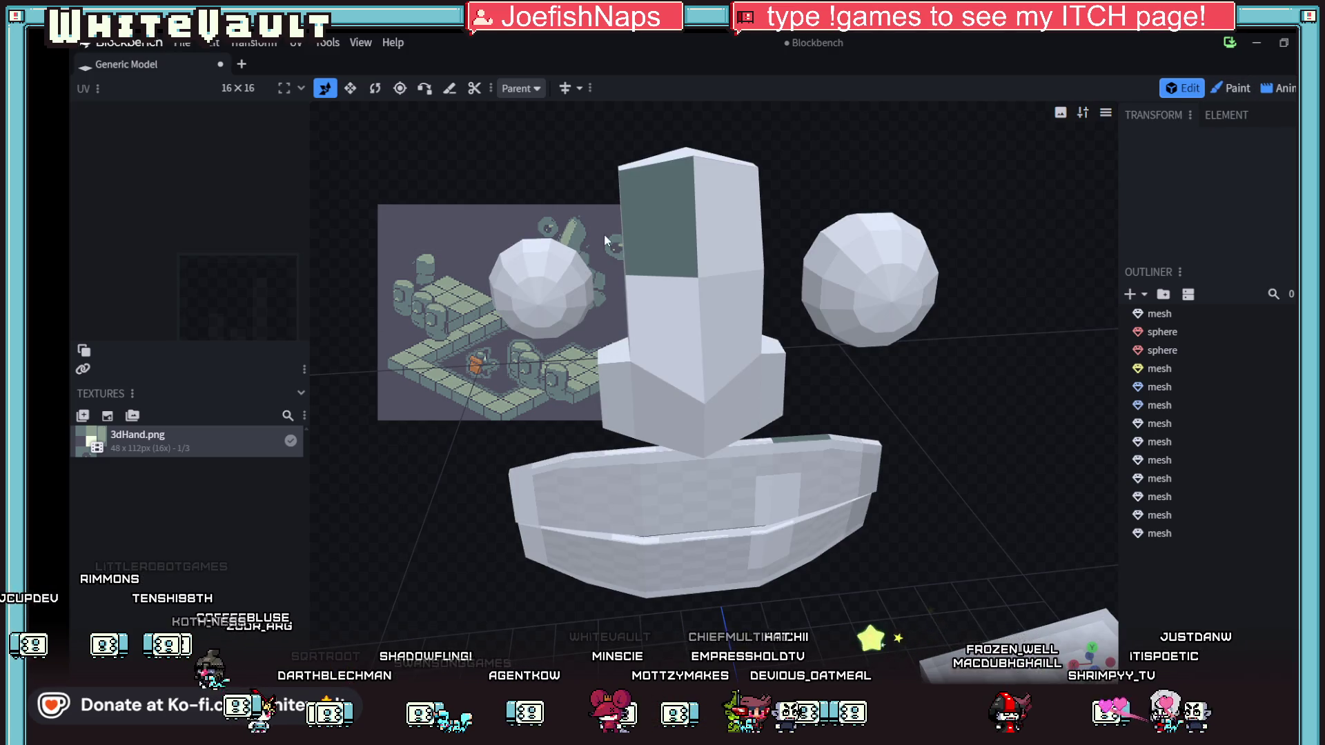
{"action": "left_click", "coordinate": [724, 217]}
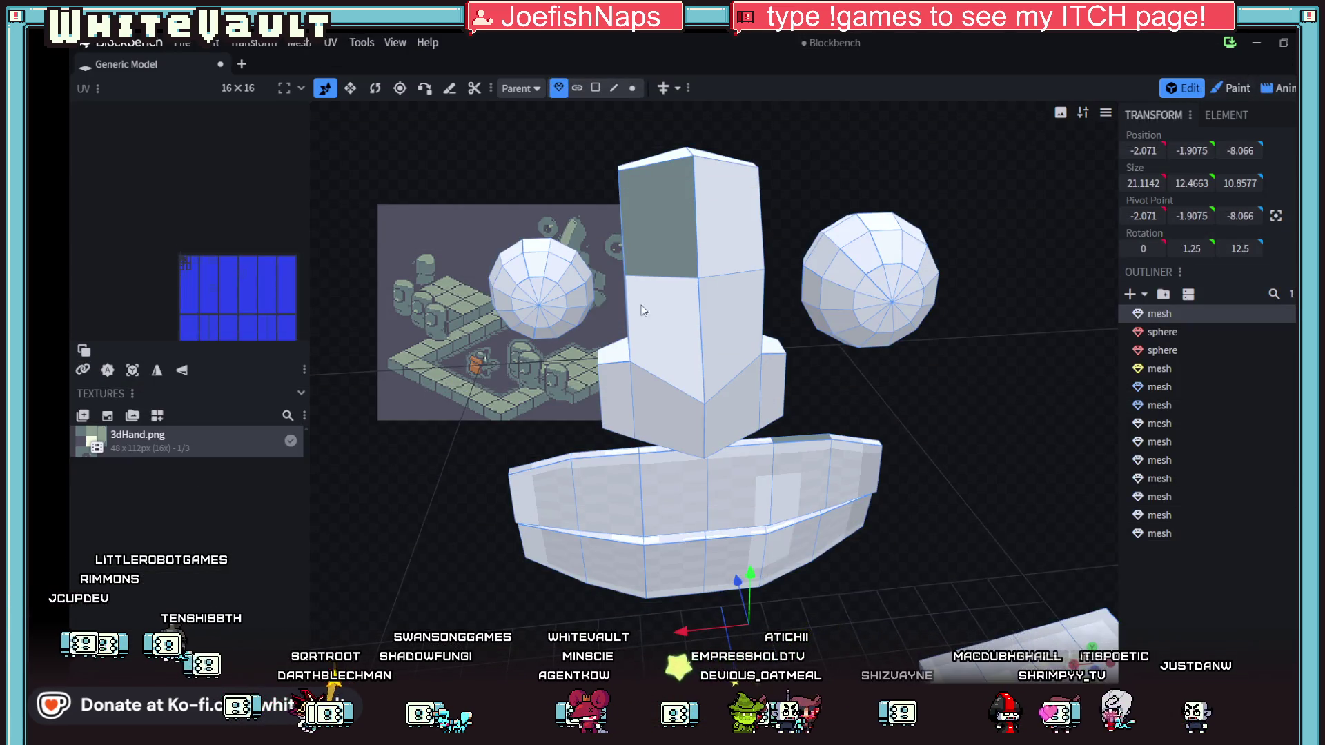
- In face mode, select the upper-right face and drop 3dHand.png onto it
{"action": "left_click", "coordinate": [593, 90]}
{"action": "left_click", "coordinate": [716, 214]}
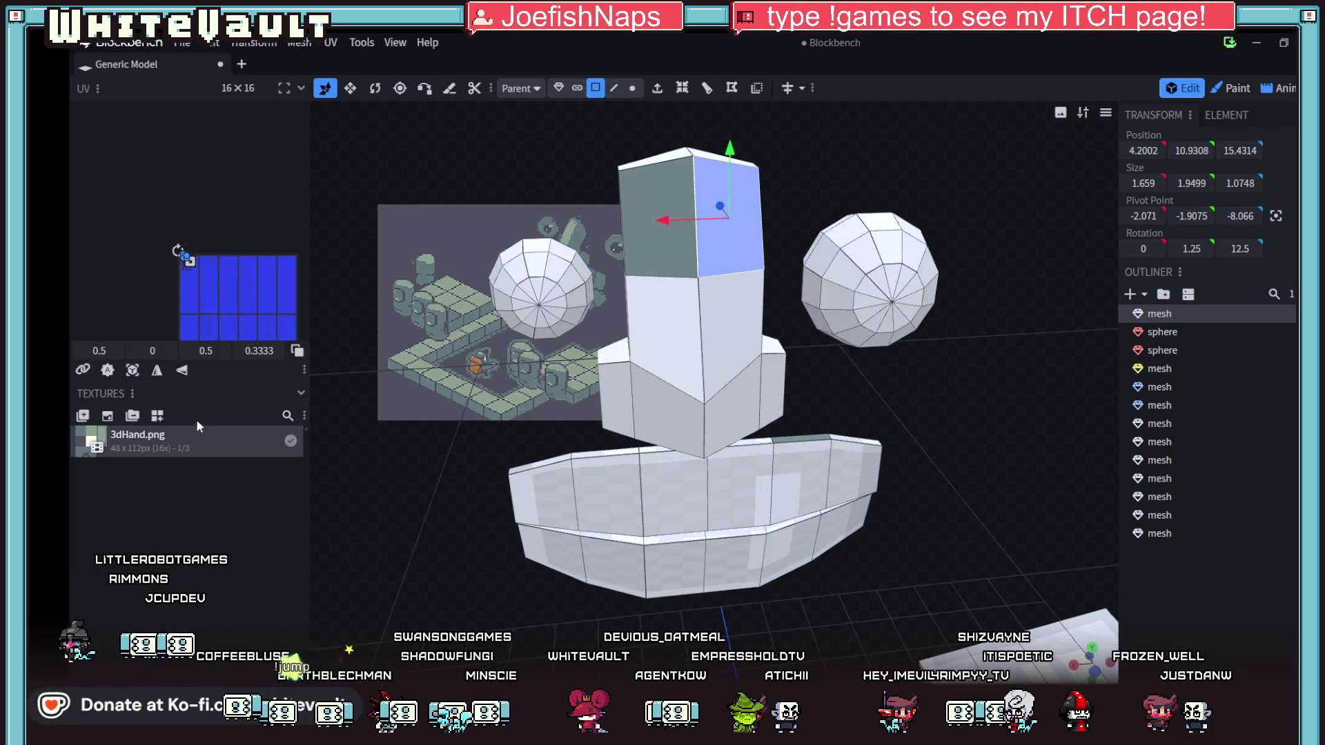
{"action": "left_click_drag", "start_coordinate": [416, 336], "coordinate": [712, 201]}
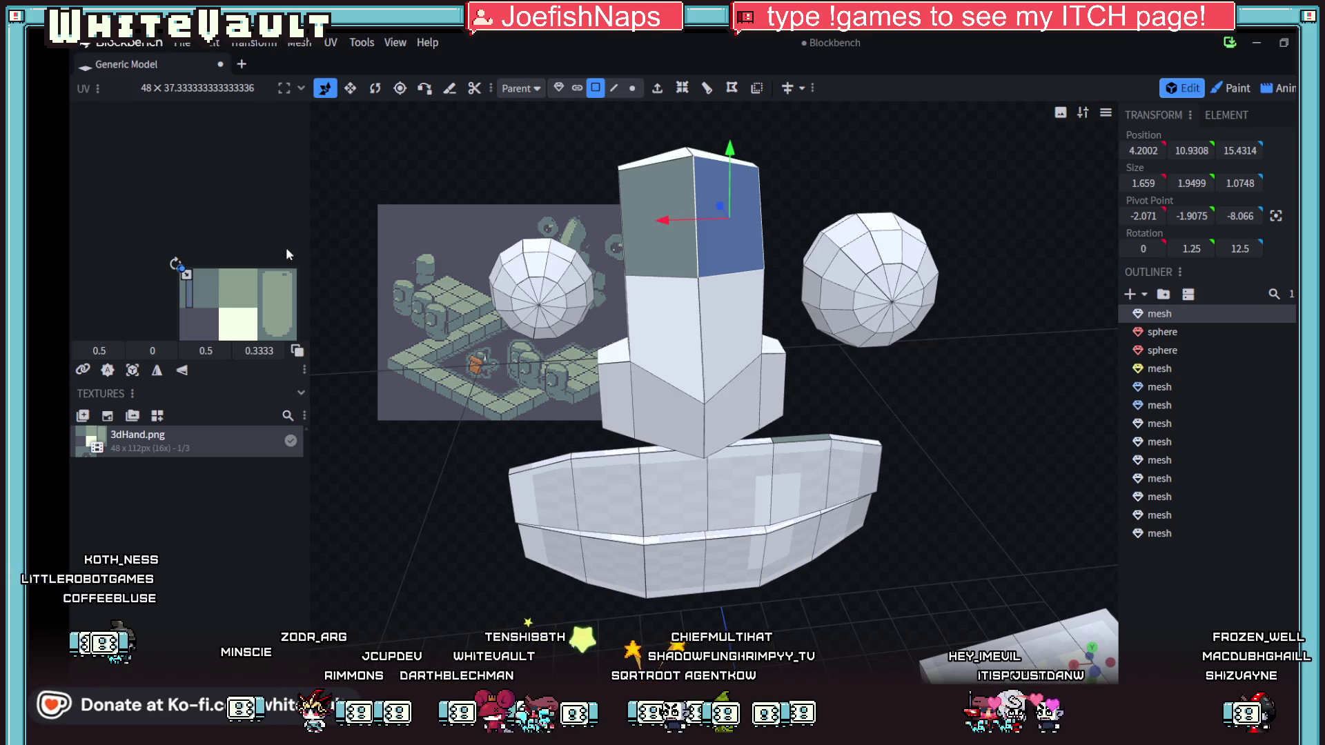
- Inspect the head's front face and chin box, check 3dHand's options, then select the whole mesh
{"action": "left_click_drag", "start_coordinate": [909, 345], "coordinate": [744, 358]}
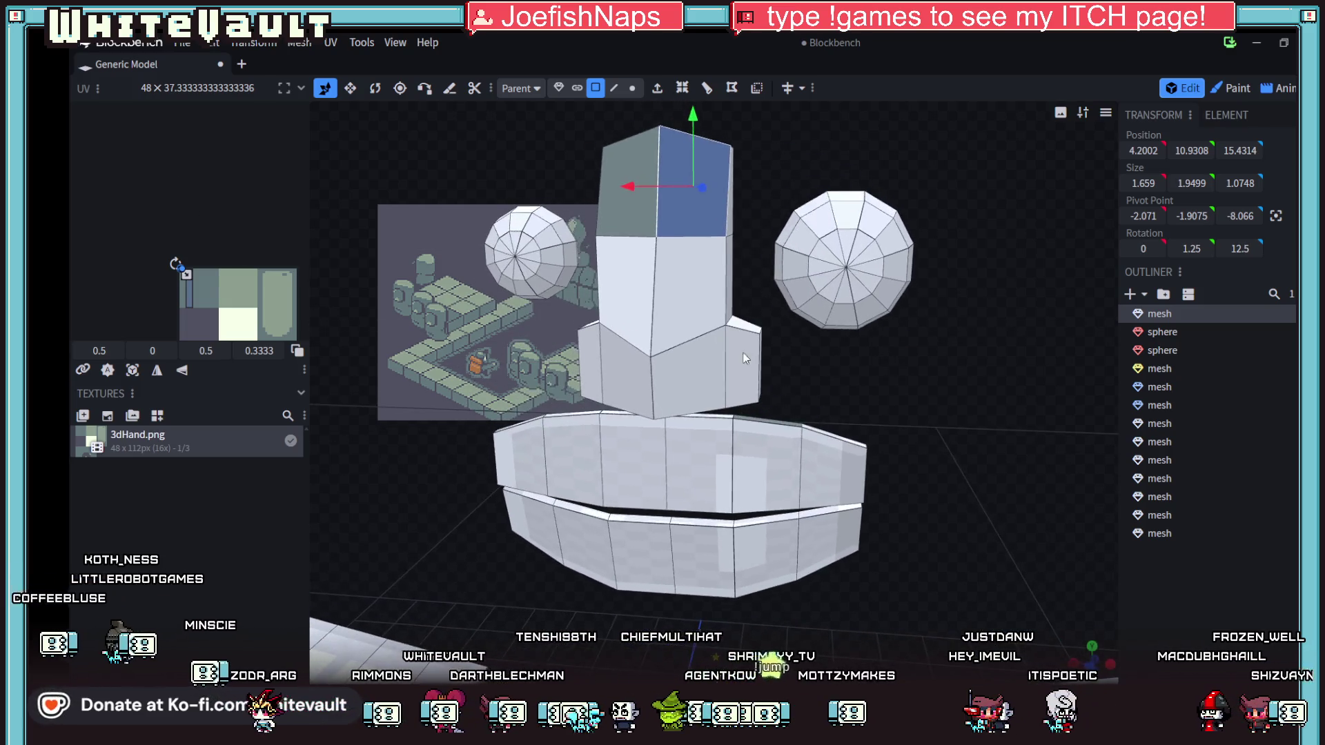
{"action": "left_click", "coordinate": [676, 283]}
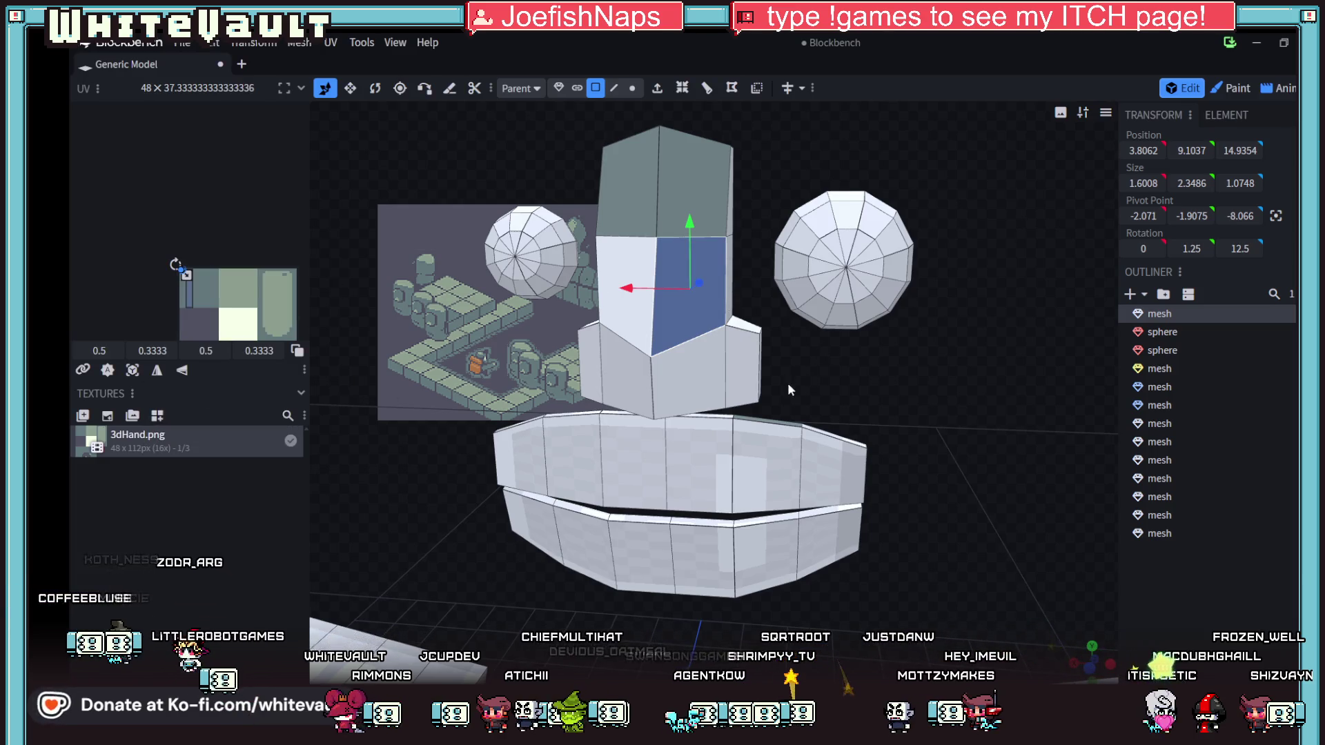
{"action": "scroll", "coordinate": [849, 355], "scroll_direction": "down", "scroll_amount": 3}
{"action": "left_click", "coordinate": [694, 379]}
{"action": "mouse_move", "coordinate": [768, 380]}
{"action": "left_mouse_down"}
{"action": "mouse_move", "coordinate": [862, 384]}
{"action": "mouse_move", "coordinate": [815, 387]}
{"action": "left_mouse_up"}
{"action": "right_click", "coordinate": [175, 445]}
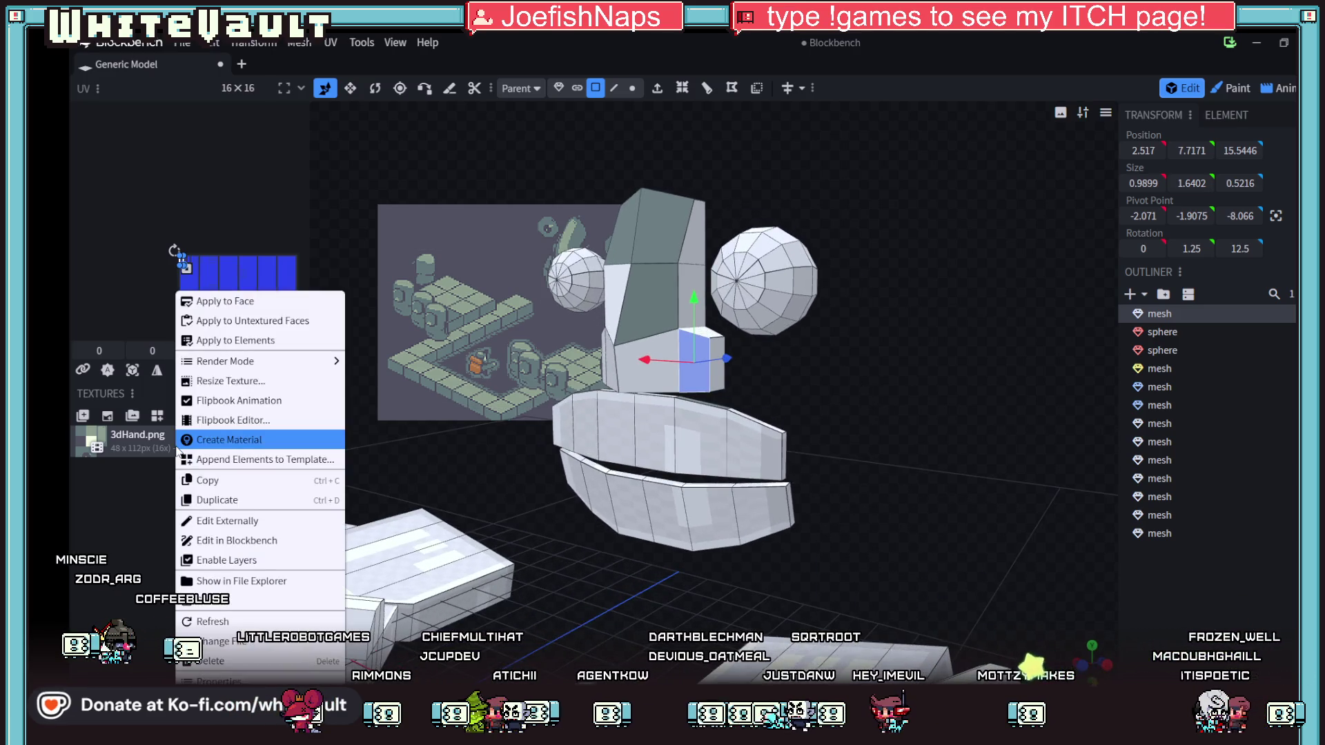
{"action": "left_click", "coordinate": [147, 532]}
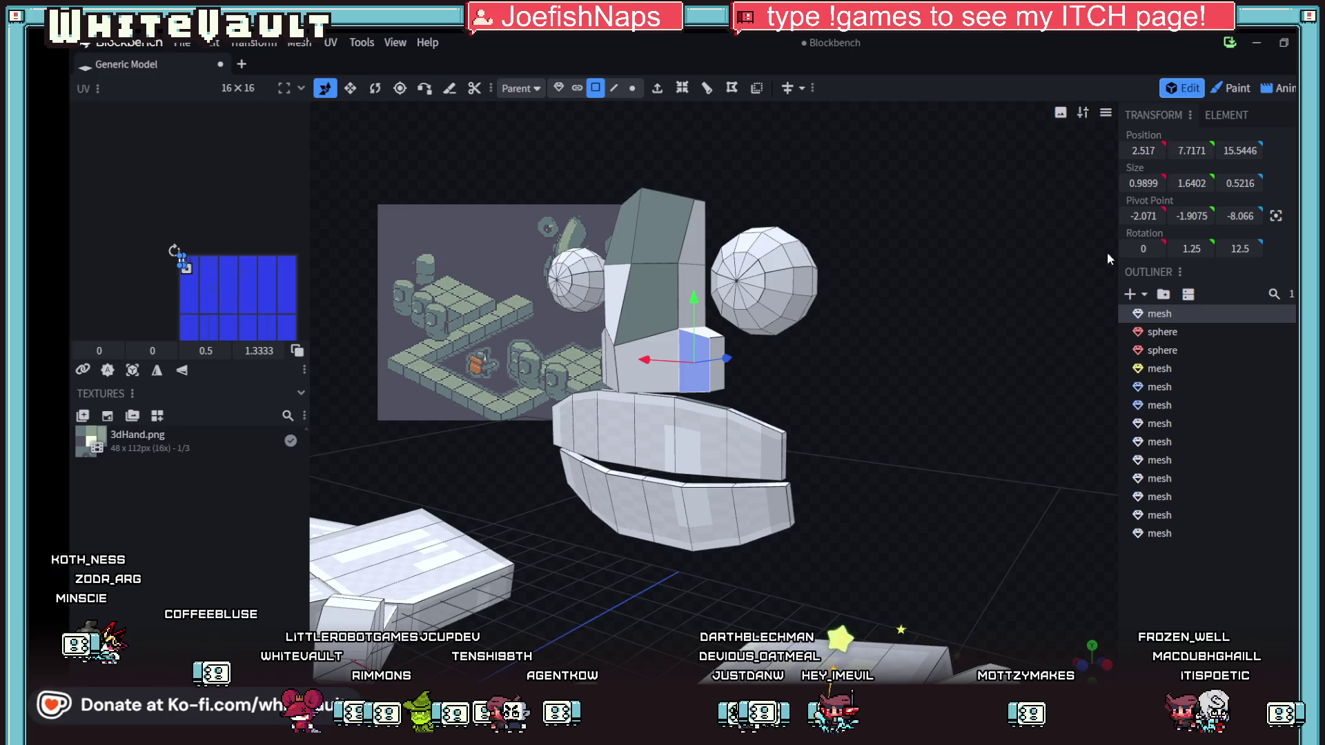
{"action": "left_click", "coordinate": [1166, 317]}
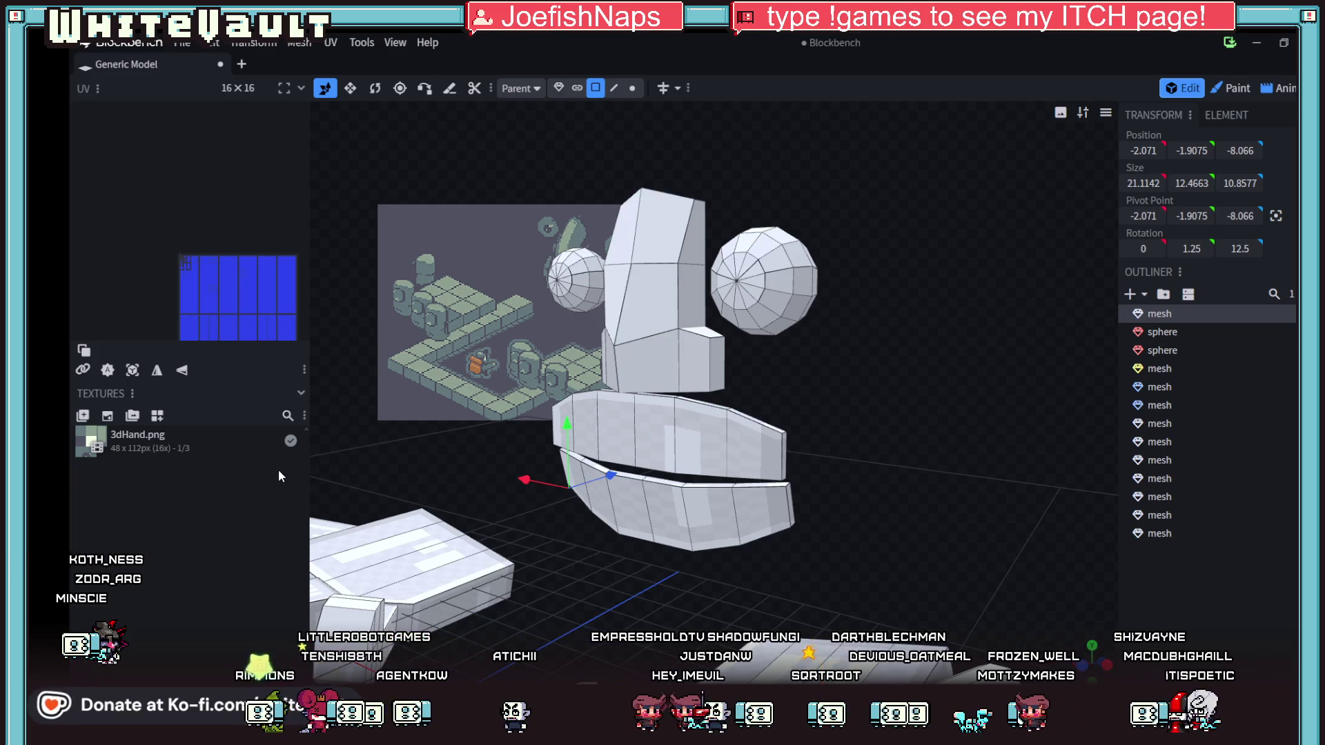
- Delete the 3dHand texture and look through the top mesh's options without changing them
{"action": "key", "text": "Delete"}
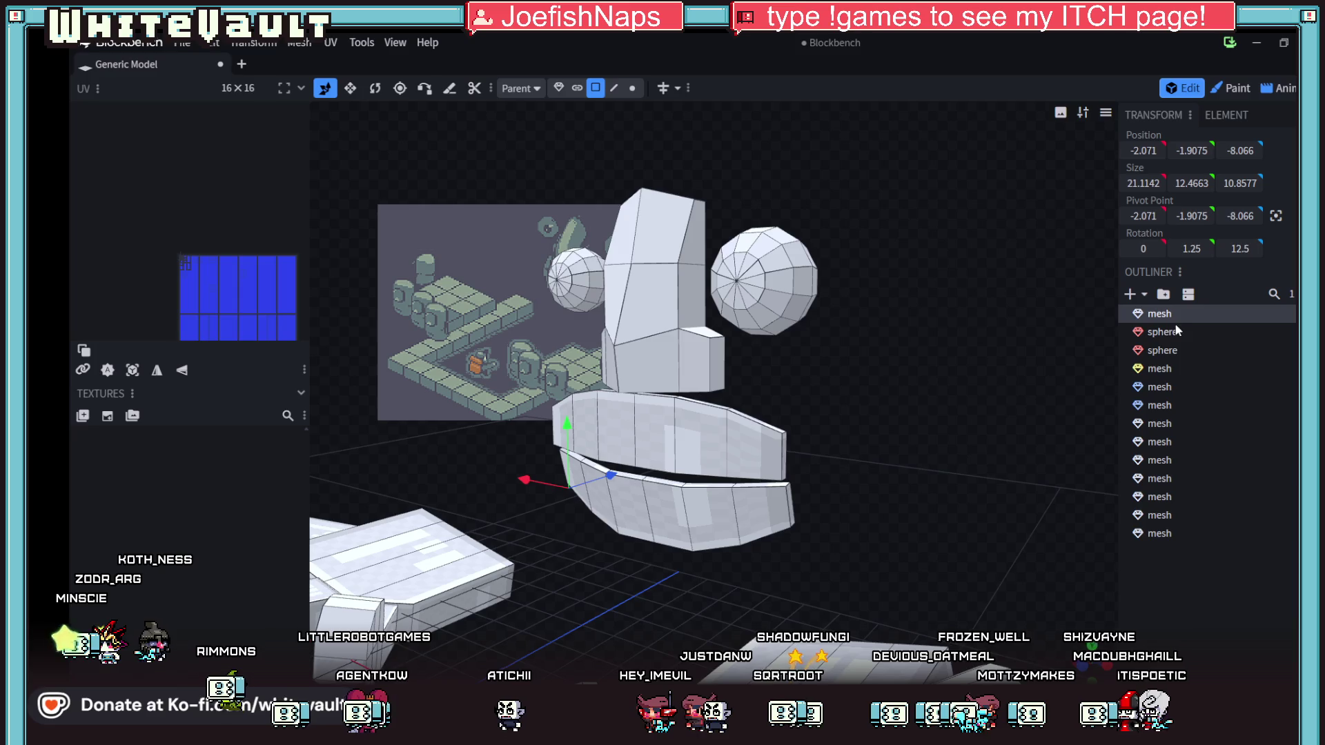
{"action": "right_click", "coordinate": [1175, 312]}
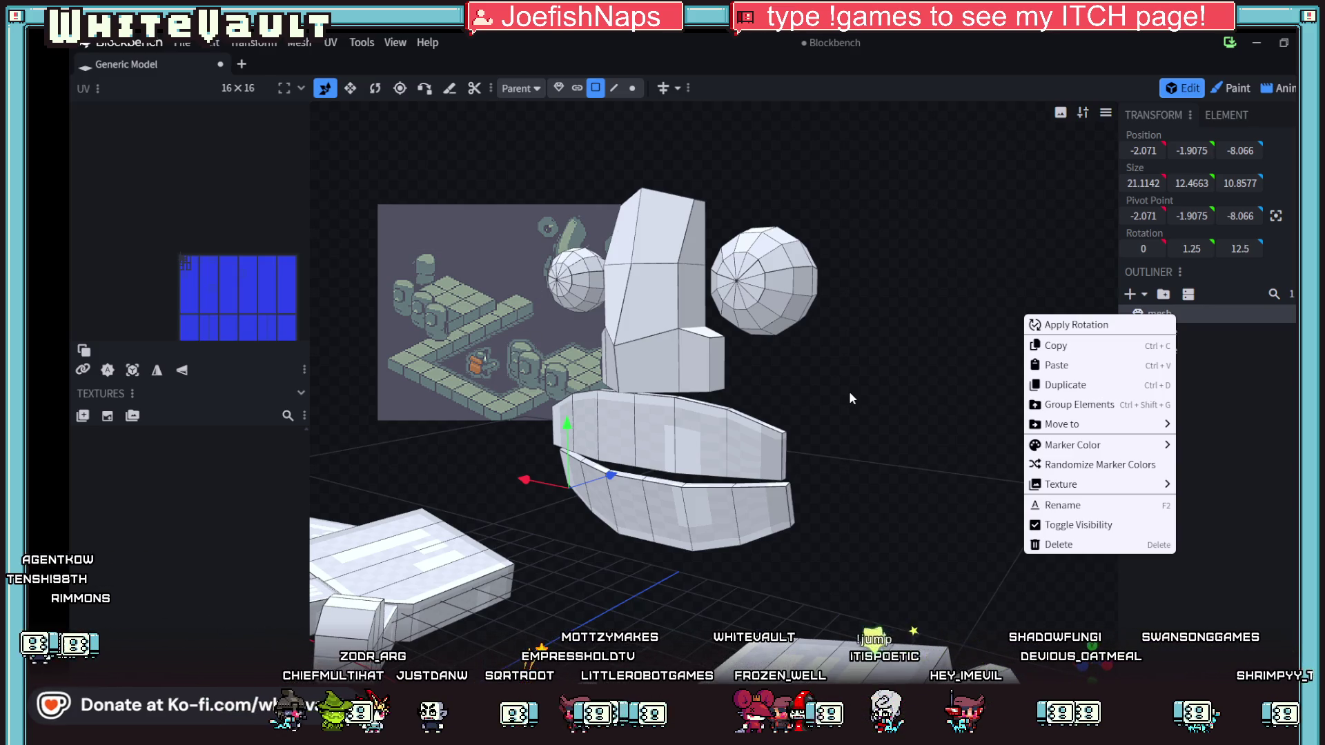
{"action": "scroll", "coordinate": [646, 377], "scroll_direction": "up", "scroll_amount": 2}
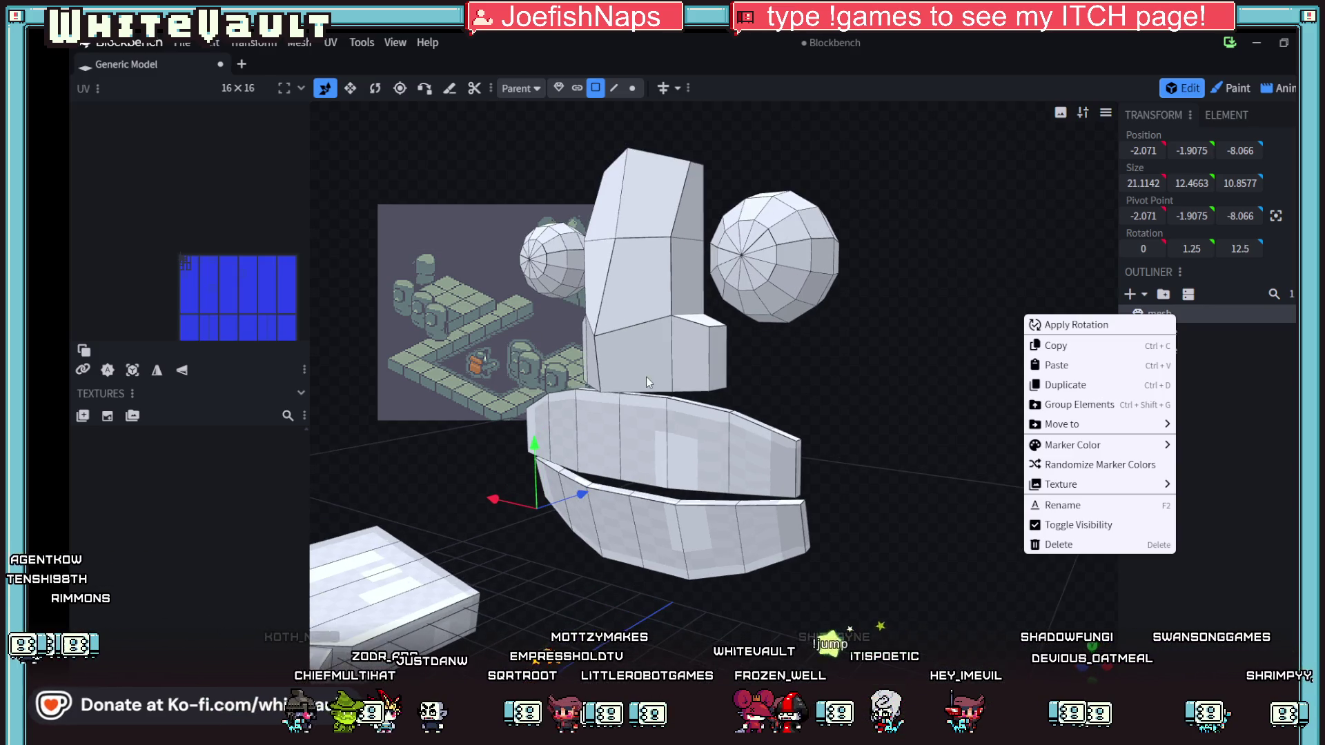
{"action": "left_click", "coordinate": [1219, 316]}
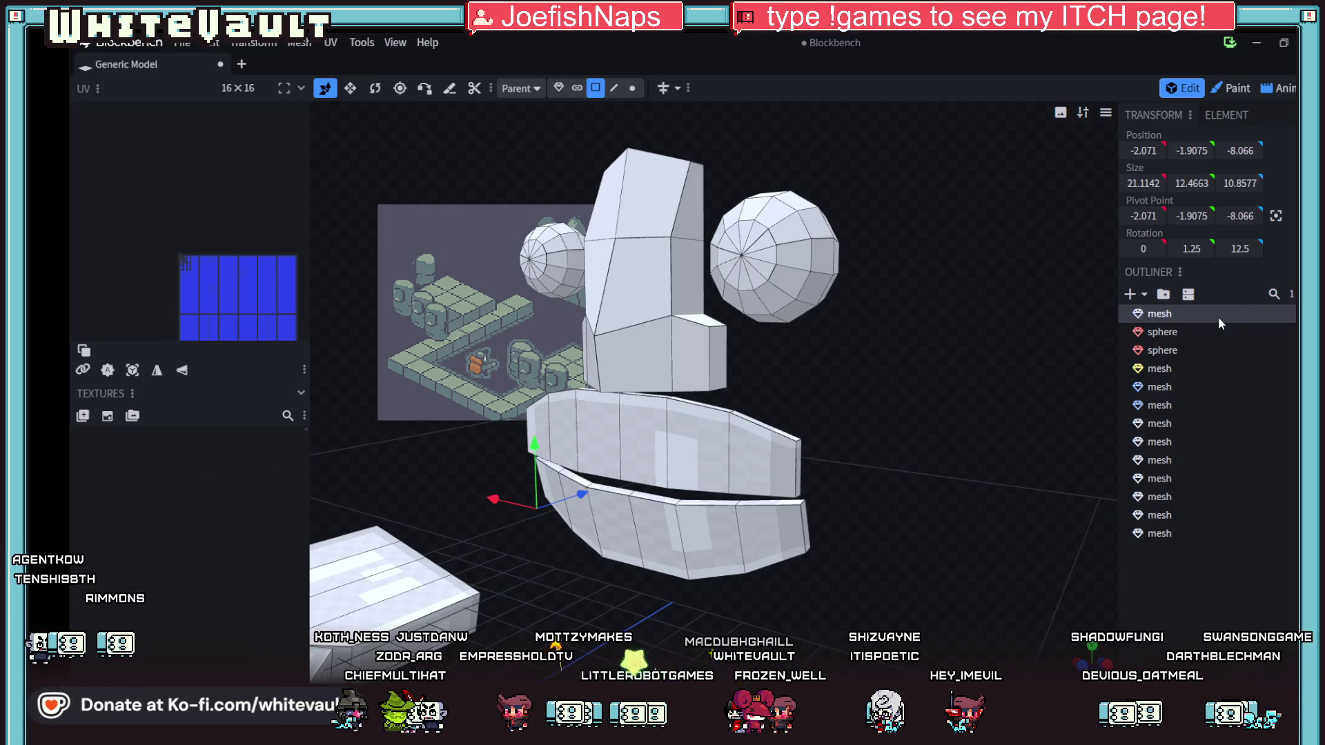
- Auto UV the mesh, return to object selection, and re-import 3dHand.png
{"action": "left_click", "coordinate": [110, 371]}
{"action": "scroll", "coordinate": [727, 336], "scroll_direction": "down", "scroll_amount": 1}
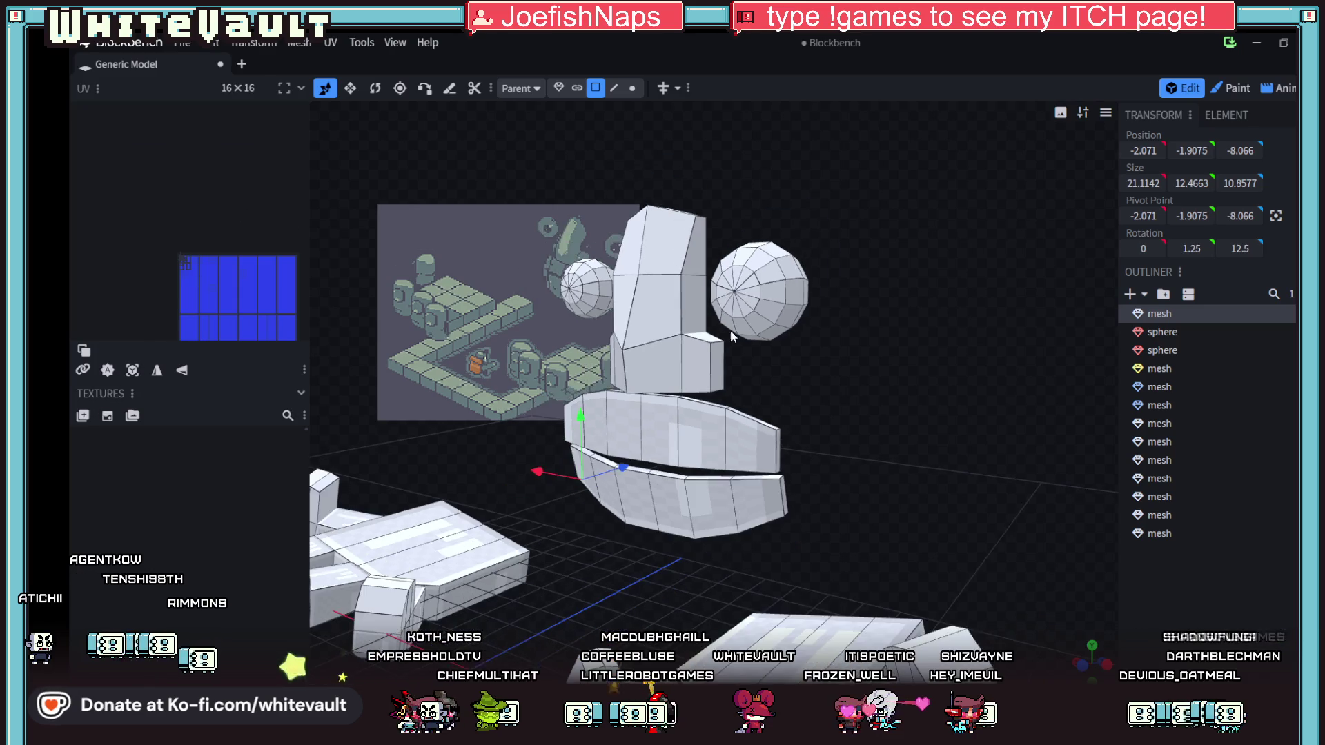
{"action": "left_click", "coordinate": [633, 304]}
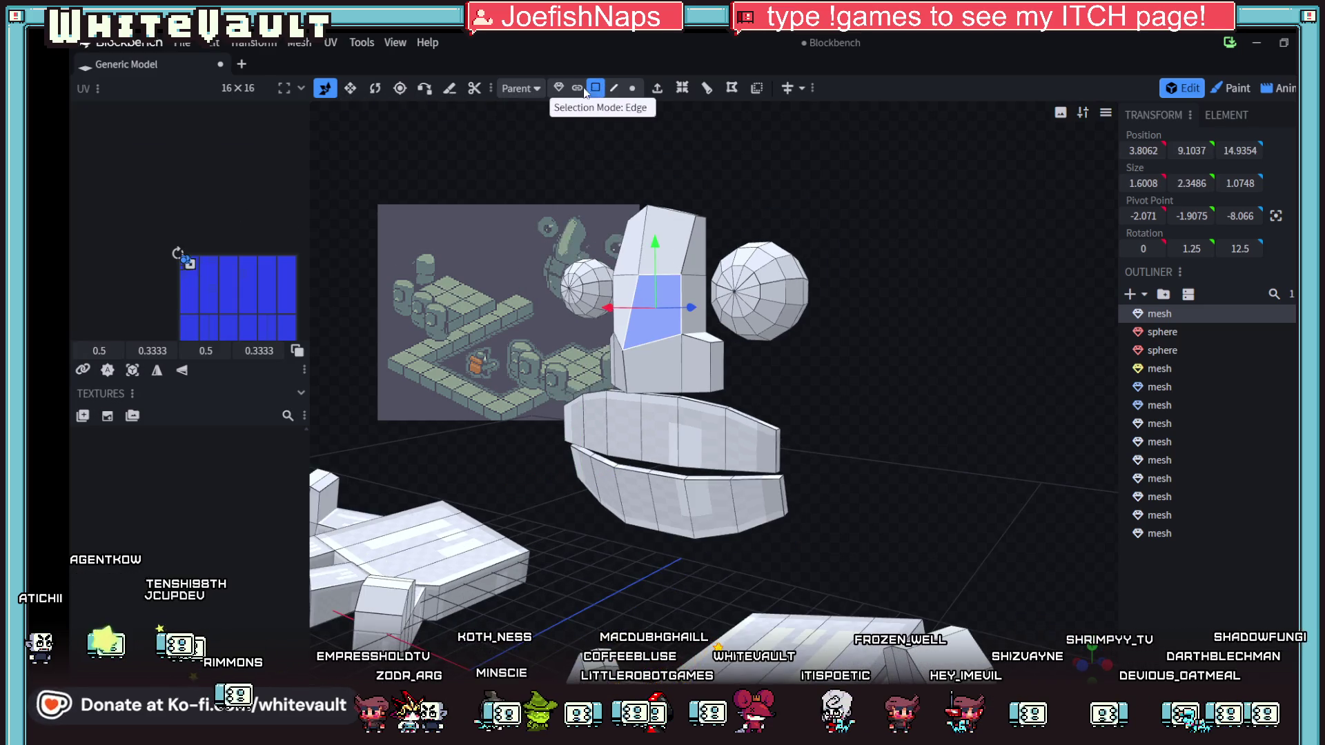
{"action": "left_click", "coordinate": [558, 90]}
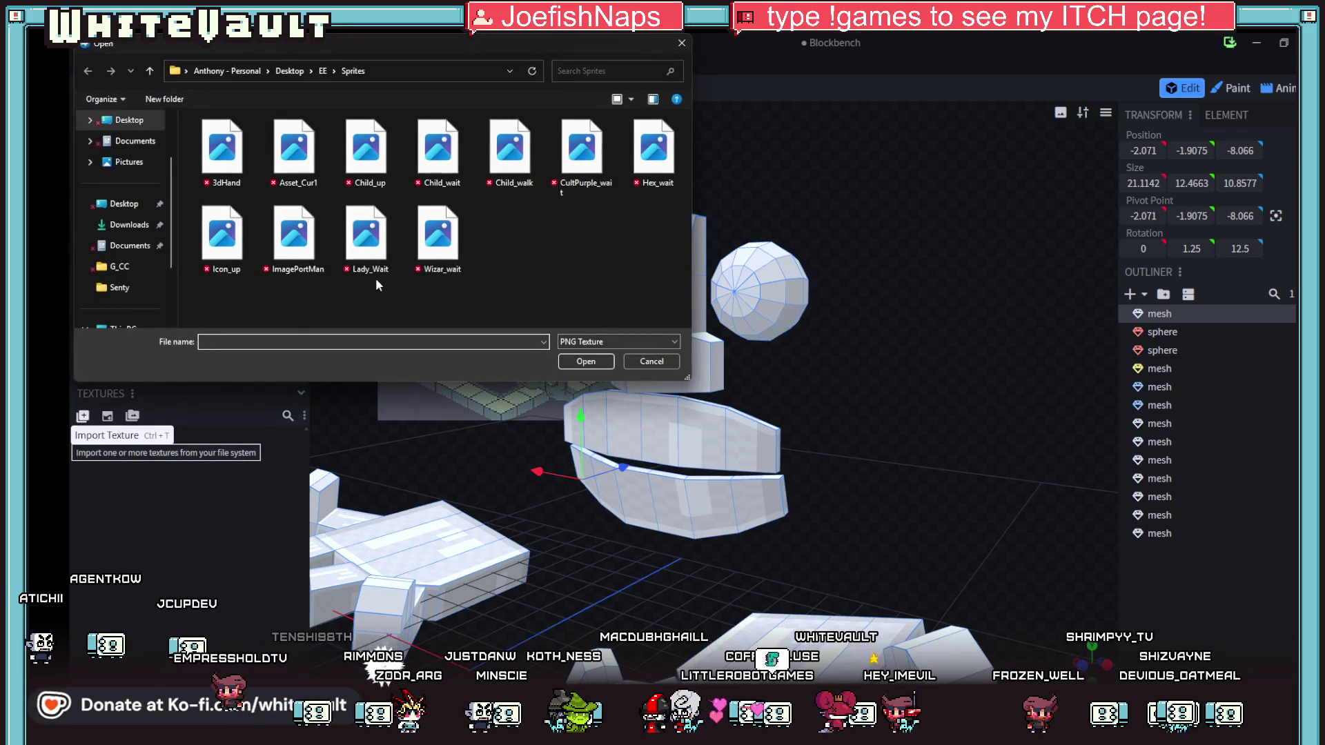
{"action": "double_click", "coordinate": [242, 156]}
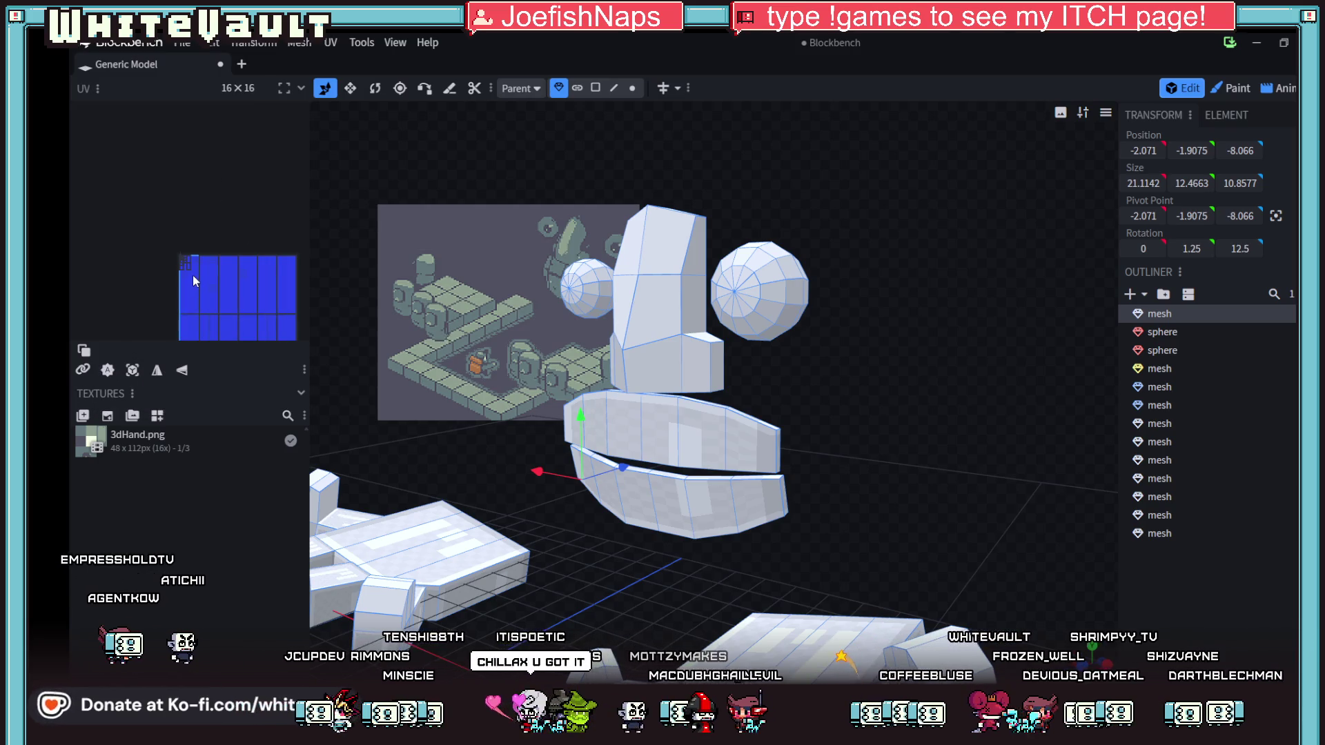
- Apply the 3dHand texture to a head face and an upper-jaw face
{"action": "scroll", "coordinate": [185, 263], "scroll_direction": "up", "scroll_amount": 2}
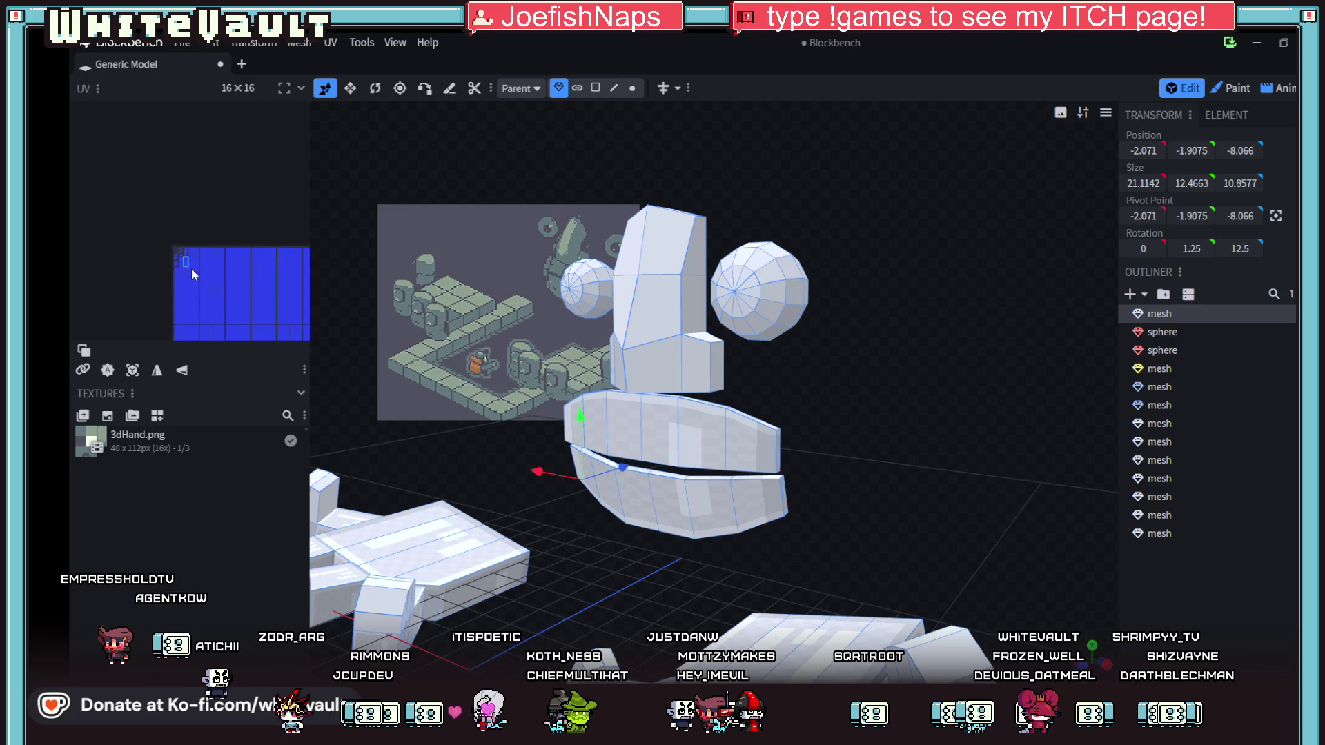
{"action": "scroll", "coordinate": [177, 324], "scroll_direction": "up", "scroll_amount": 2}
{"action": "left_click", "coordinate": [645, 321]}
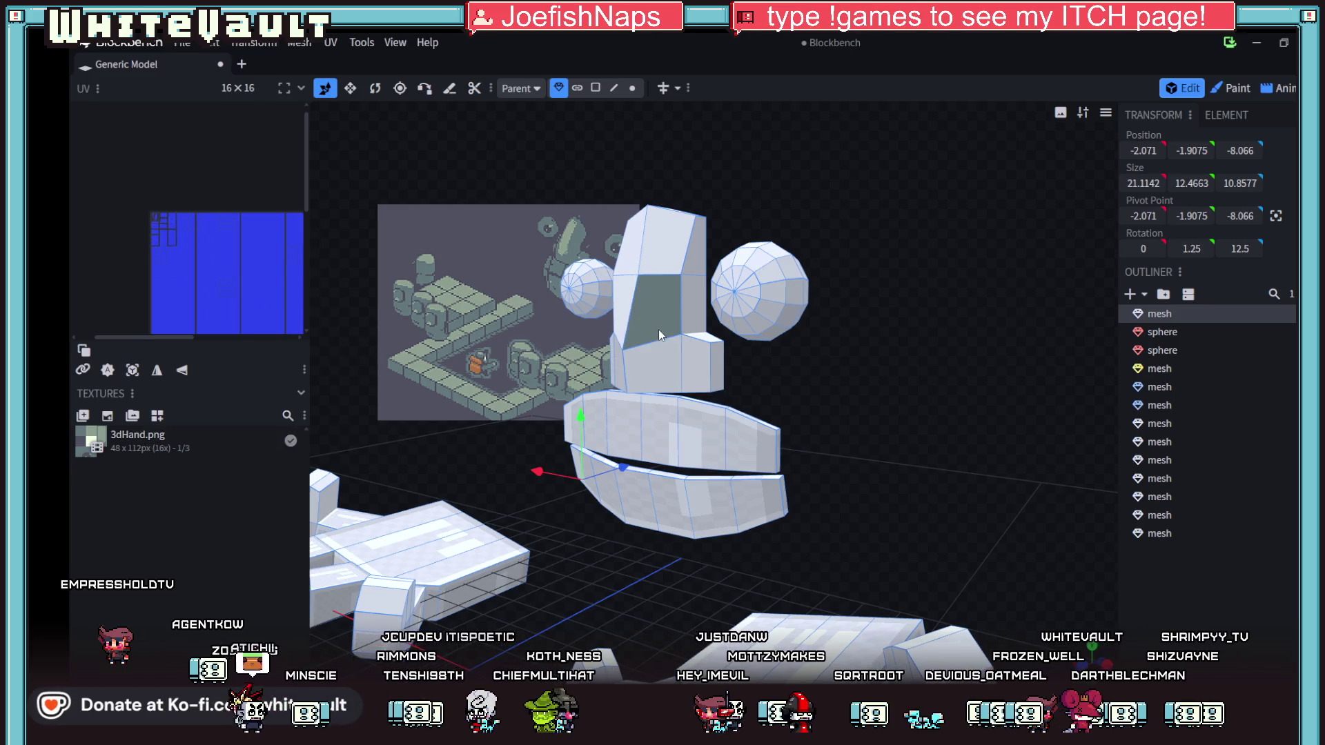
{"action": "left_click", "coordinate": [700, 432]}
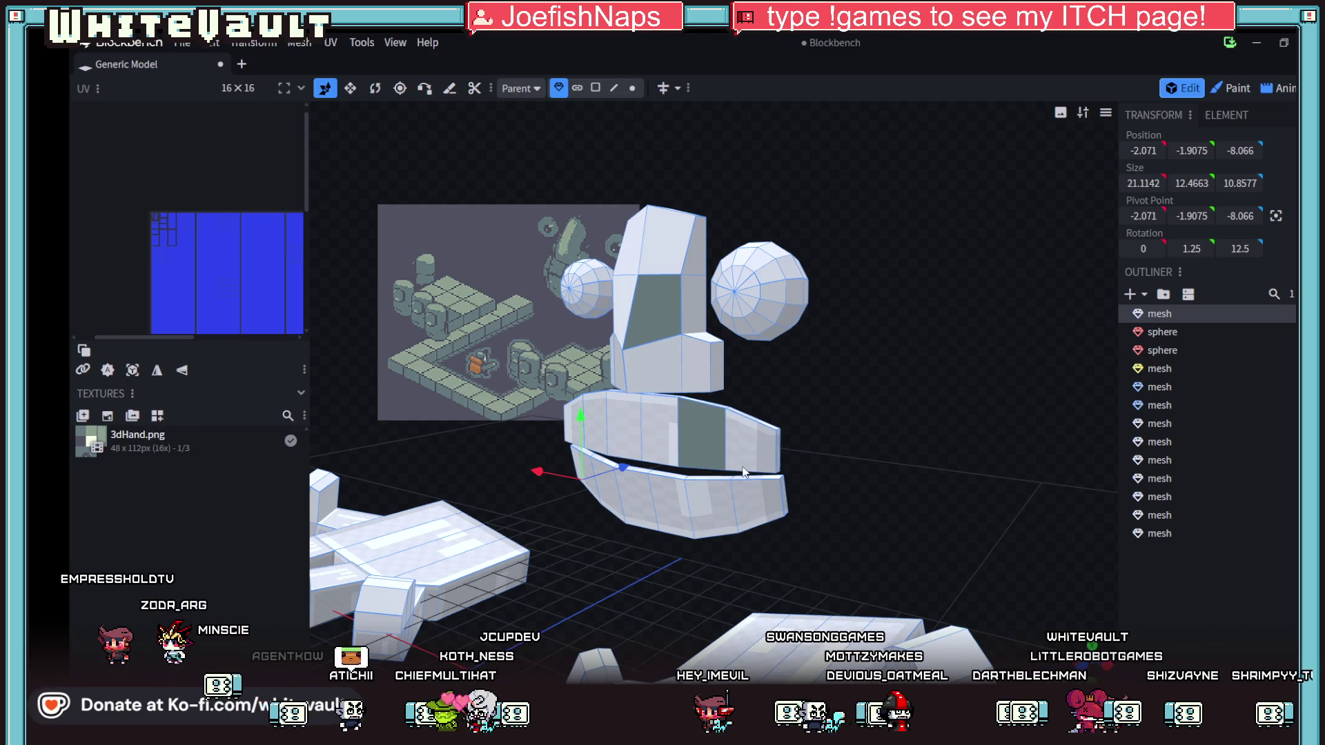
- Select the head's front face strip in face mode and narrow the chin box slightly
{"action": "left_click", "coordinate": [595, 87]}
{"action": "left_click", "coordinate": [698, 430]}
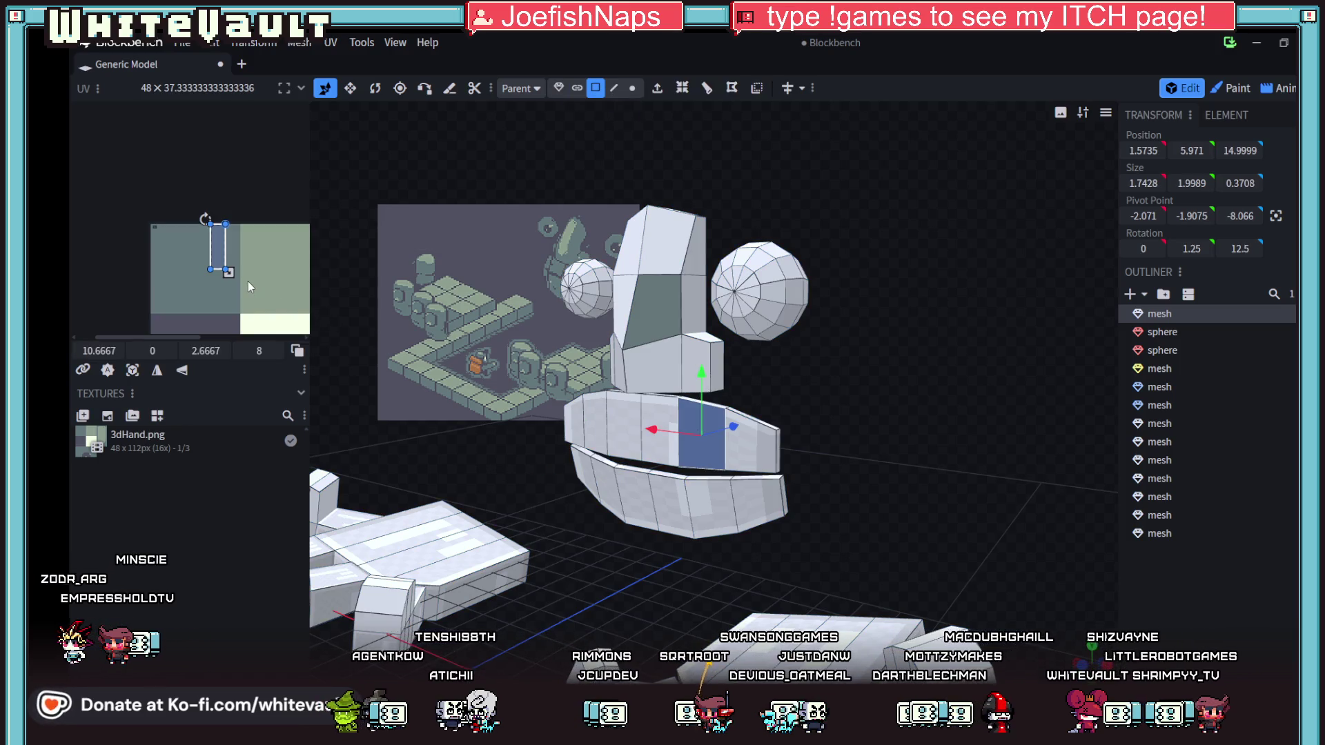
{"action": "scroll", "coordinate": [247, 281], "scroll_direction": "down", "scroll_amount": 3}
{"action": "left_click", "coordinate": [660, 247]}
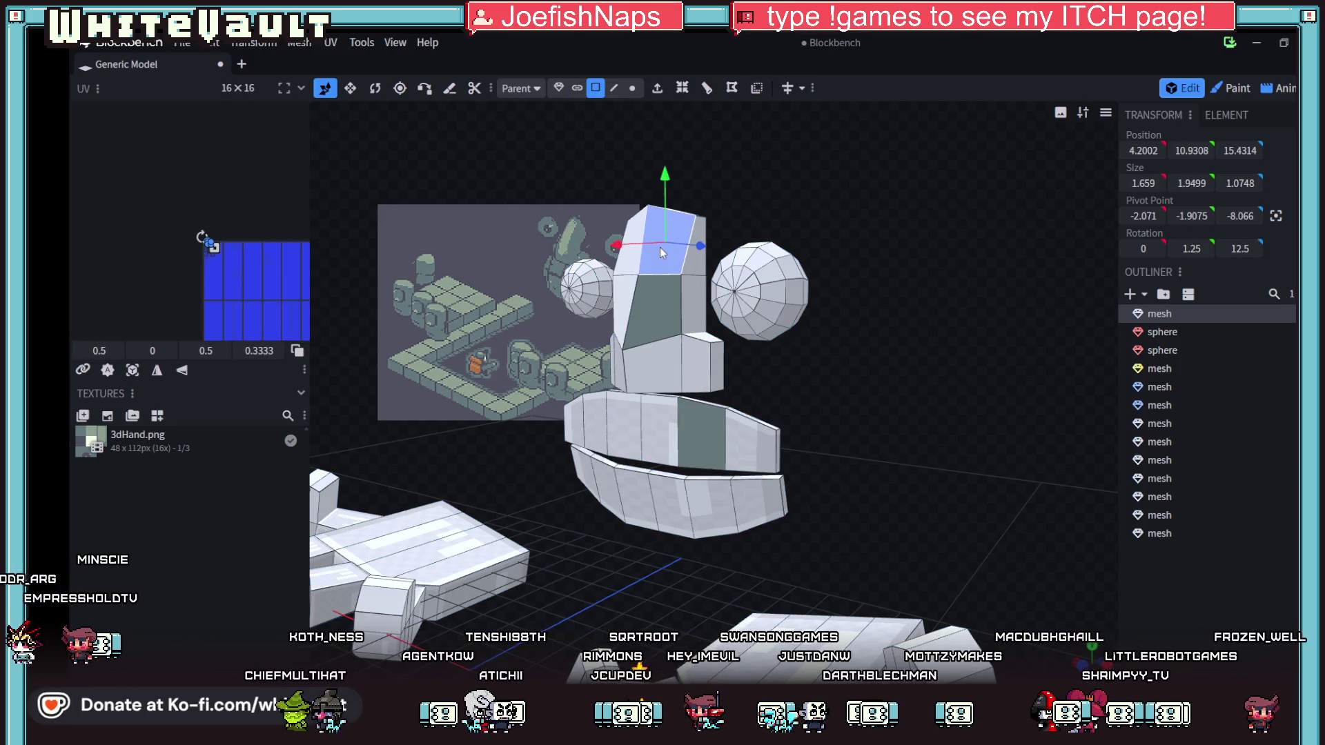
{"action": "left_click", "coordinate": [704, 362]}
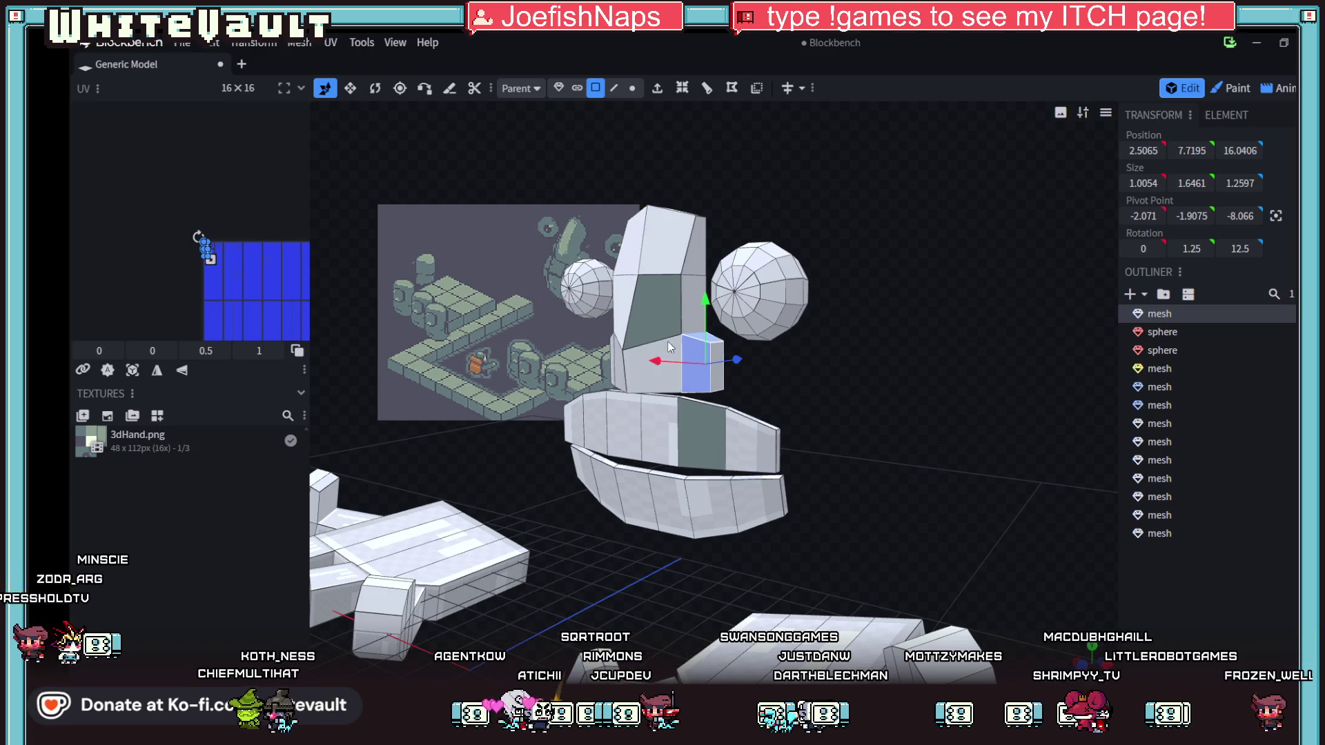
{"action": "double_click", "coordinate": [656, 311]}
{"action": "left_click_drag", "start_coordinate": [655, 315], "coordinate": [655, 315]}
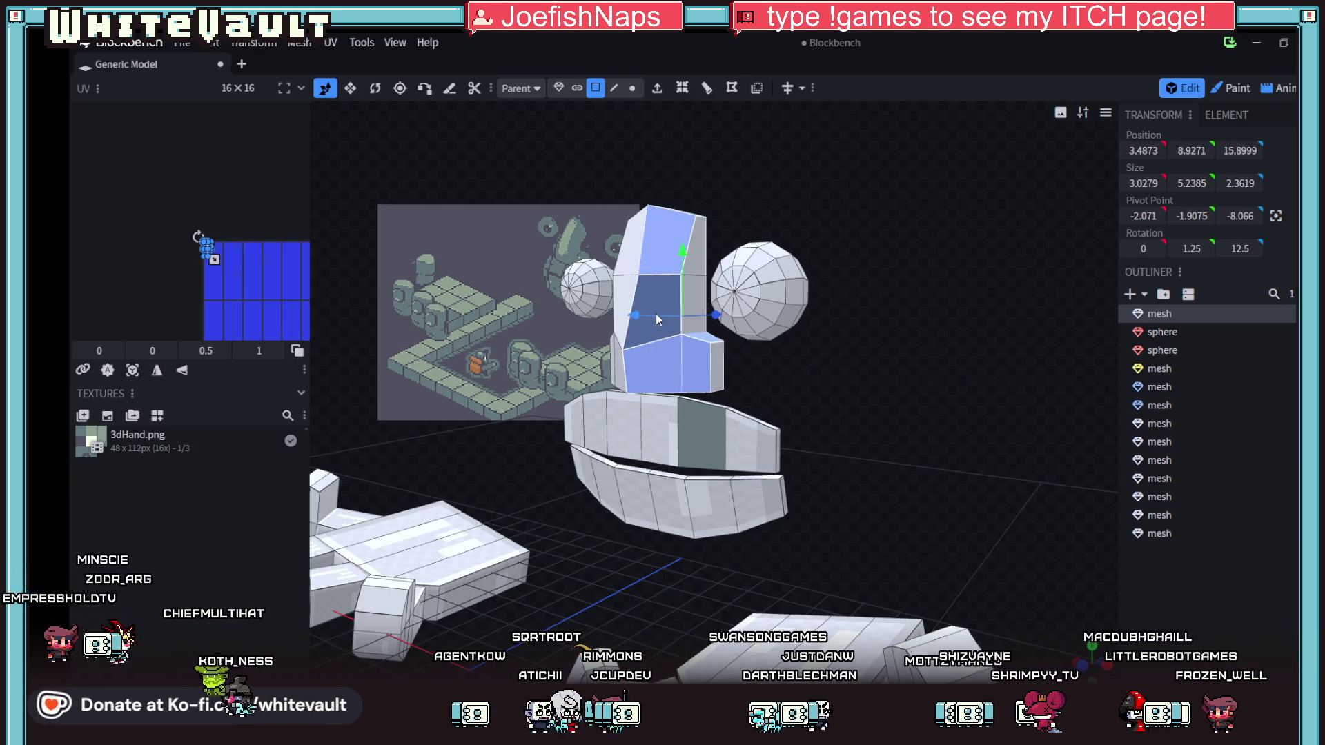
- Back in object selection, texture the head's upper front face with 3dHand
{"action": "key", "text": "v"}
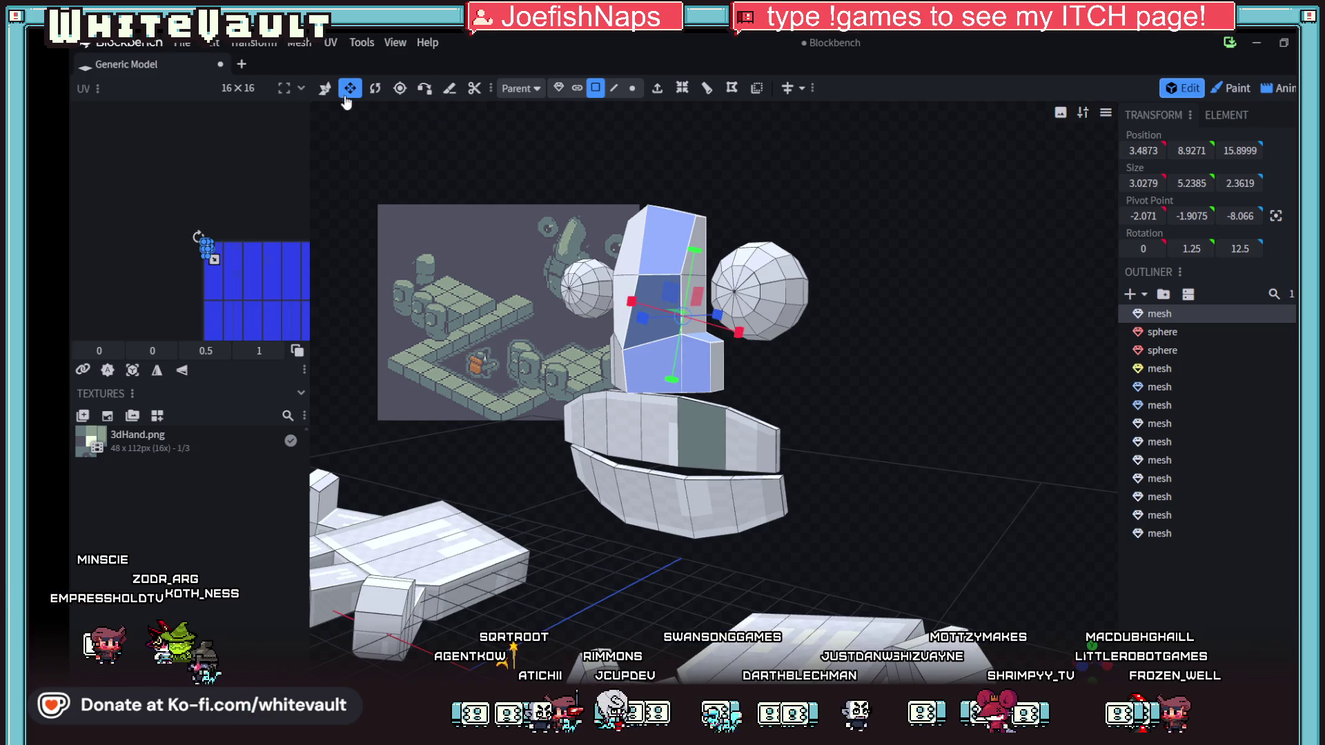
{"action": "left_click", "coordinate": [325, 89]}
{"action": "left_click", "coordinate": [559, 88]}
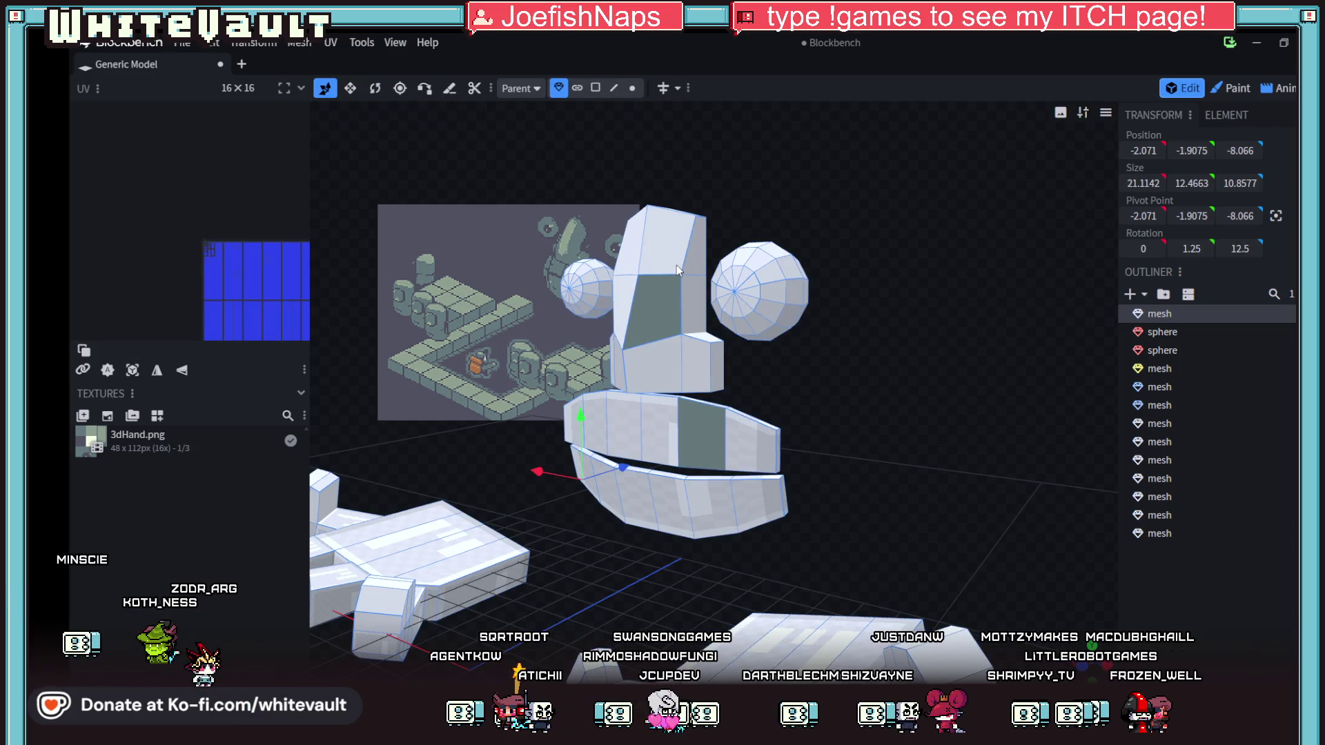
{"action": "left_click", "coordinate": [669, 245], "text": "shift"}
{"action": "mouse_move", "coordinate": [668, 246]}
{"action": "left_mouse_down"}
{"action": "mouse_move", "coordinate": [664, 345]}
{"action": "mouse_move", "coordinate": [747, 487]}
{"action": "left_mouse_up"}
- Texture the lower head's front-left face, then apply 3dHand.png to all untextured faces
{"action": "key", "text": "KP_1"}
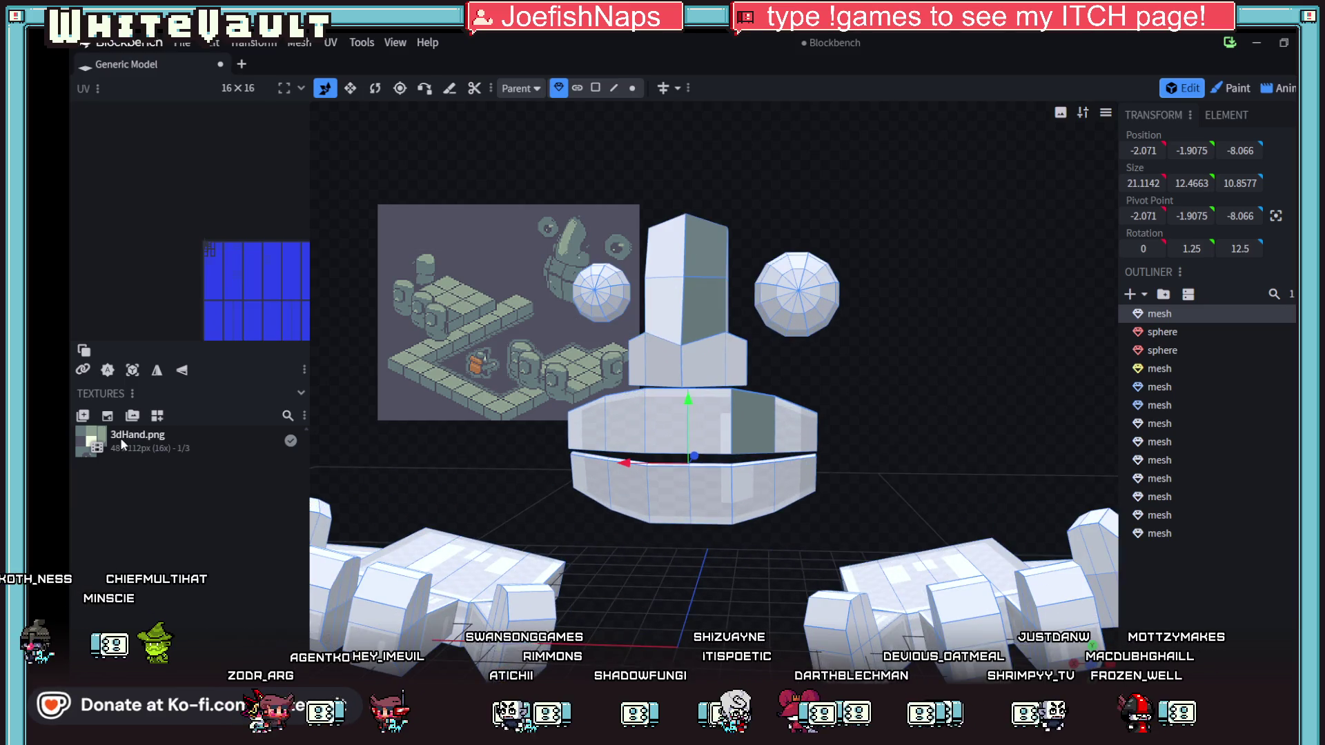
{"action": "left_click", "coordinate": [657, 416], "text": "shift"}
{"action": "scroll", "coordinate": [620, 534], "scroll_direction": "down", "scroll_amount": 3}
{"action": "right_click", "coordinate": [156, 442]}
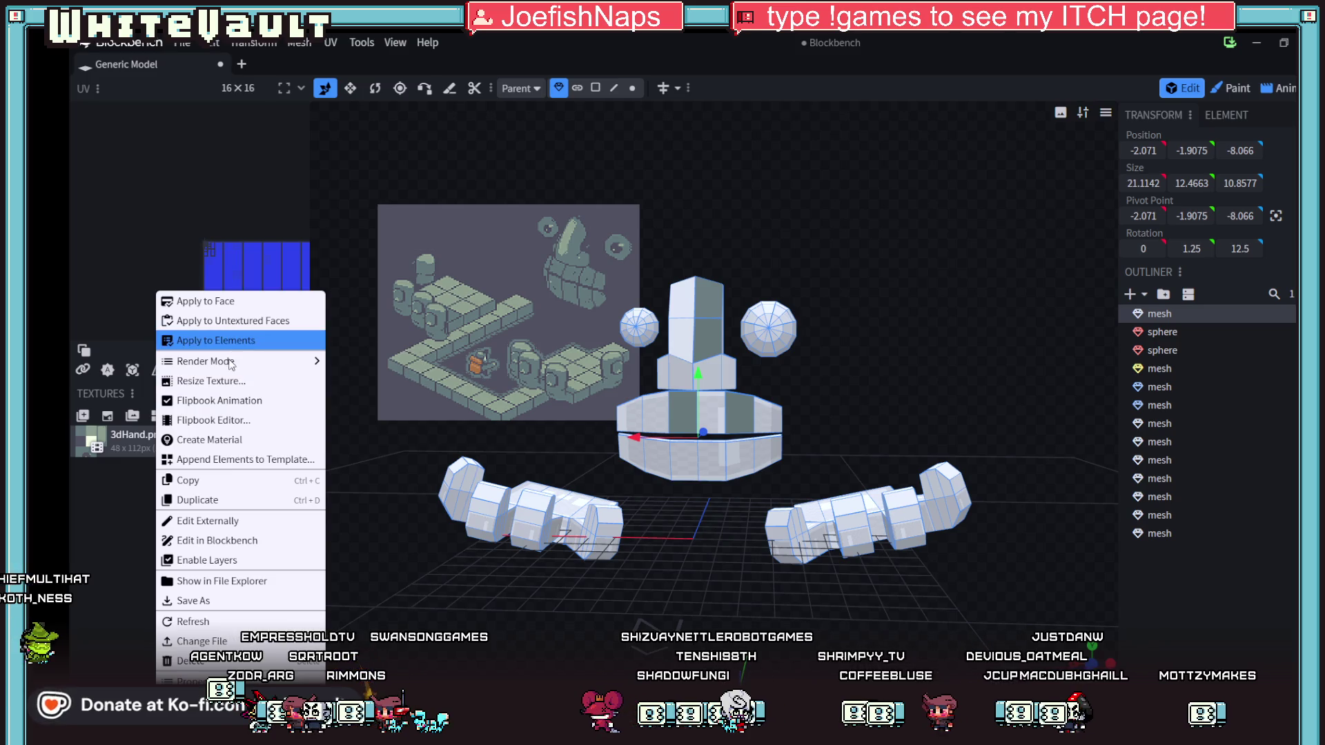
{"action": "left_click", "coordinate": [242, 329]}
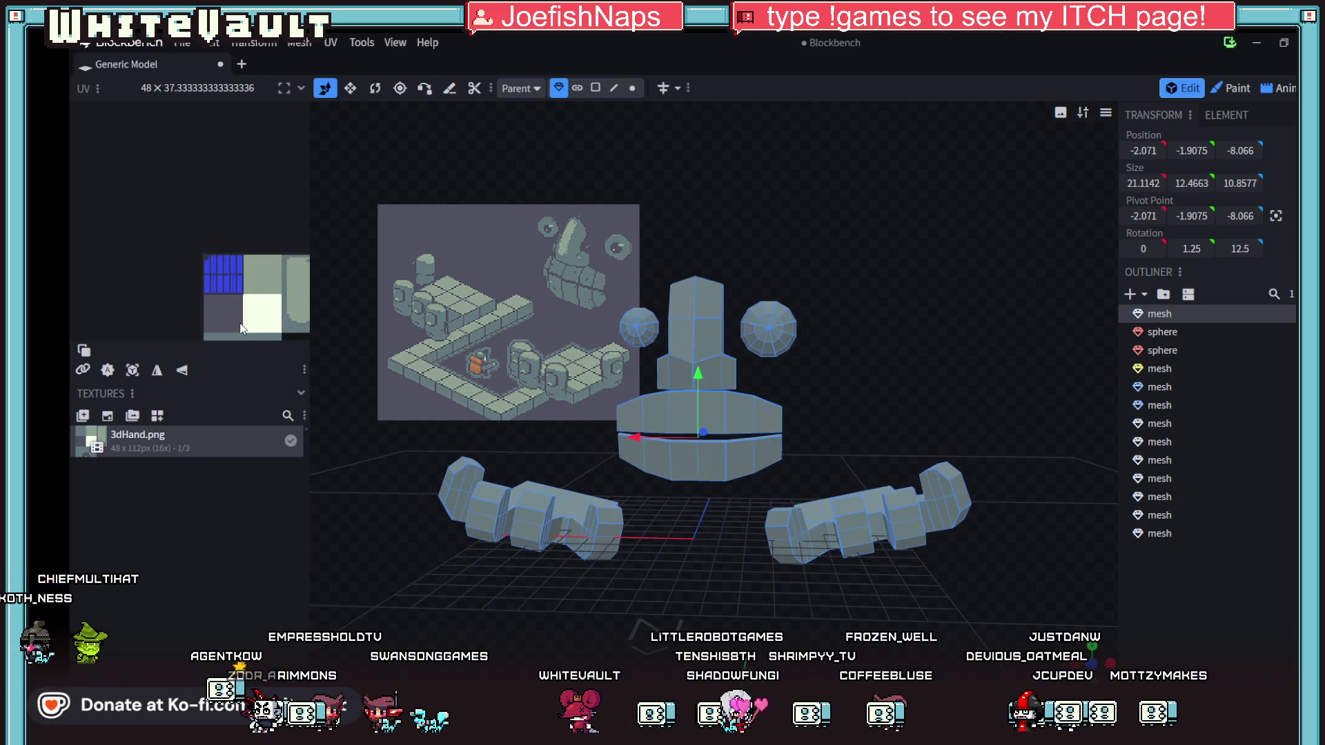
{"action": "mouse_move", "coordinate": [719, 571]}
{"action": "left_mouse_down"}
{"action": "mouse_move", "coordinate": [621, 568]}
{"action": "mouse_move", "coordinate": [664, 590]}
{"action": "left_mouse_up"}
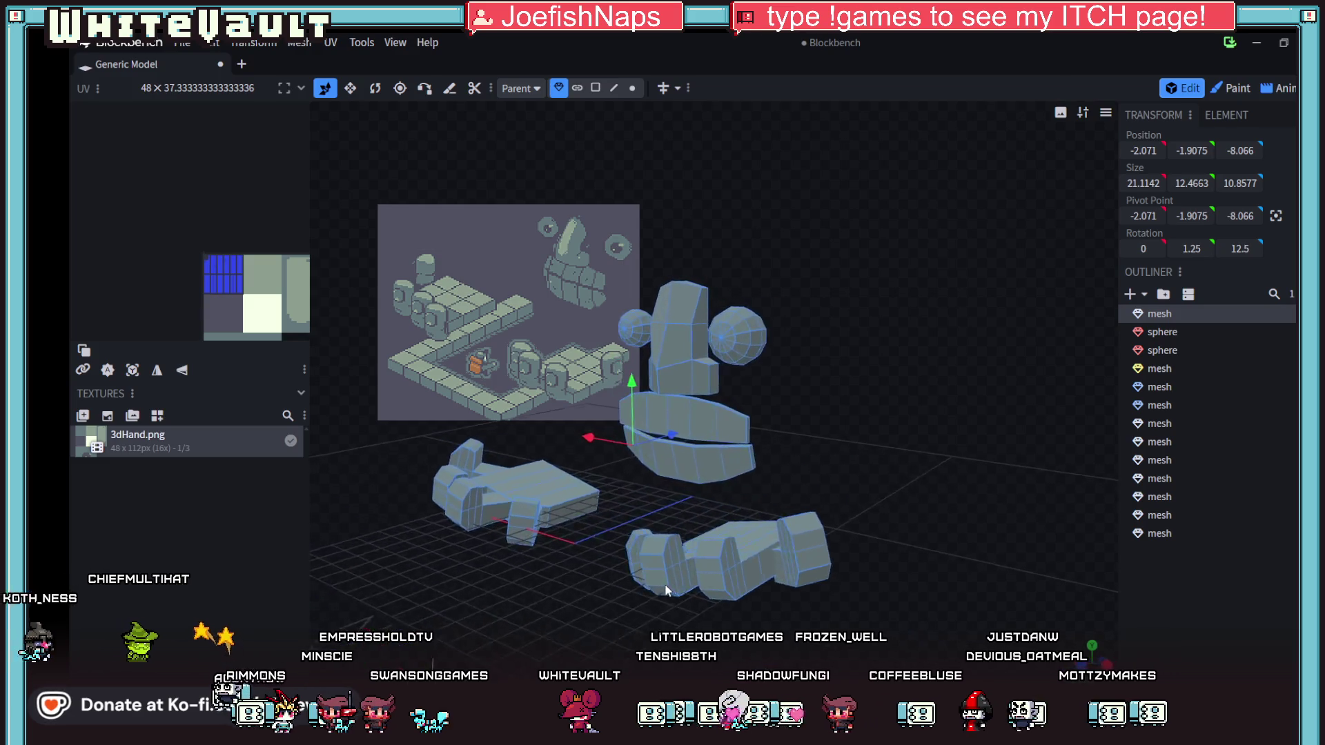